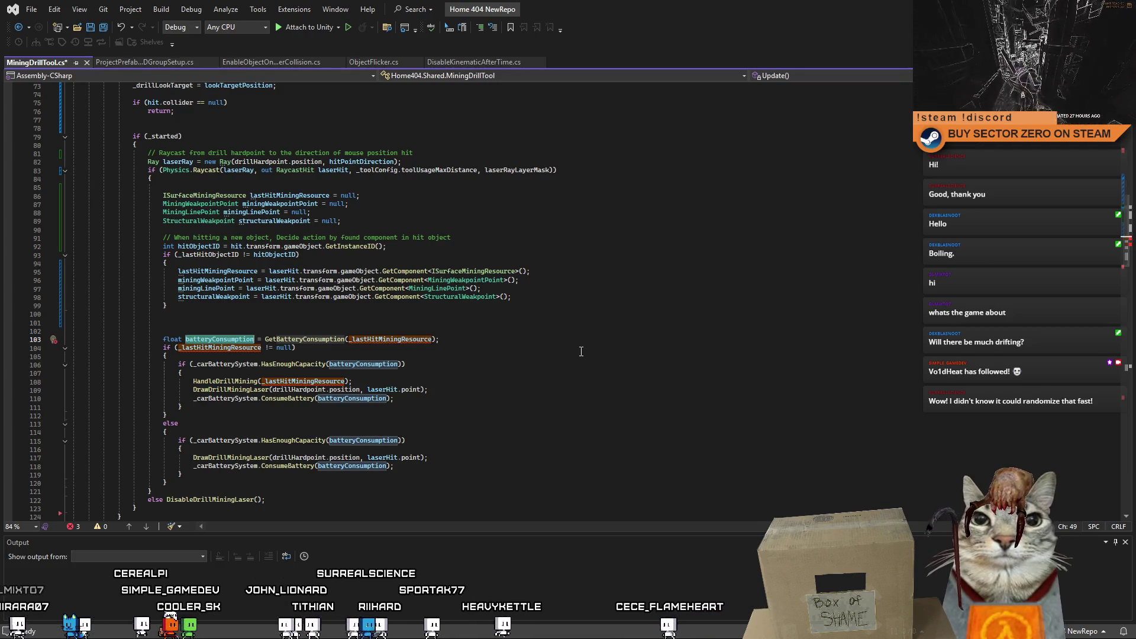
Step: Trace where _lastHitMiningResource is used around the drill-mining block
double_click(383, 339)
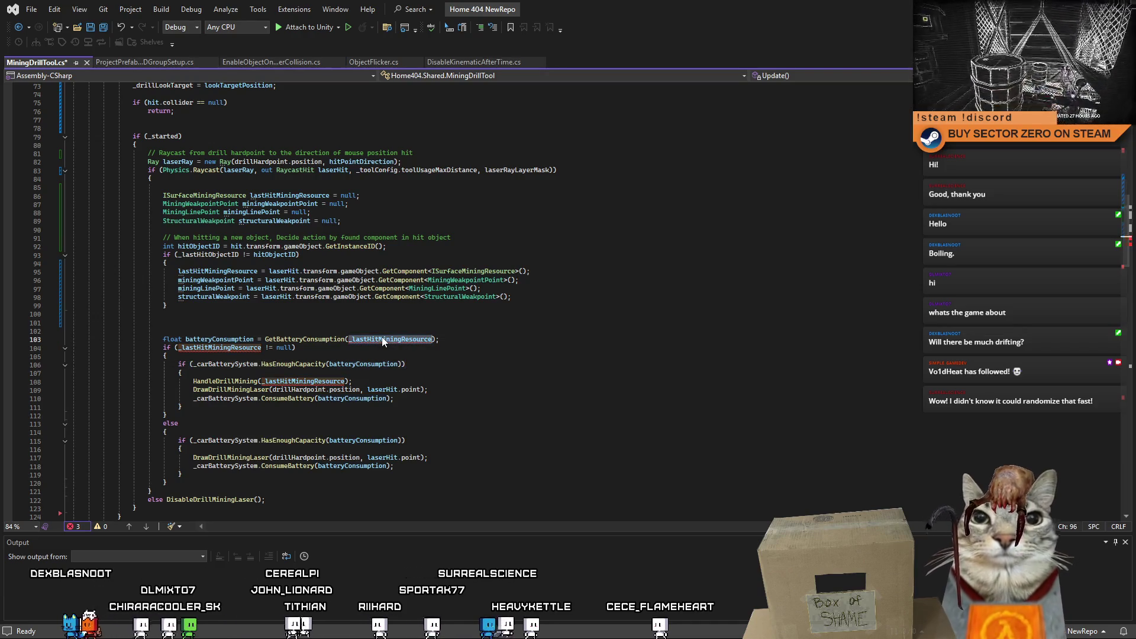
key(Down)
key(Down)
key(Down)
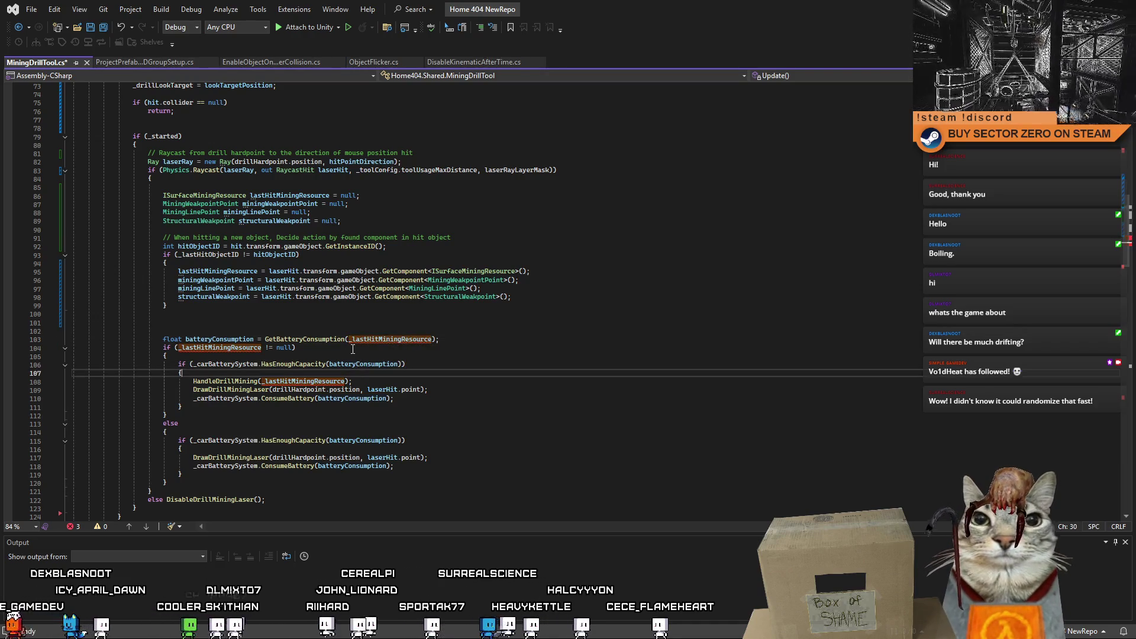
double_click(373, 340)
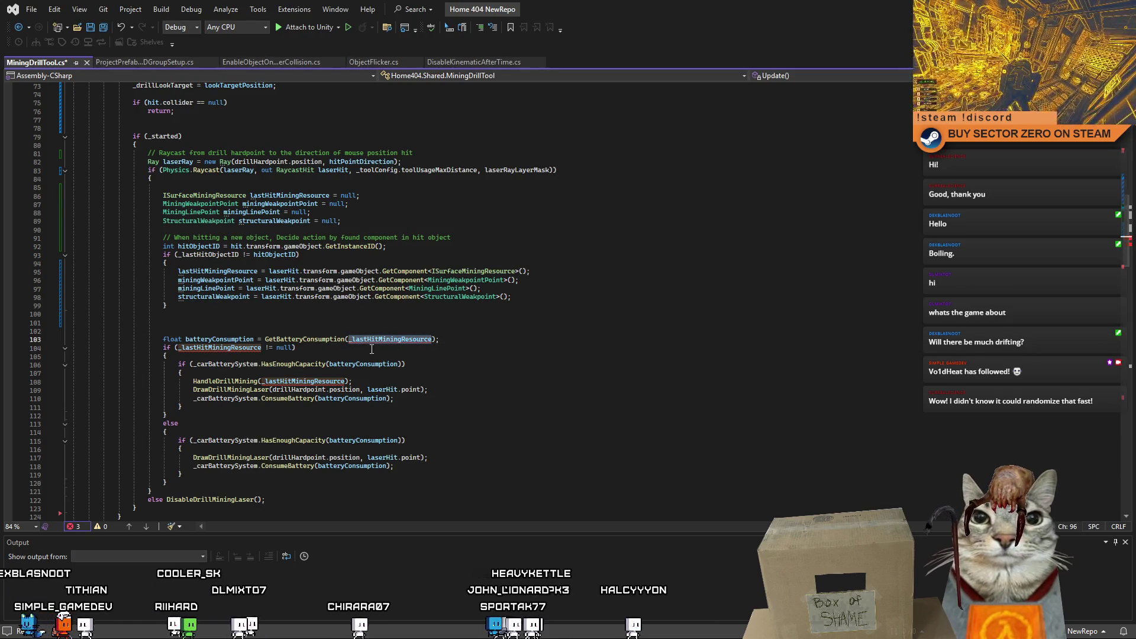
click(373, 355)
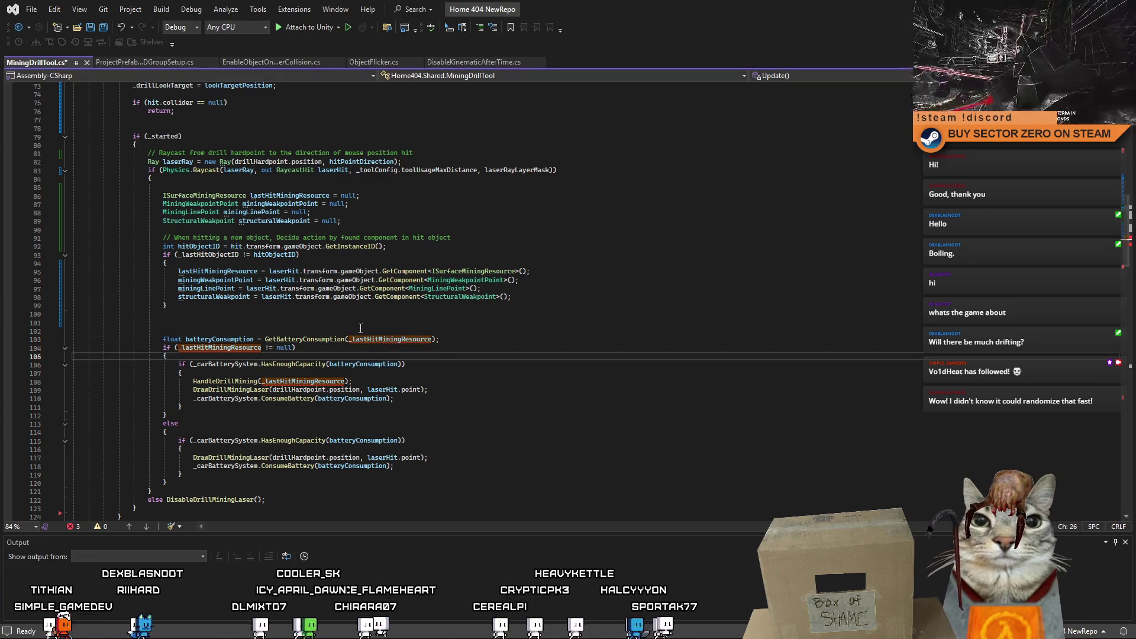
Step: Duplicate the battery consumption statement onto a new line below the commented-out original
click(300, 326)
double_click(169, 339)
text(//)
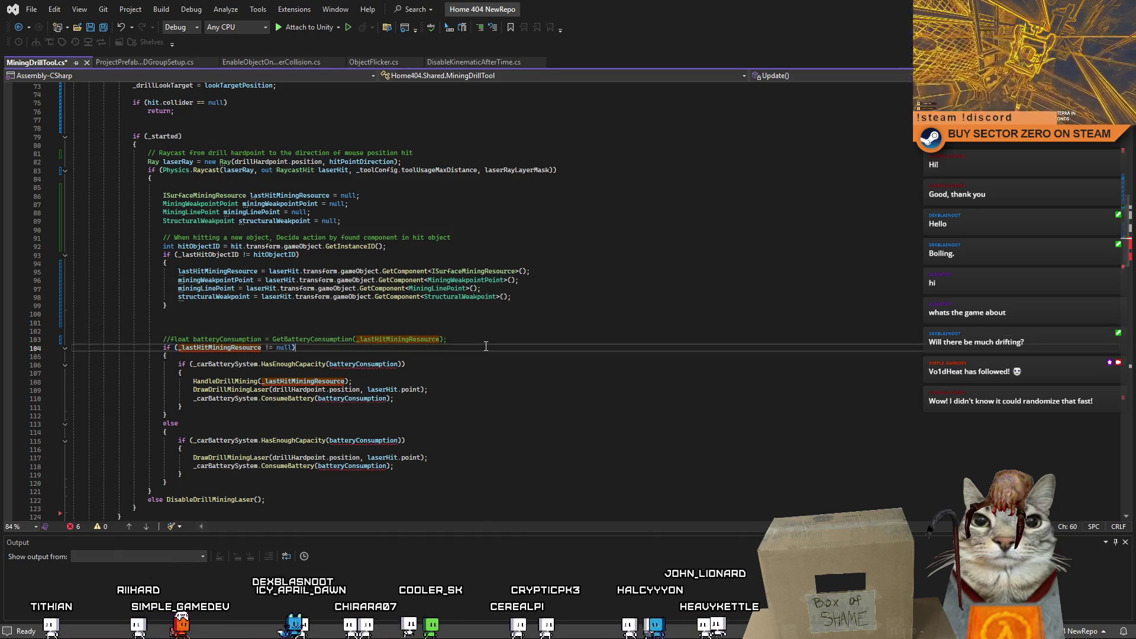
drag(449, 339, 195, 340)
key(ctrl+c)
click(481, 339)
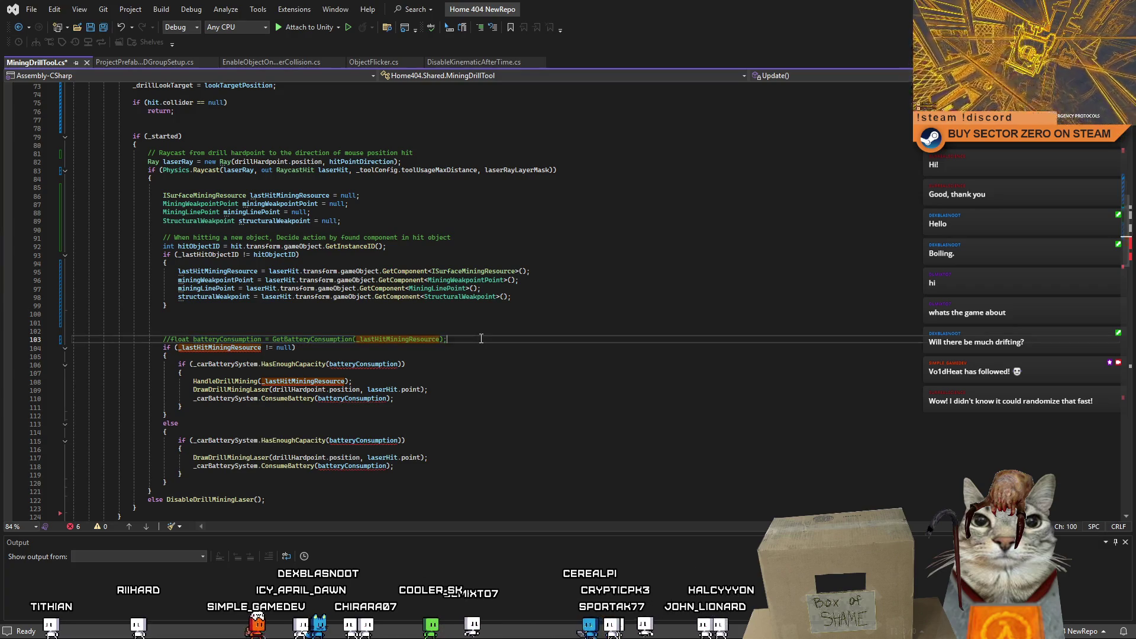
key(Return)
key(ctrl+v)
key(Return)
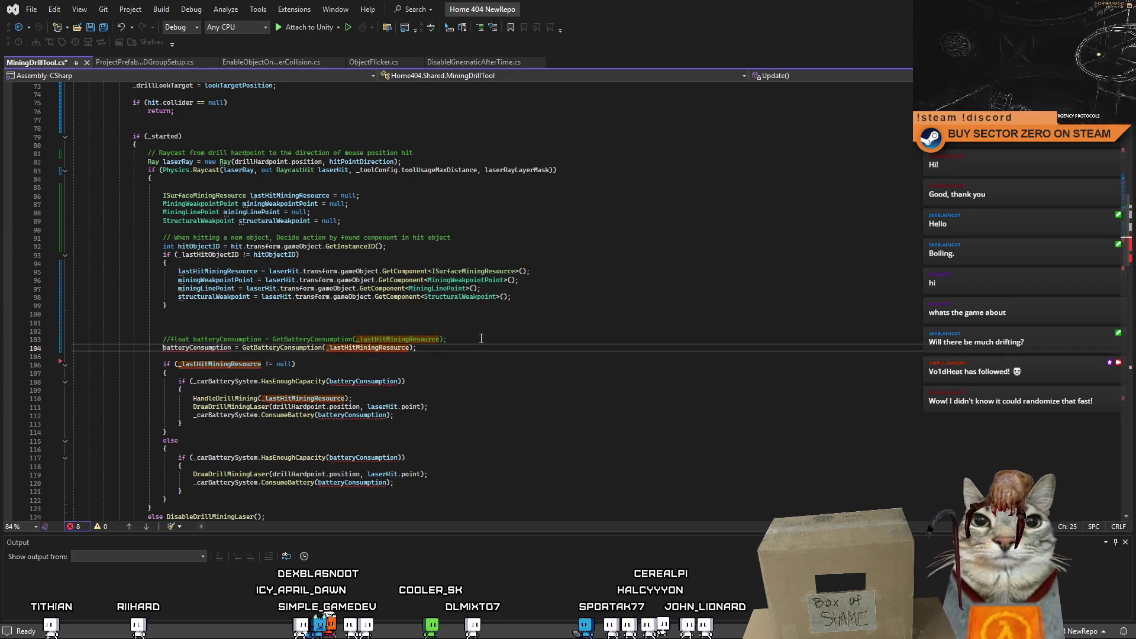
click(439, 364)
click(419, 348)
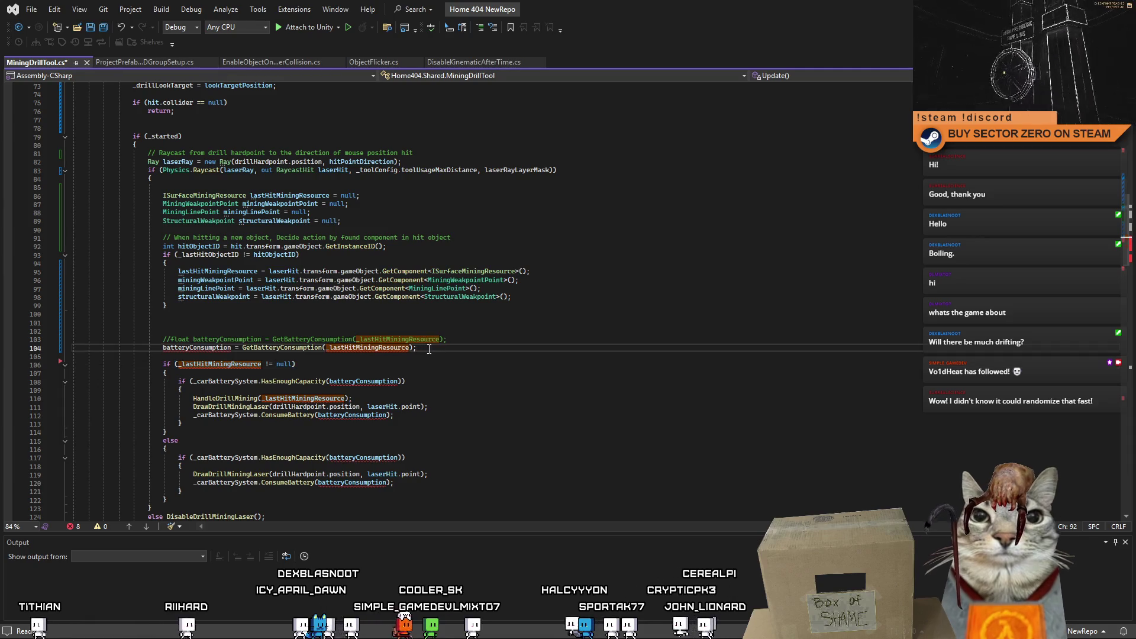
Step: Make the new line 'float batteryConsumption = GetBatteryConsumption();' with no resource argument
double_click(201, 348)
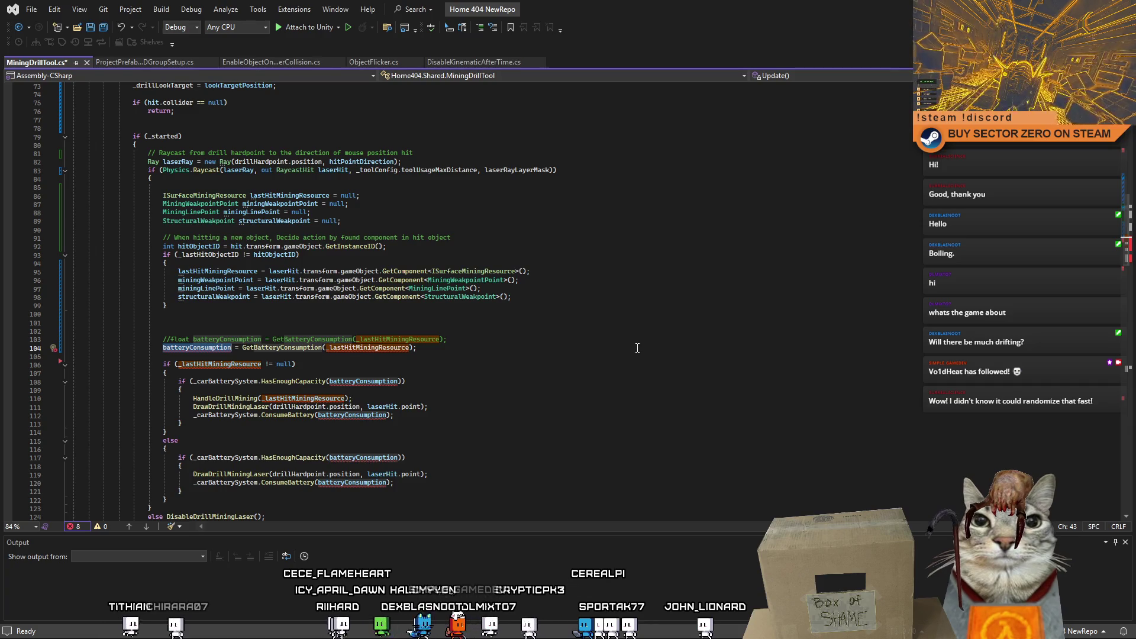
click(377, 351)
key(ctrl+BackSpace)
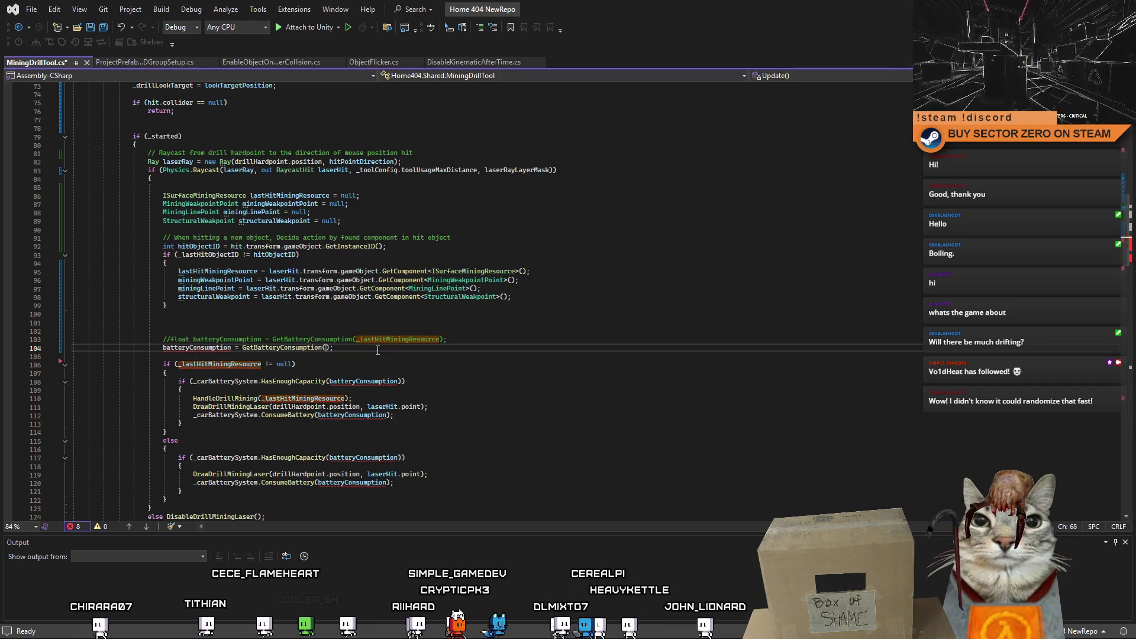
drag(446, 339, 163, 339)
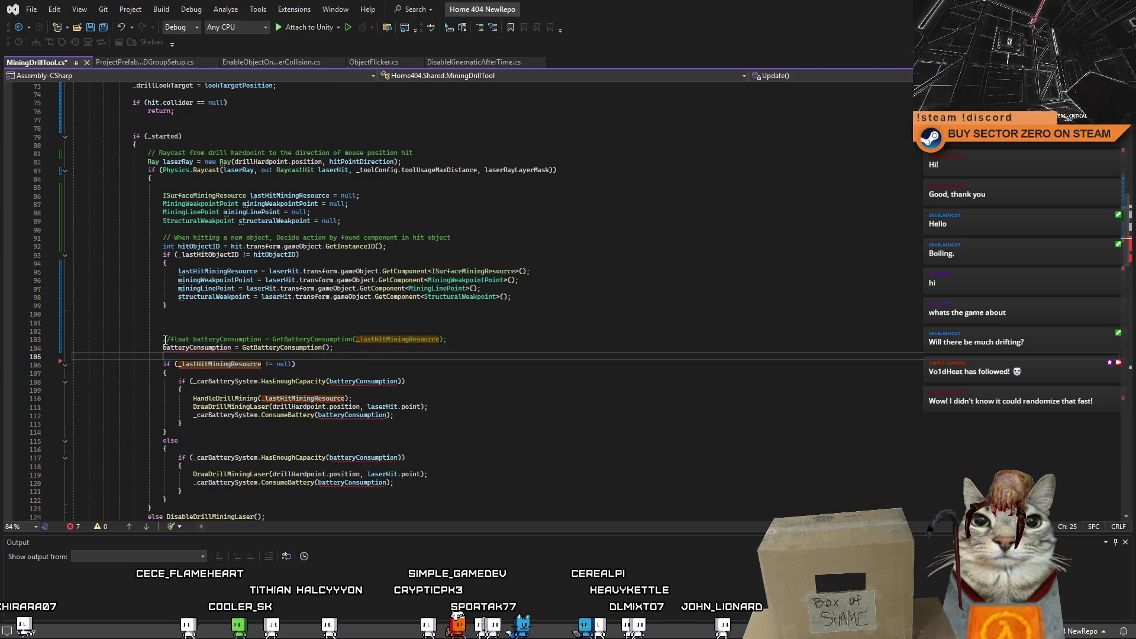
click(165, 348)
text(float)
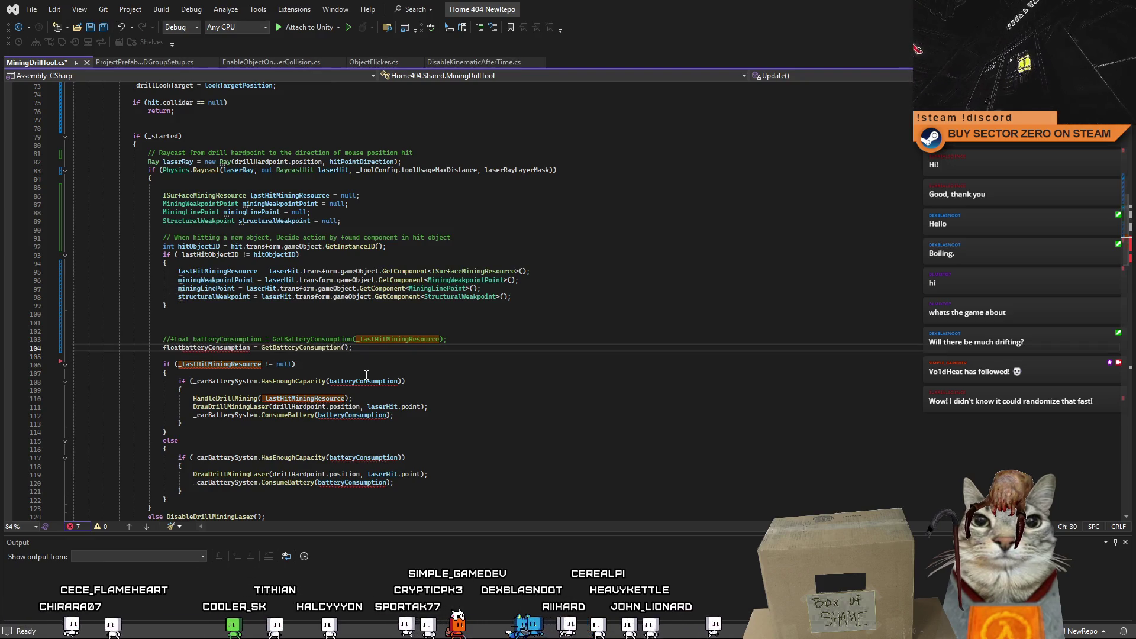
click(400, 363)
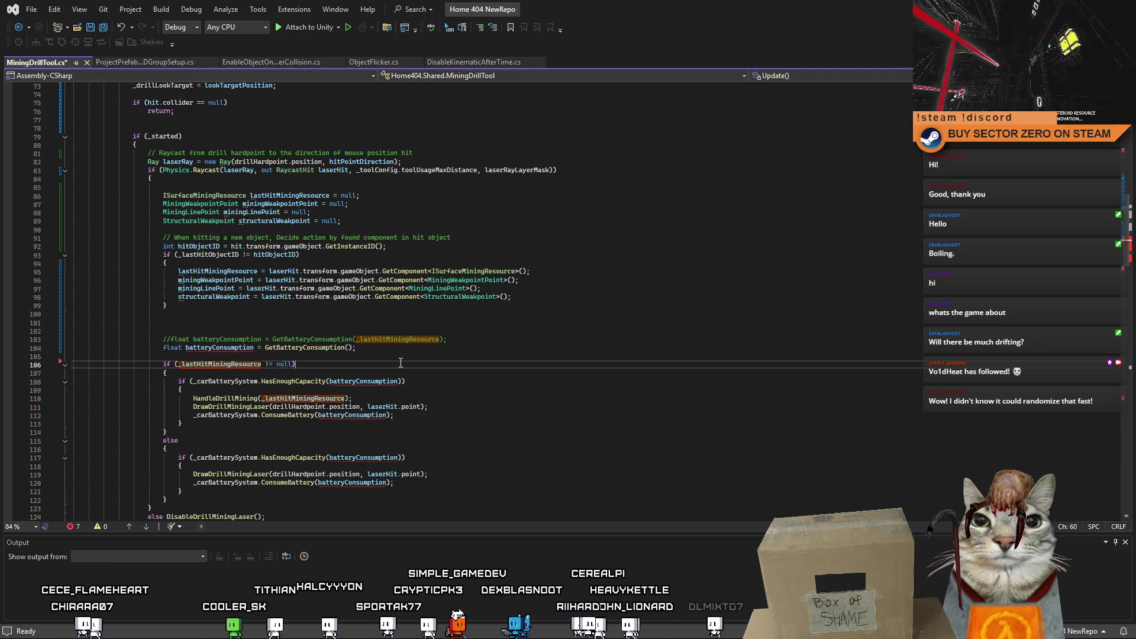
Step: Delete the extra empty lines above the new float declaration
click(175, 329)
key(BackSpace)
key(BackSpace)
click(367, 345)
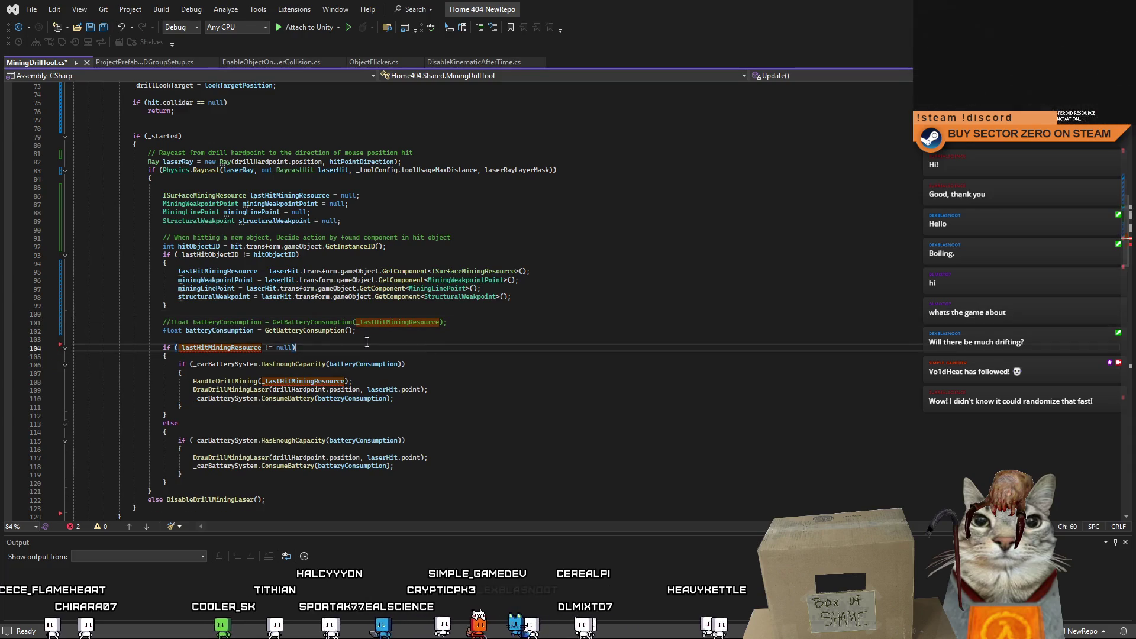
click(409, 331)
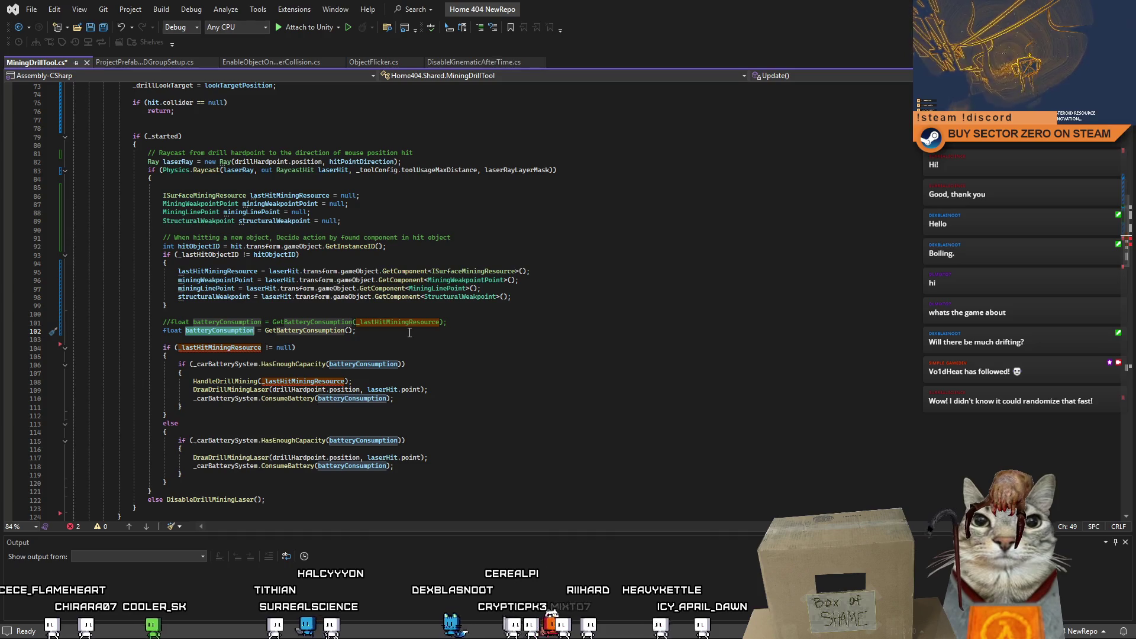
click(388, 341)
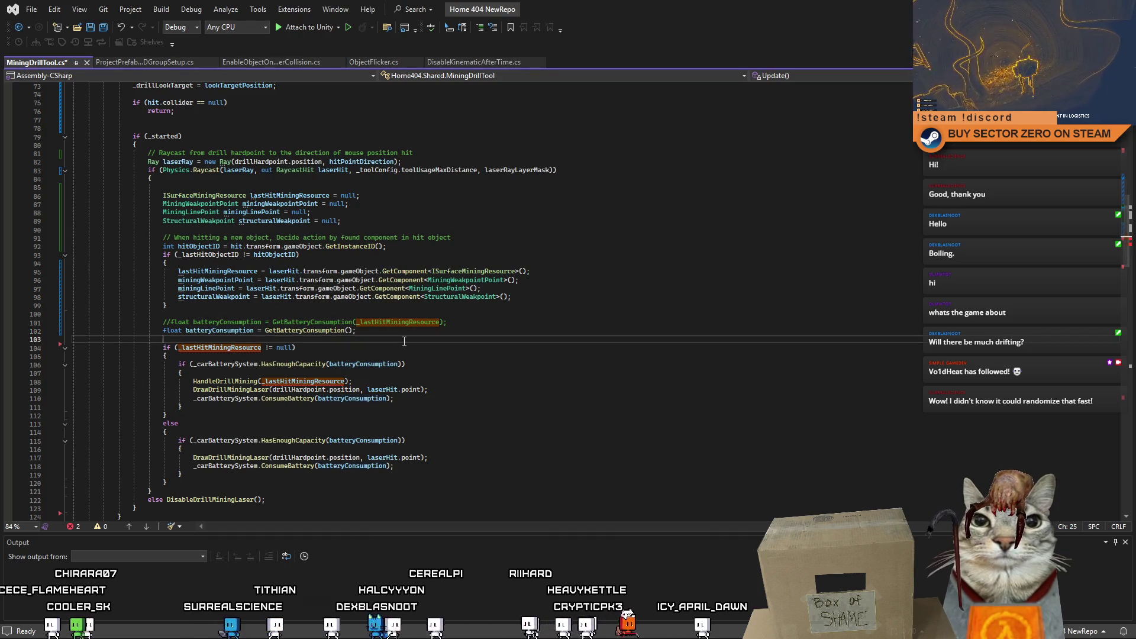
scroll(400, 351, down, 3)
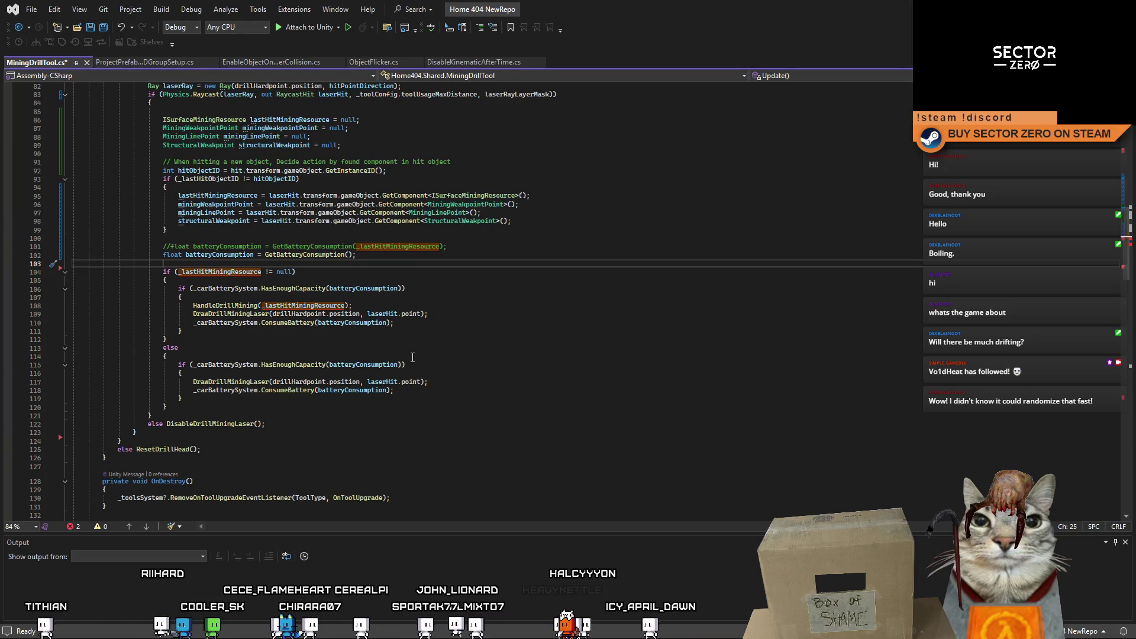
scroll(413, 357, up, 5)
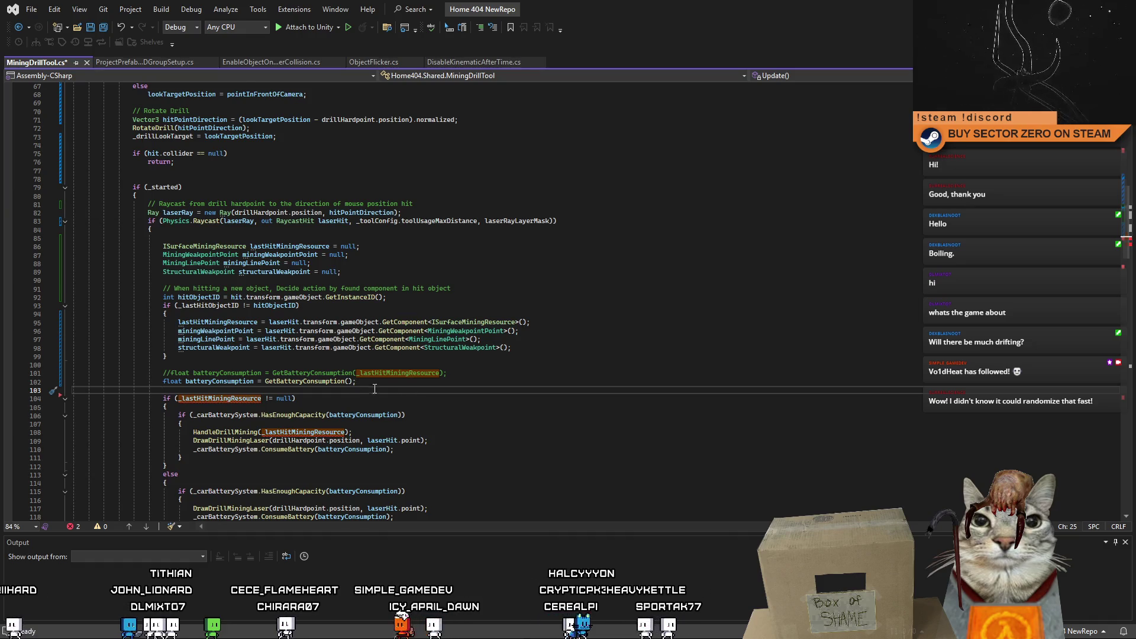
scroll(375, 388, down, 1)
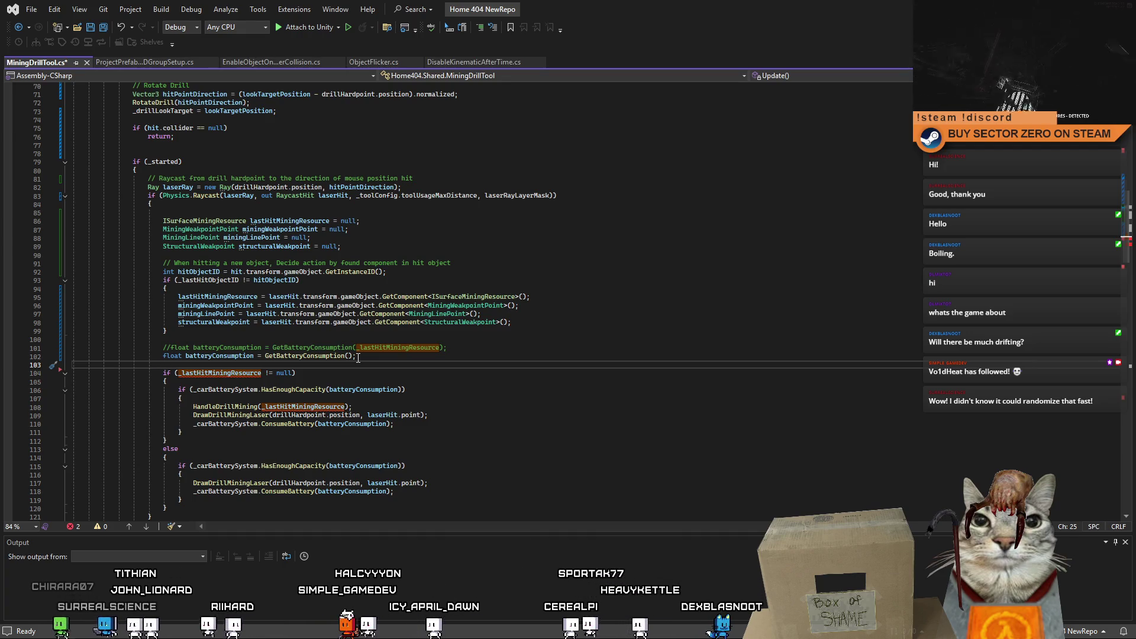
scroll(427, 312, down, 2)
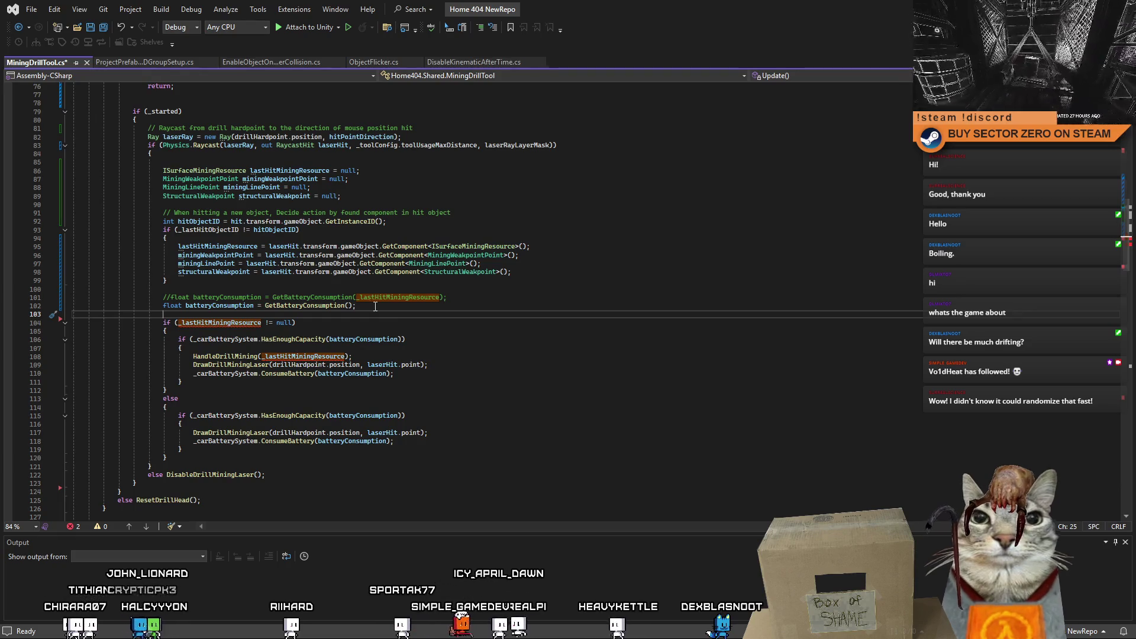
Step: Copy the HasEnoughCapacity battery check block and paste it above the mining-resource check
click(378, 306)
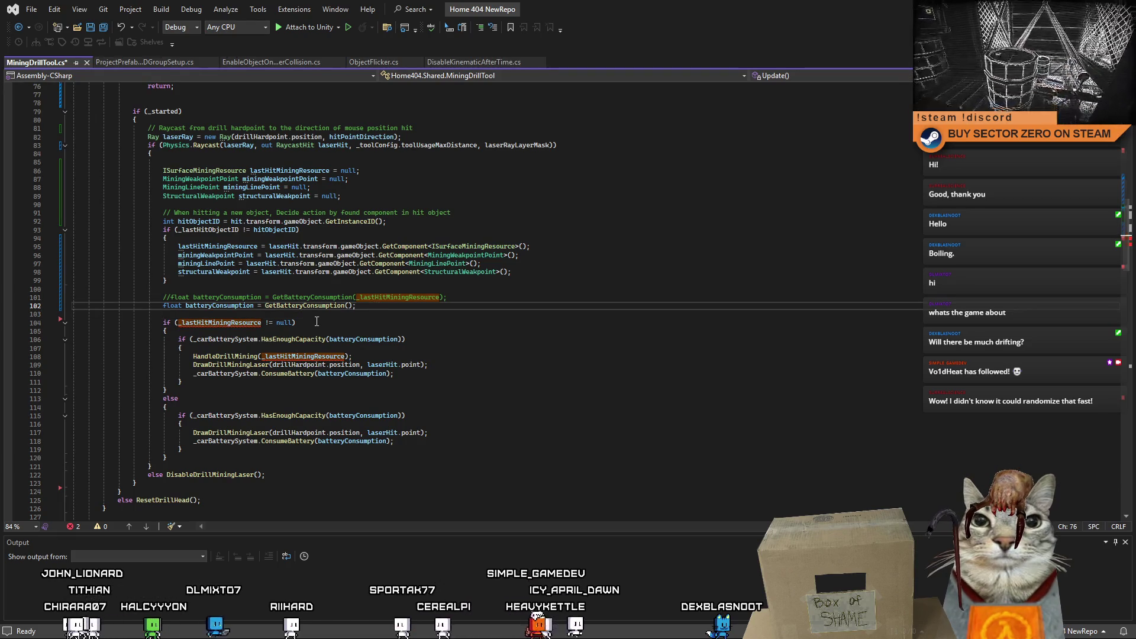
key(Down)
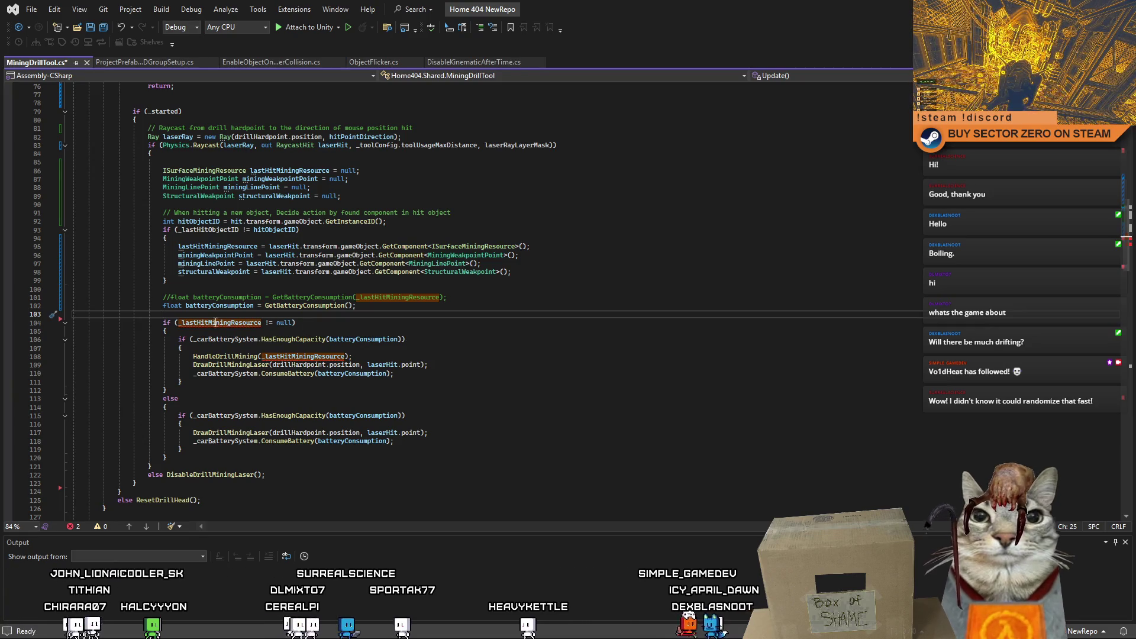
double_click(280, 341)
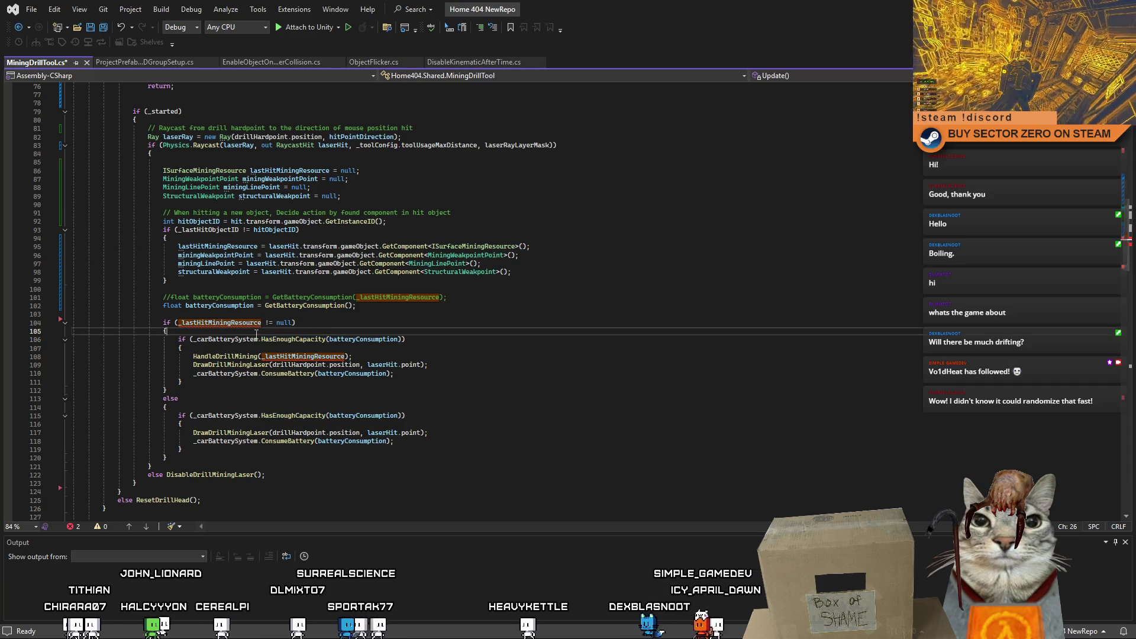
drag(178, 340, 316, 341)
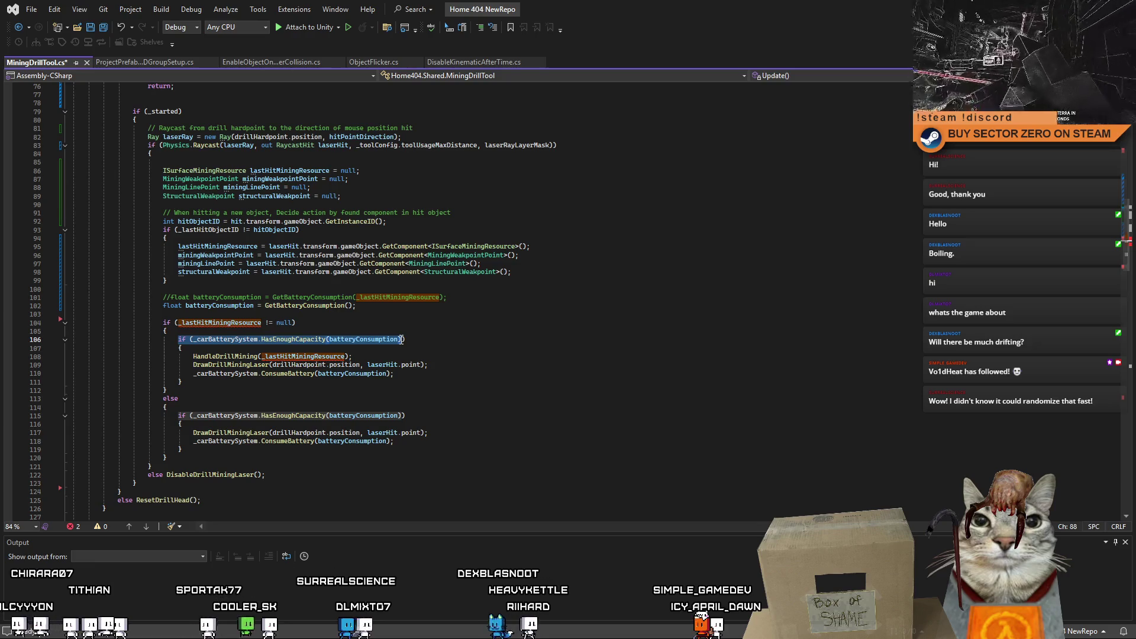
click(181, 323)
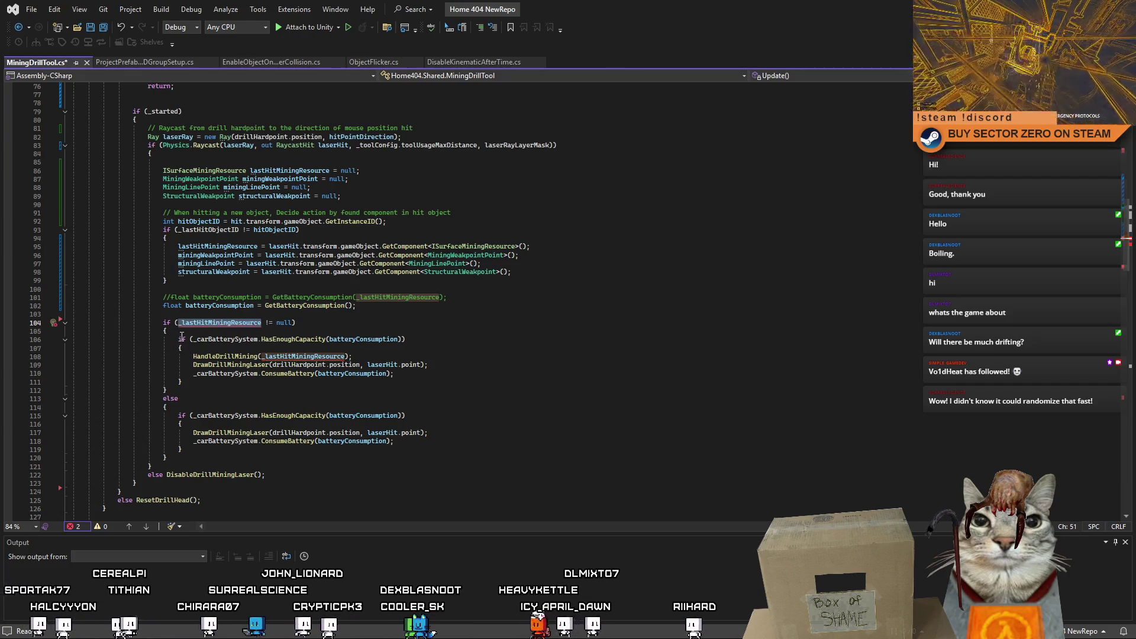
mouse_move(179, 339)
mouse_down()
mouse_move(416, 342)
mouse_move(427, 382)
mouse_up()
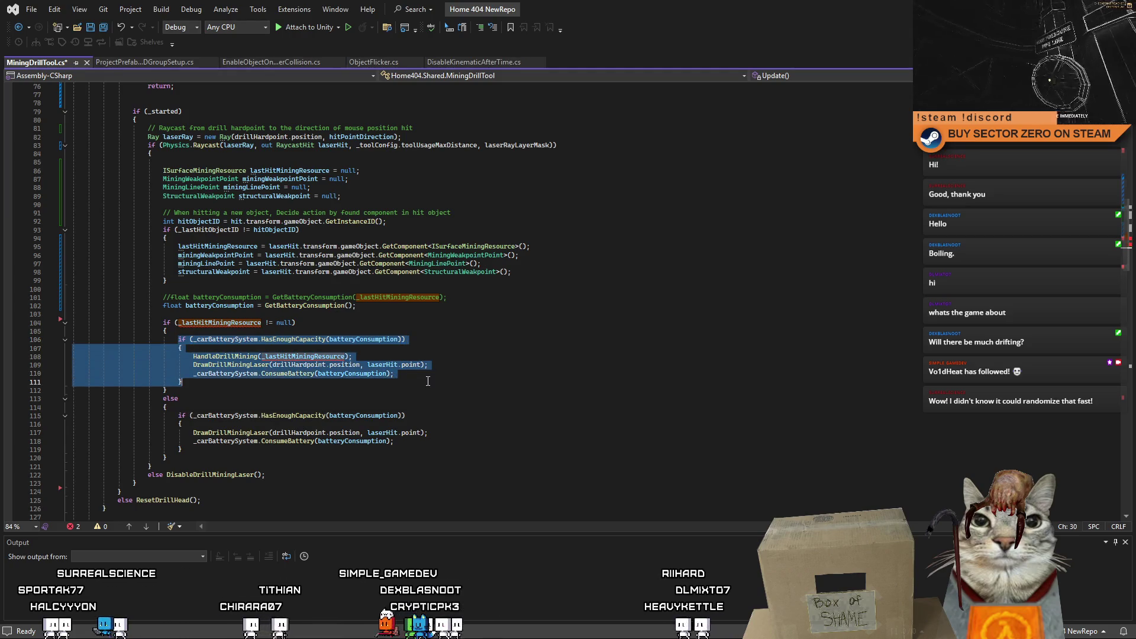
key(ctrl+c)
click(371, 315)
key(Return)
key(Return)
key(ctrl+v)
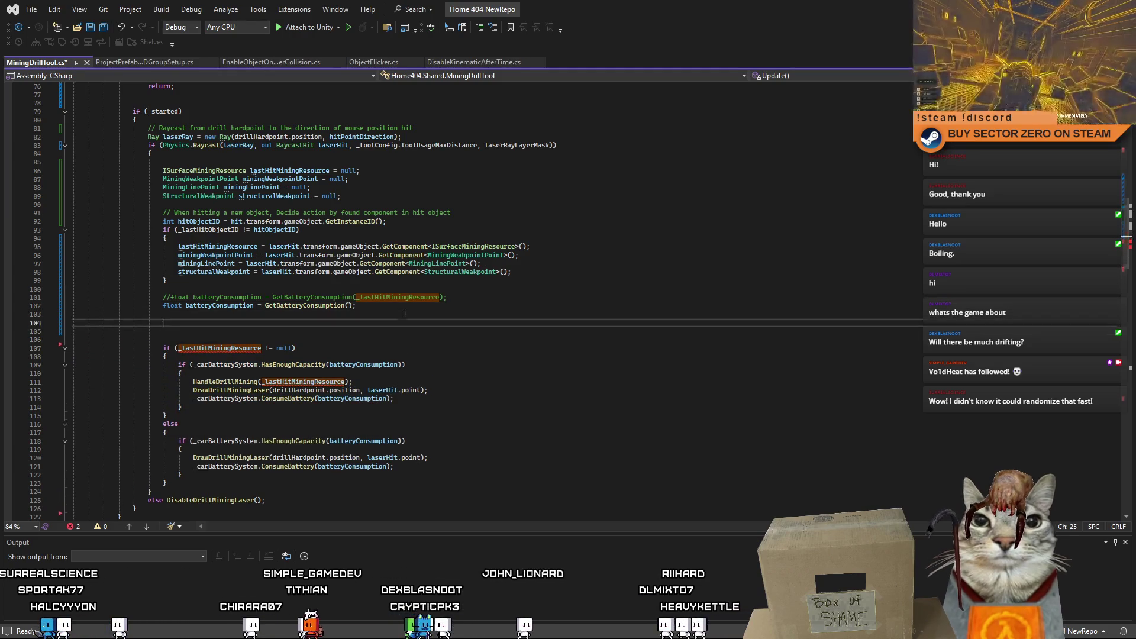
Step: Strip the HandleDrillMining call from the copy so it only draws the laser and consumes battery
drag(334, 338, 166, 341)
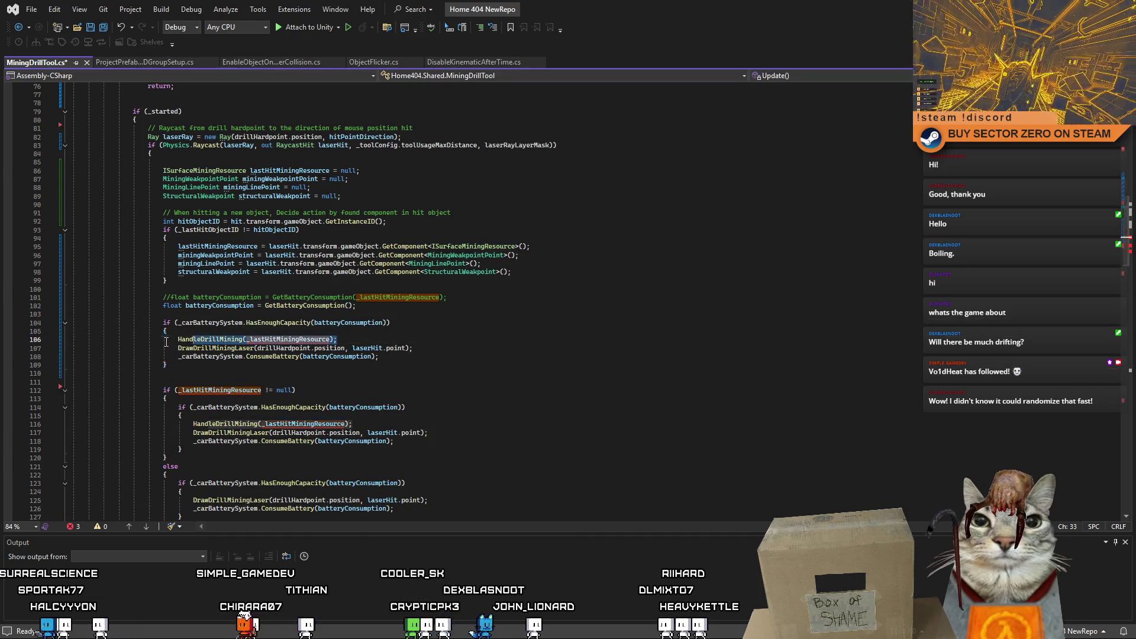
key(Delete)
click(276, 357)
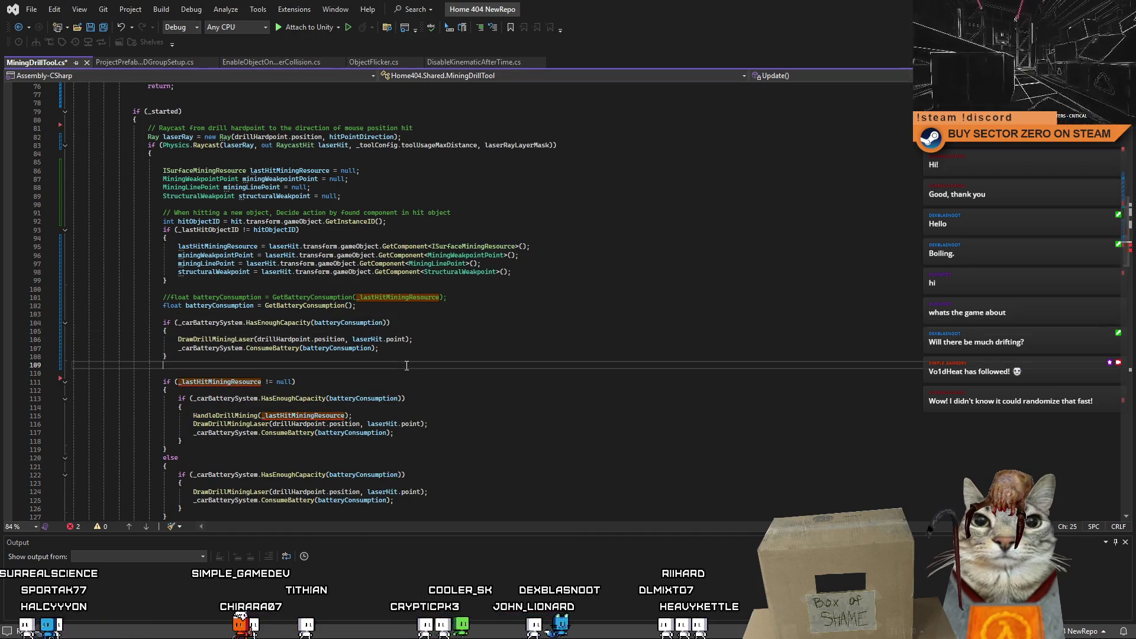
click(260, 365)
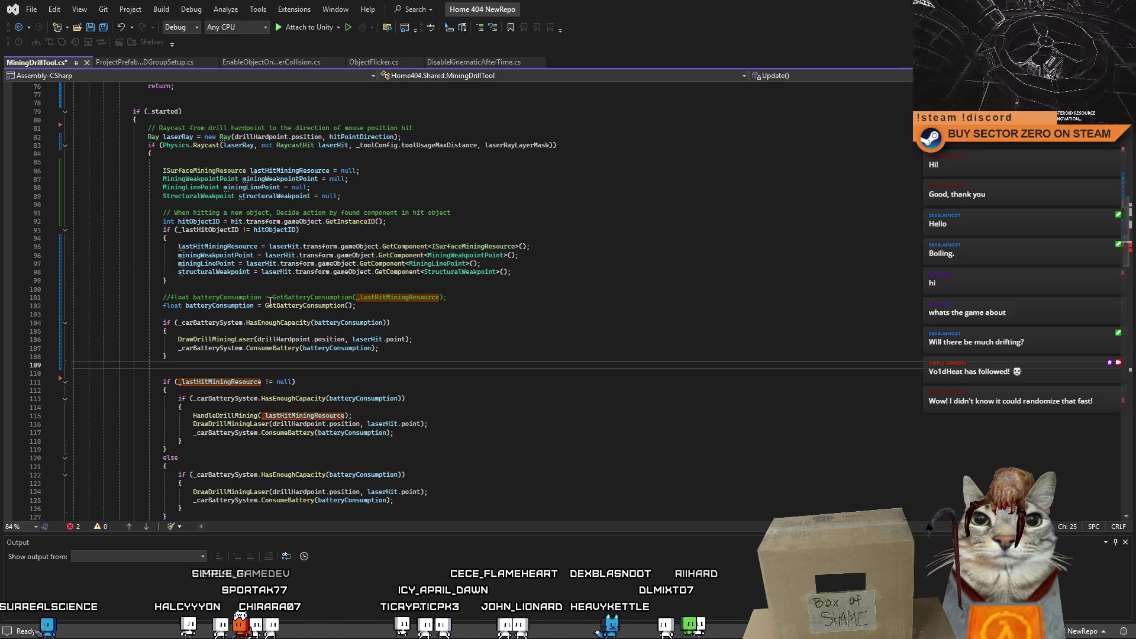
click(286, 288)
Step: Add a '// Consume battery and draw laser' comment line above the new capacity block and review it
key(Return)
text(/)
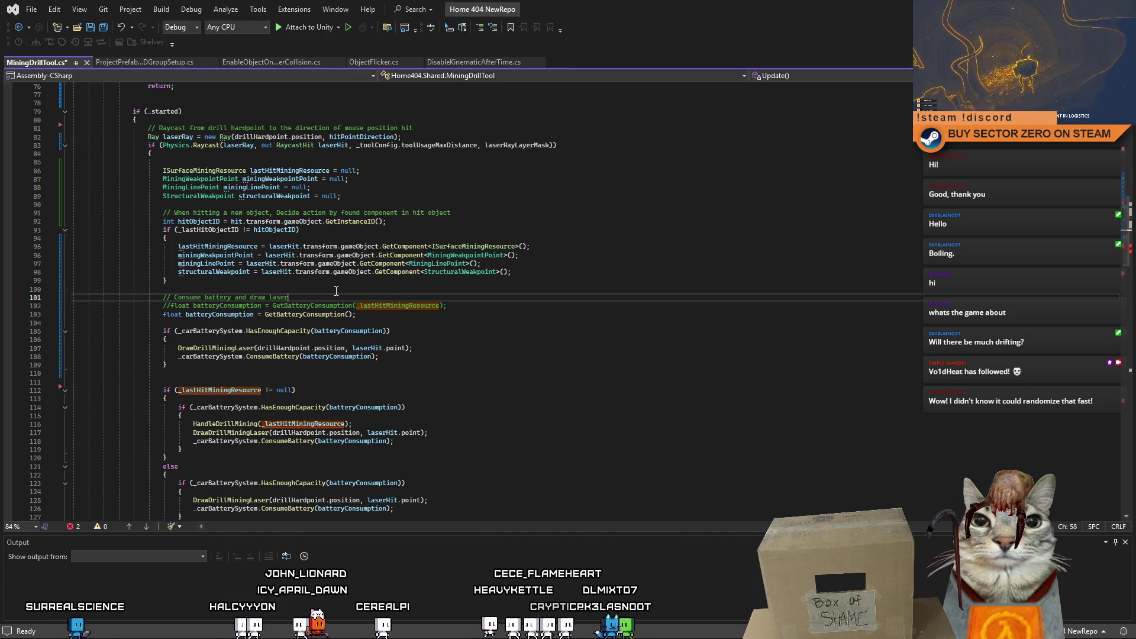
click(415, 332)
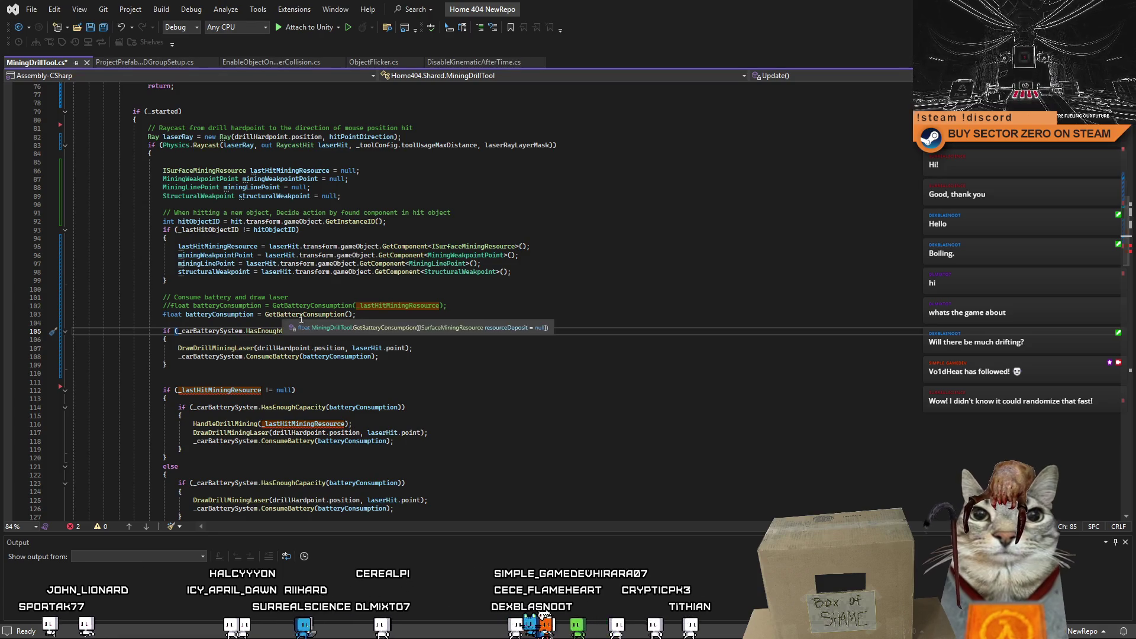
click(514, 341)
scroll(515, 344, up, 2)
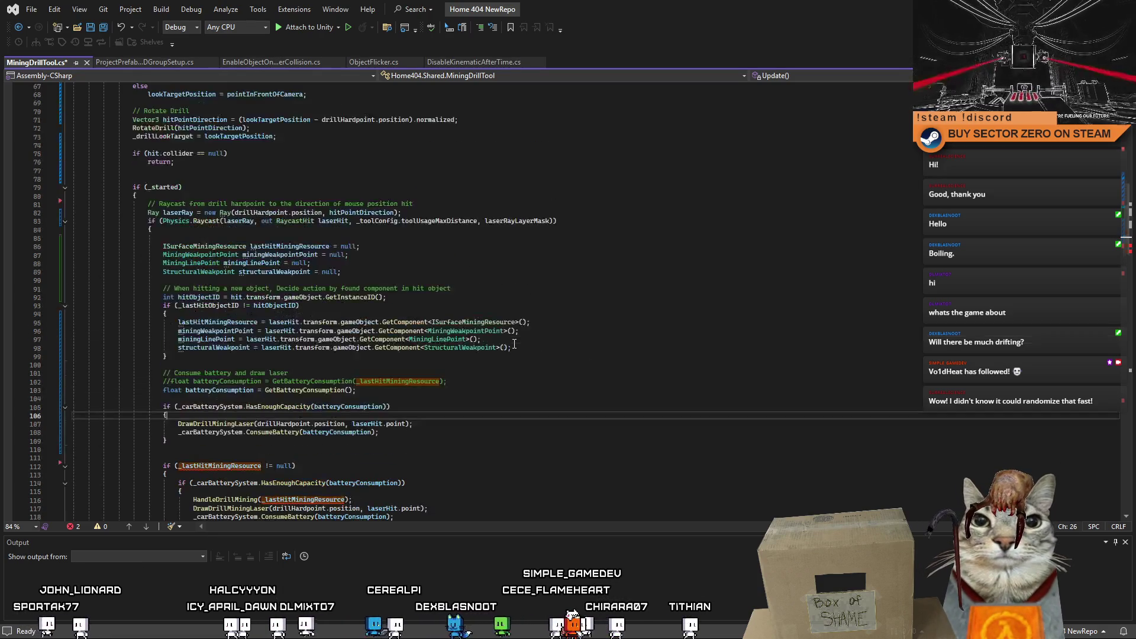
scroll(513, 343, down, 5)
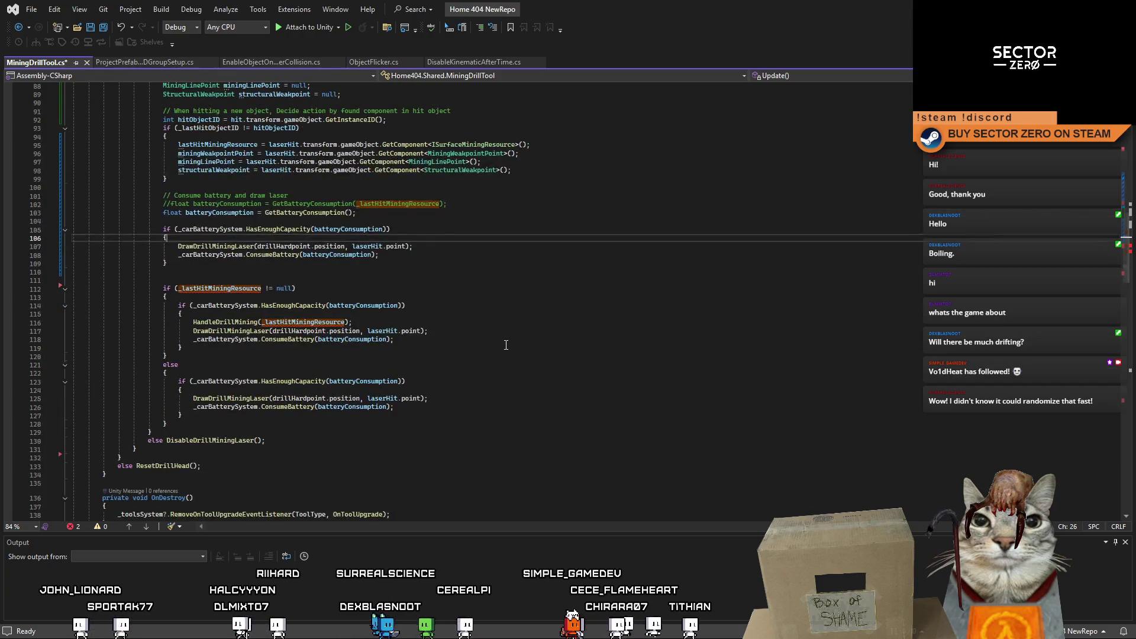
scroll(506, 345, up, 1)
scroll(451, 347, up, 1)
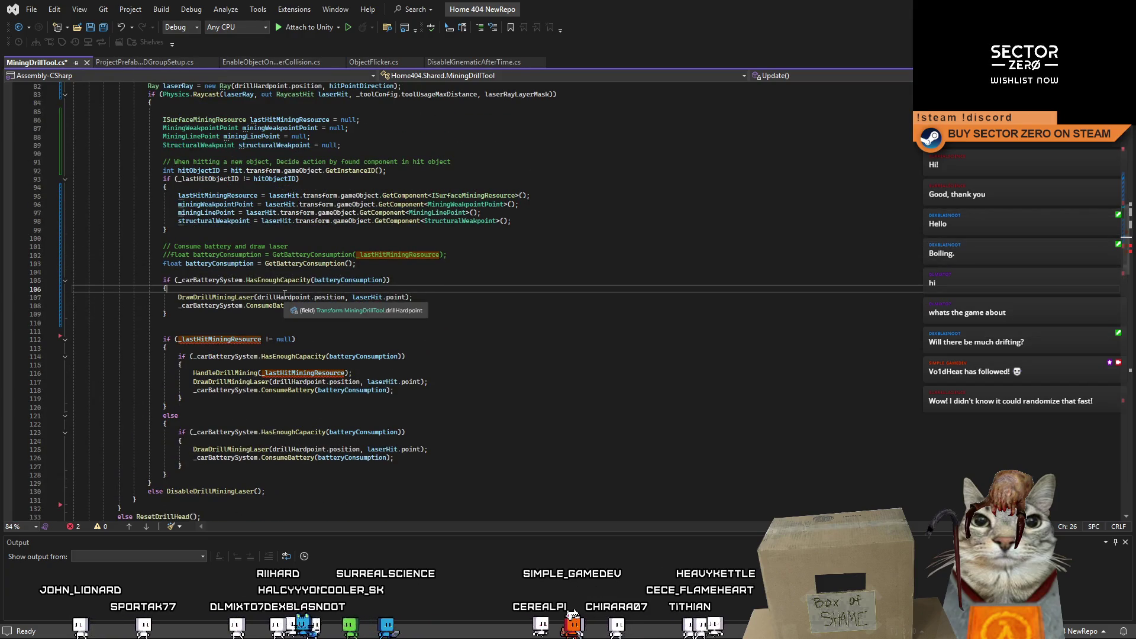
click(294, 317)
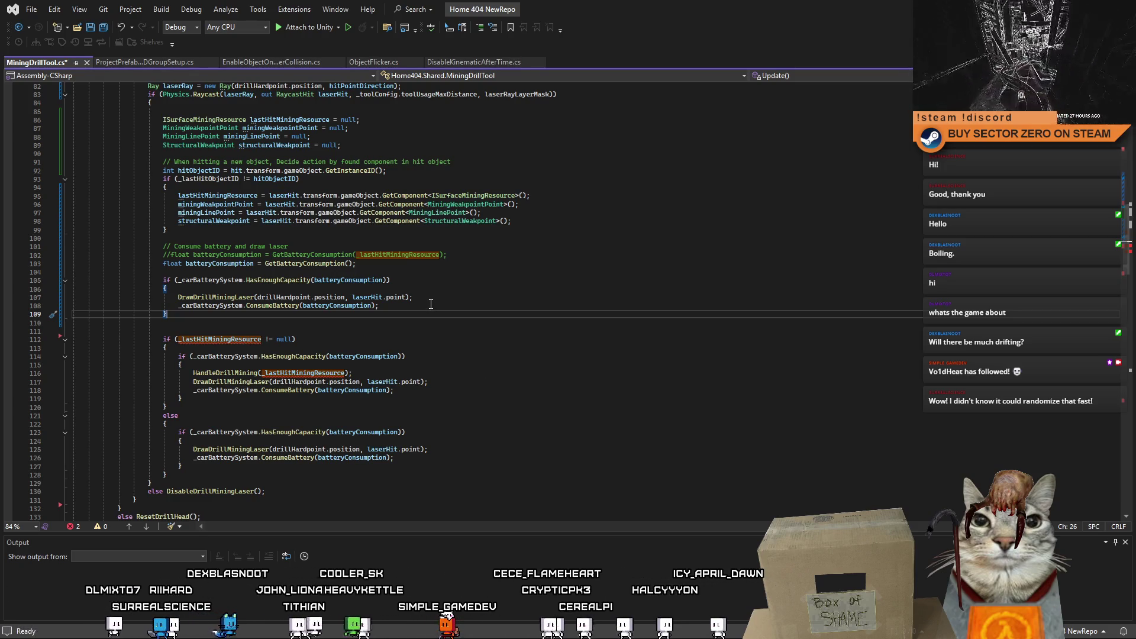
scroll(418, 319, down, 2)
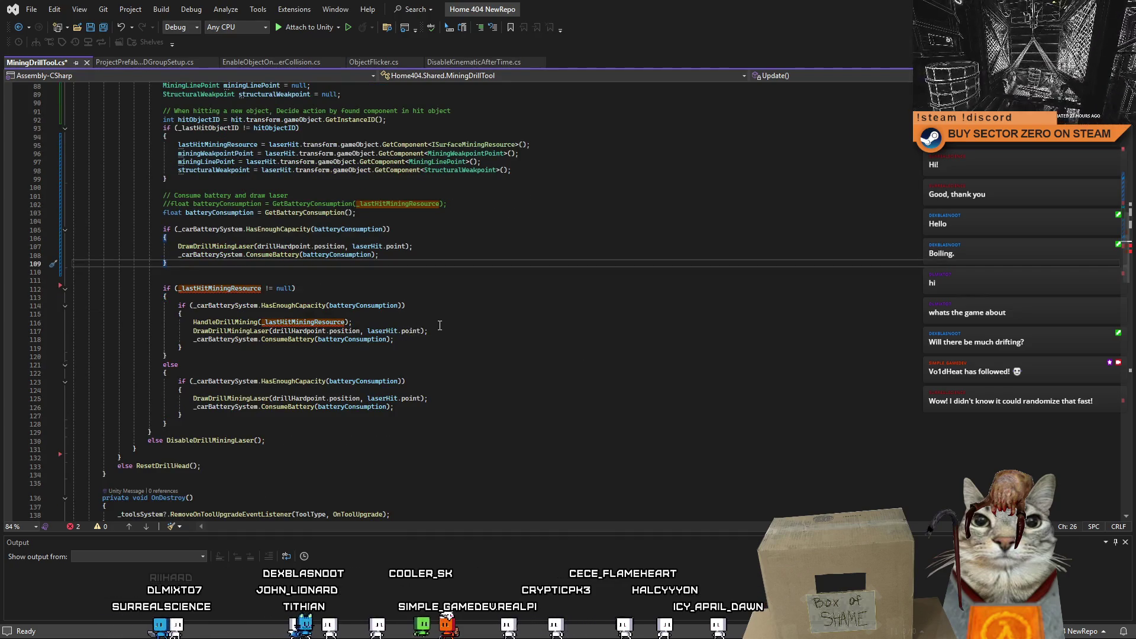
scroll(439, 323, up, 2)
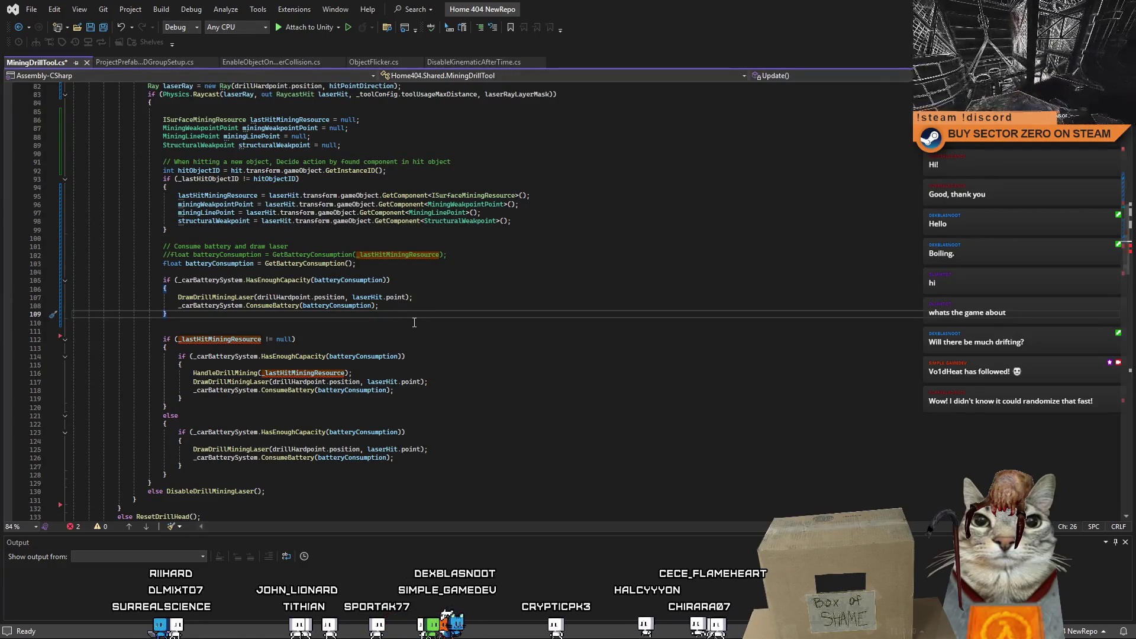
Step: Wrap the old mining-resource if/else block in /* */ and leave blank lines above it
click(260, 323)
click(178, 329)
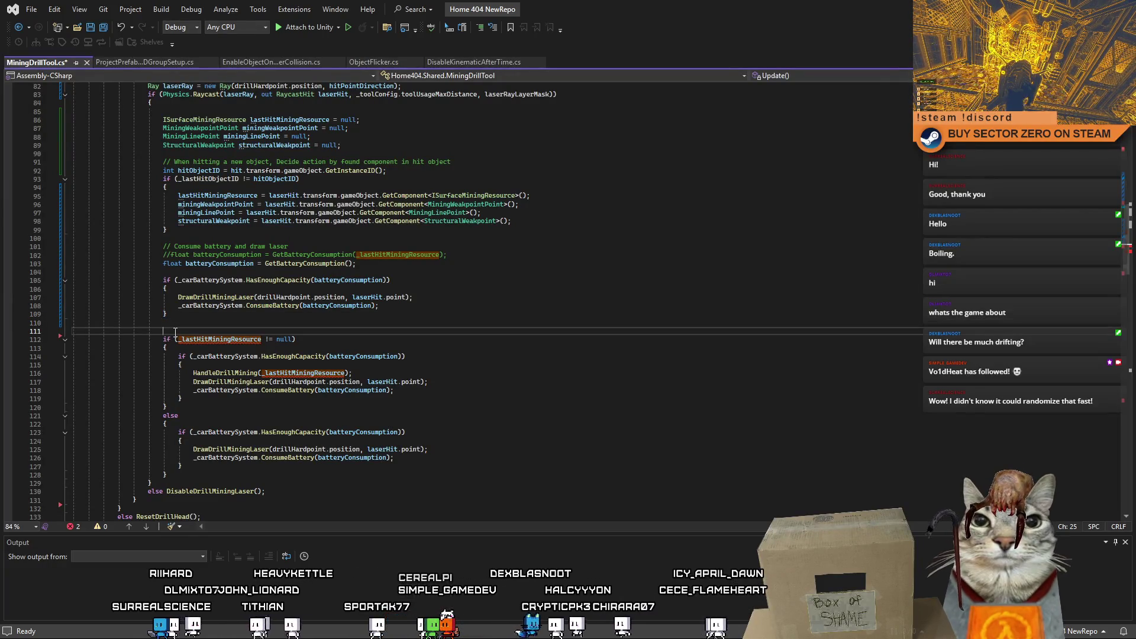
click(164, 339)
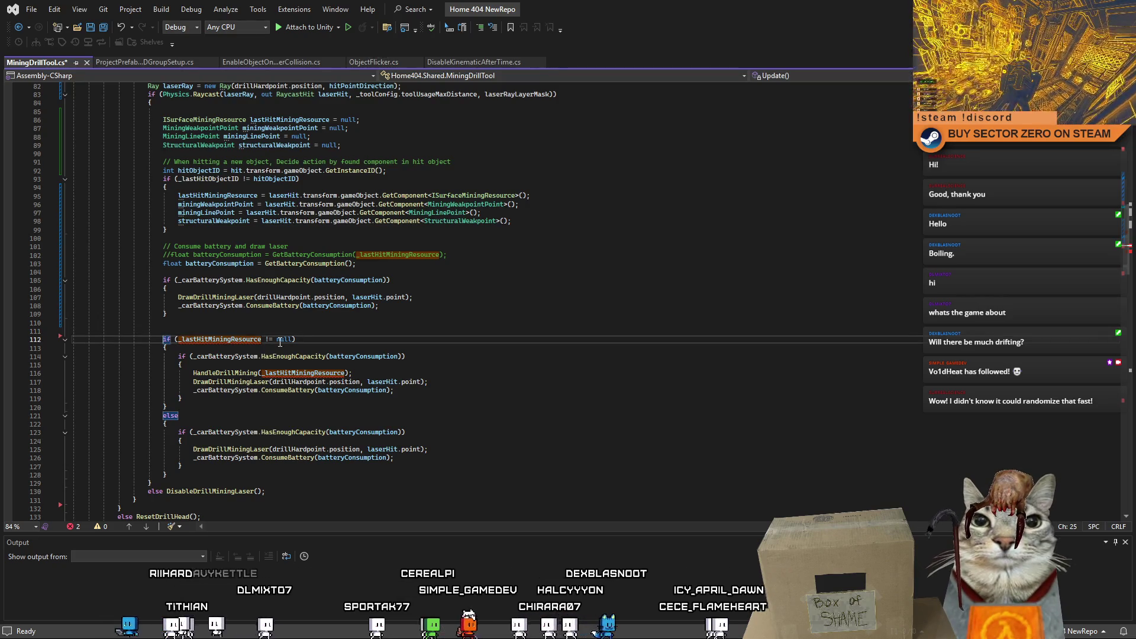
text(/*)
click(177, 474)
text(*/)
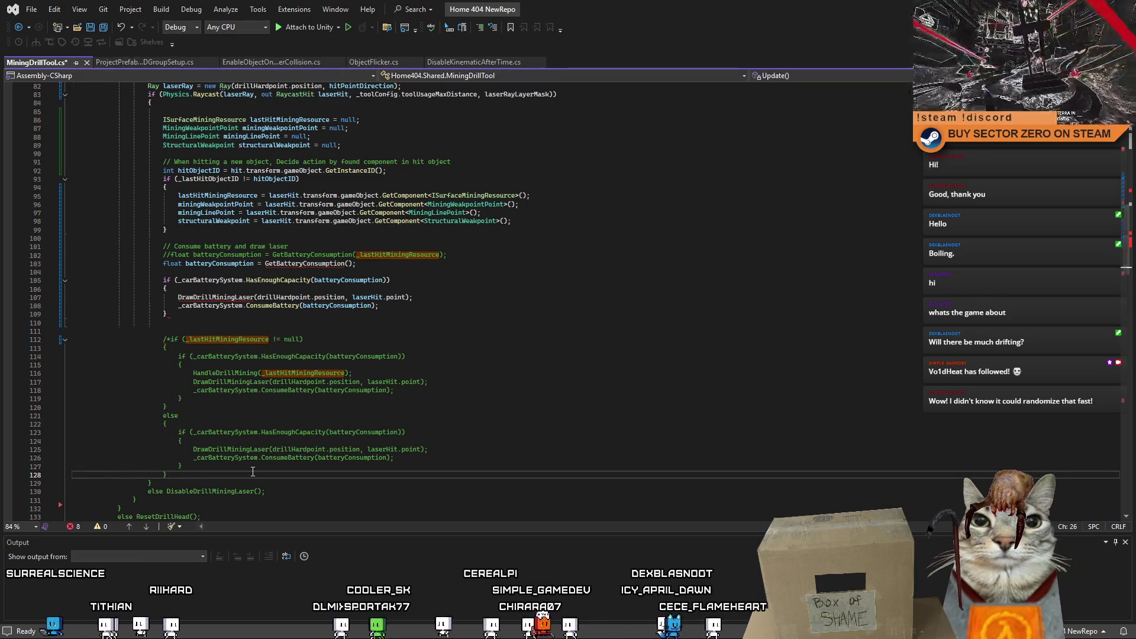
click(232, 322)
key(Return)
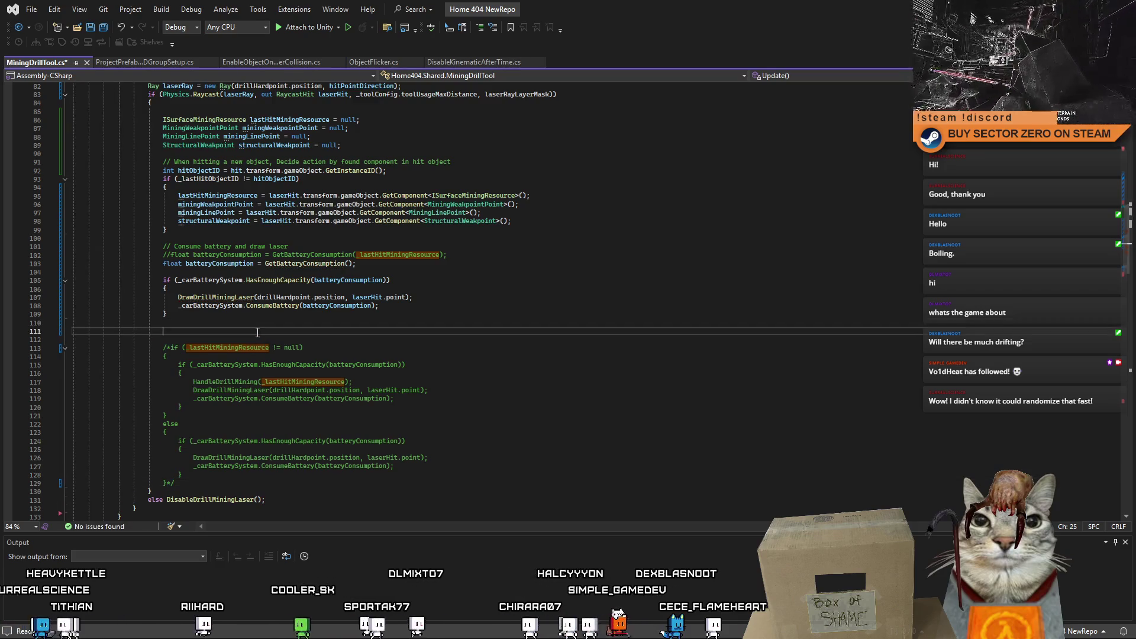
Step: Write a new if(lastHitMiningResource) condition above the commented block, pasting the variable name
key(Return)
key(Return)
text(if()
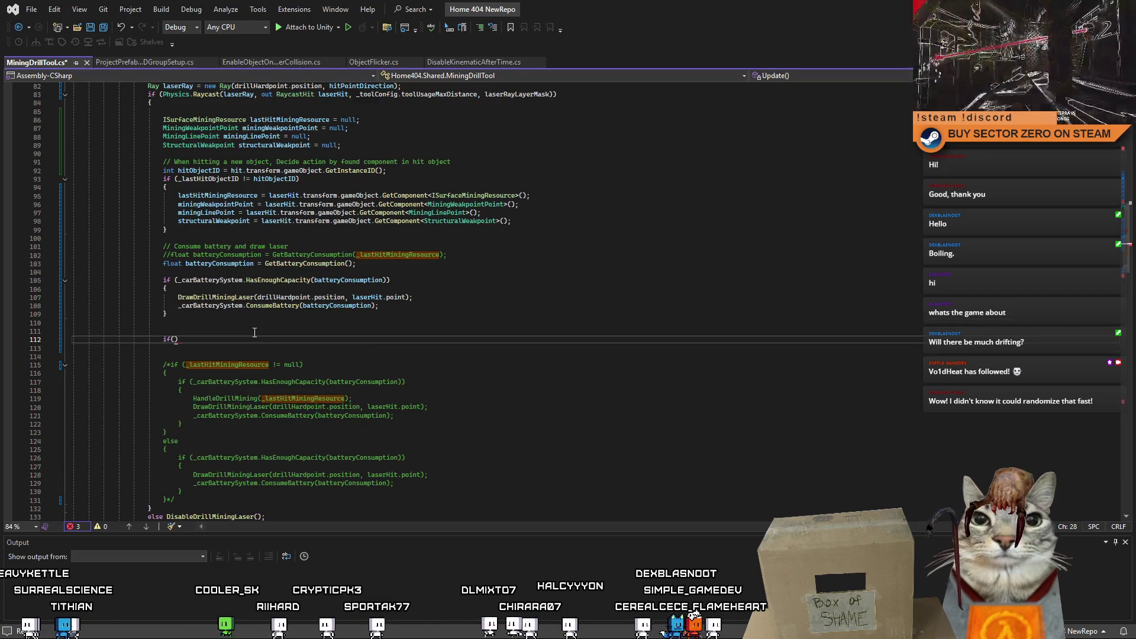
click(226, 196)
double_click(226, 197)
key(ctrl+c)
click(175, 339)
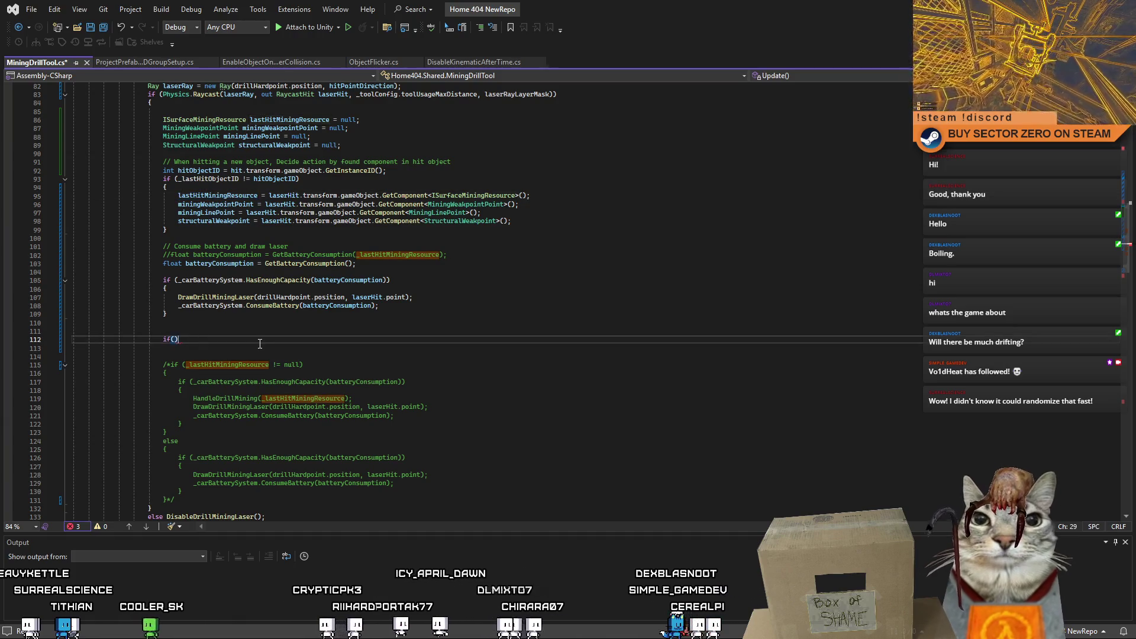
key(ctrl+v)
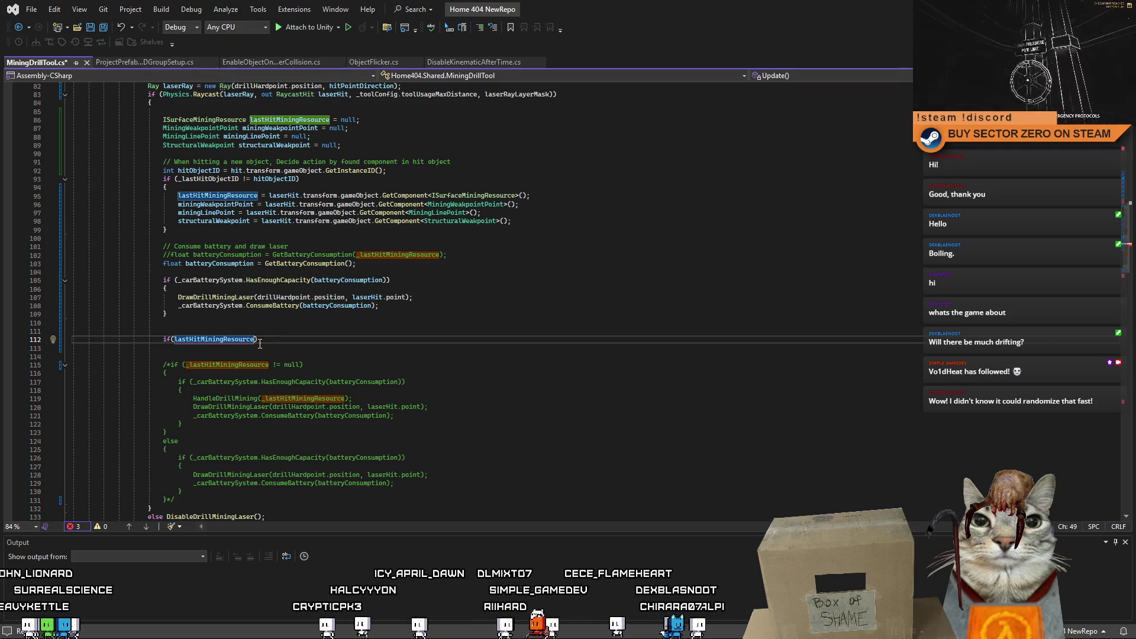
key(End)
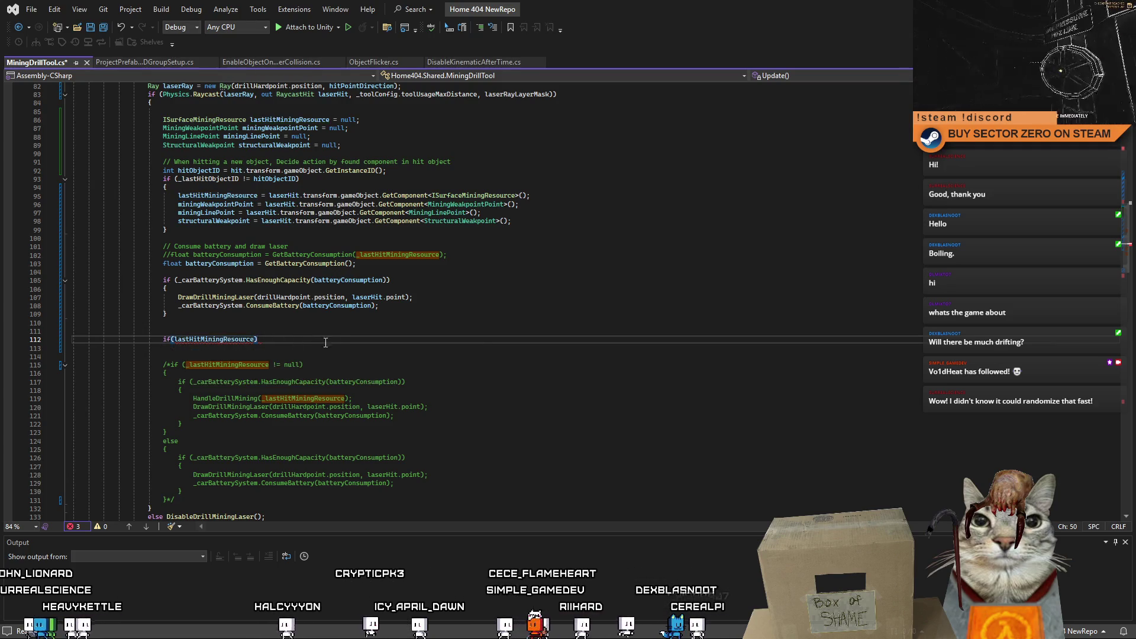
key(Return)
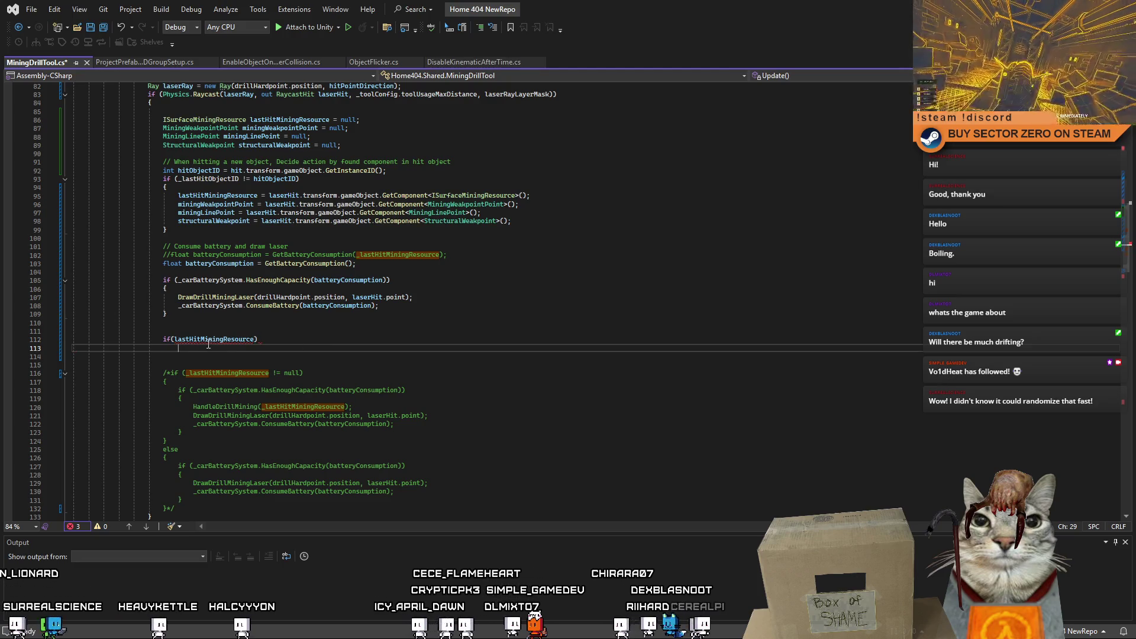
double_click(214, 341)
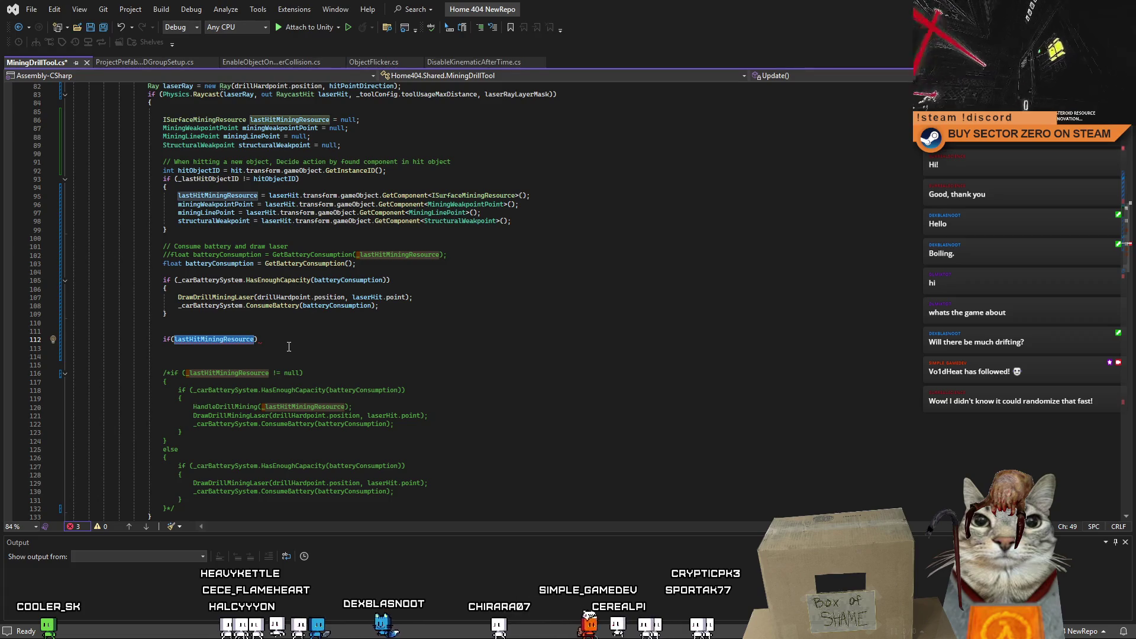
key(Right)
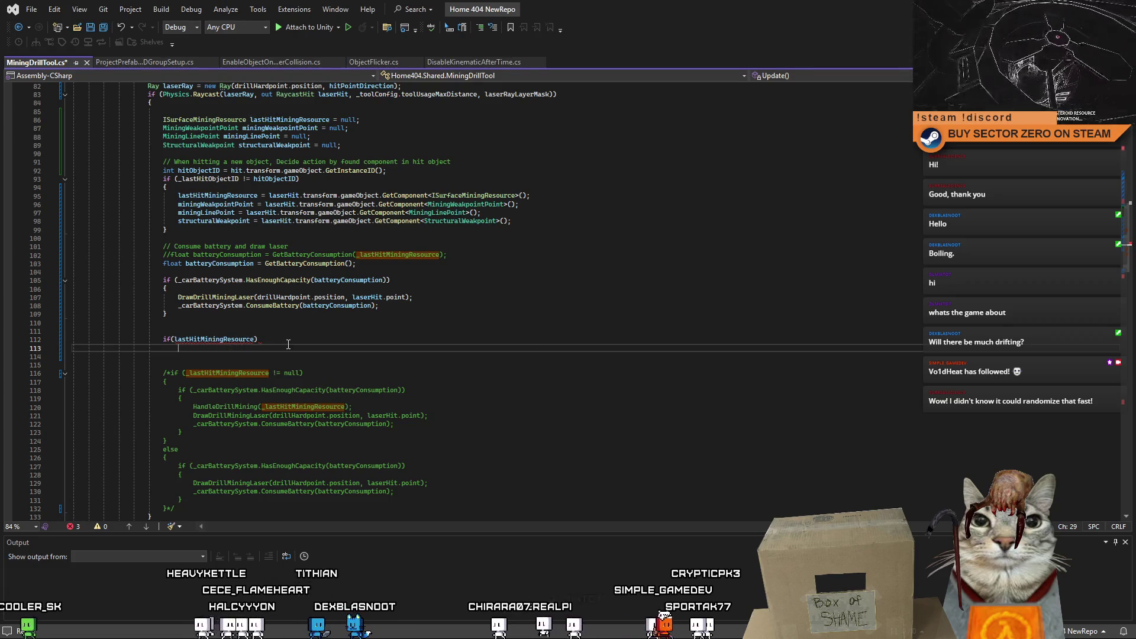
click(239, 408)
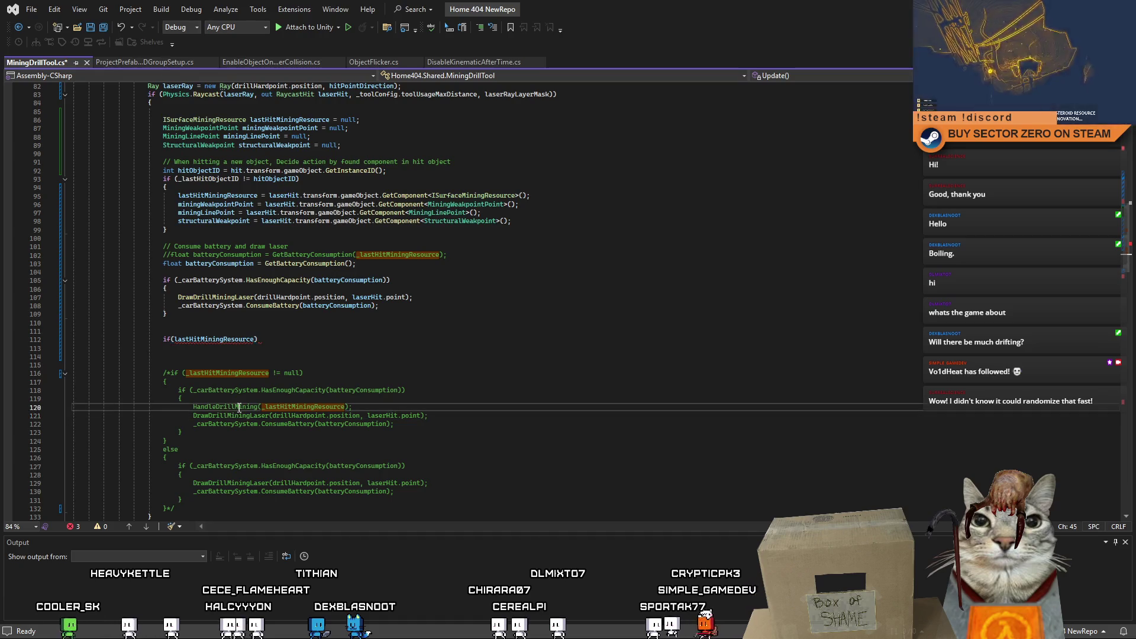
Step: Reuse the old HandleDrillMining call as the new condition's body and inspect the type error
drag(193, 407, 359, 409)
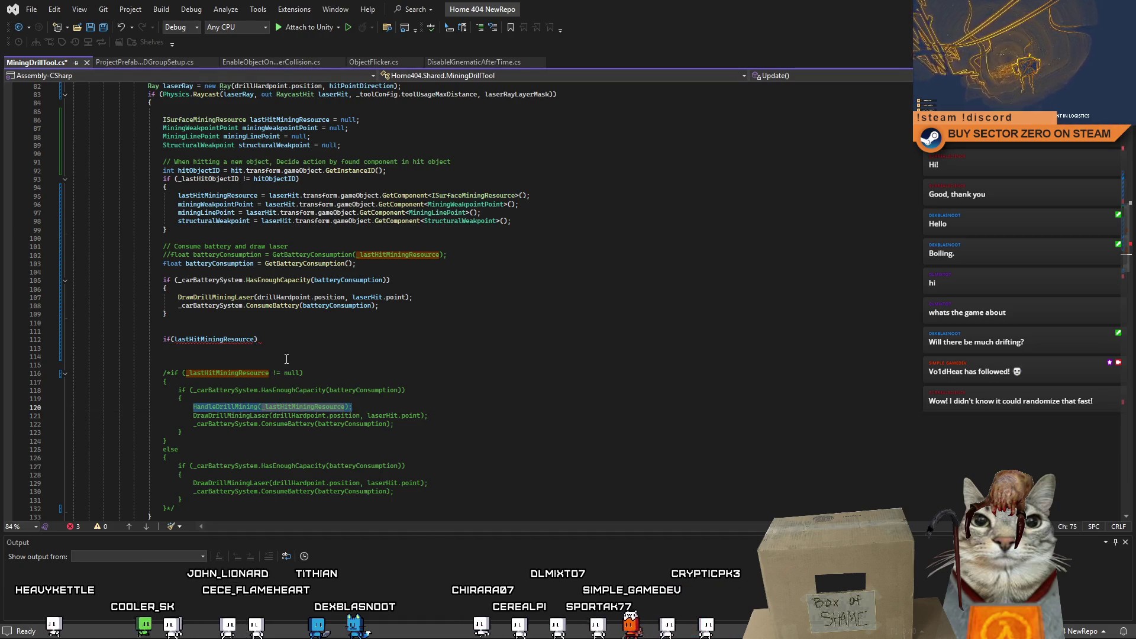
click(305, 347)
click(357, 332)
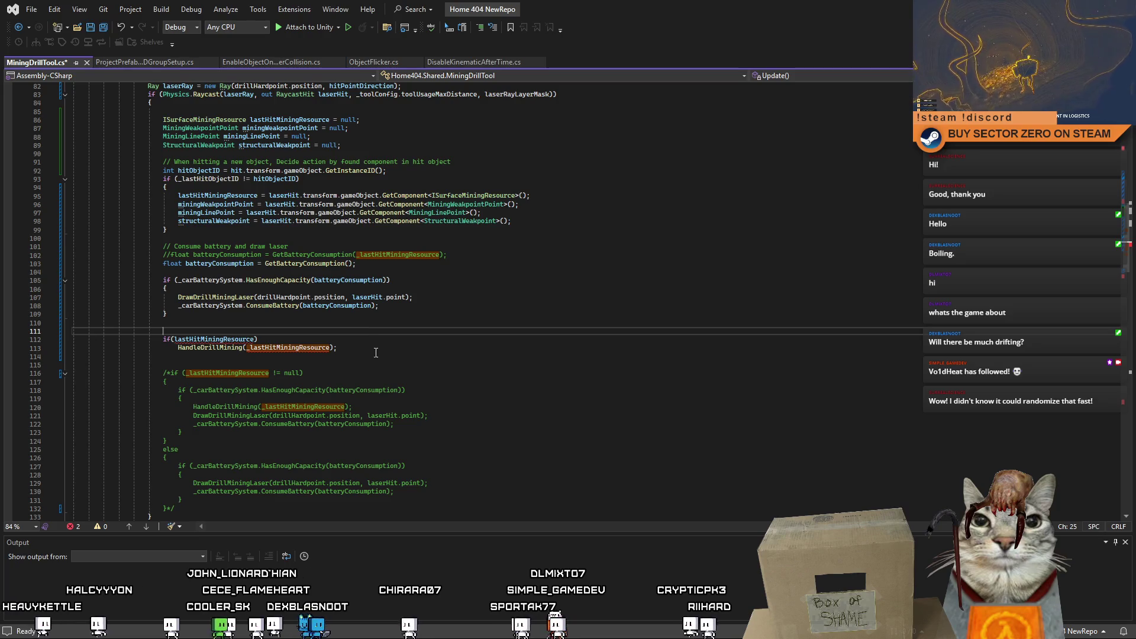
click(373, 357)
double_click(236, 340)
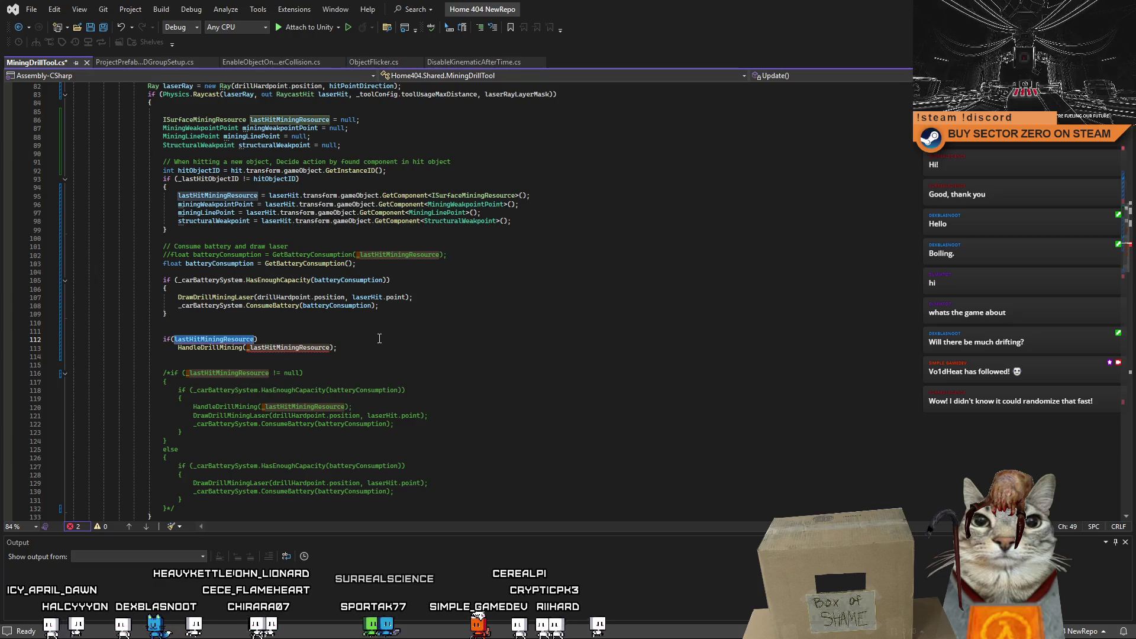
key(Up)
key(Up)
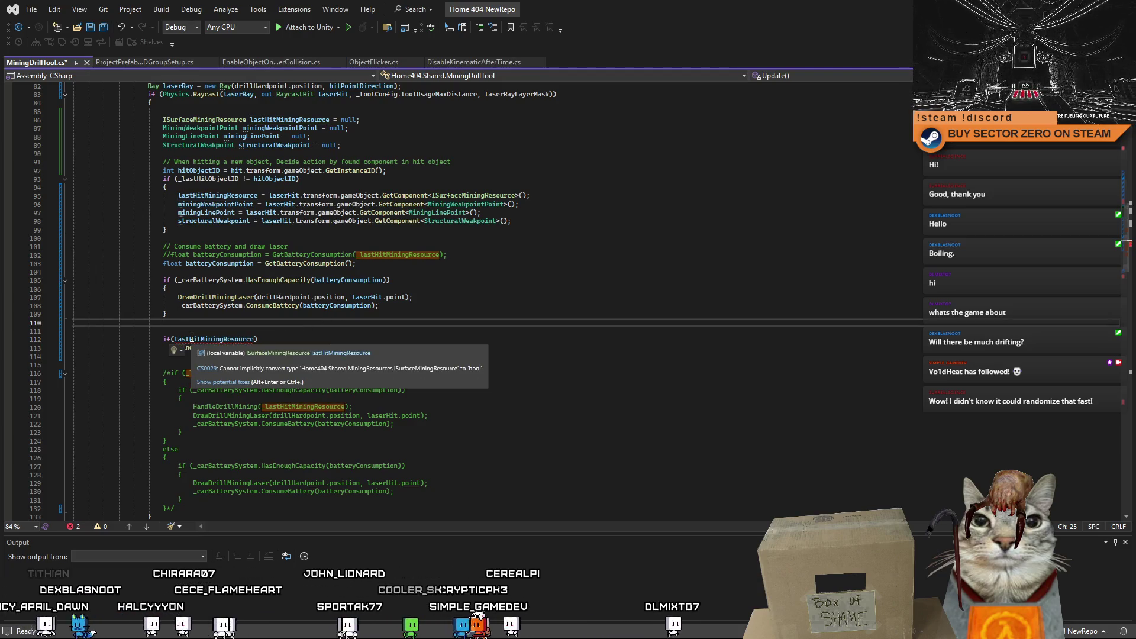
mouse_move(212, 339)
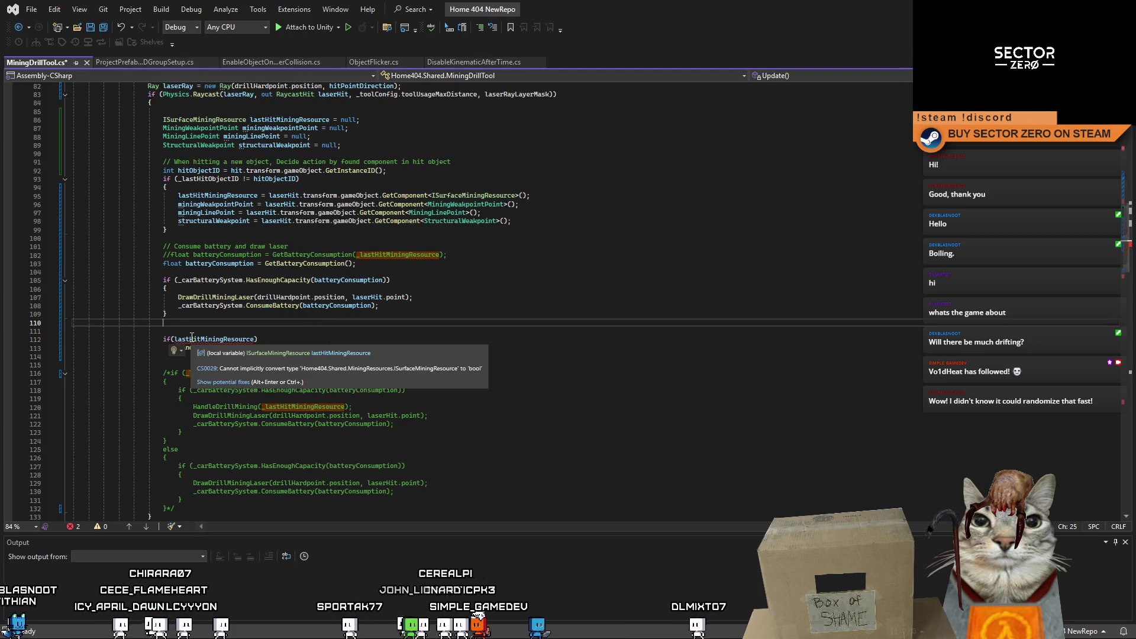
Step: Change the condition to lastHitMiningResource != null
click(342, 342)
text(!=)
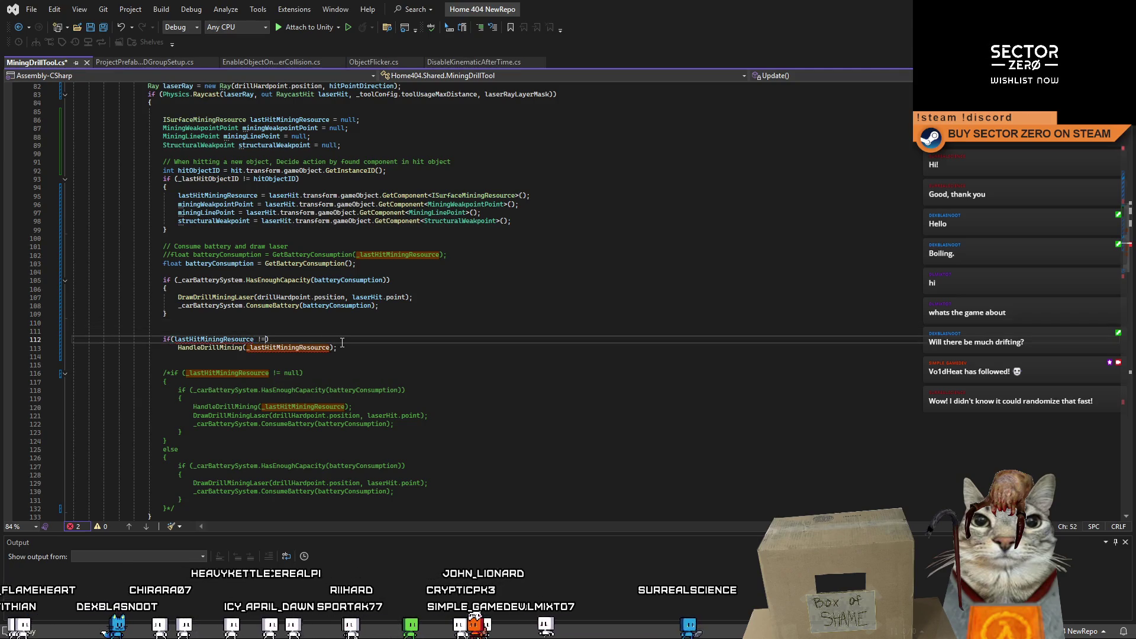
text(null)
click(323, 332)
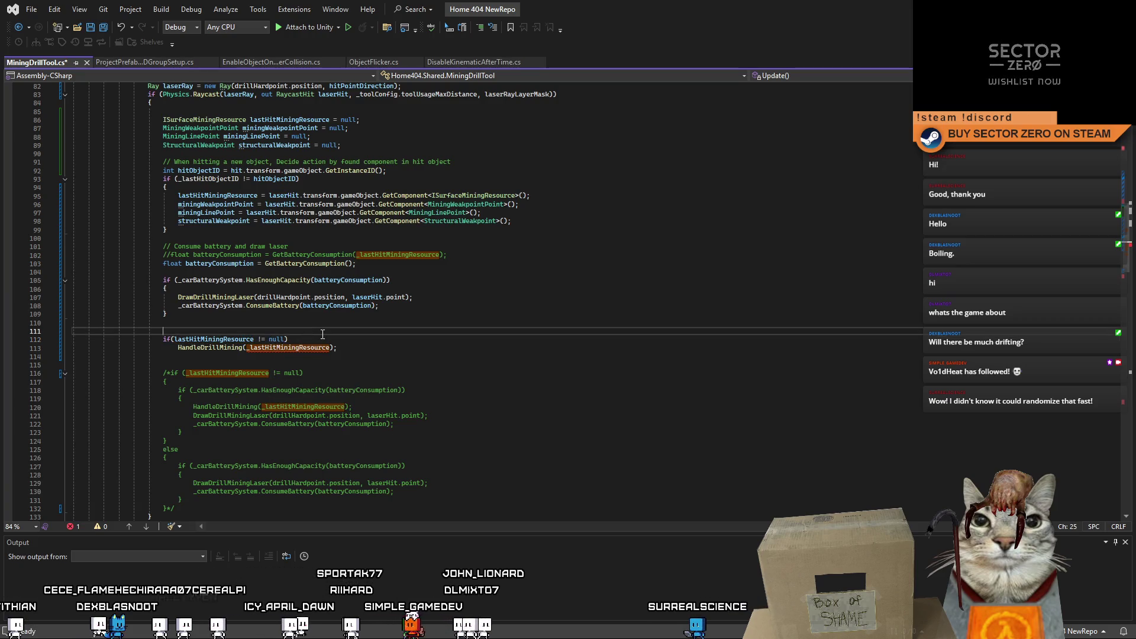
click(319, 367)
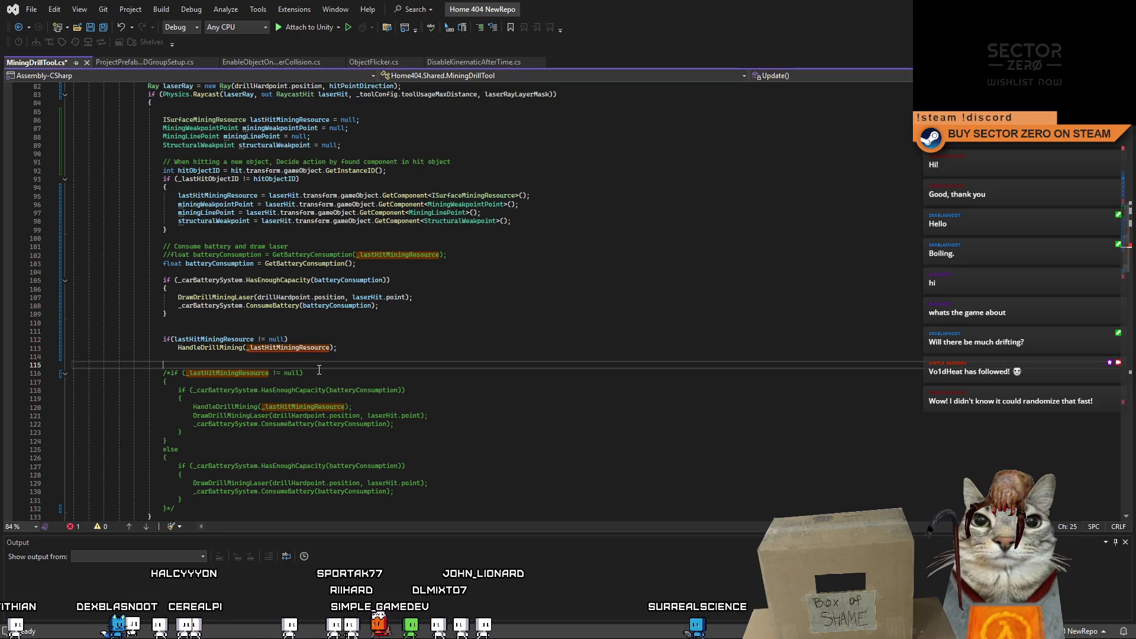
Step: Fix the call to HandleDrillMining(lastHitMiningResource) and select the finished two-line check
click(280, 350)
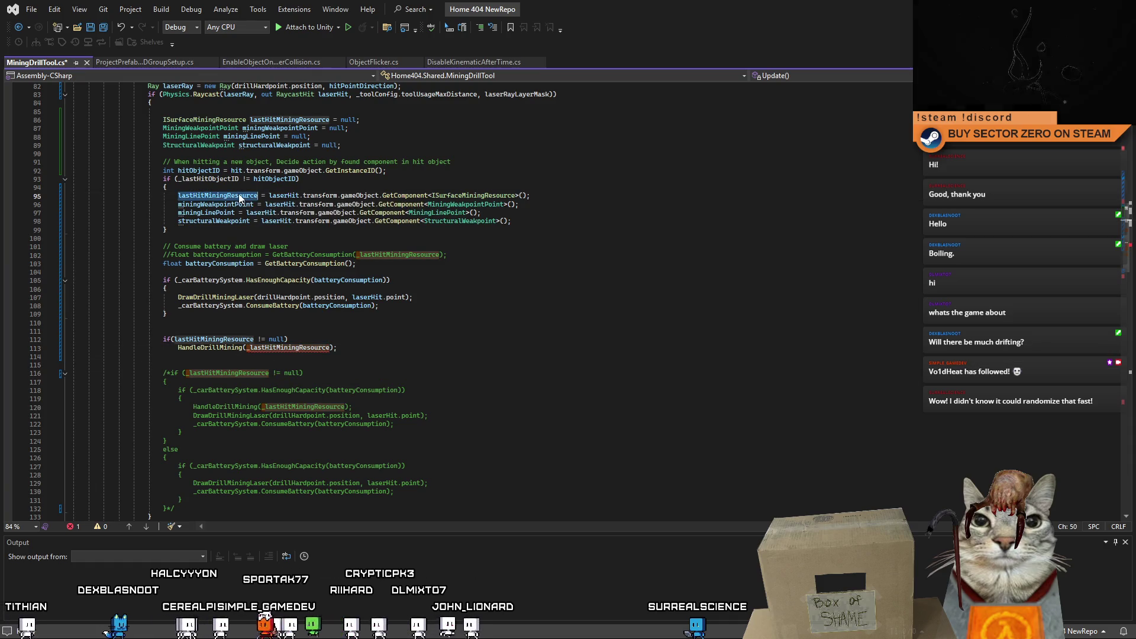
click(248, 348)
key(BackSpace)
click(430, 353)
click(328, 350)
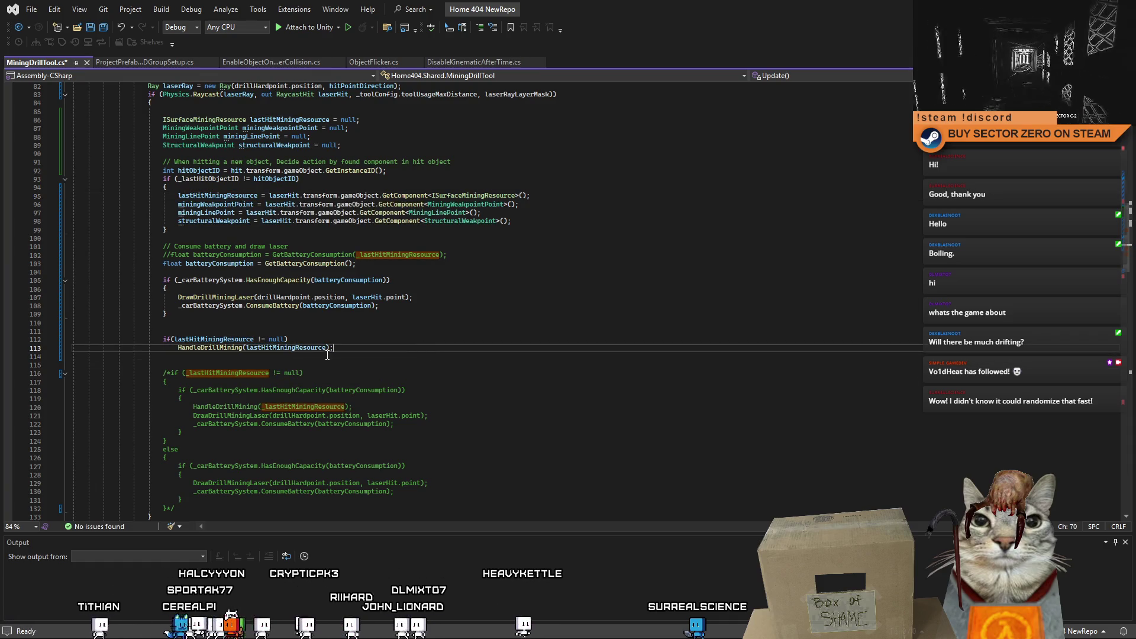
click(218, 329)
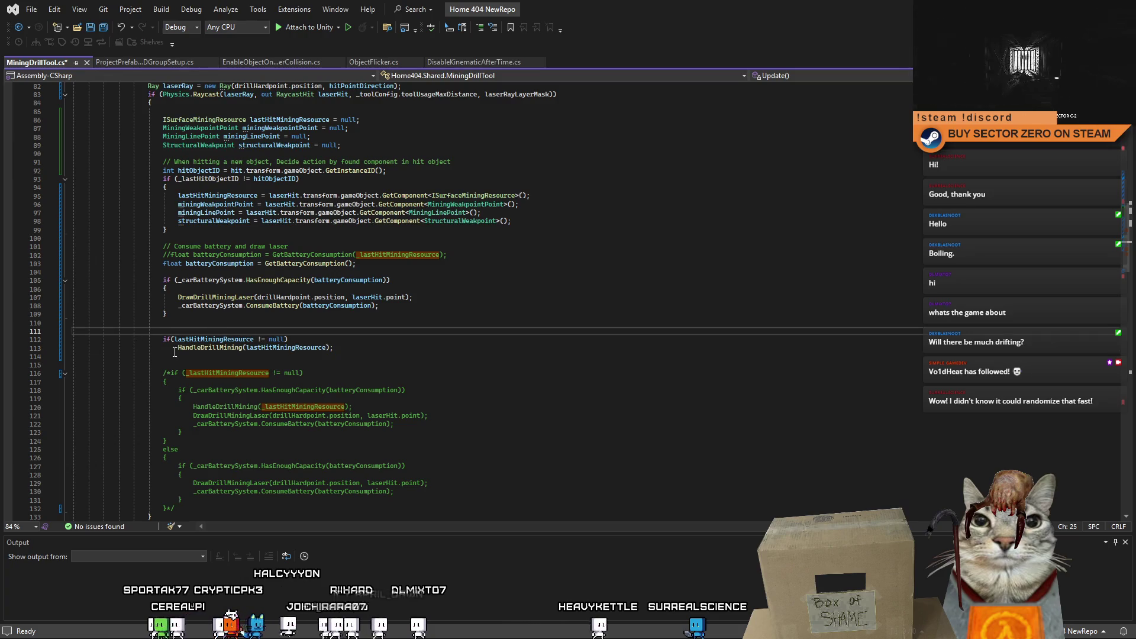
click(332, 339)
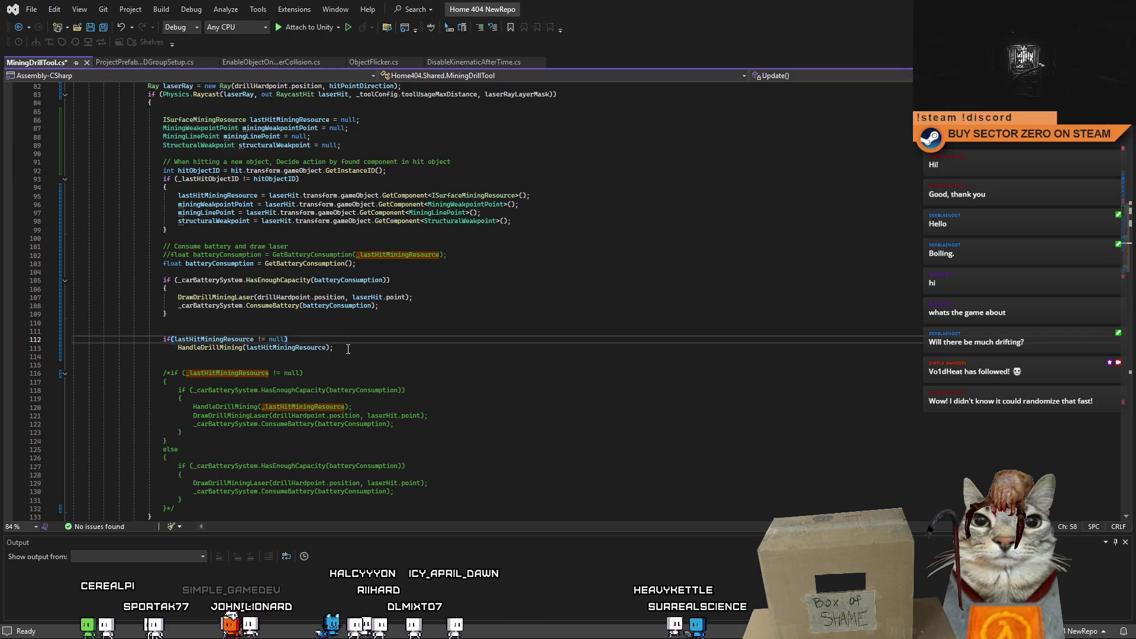
drag(348, 350, 125, 340)
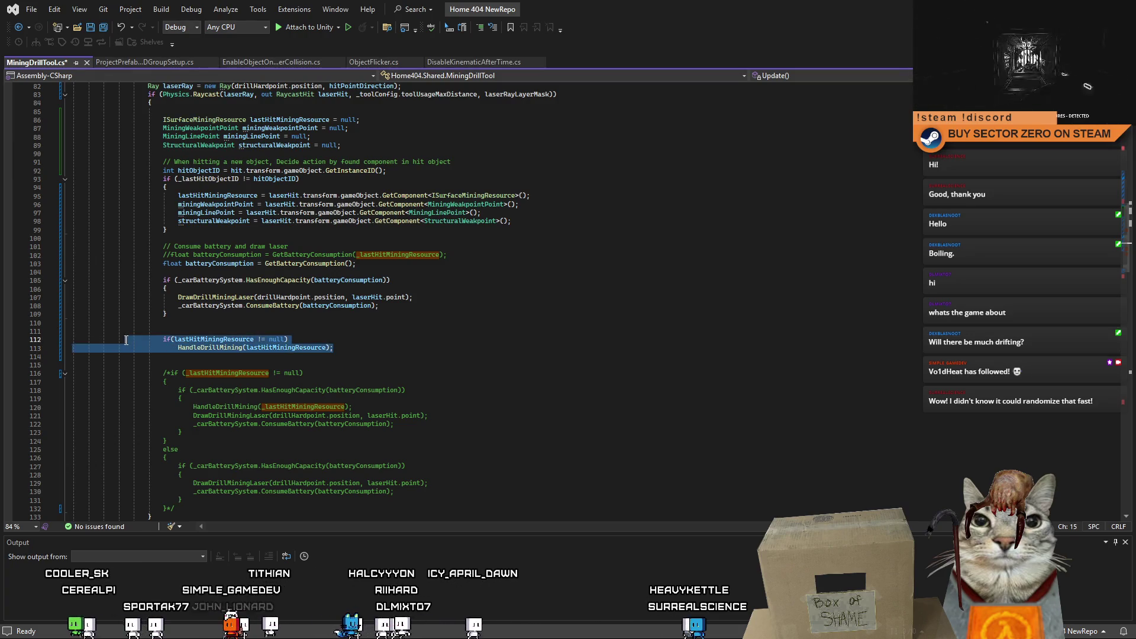
Step: Paste a duplicate check below and swap its condition to miningWeakpointPoint != null
key(ctrl+c)
click(201, 362)
key(ctrl+v)
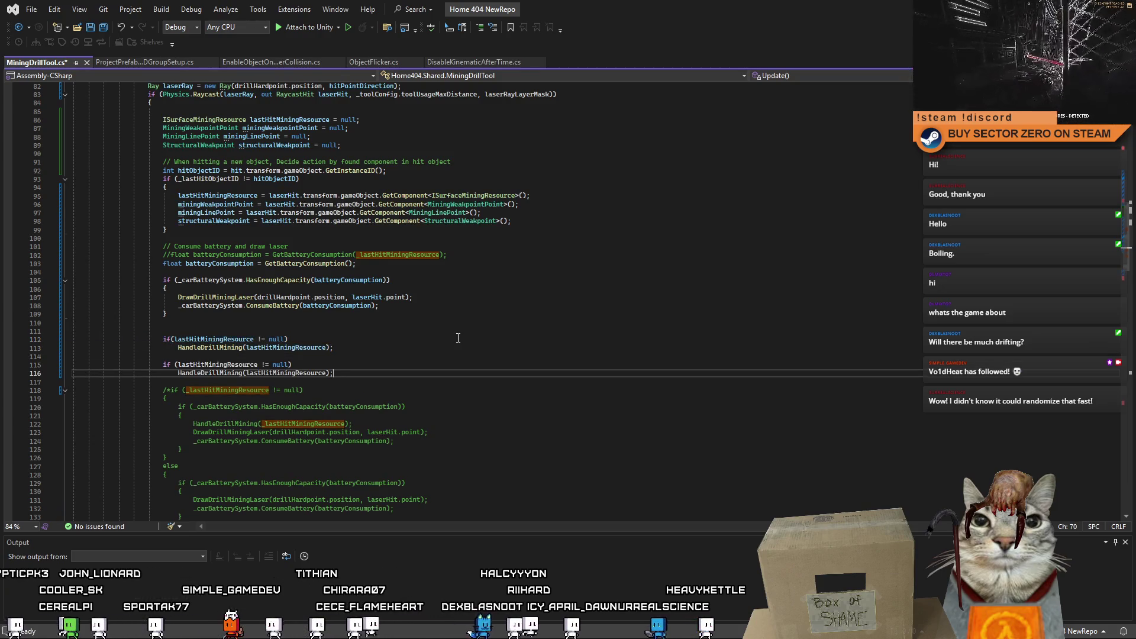
double_click(215, 204)
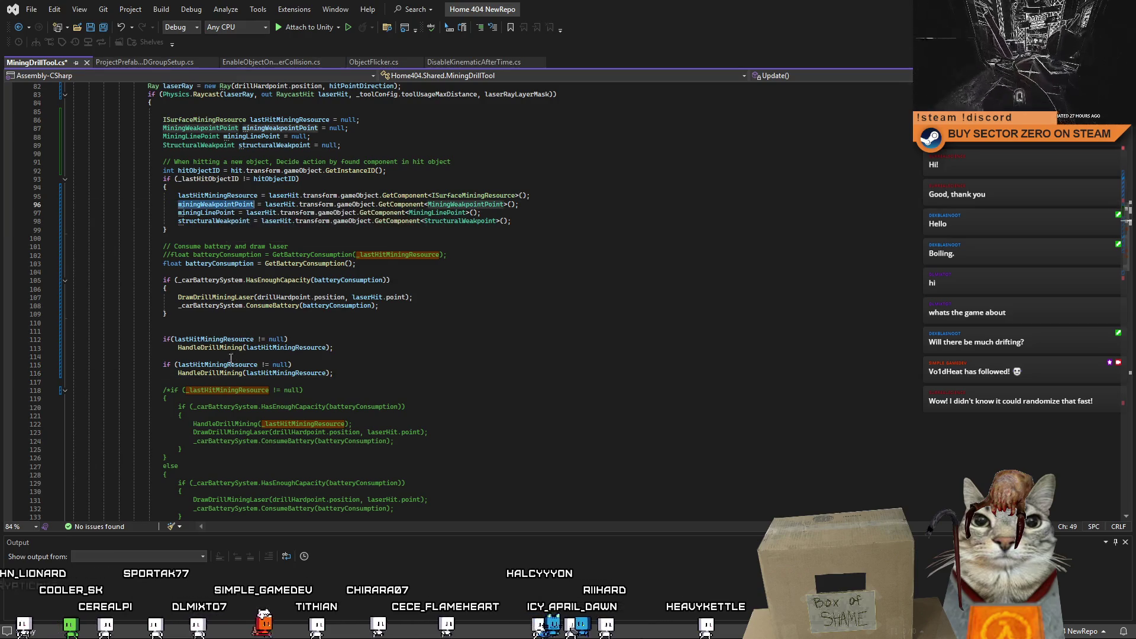
key(ctrl+c)
double_click(217, 364)
key(ctrl+v)
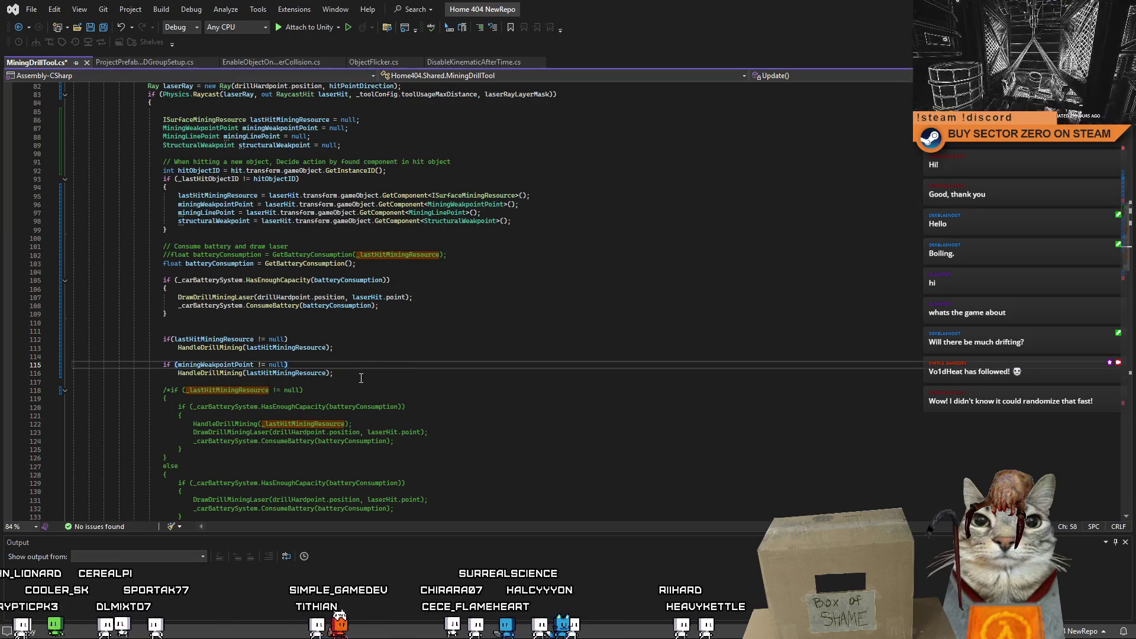
Step: Select the copied HandleDrillMining call for replacement
click(223, 366)
click(179, 373)
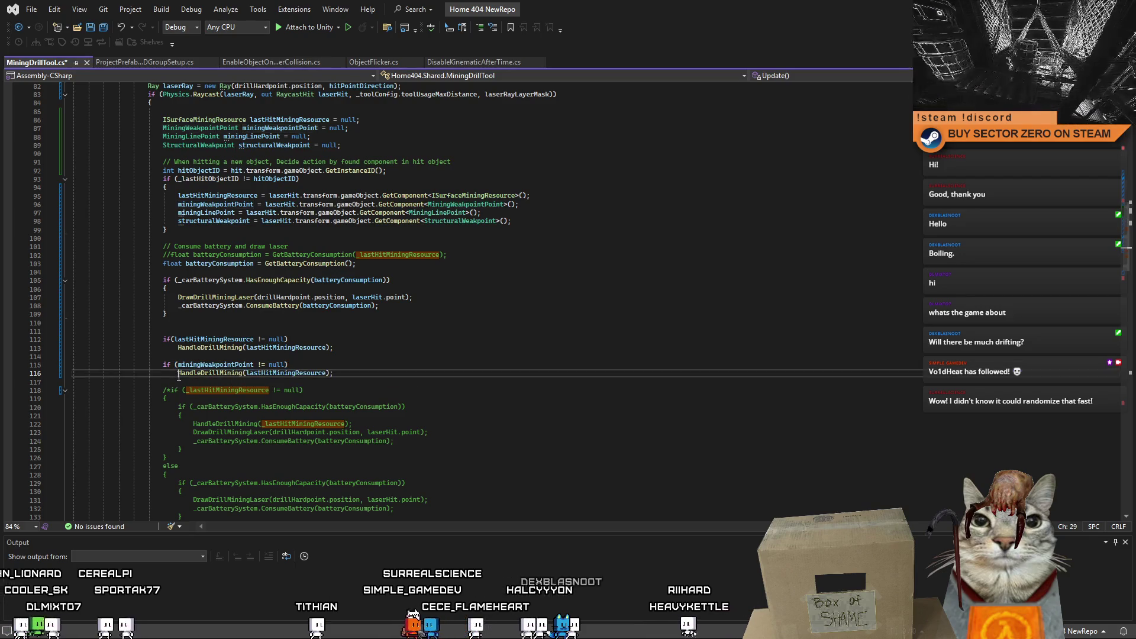
drag(179, 373, 333, 373)
click(211, 374)
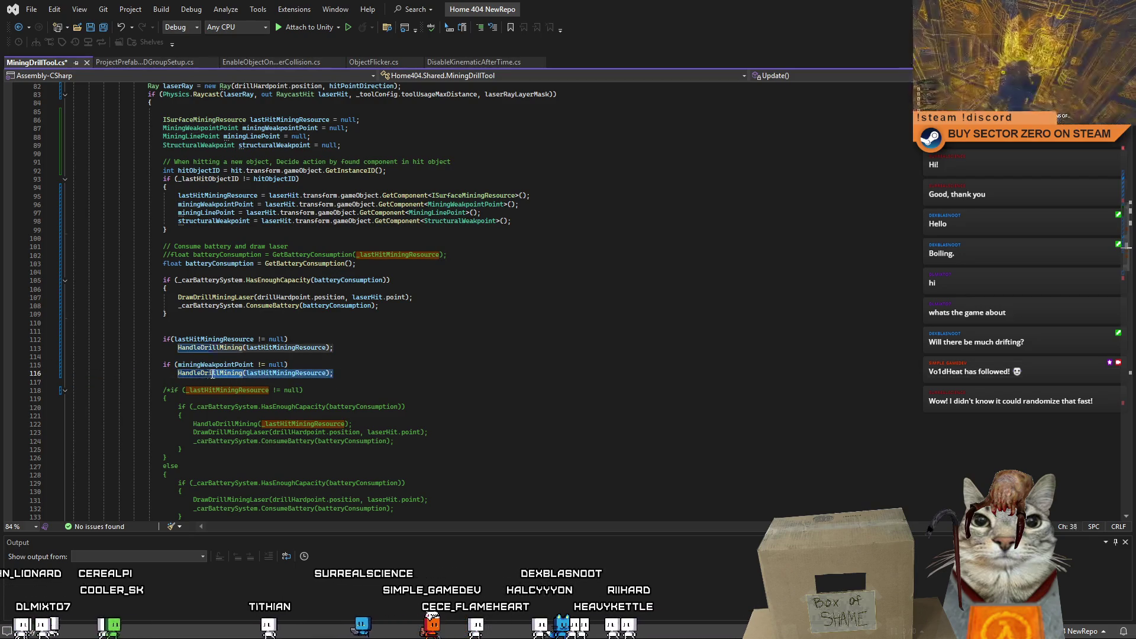
text(miningWeakpointPoint.)
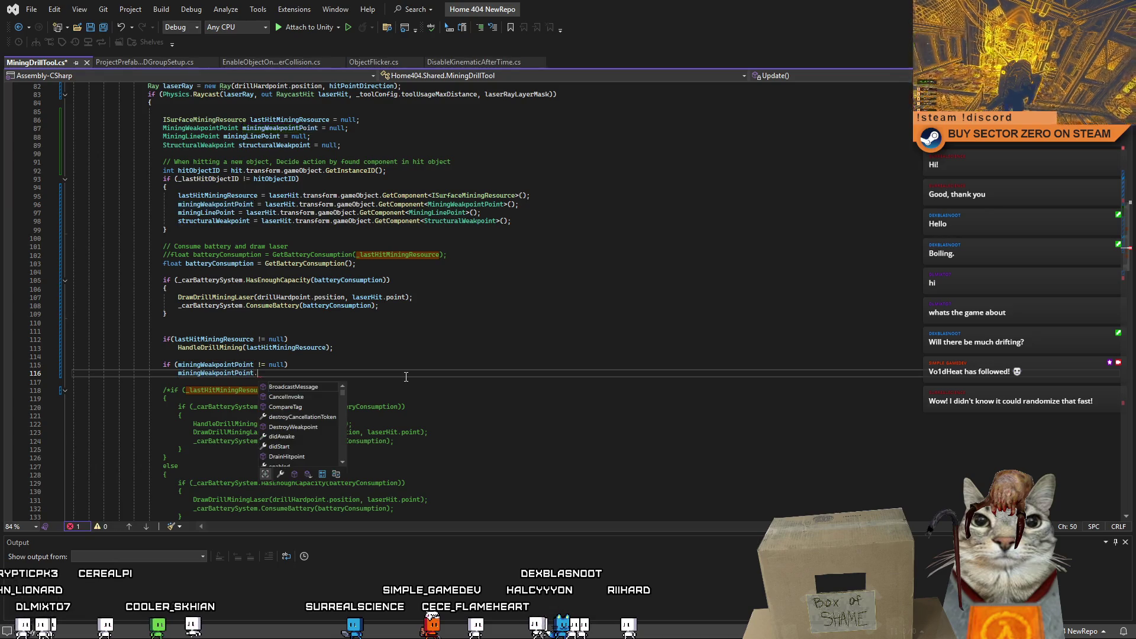
text(hi)
Step: Replace the copied call with miningWeakpointPoint.DrainHitpoint() via IntelliSense completion
key(BackSpace)
key(BackSpace)
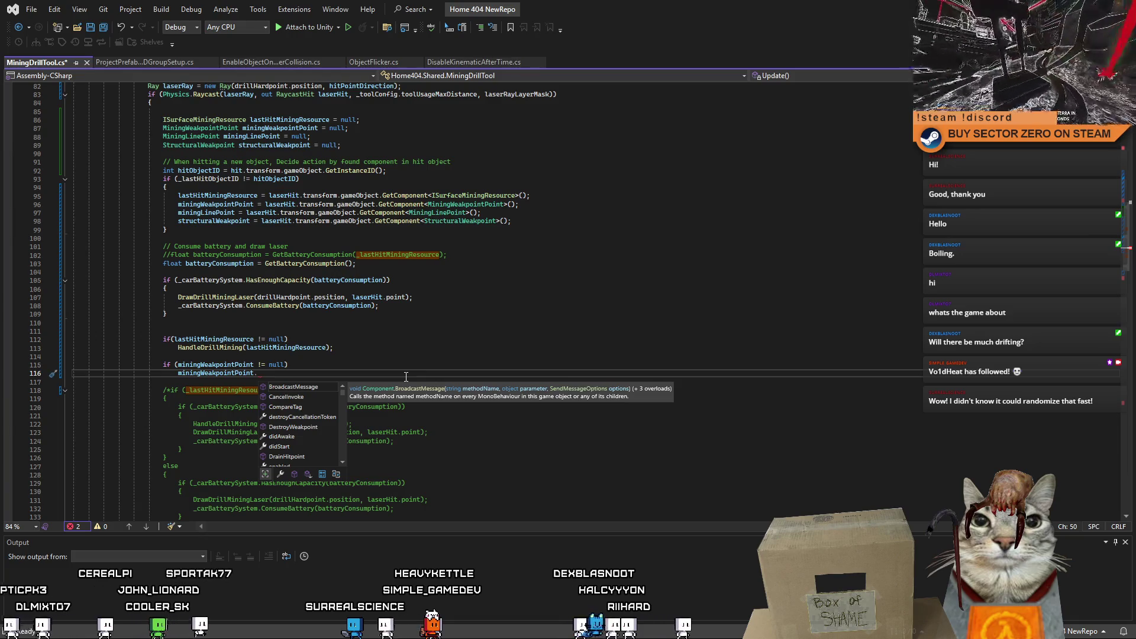
scroll(341, 393, down, 1)
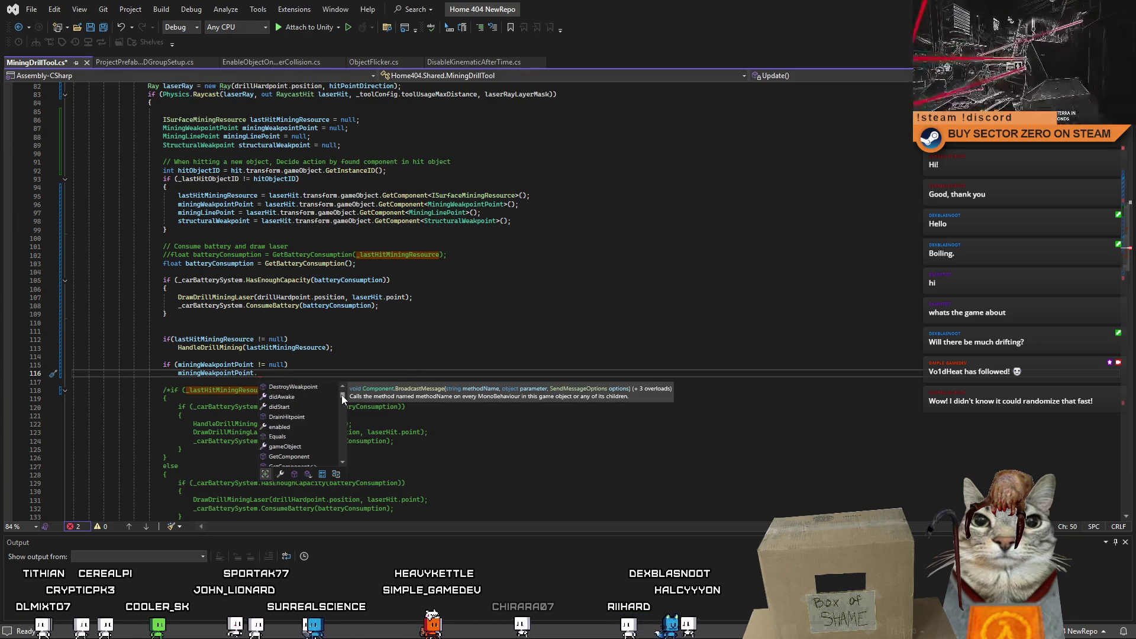
scroll(342, 396, down, 4)
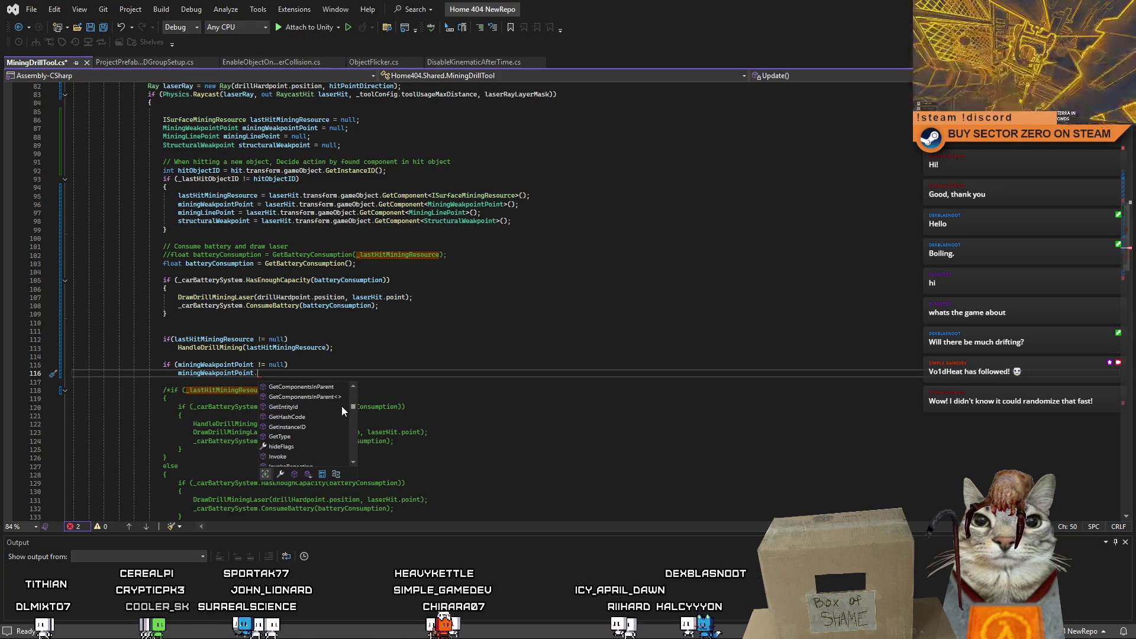
scroll(342, 405, down, 3)
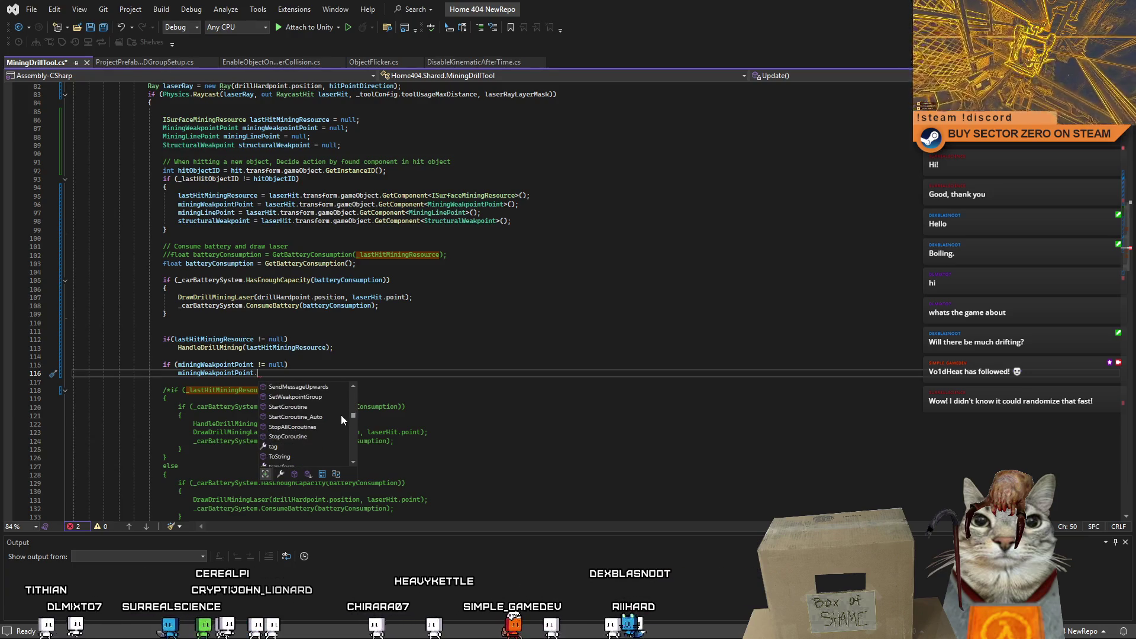
scroll(343, 418, down, 5)
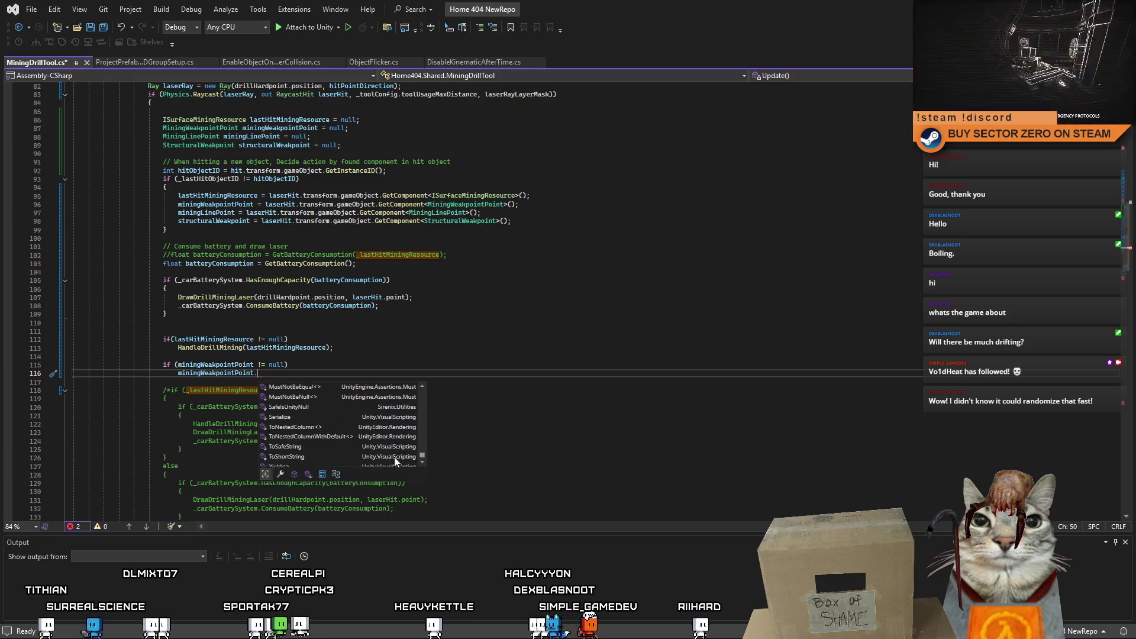
click(377, 360)
click(280, 374)
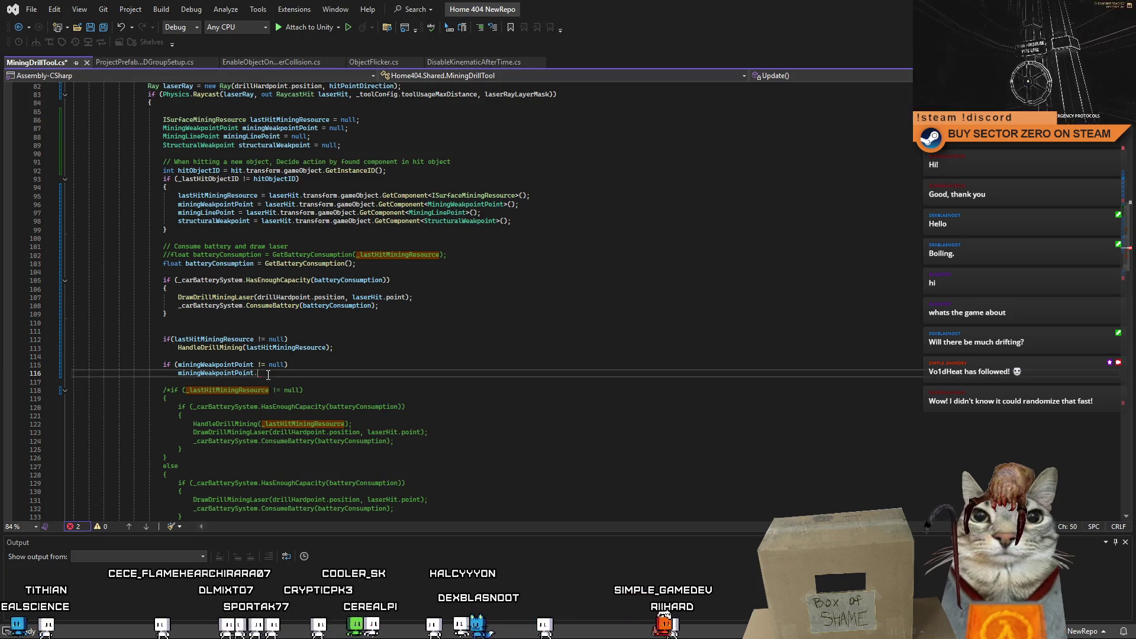
key(ctrl+space)
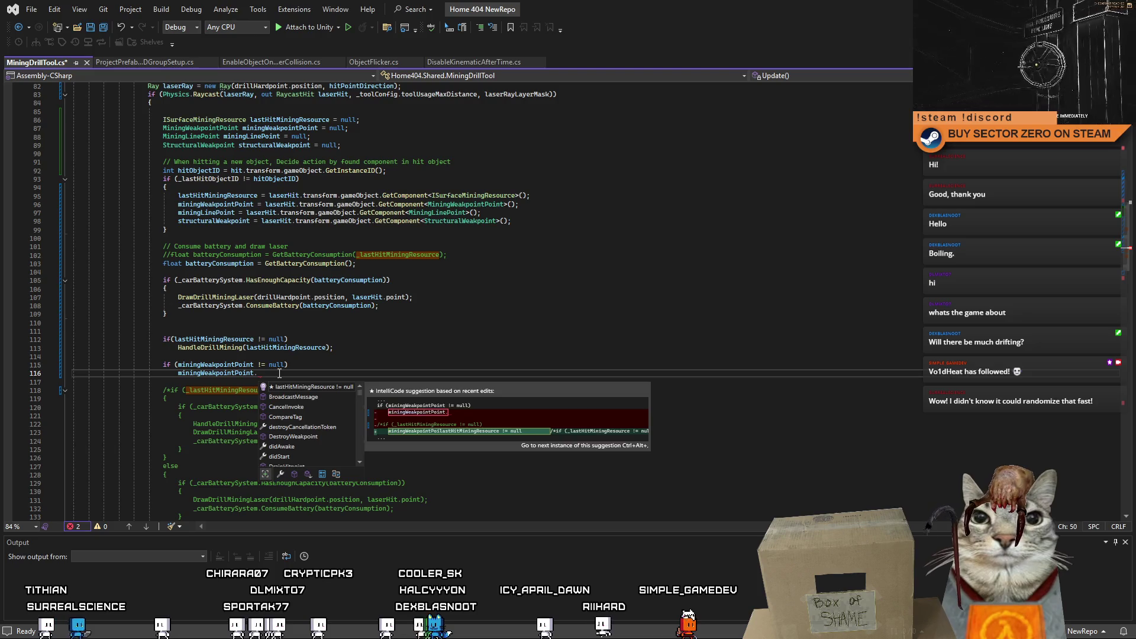
text(Hi)
key(Down)
key(Down)
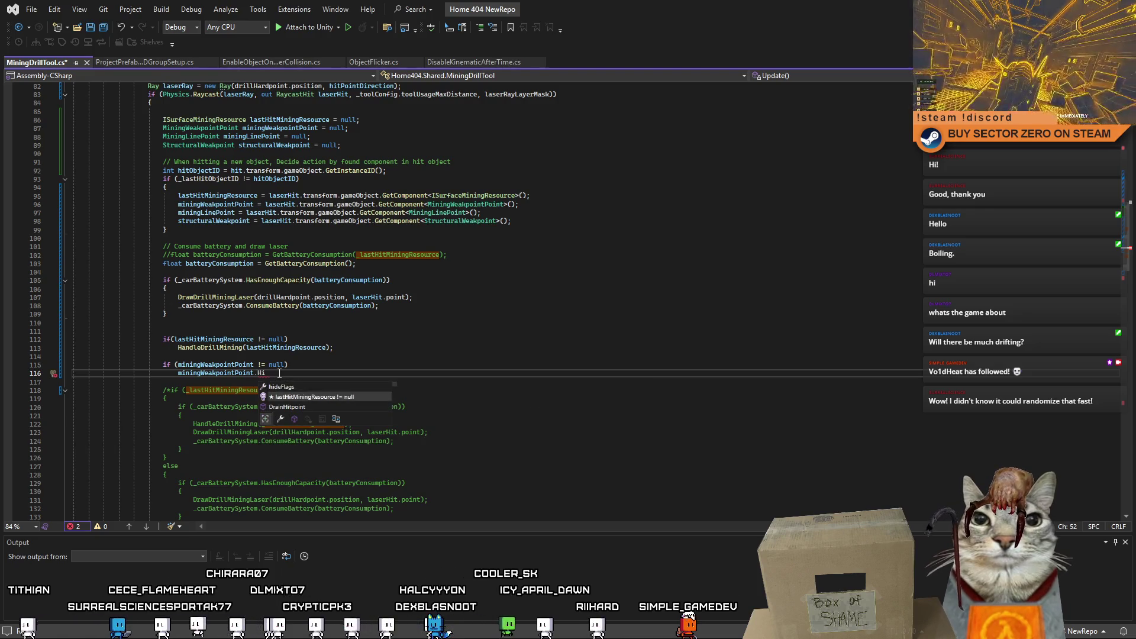
key(Tab)
text(())
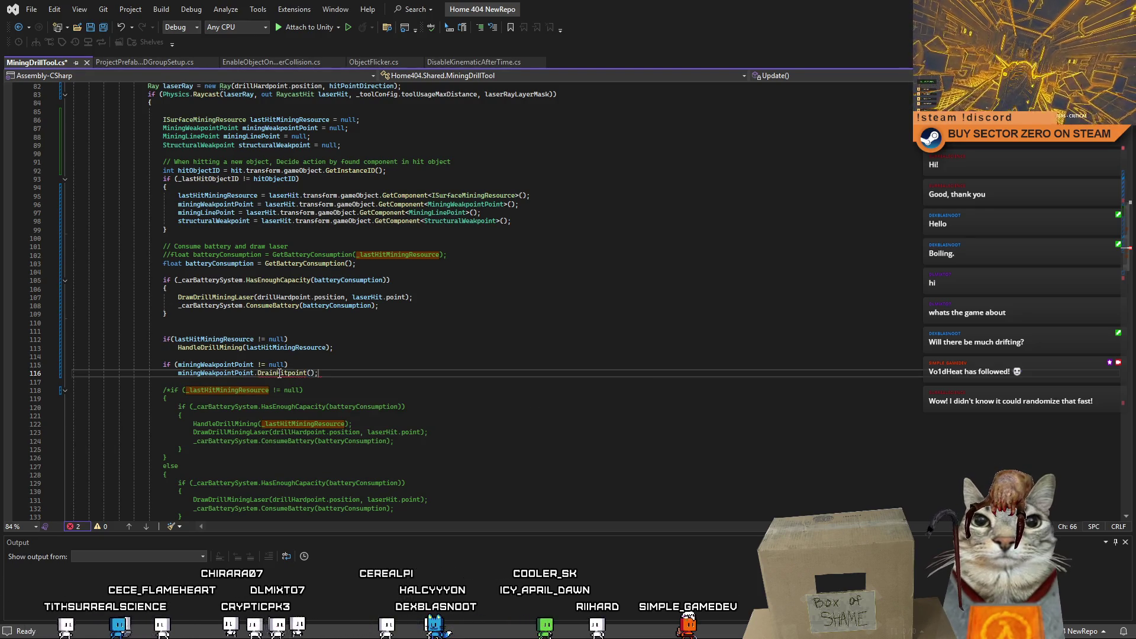
key(BackSpace)
text(()
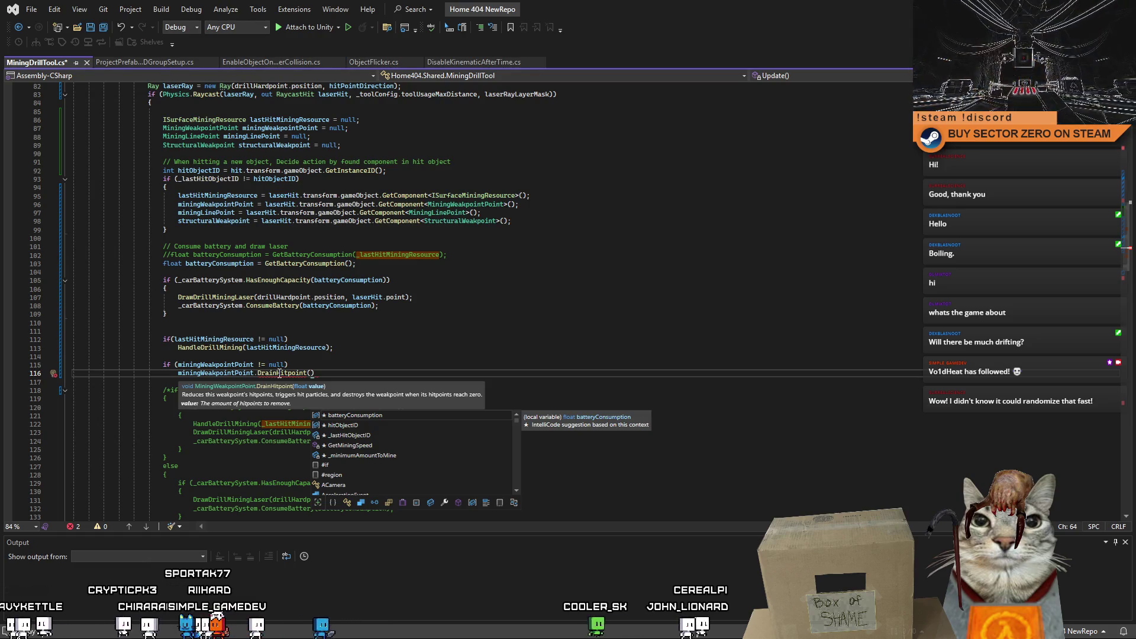
text(1 * )
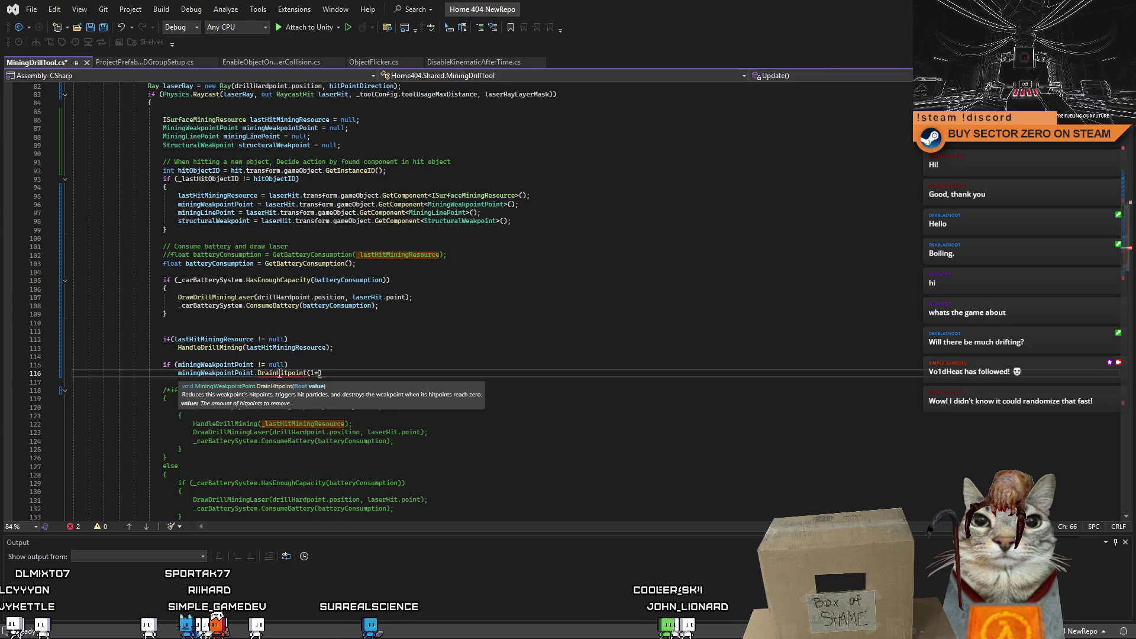
text(Time.deltaTime)
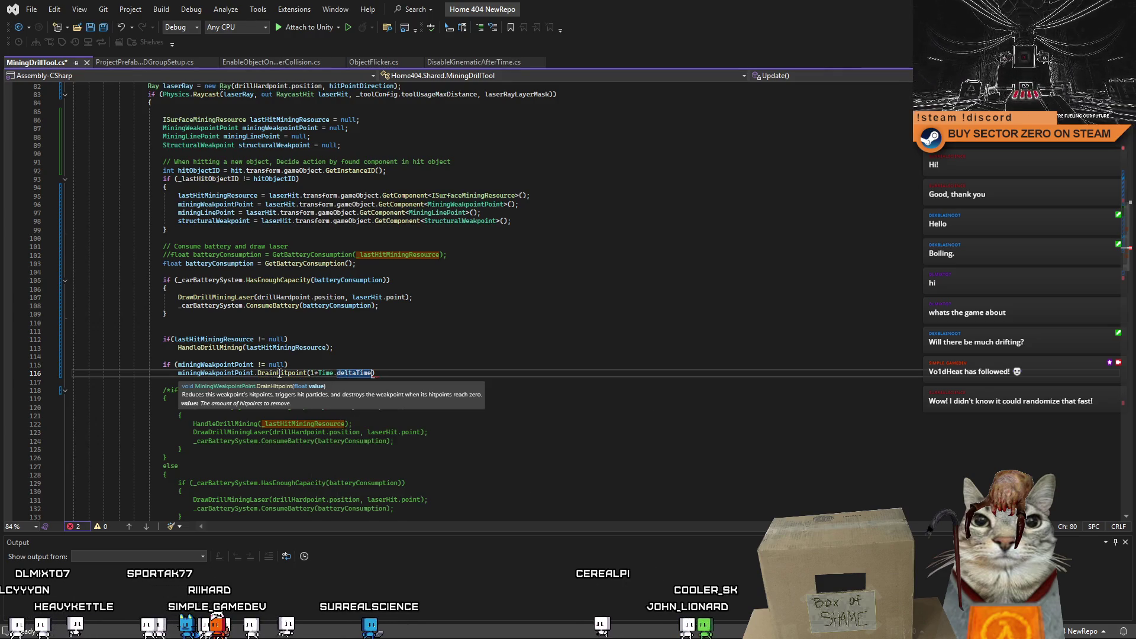
text();)
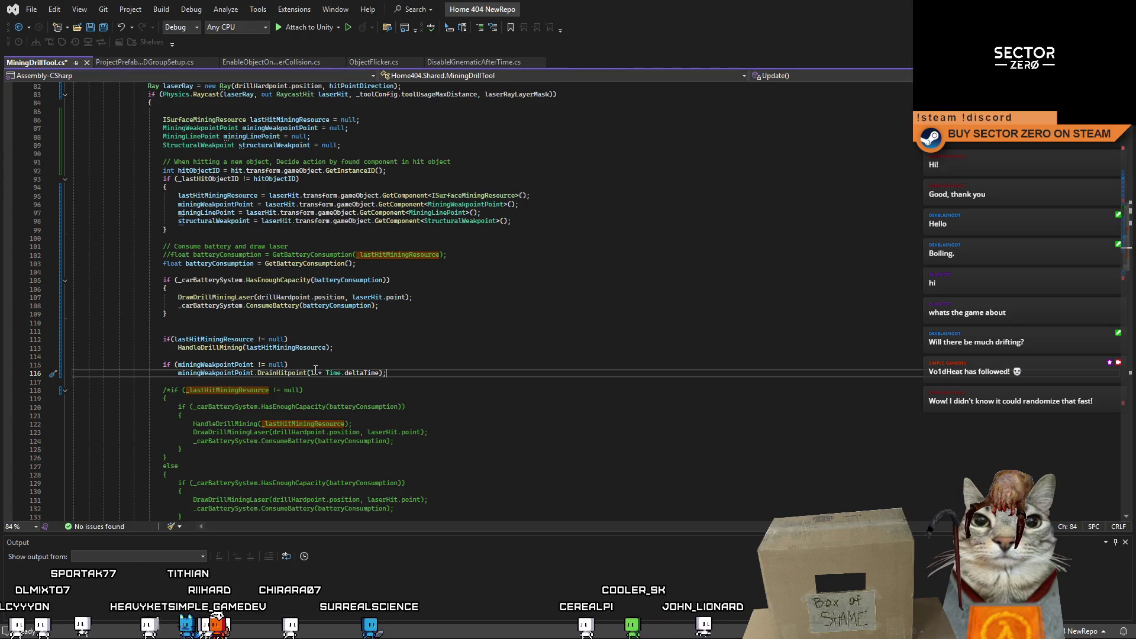
Step: Pass 1f * Time.deltaTime to DrainHitpoint with tidy spacing
click(313, 374)
text(f)
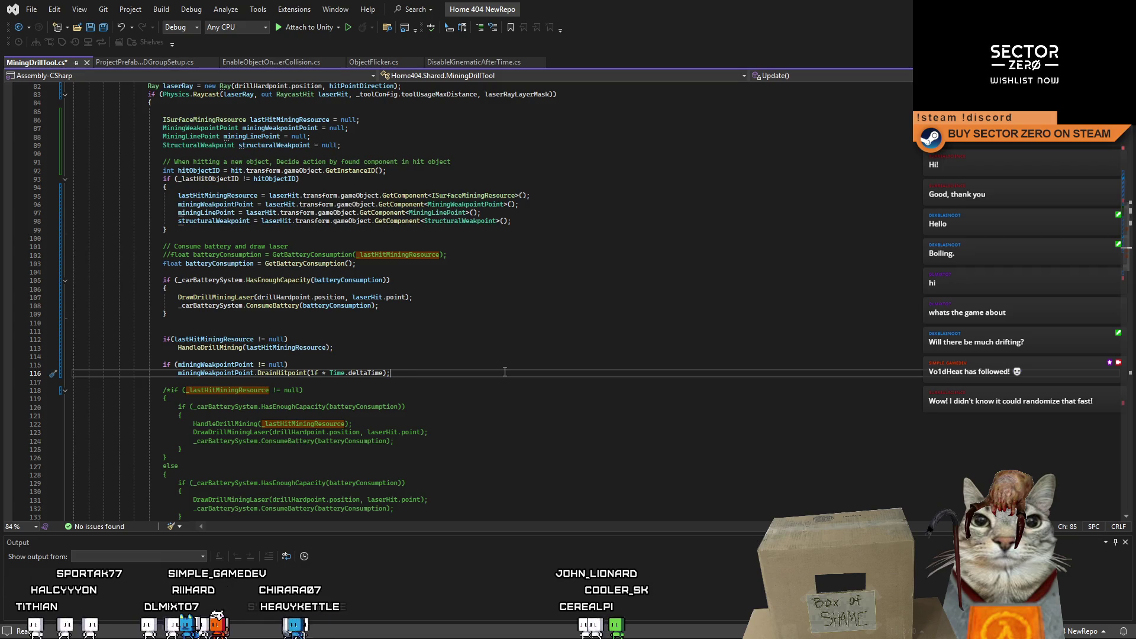
key(Up)
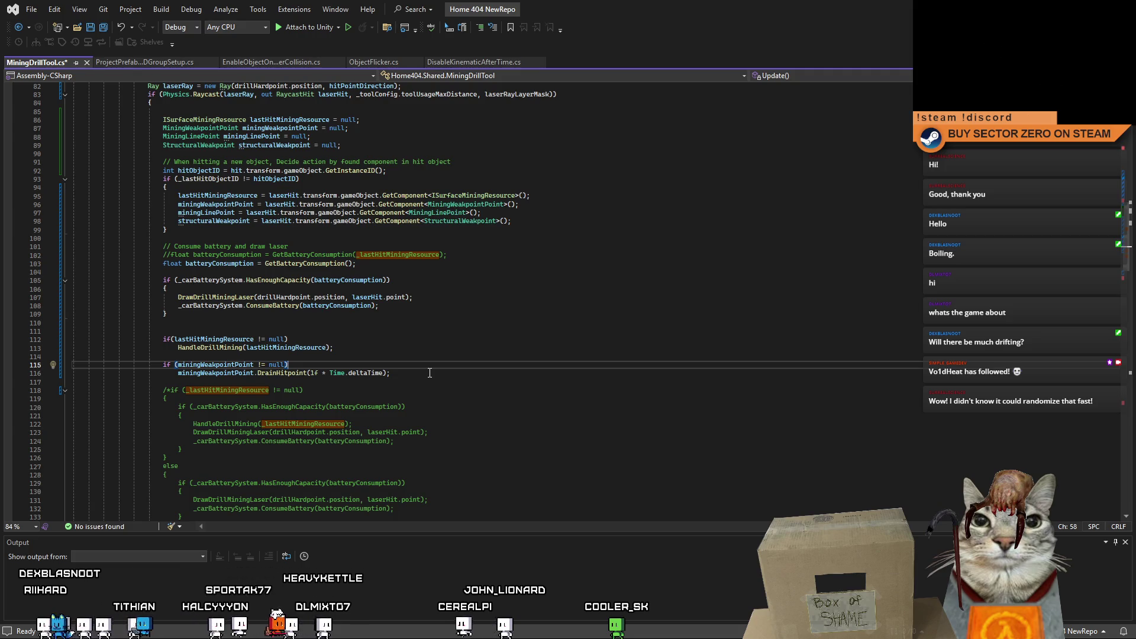
click(418, 375)
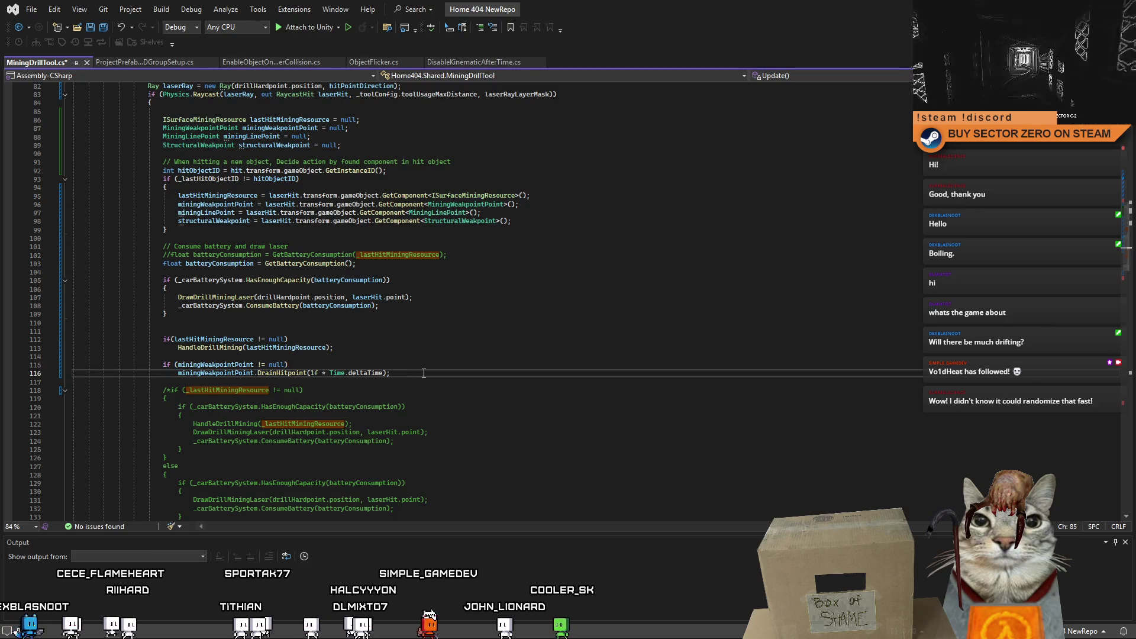
Step: Paste a copy of the weakpoint check and rename both occurrences to miningLinePoint
key(Return)
key(Return)
text(if (miningWeakpointPoint != null)                             miningWeakpointPoint.DrainHitpoint(1f * Time.deltaTime);)
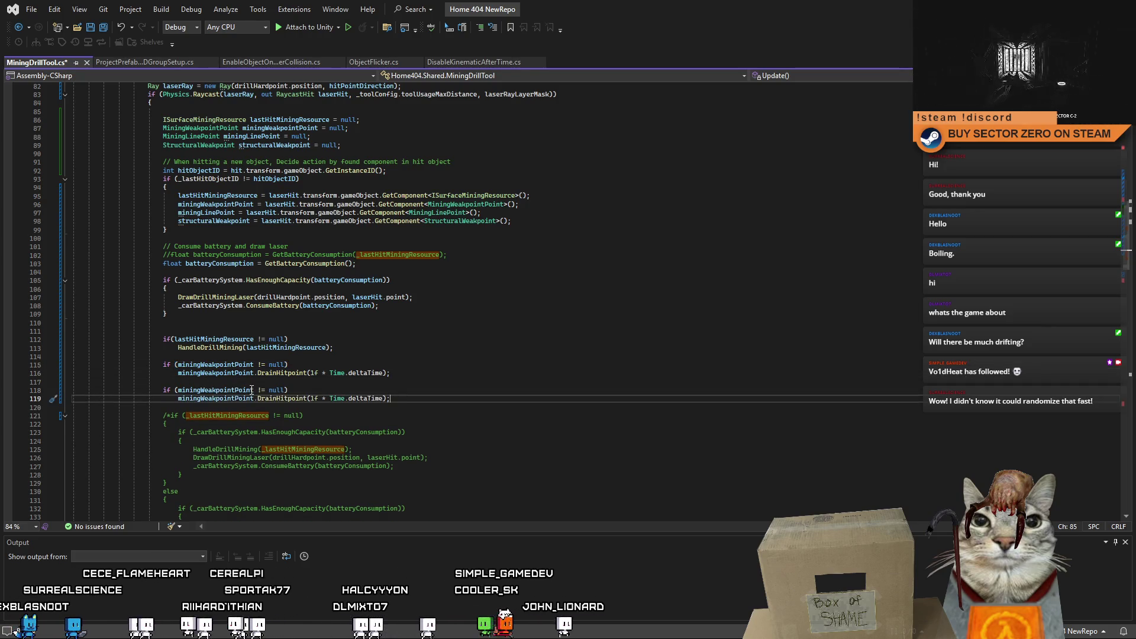
double_click(228, 390)
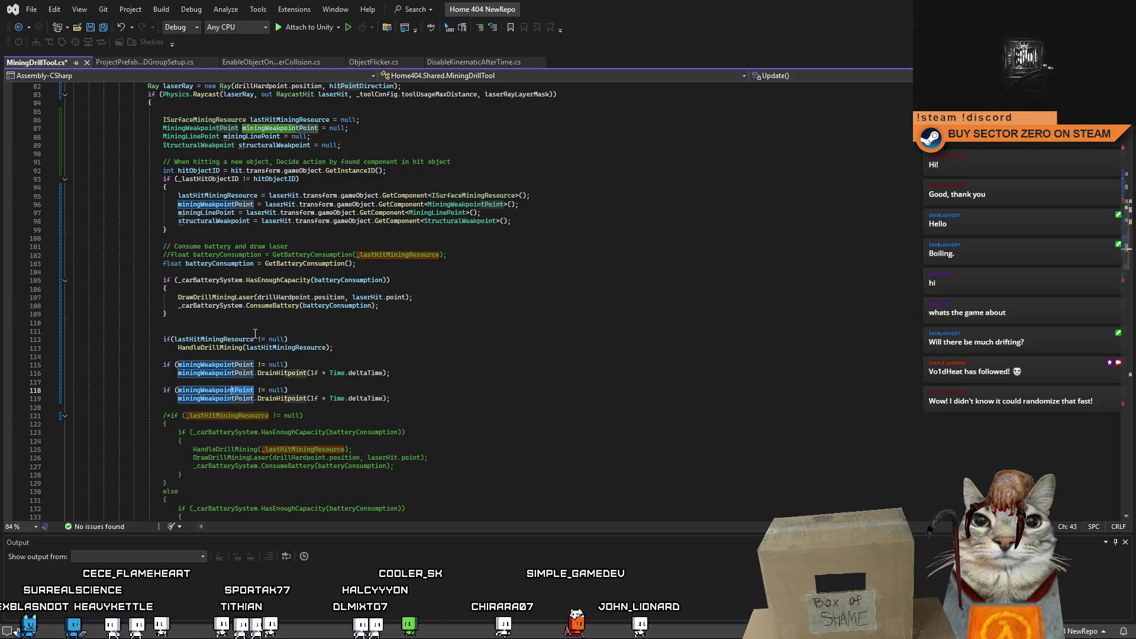
double_click(251, 136)
key(ctrl+c)
double_click(234, 390)
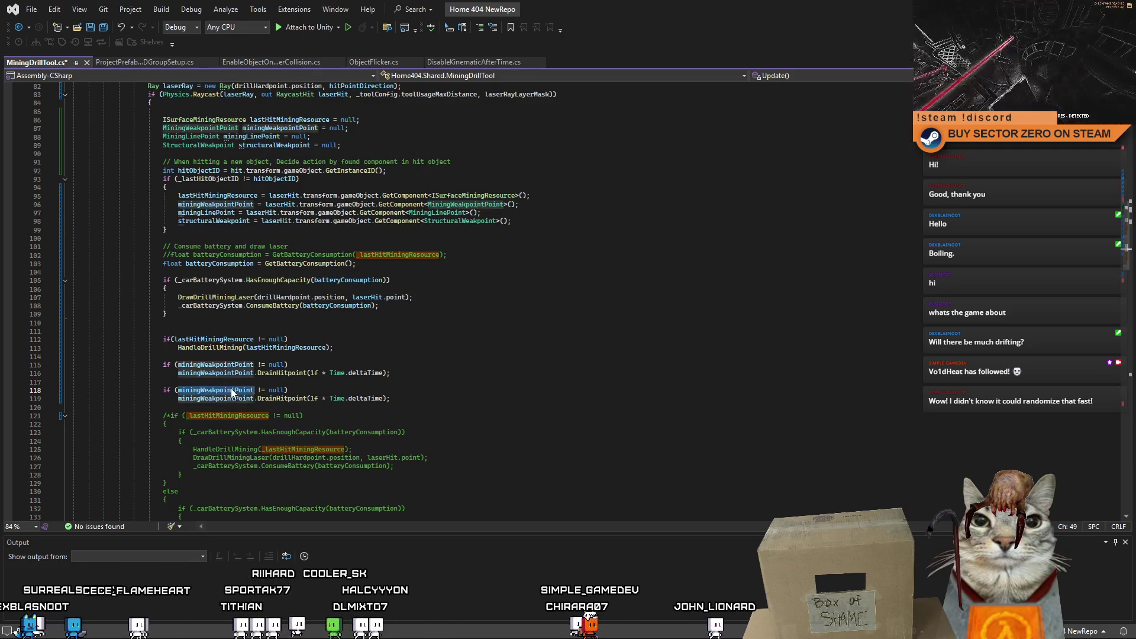
key(ctrl+v)
double_click(217, 398)
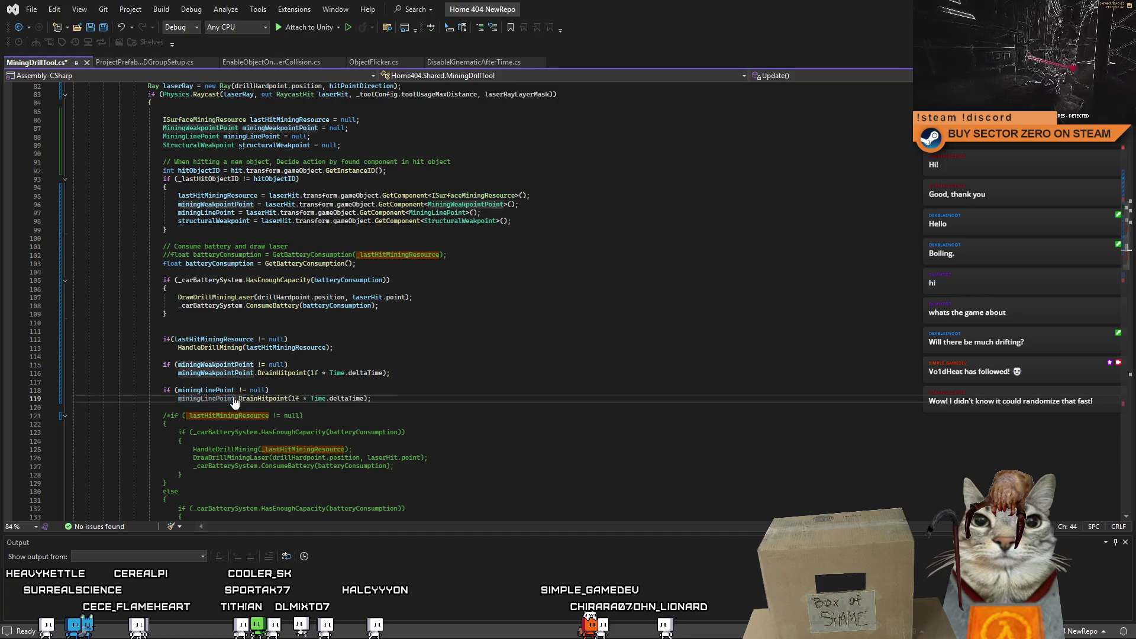
key(ctrl+v)
click(329, 384)
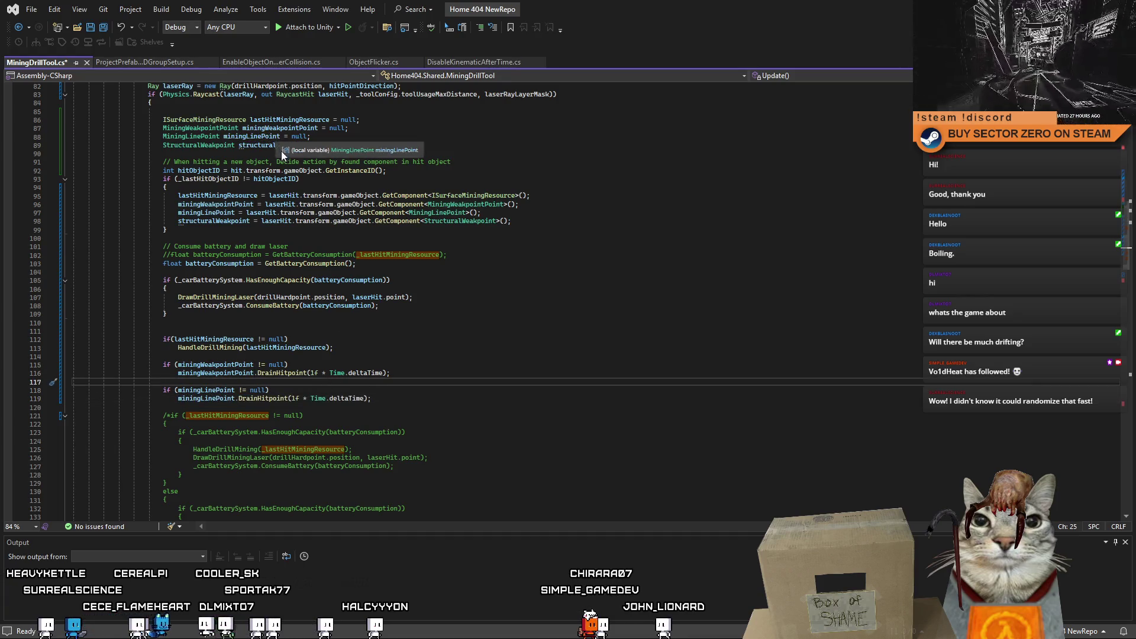
Step: Duplicate the miningLinePoint check below and change its condition to structuralWeakpoint != null
drag(382, 399, 8, 394)
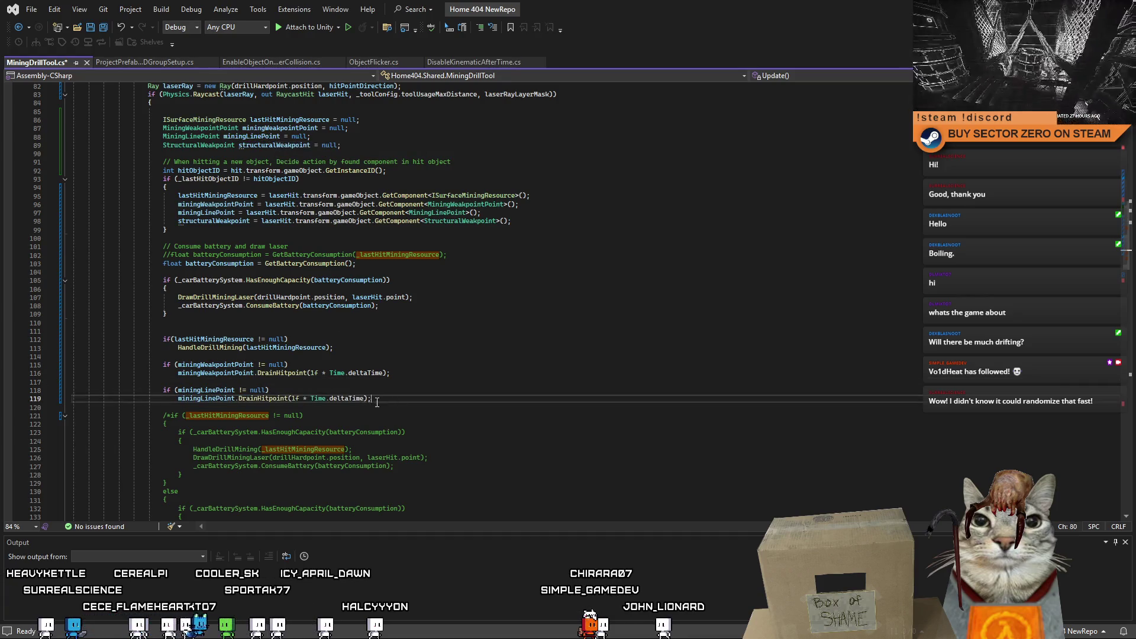
key(ctrl+c)
click(409, 404)
key(Return)
key(Return)
key(ctrl+v)
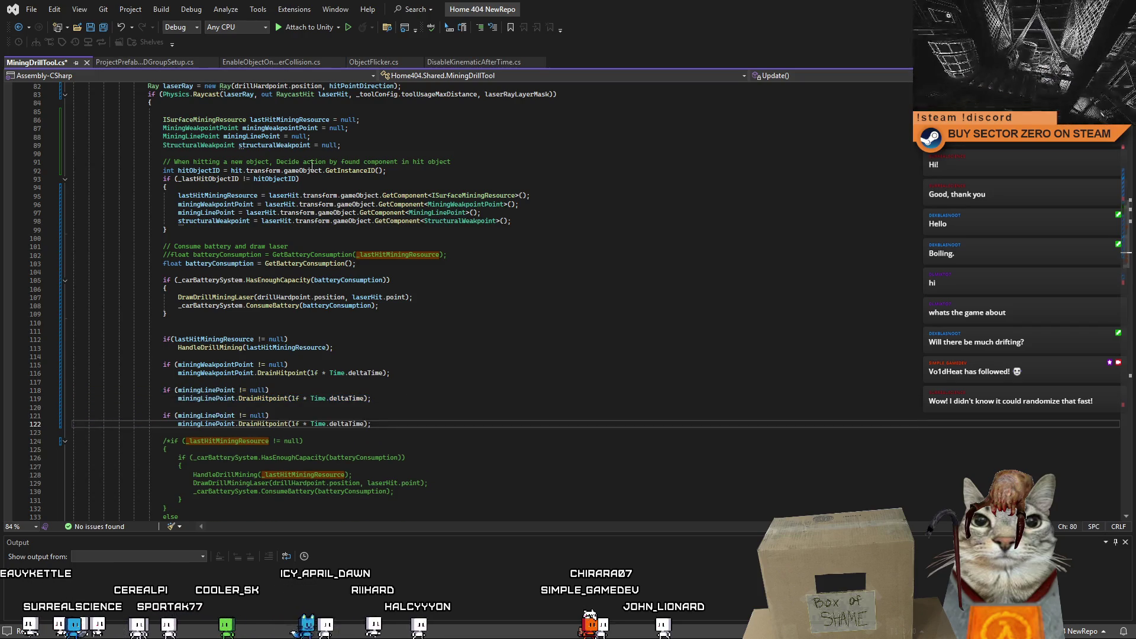
double_click(284, 145)
key(ctrl+c)
double_click(218, 415)
key(ctrl+v)
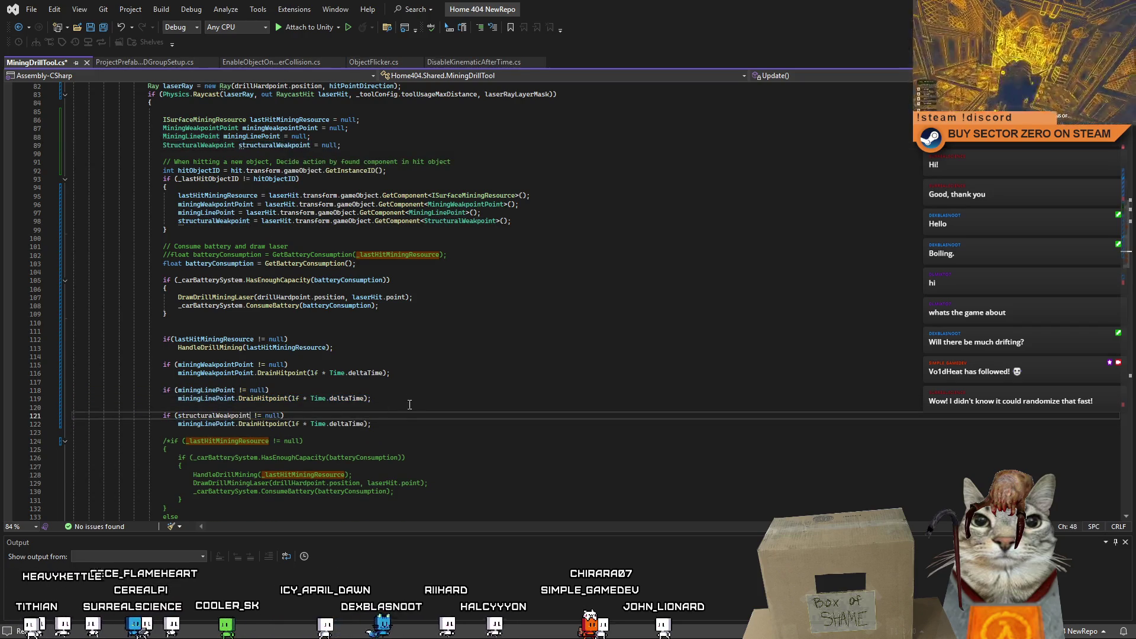
Step: Make the copied call structuralWeakpoint.DrainHitpoint(1f * Time.deltaTime)
click(410, 404)
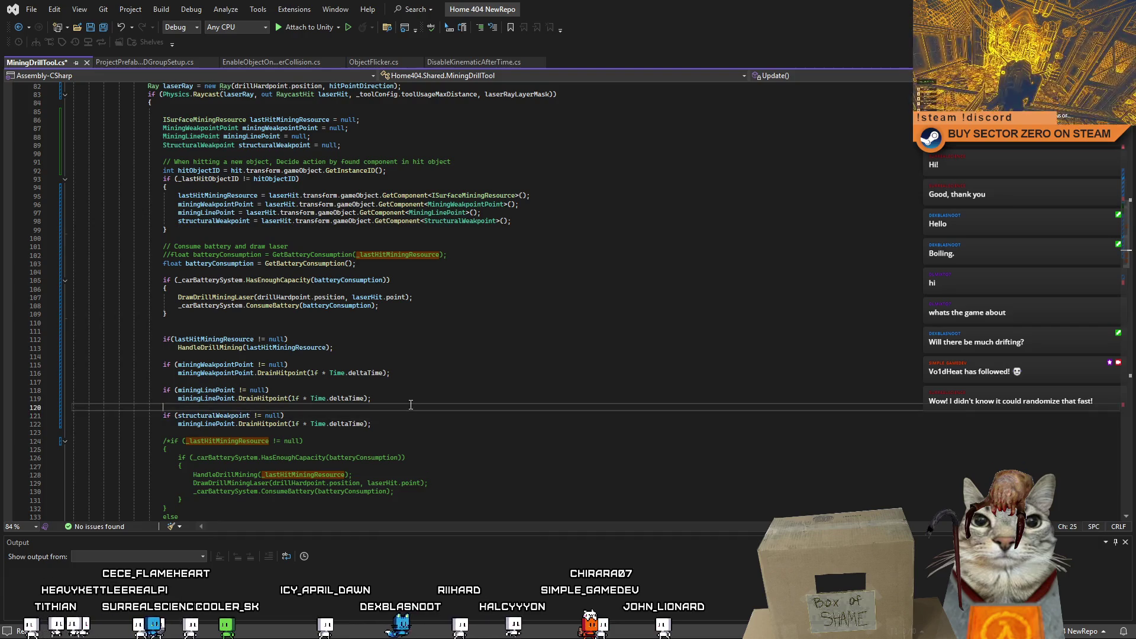
double_click(206, 424)
key(ctrl+v)
click(471, 425)
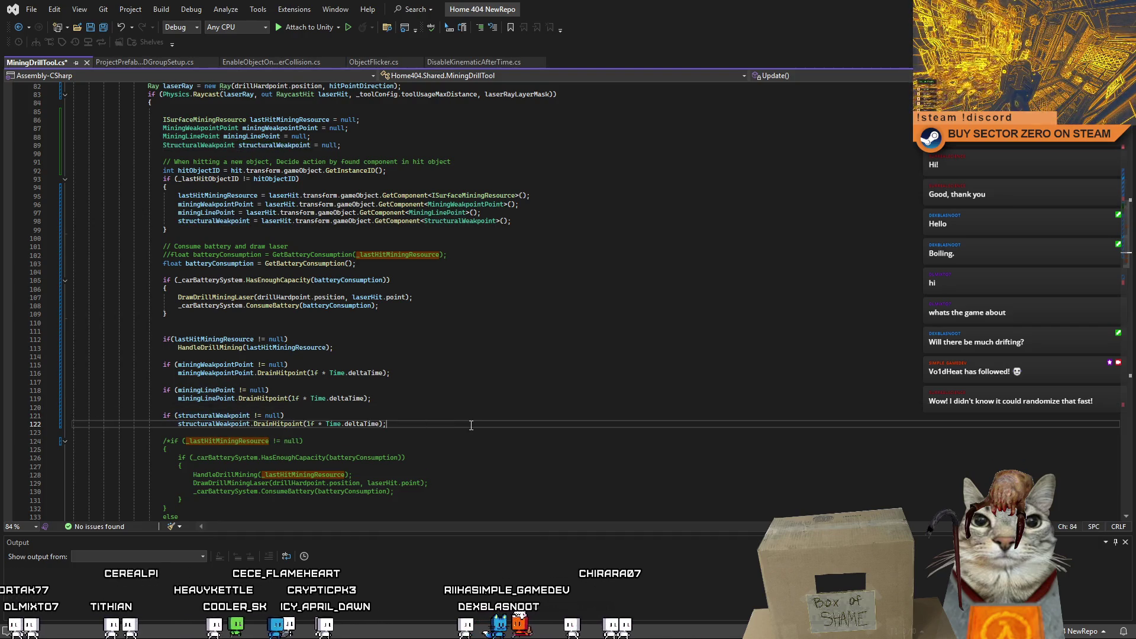
click(451, 396)
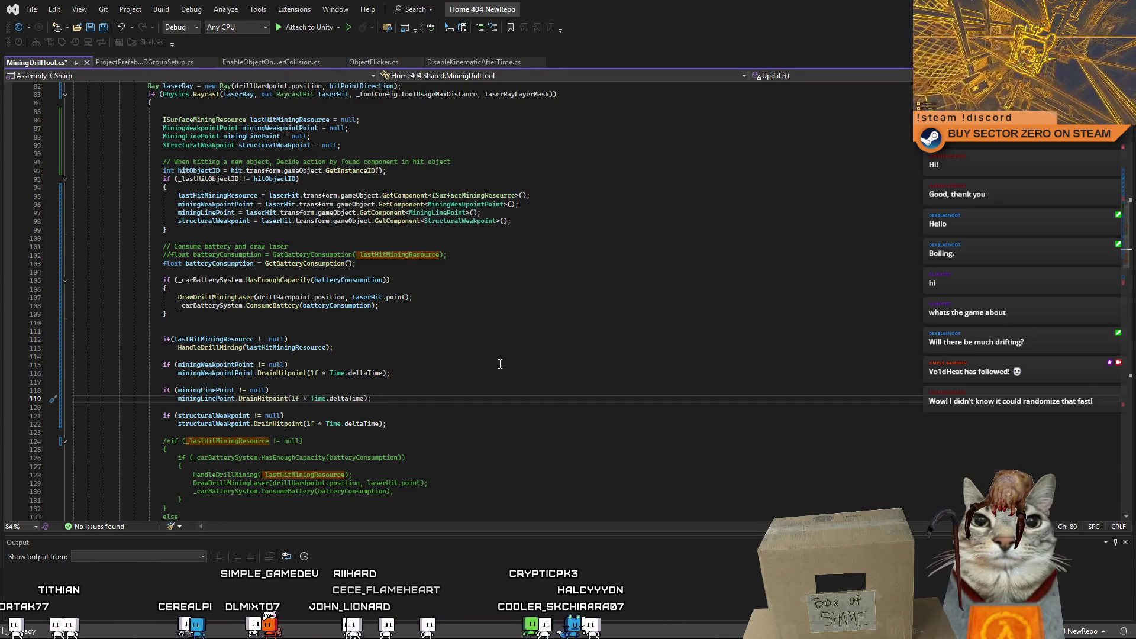
click(425, 383)
scroll(436, 452, down, 4)
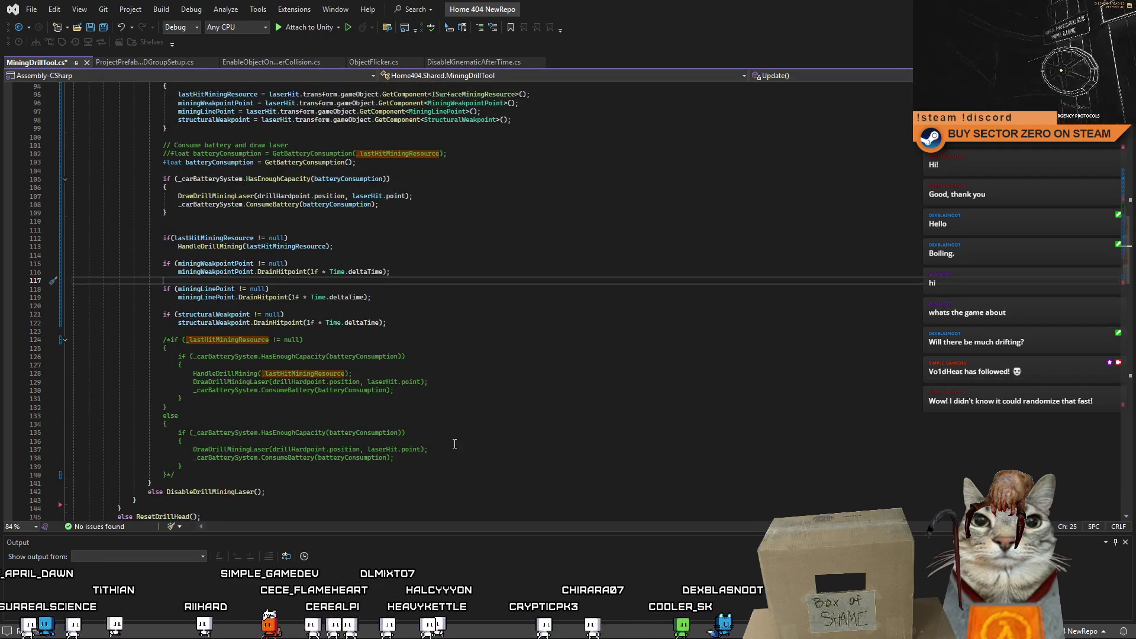
scroll(454, 443, up, 1)
scroll(449, 439, up, 1)
scroll(433, 432, up, 1)
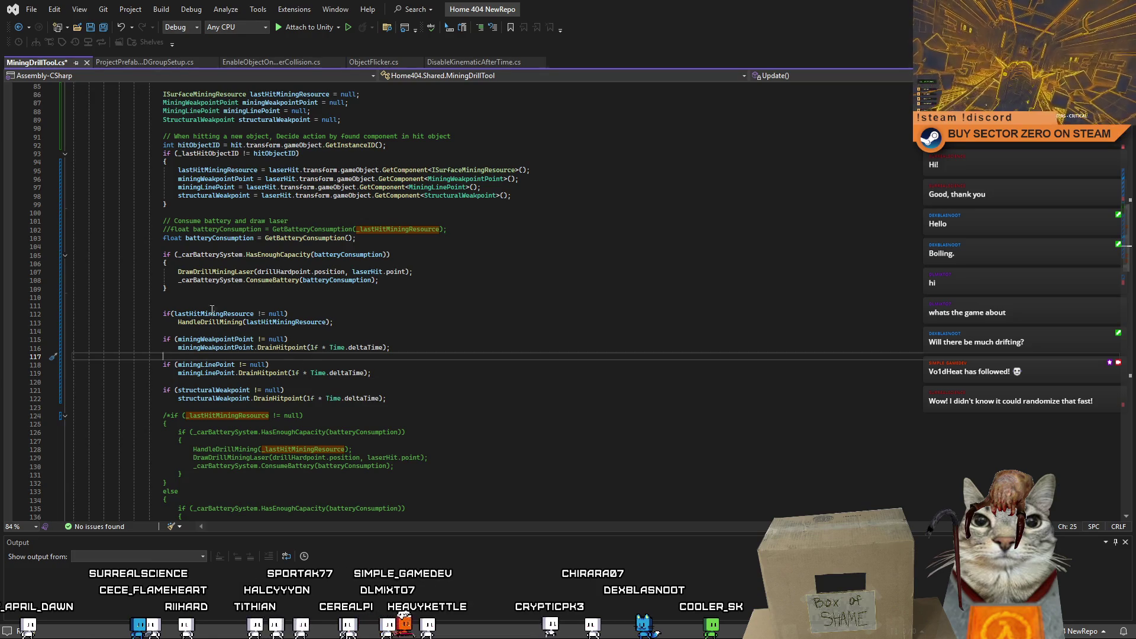
Step: Add a blank line above the lastHitMiningResource check for the '// Action by component' comment
click(188, 306)
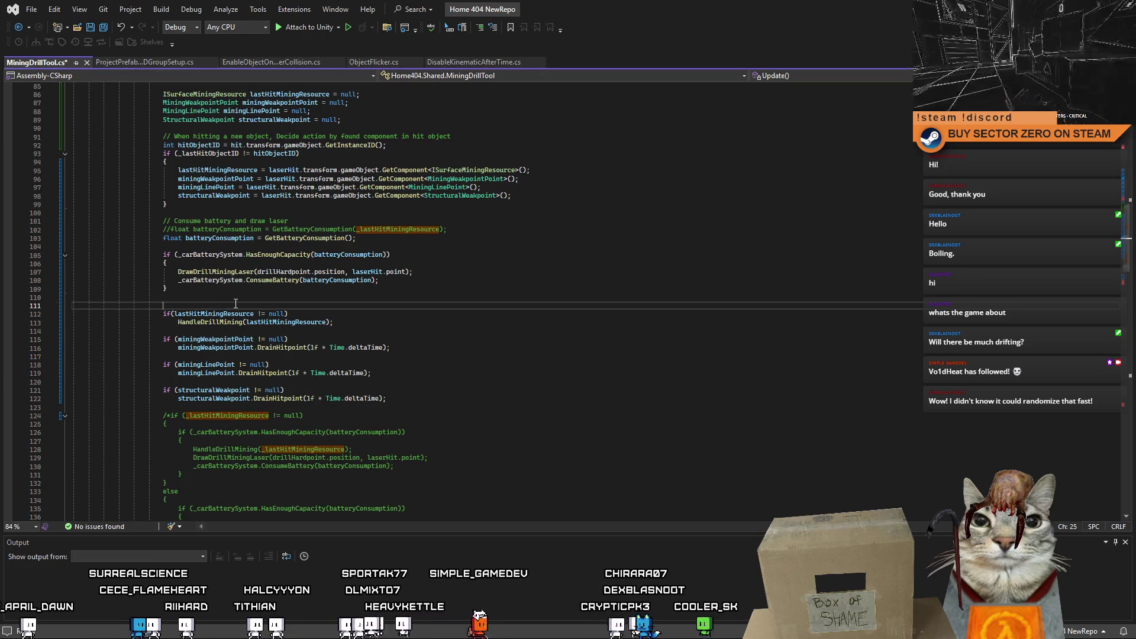
key(Return)
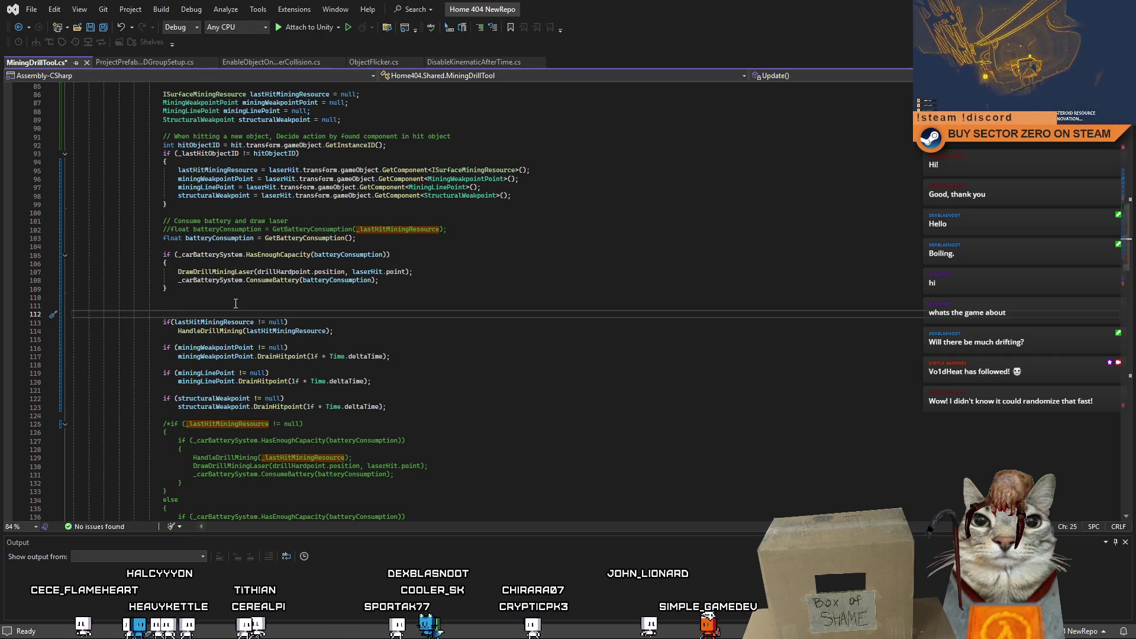
text(// Action by component)
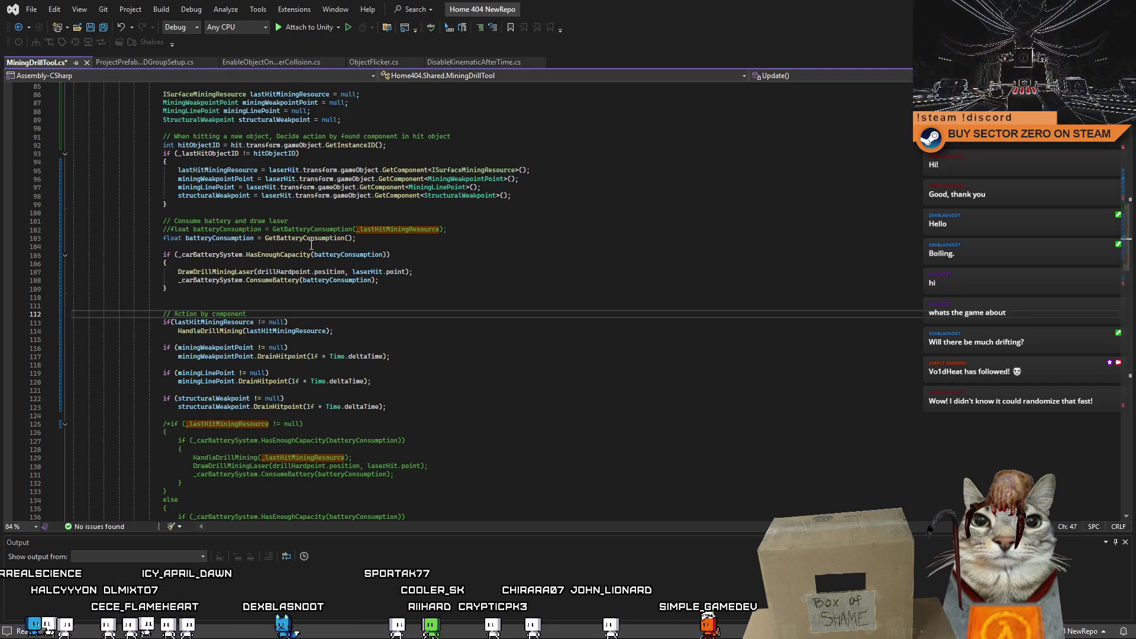
click(453, 364)
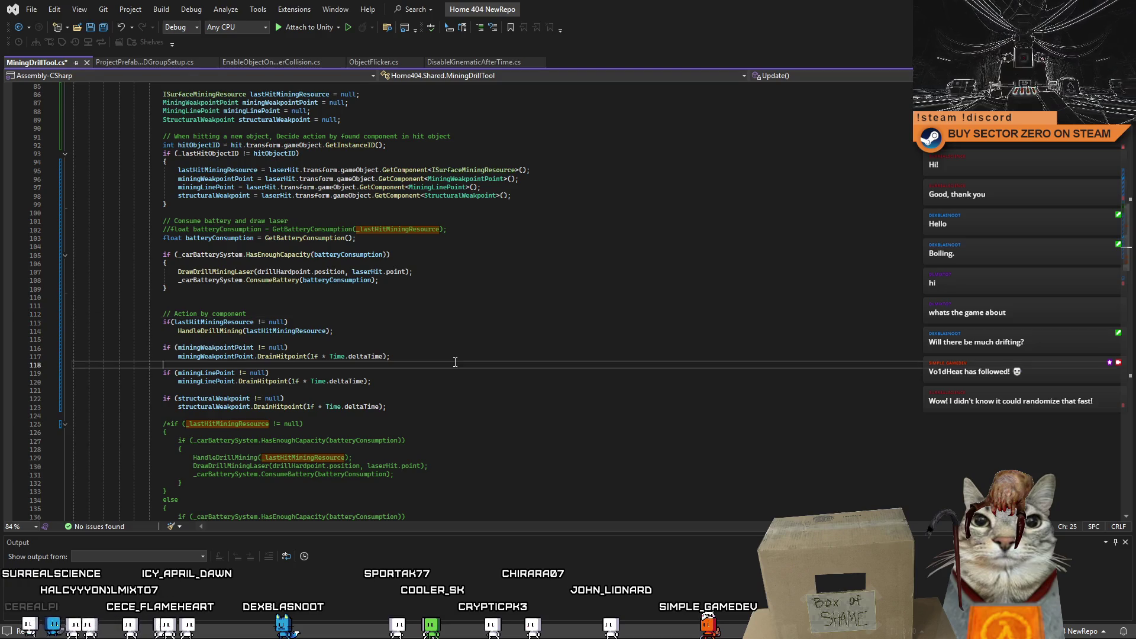
scroll(455, 363, down, 8)
scroll(456, 362, up, 2)
scroll(454, 362, up, 2)
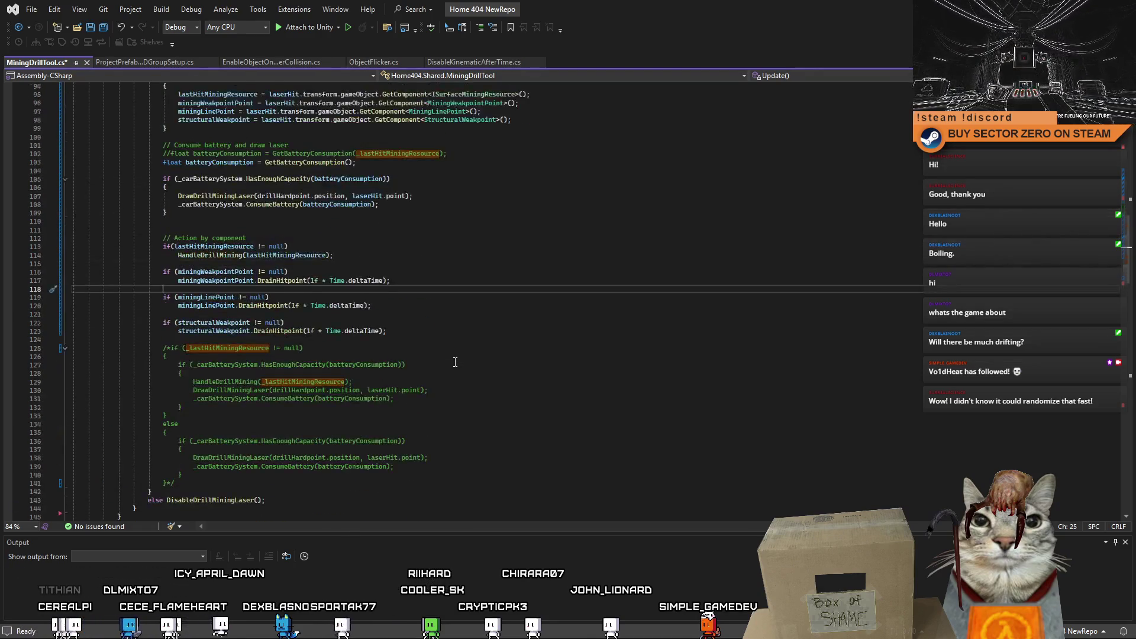
scroll(454, 361, up, 2)
scroll(454, 359, up, 1)
Step: Select the HasEnoughCapacity call and position the caret after the battery check block
double_click(255, 230)
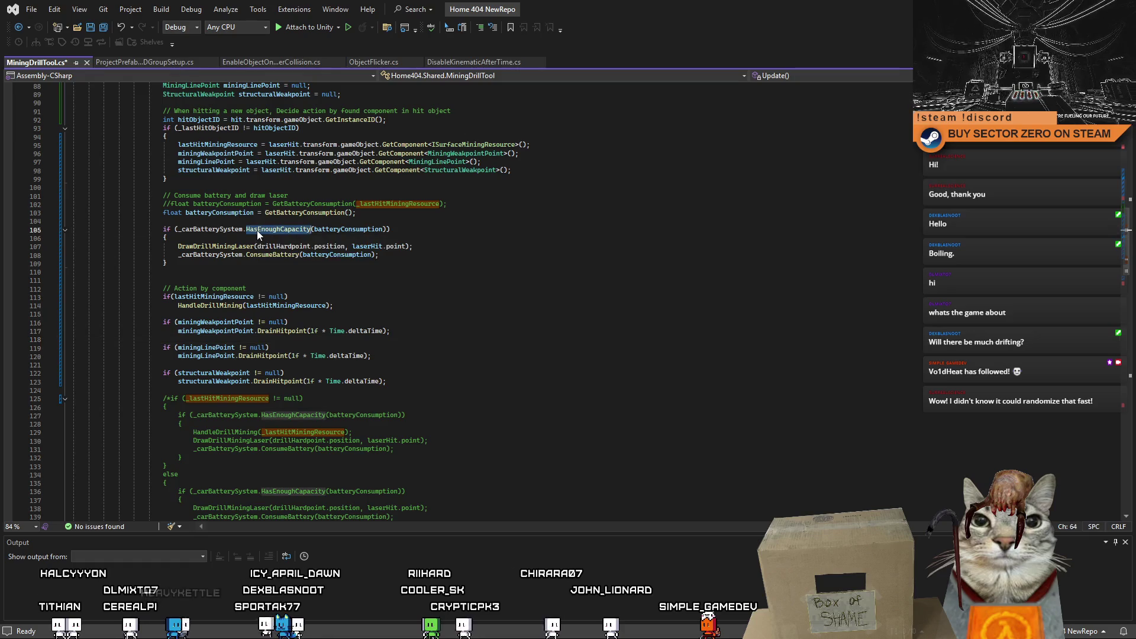
click(491, 291)
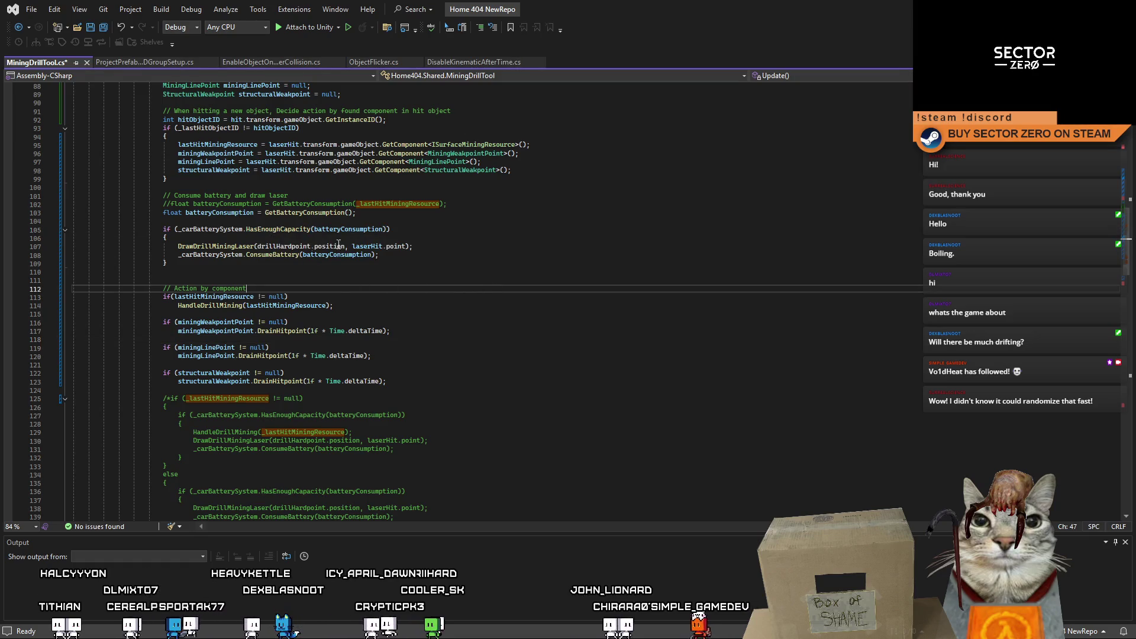
click(196, 264)
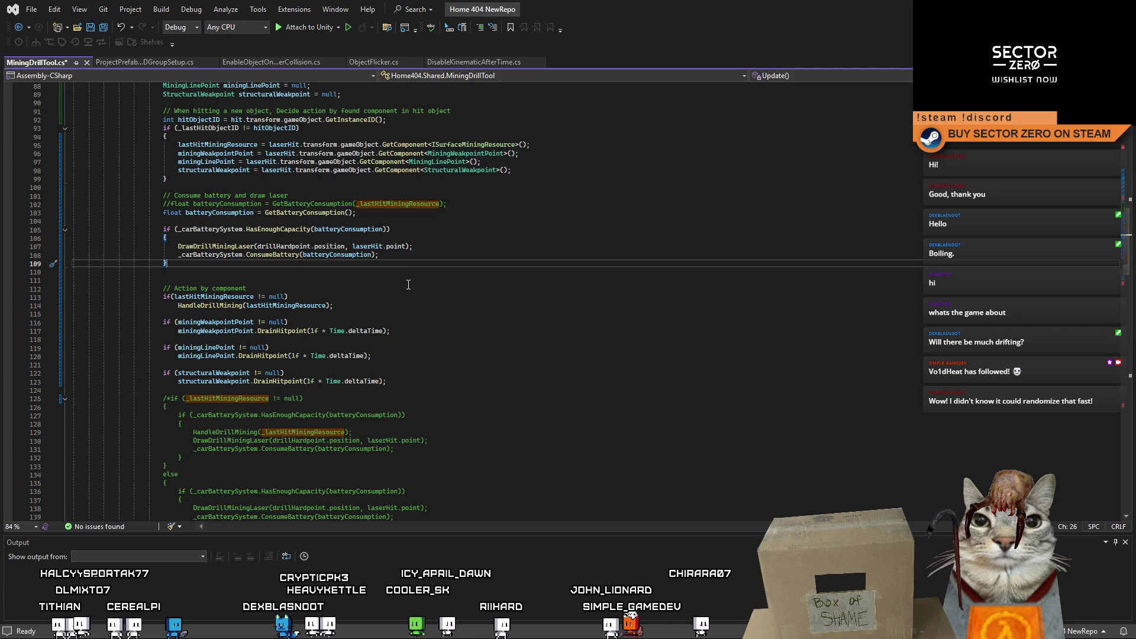
scroll(491, 297, down, 6)
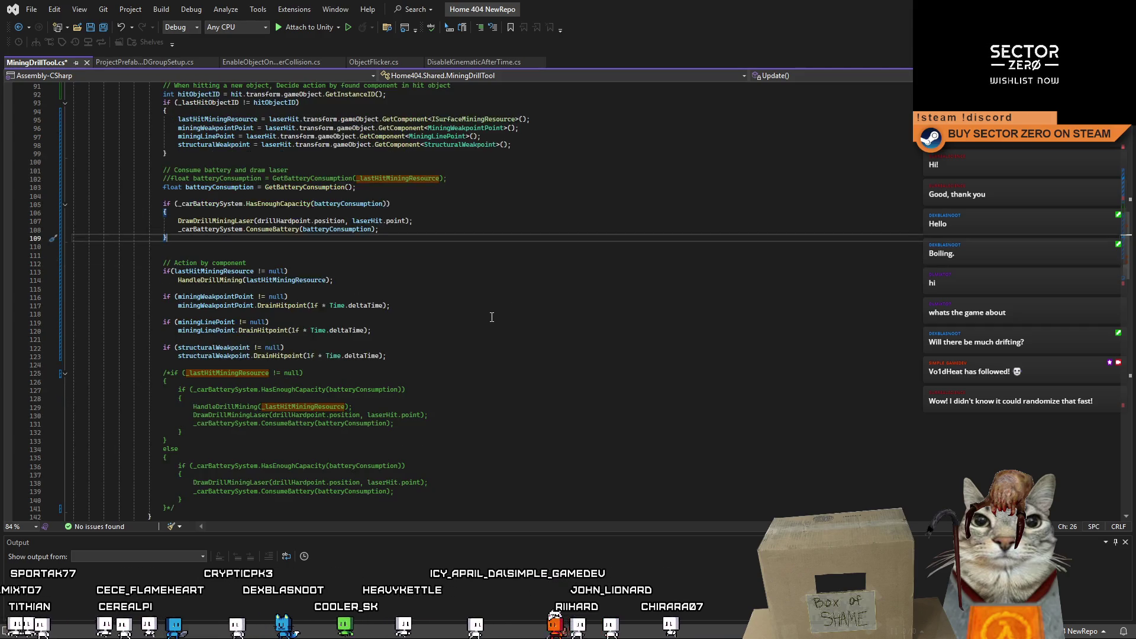
scroll(491, 314, up, 2)
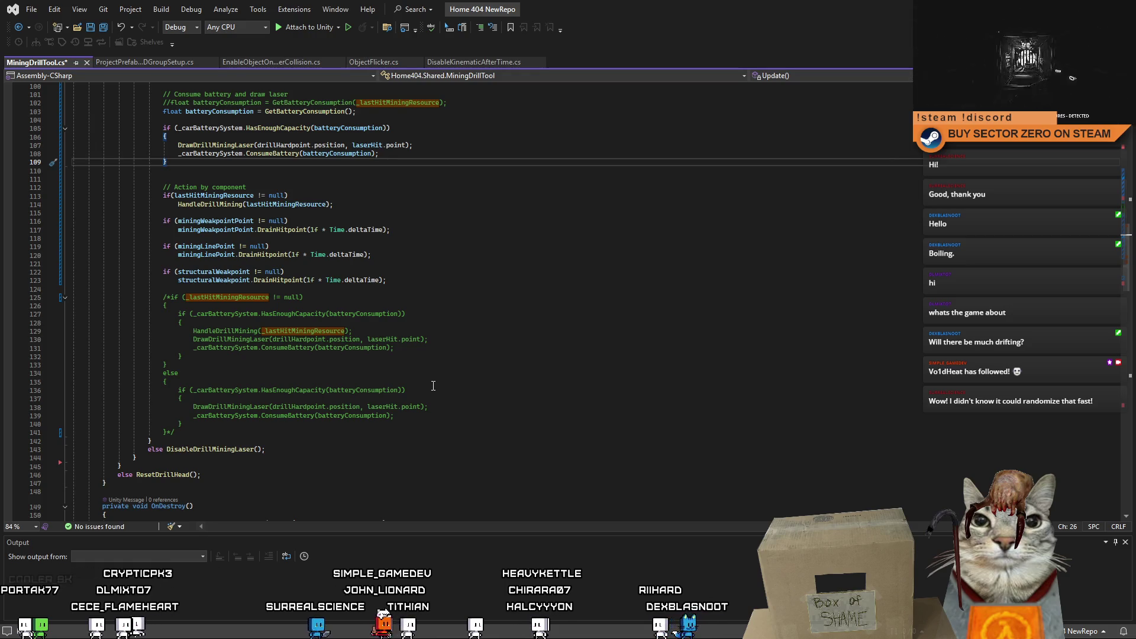
scroll(433, 385, up, 1)
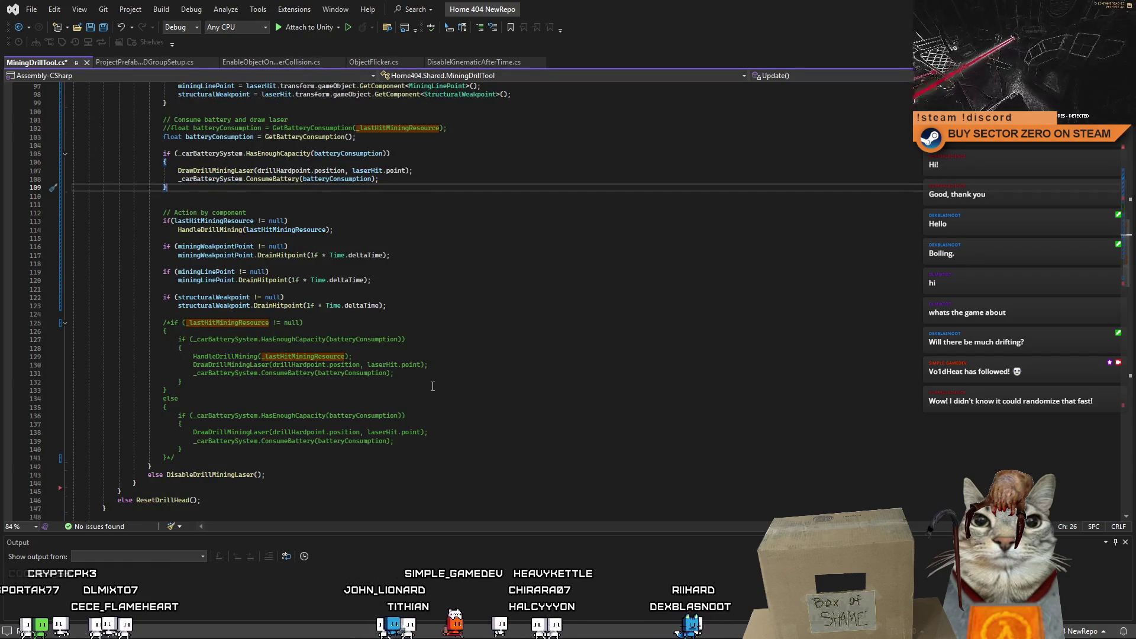
scroll(433, 385, up, 3)
text(else)
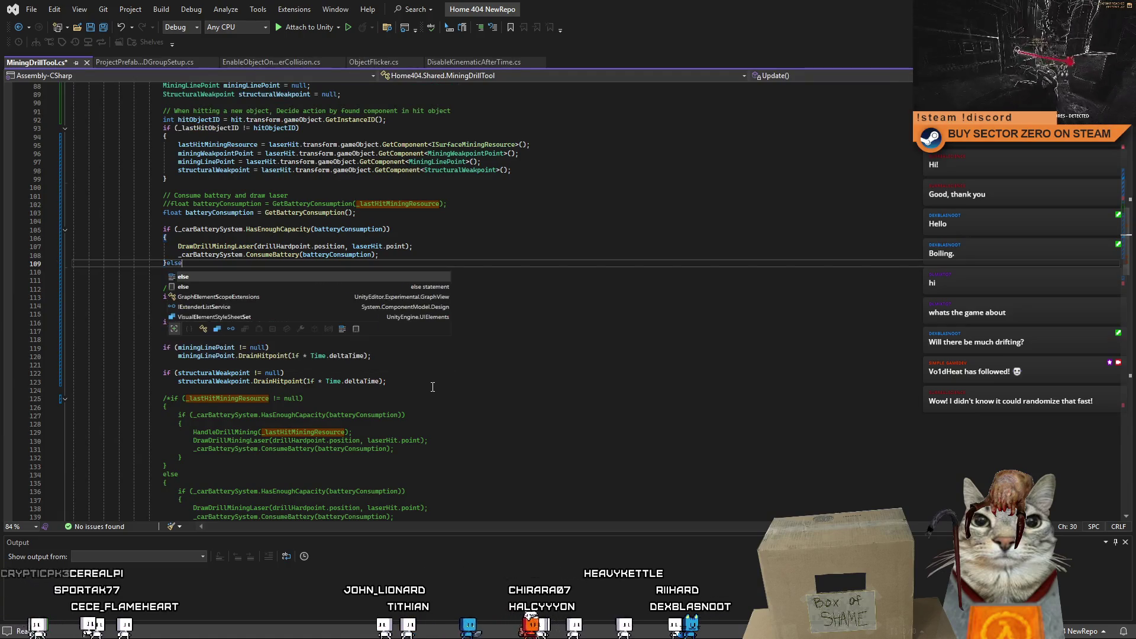
Step: Add an else block to the HasEnoughCapacity check that calls DisableDrillMiningLaser(); and returns
key(Tab)
key(Tab)
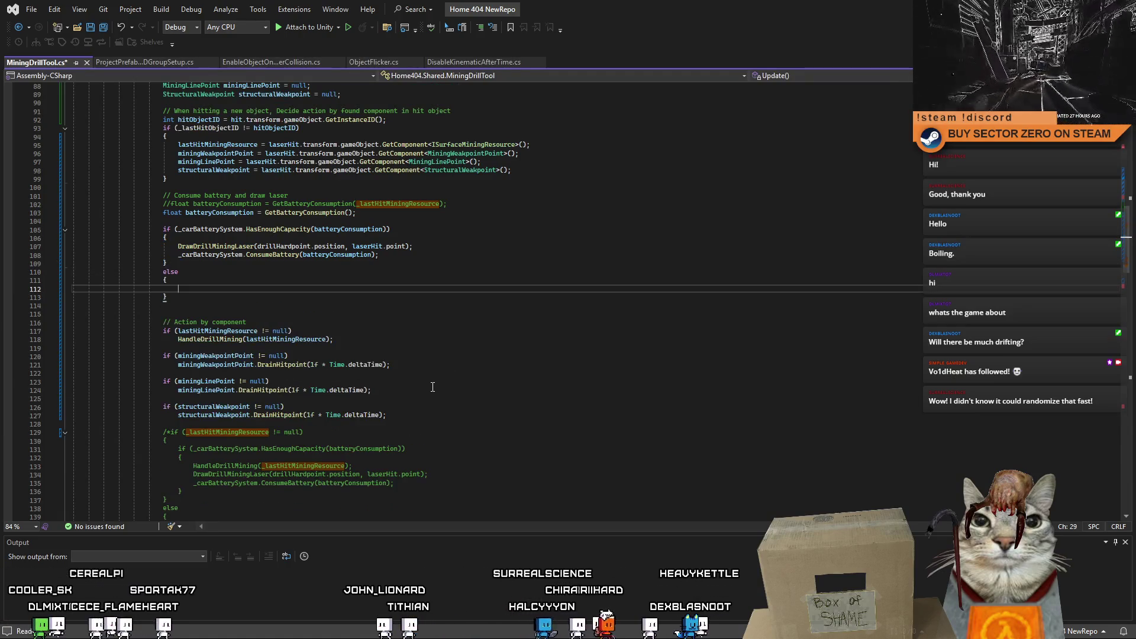
scroll(433, 386, down, 8)
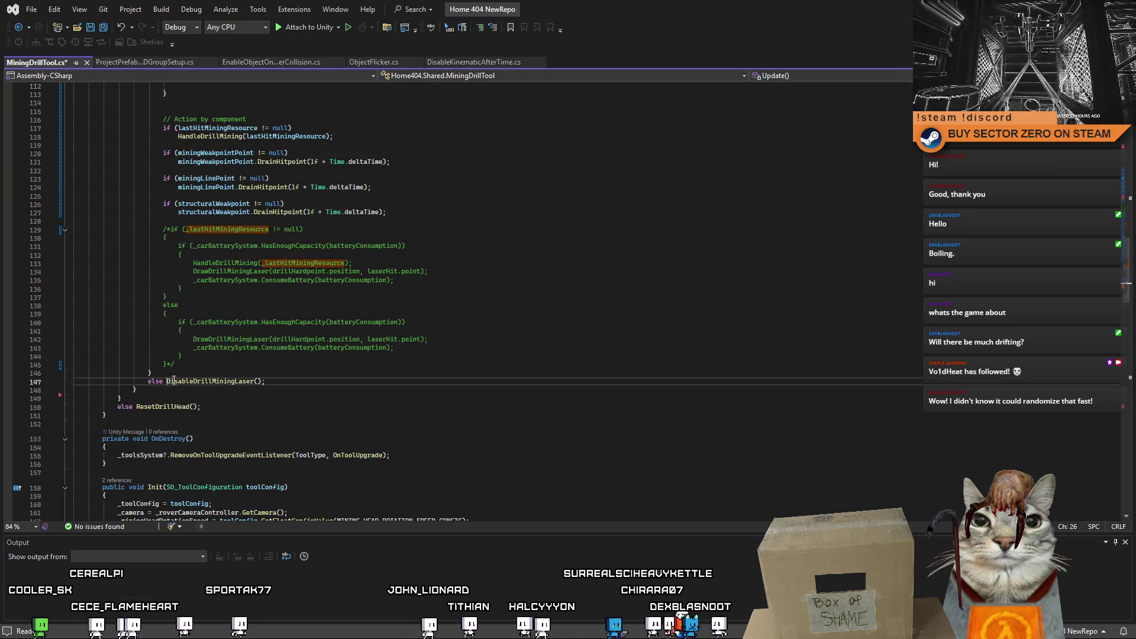
drag(166, 381, 266, 380)
key(ctrl+c)
scroll(182, 186, up, 4)
click(182, 186)
key(ctrl+v)
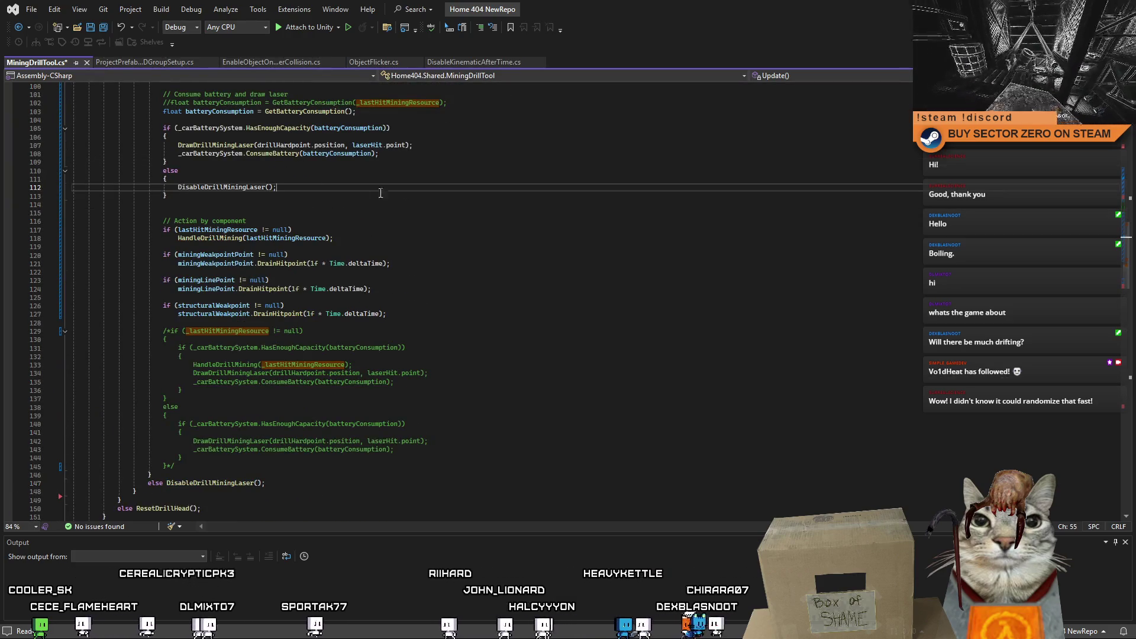
scroll(222, 196, up, 1)
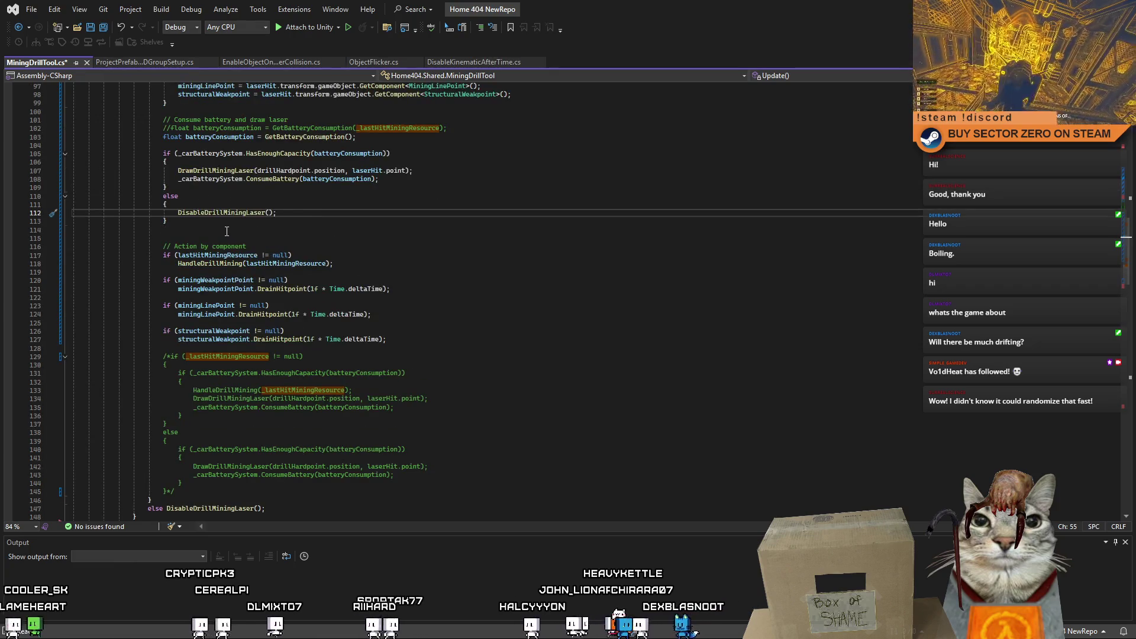
key(Return)
text(retu)
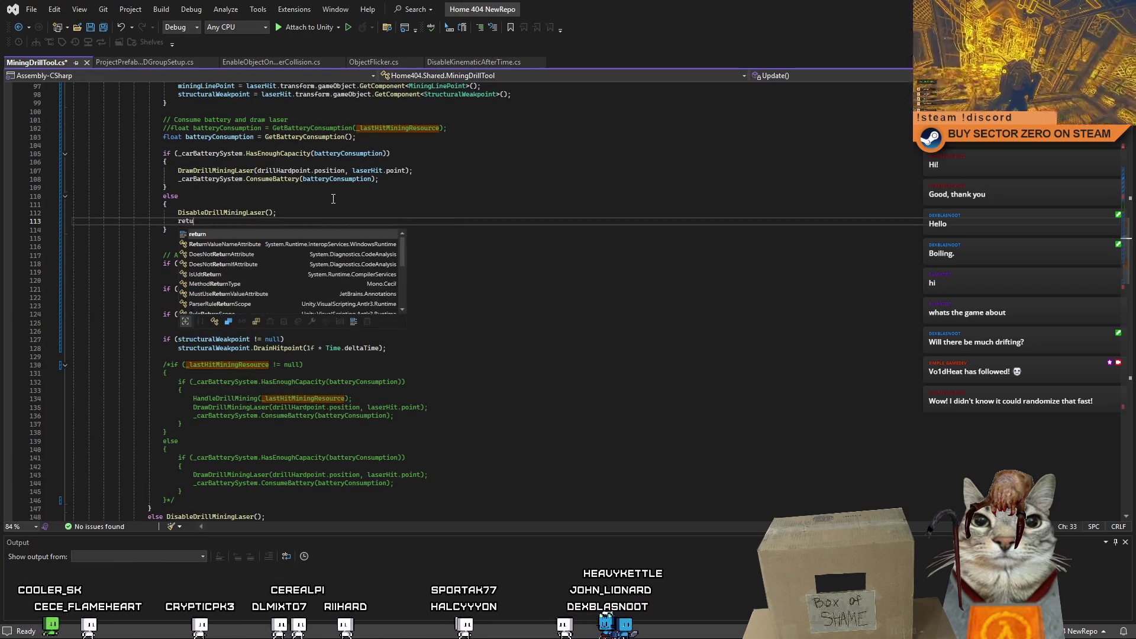
text(rn;)
Step: Remove the extra blank line left below the new else block
click(296, 231)
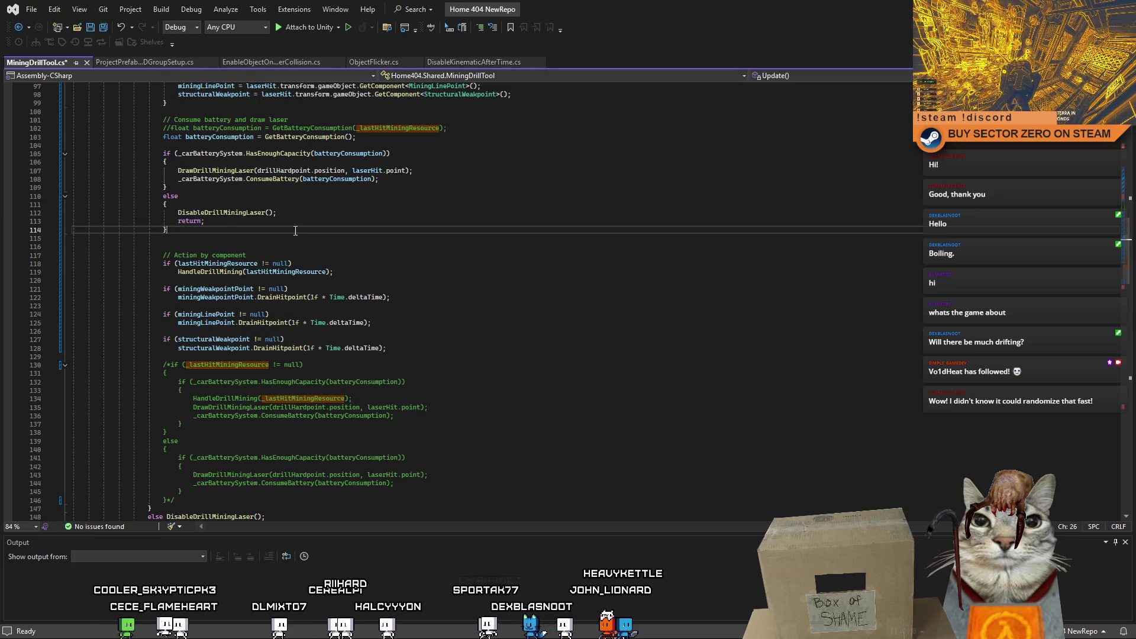
key(Down)
key(Delete)
scroll(447, 269, down, 5)
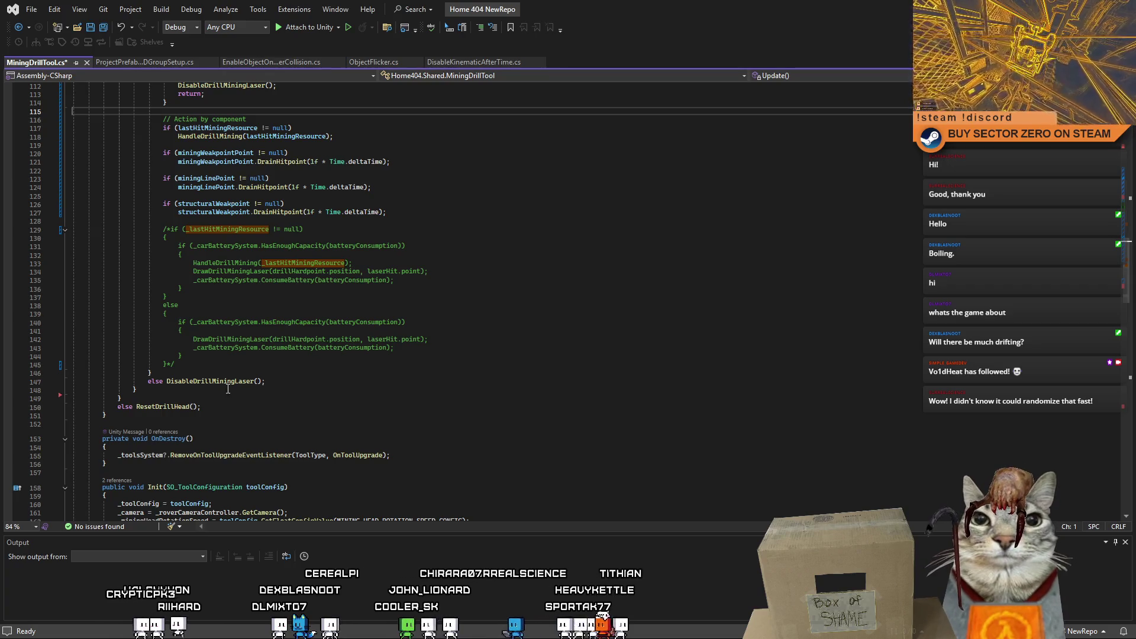
Step: Review the restructured Update method down through the laser-disabling line and battery check
click(158, 373)
scroll(158, 378, up, 1)
scroll(158, 377, up, 4)
scroll(158, 378, up, 4)
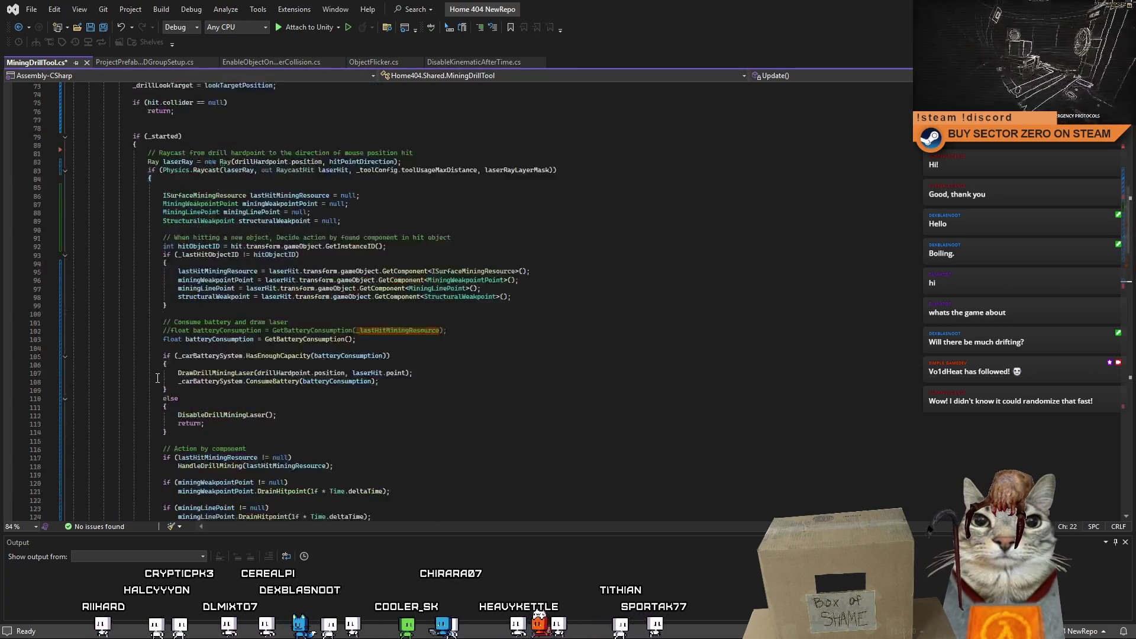
scroll(157, 380, up, 4)
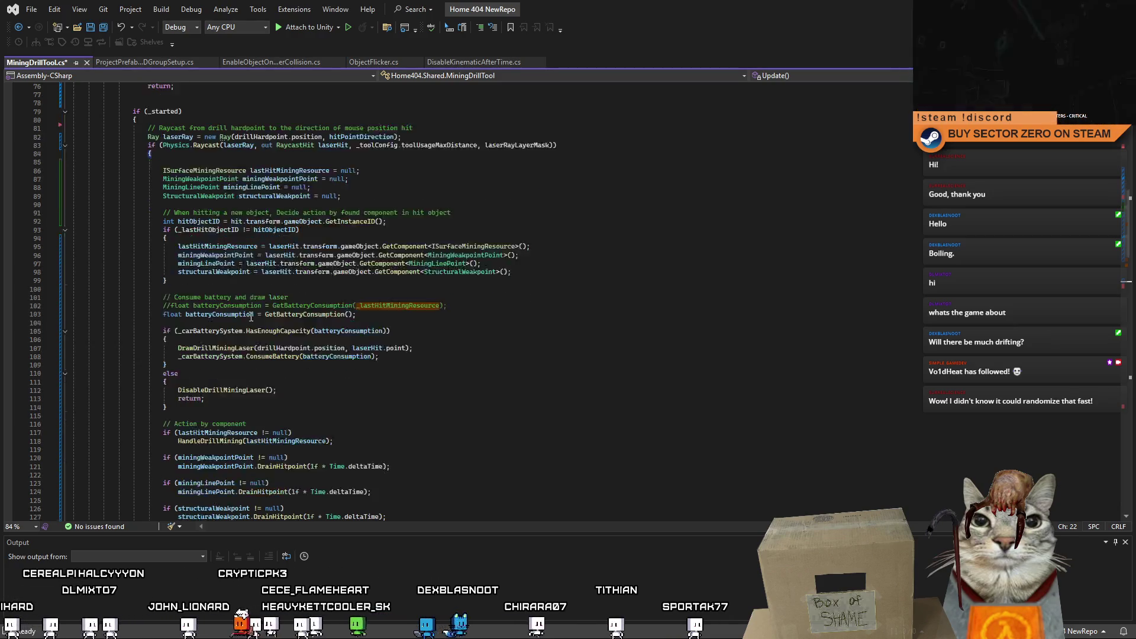
scroll(274, 315, down, 10)
scroll(273, 315, up, 3)
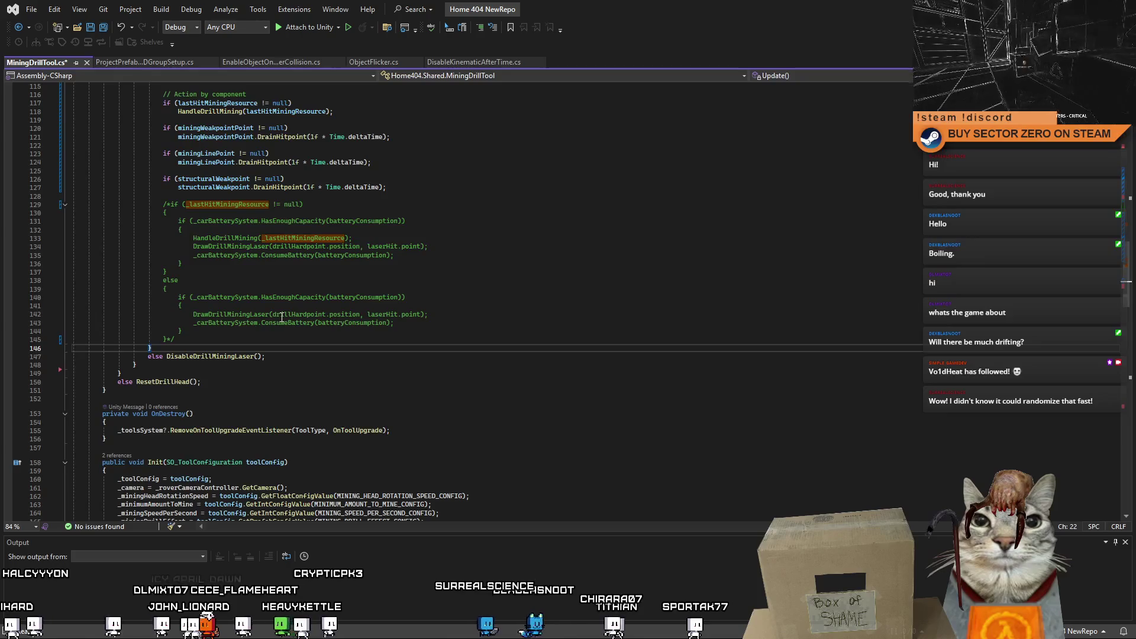
scroll(281, 317, up, 3)
scroll(277, 272, up, 3)
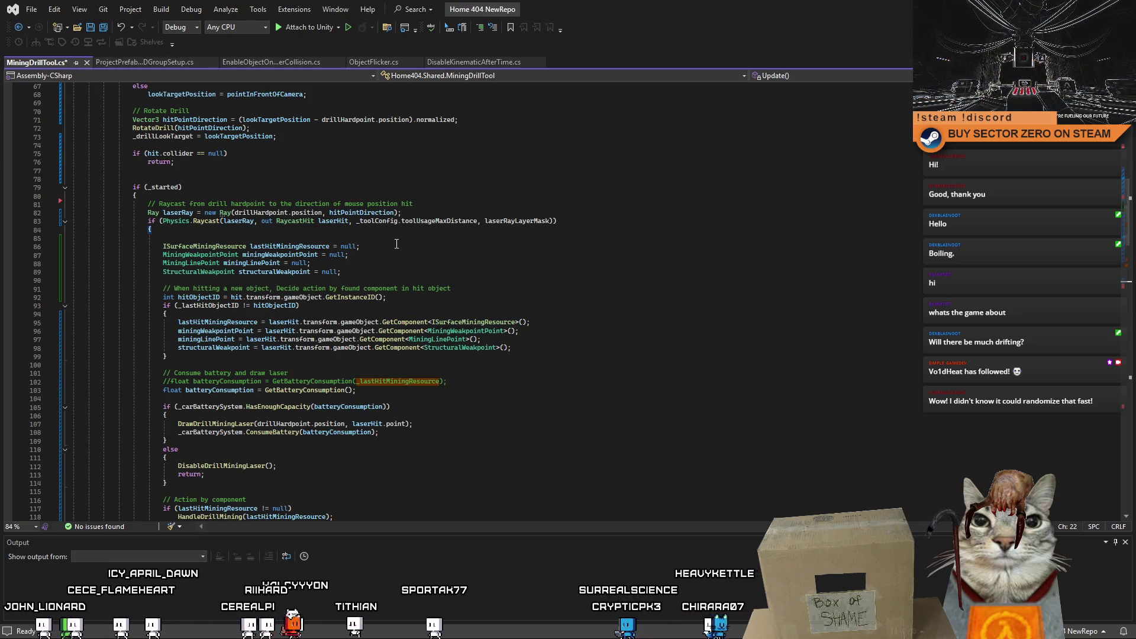
scroll(396, 244, down, 4)
scroll(397, 243, down, 7)
scroll(397, 244, down, 3)
scroll(397, 243, down, 3)
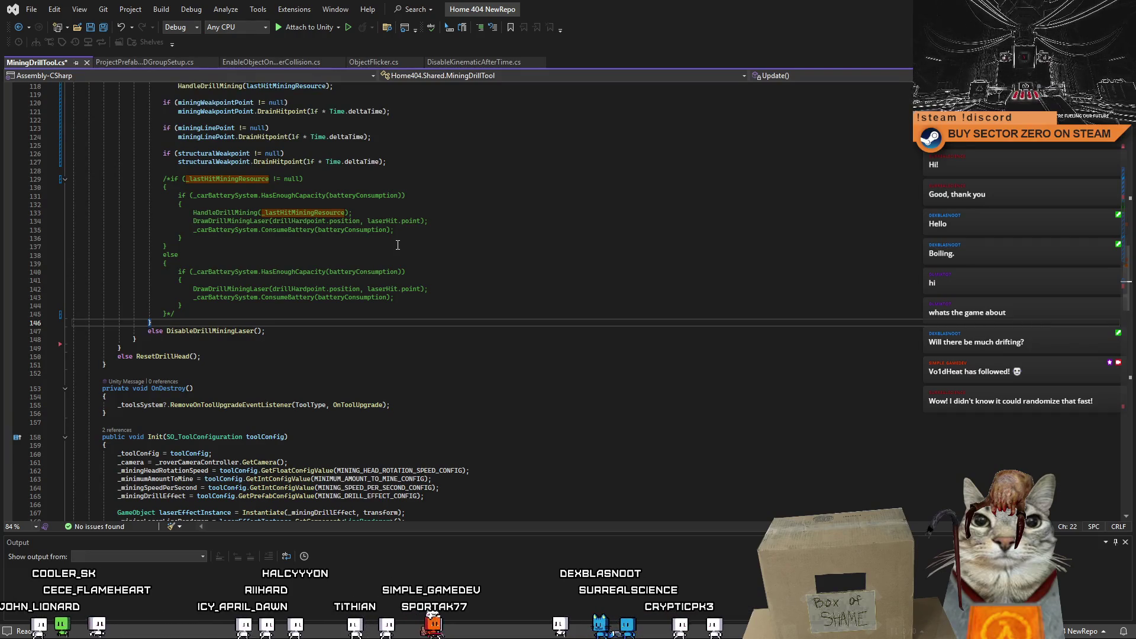
scroll(398, 243, down, 2)
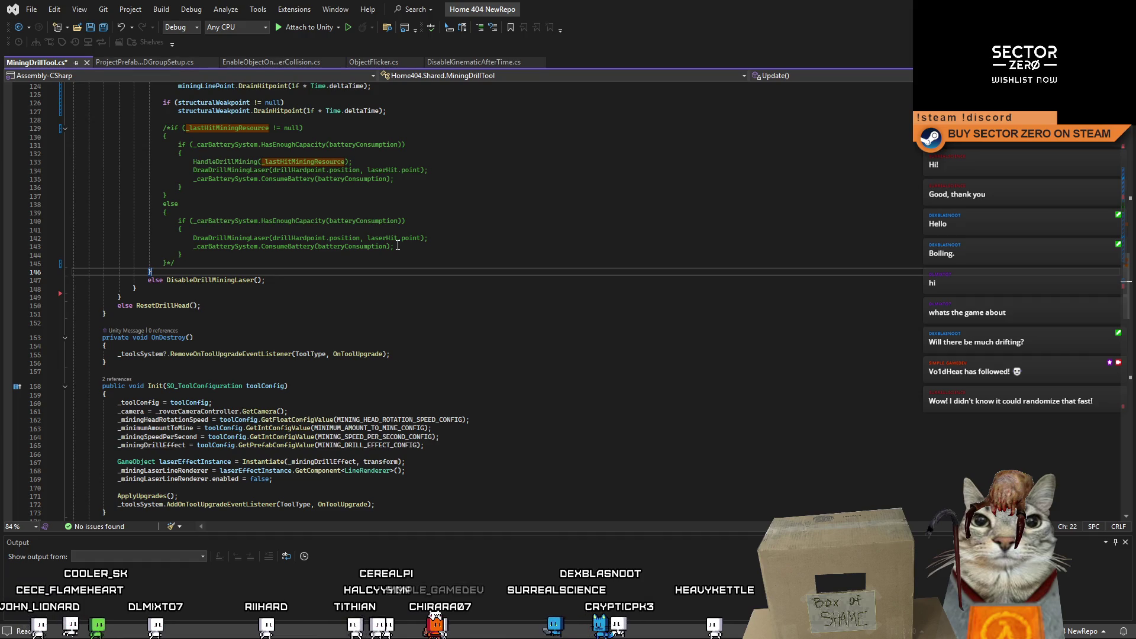
scroll(385, 269, up, 1)
scroll(382, 273, up, 3)
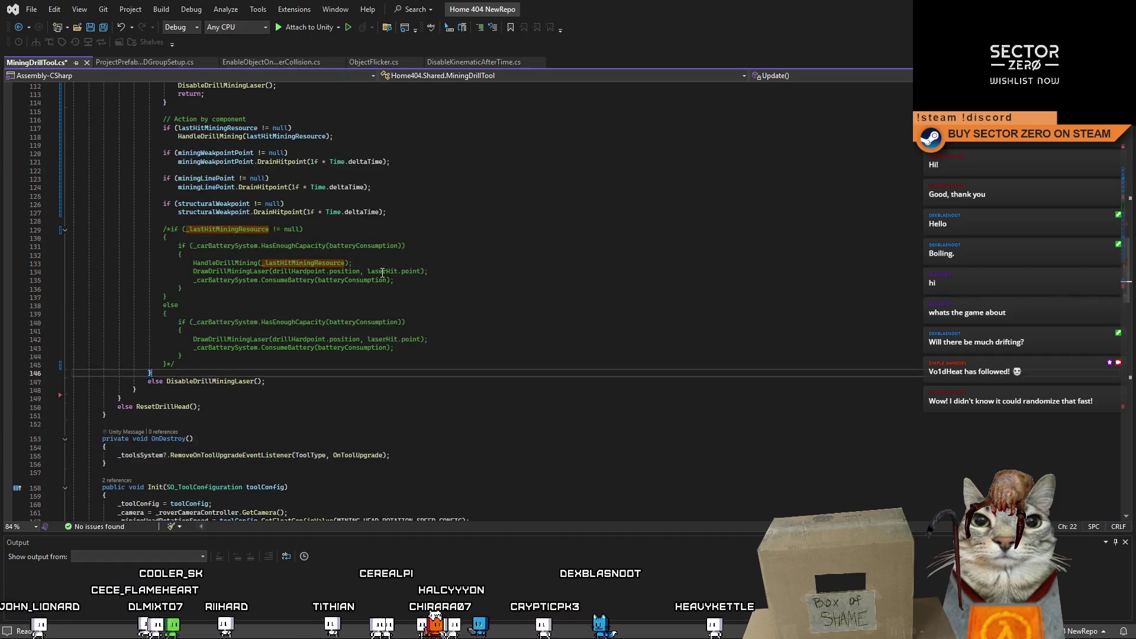
key(Down)
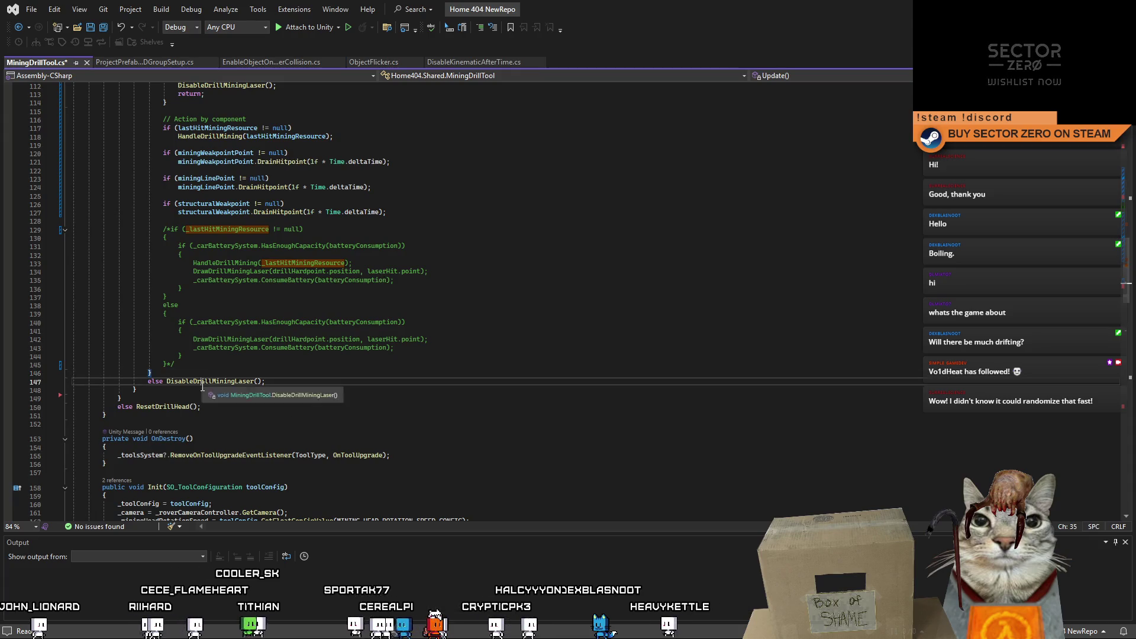
key(Down)
scroll(178, 407, up, 4)
scroll(128, 414, up, 8)
scroll(129, 413, up, 5)
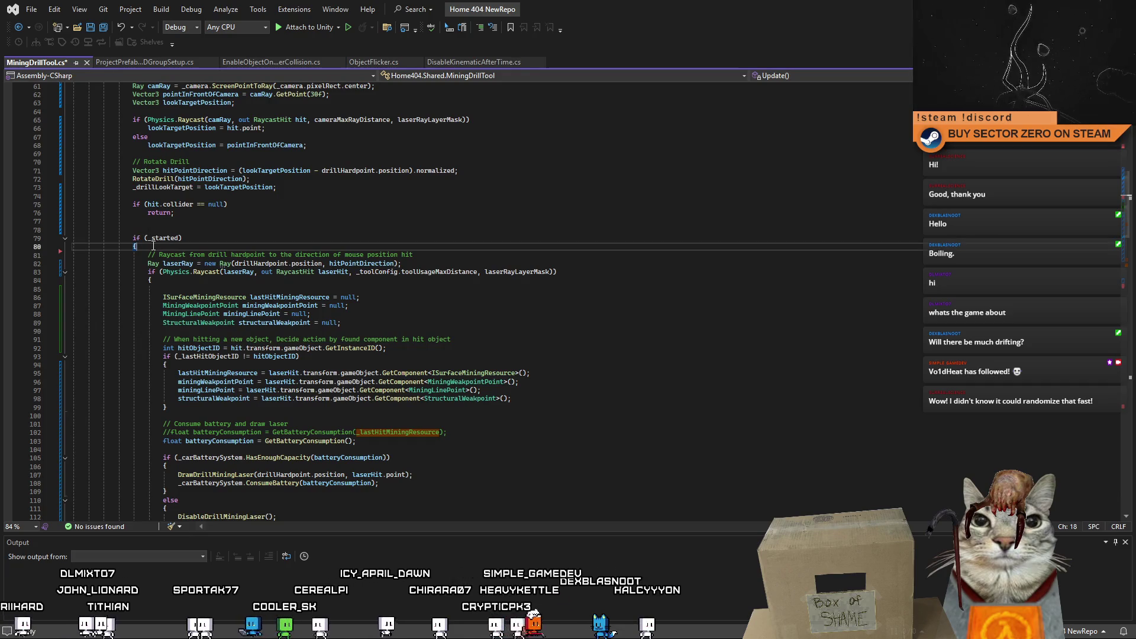
scroll(139, 240, down, 1)
scroll(136, 260, down, 5)
scroll(136, 261, down, 8)
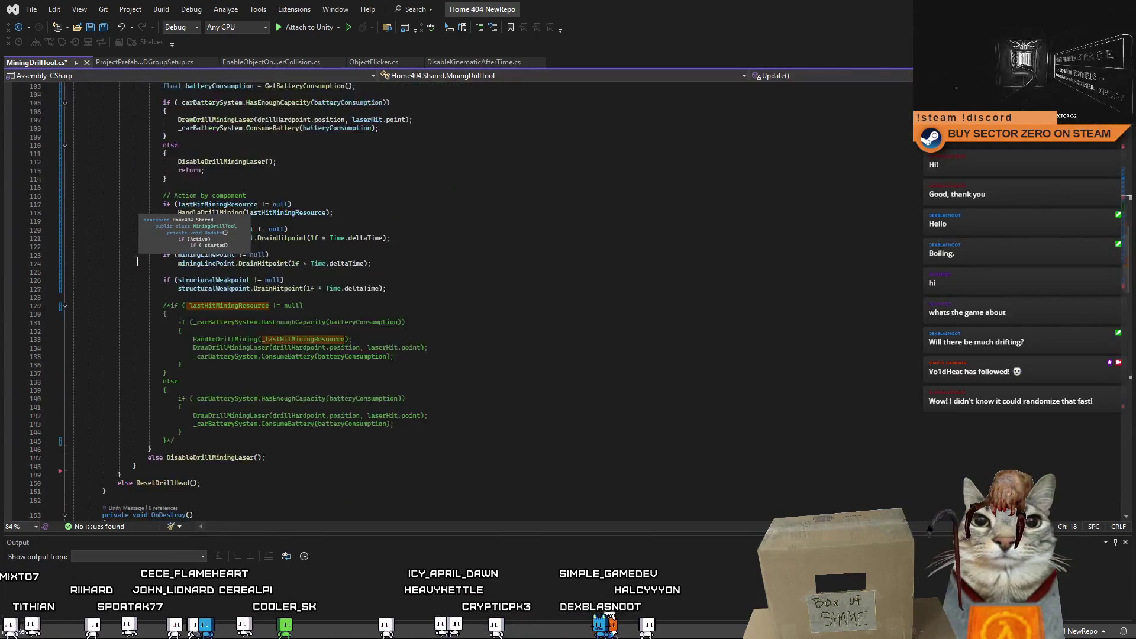
scroll(136, 260, down, 6)
scroll(137, 260, up, 2)
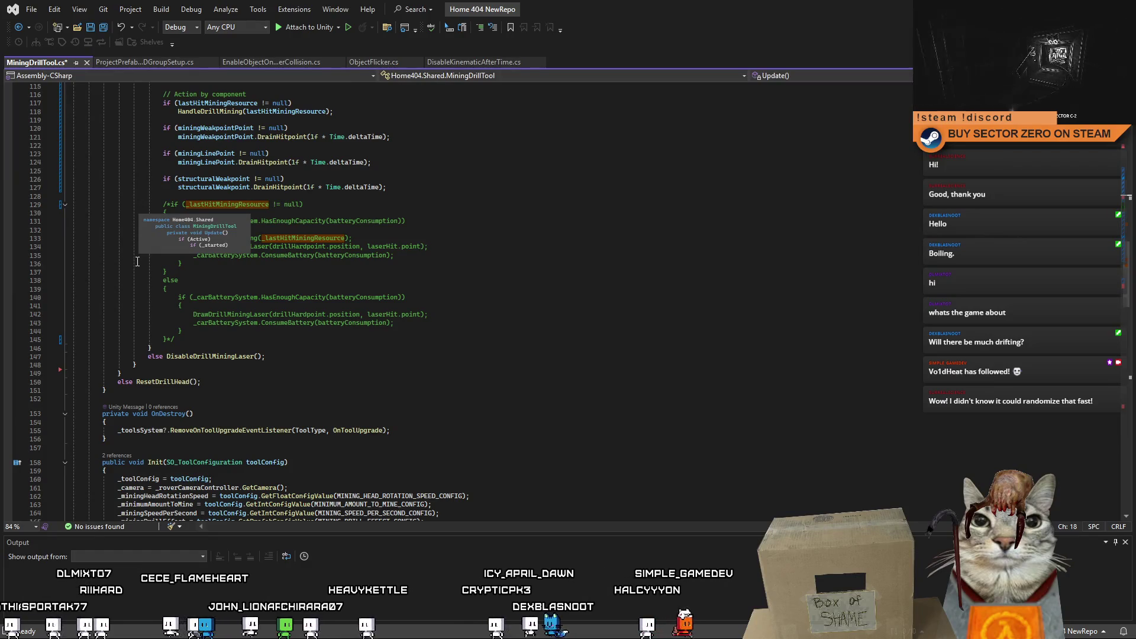
scroll(137, 260, down, 3)
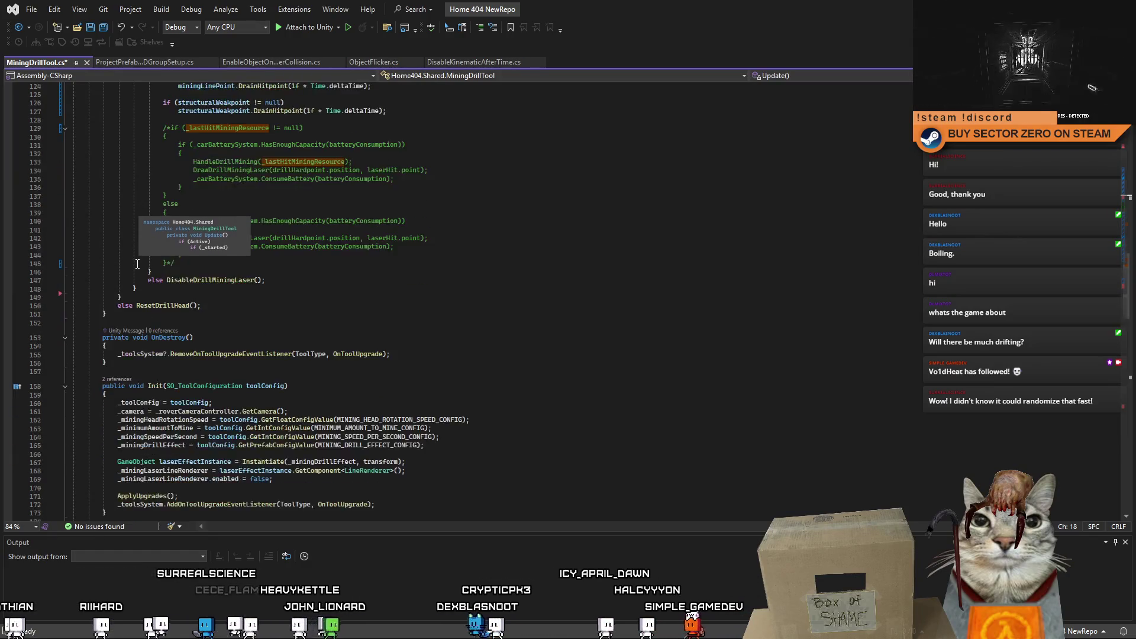
scroll(137, 261, down, 3)
scroll(139, 263, down, 3)
scroll(360, 319, down, 1)
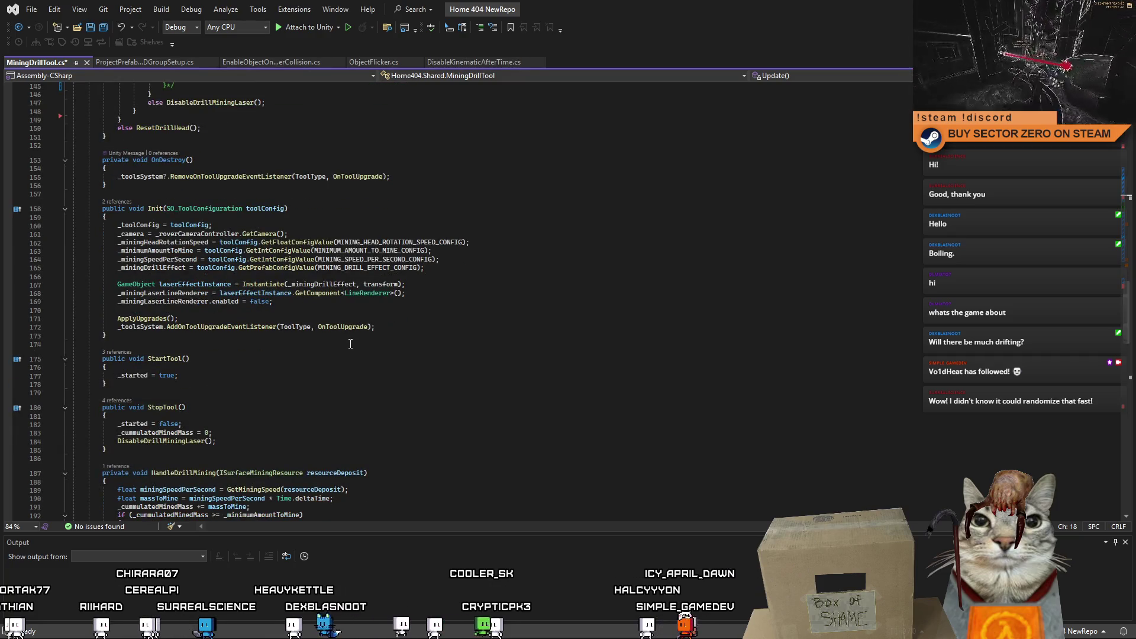
scroll(350, 344, up, 5)
scroll(350, 343, up, 4)
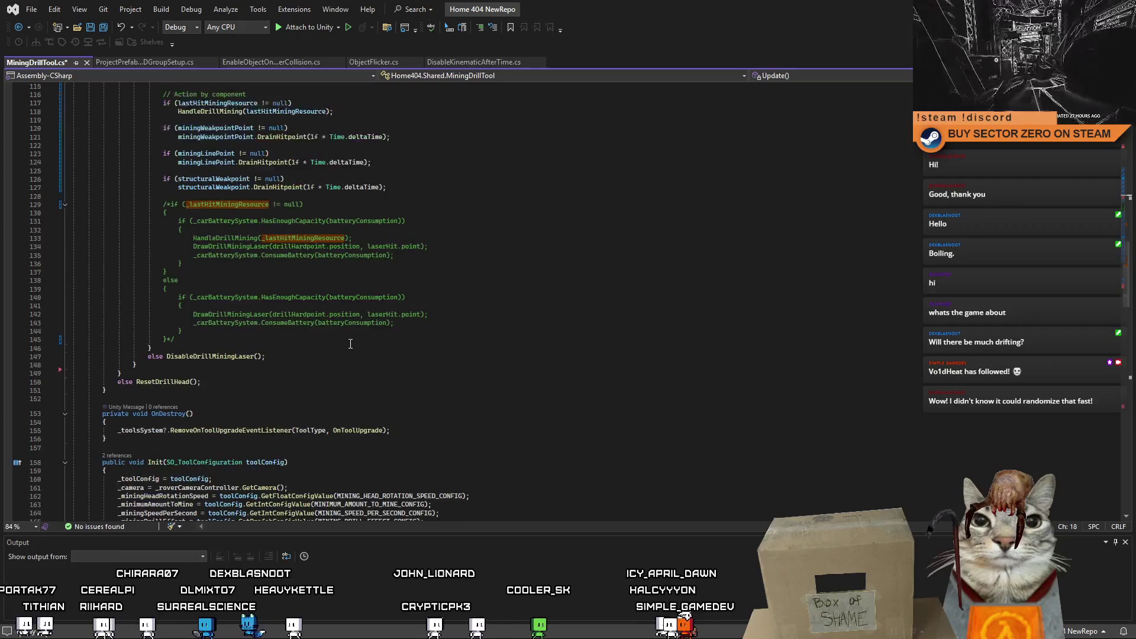
scroll(350, 344, up, 4)
scroll(350, 343, up, 5)
scroll(349, 344, up, 6)
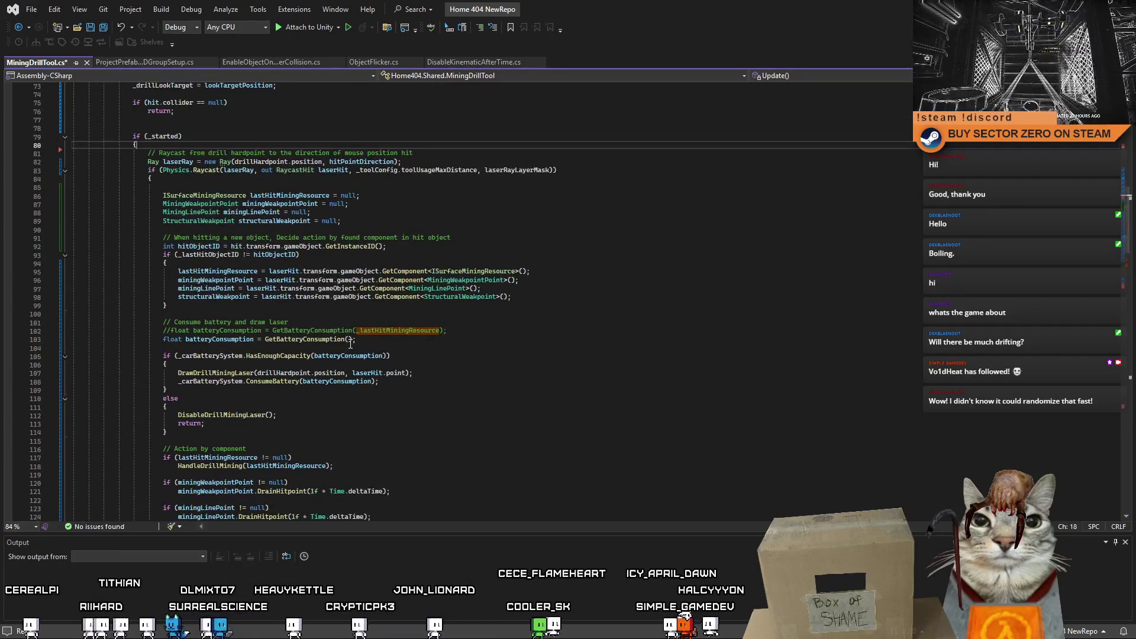
scroll(351, 342, down, 3)
scroll(351, 342, down, 3)
scroll(350, 344, down, 2)
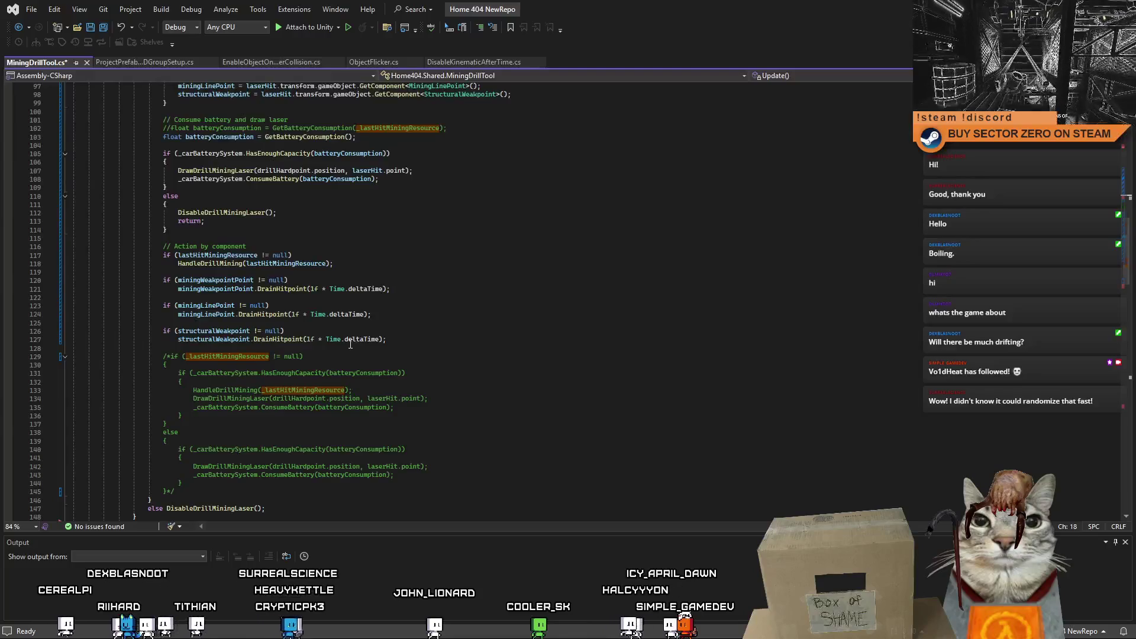
scroll(350, 344, up, 3)
scroll(400, 355, up, 3)
click(494, 367)
scroll(494, 366, down, 4)
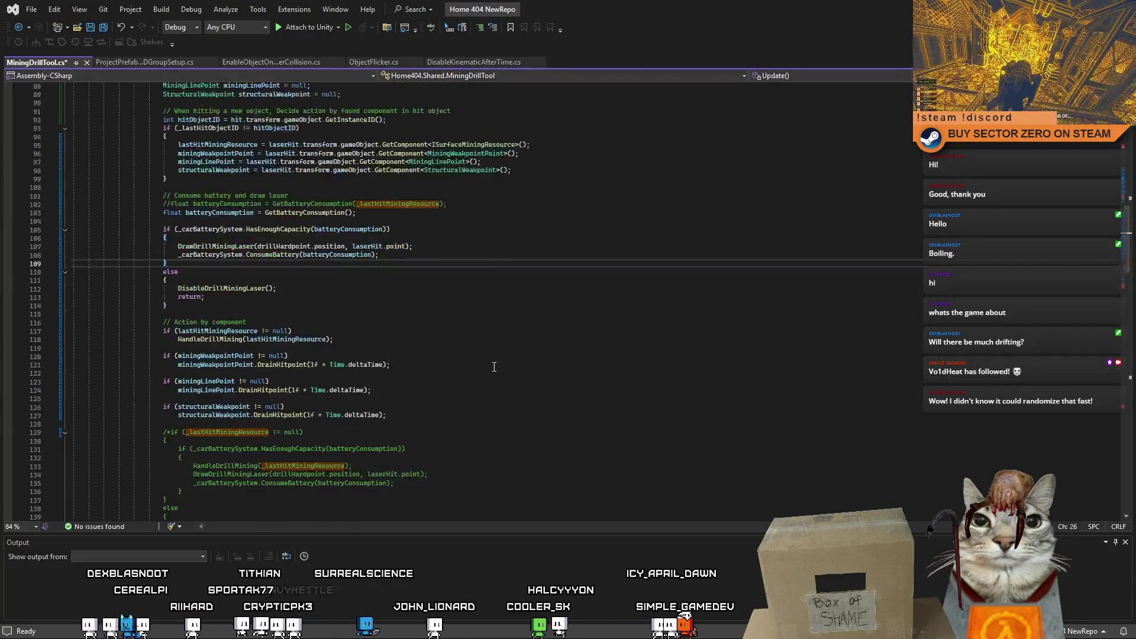
scroll(494, 367, down, 3)
scroll(494, 367, down, 4)
scroll(494, 367, up, 7)
scroll(495, 367, up, 6)
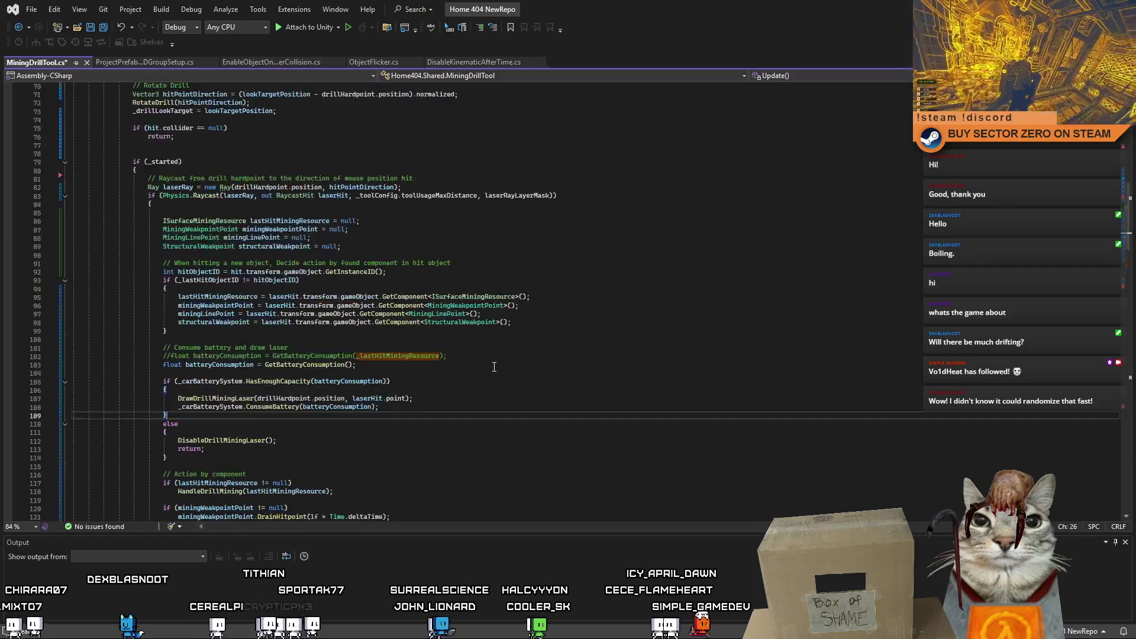
scroll(494, 366, up, 5)
scroll(604, 367, up, 5)
scroll(612, 367, up, 5)
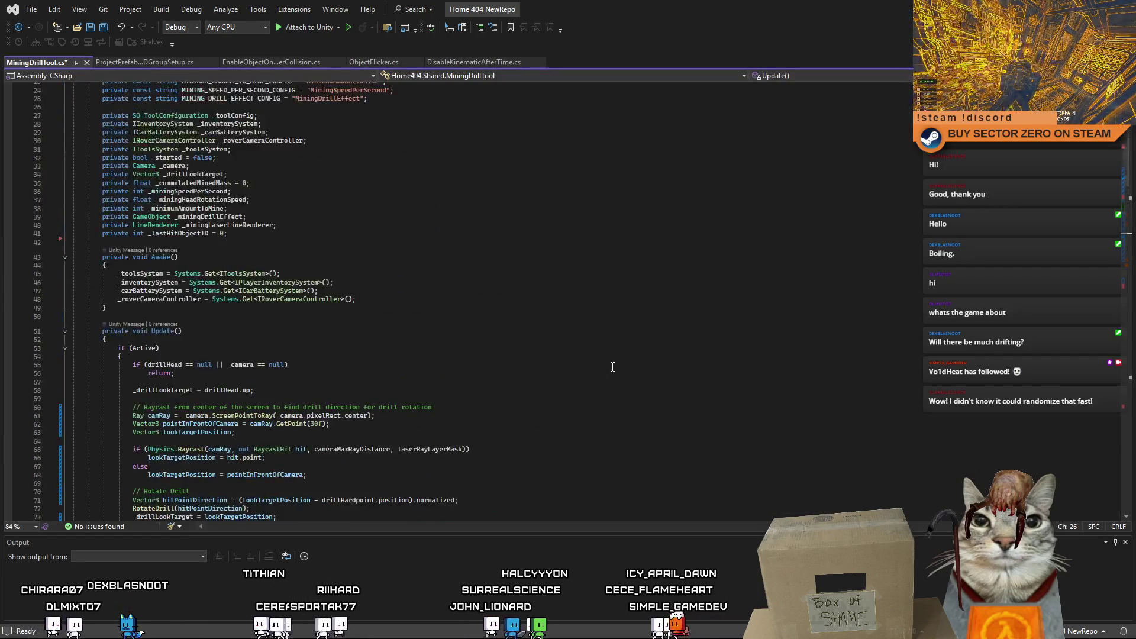
Step: Check the ends of lines 55 and 63, save MiningDrillTool.cs and switch back to Unity
click(654, 362)
click(650, 431)
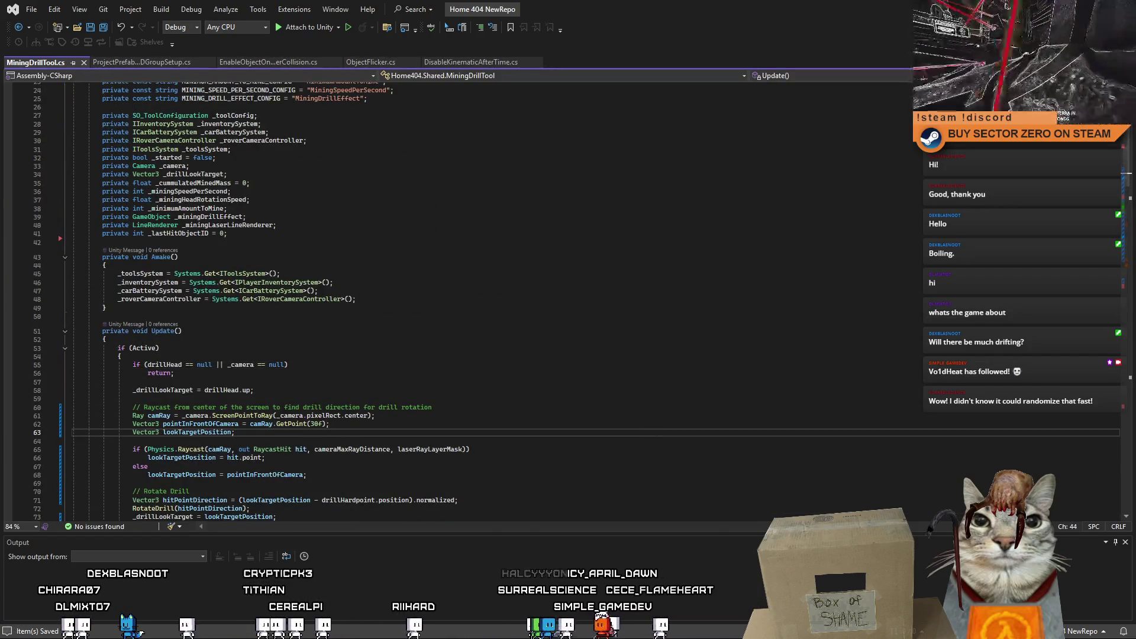
key(alt+Tab)
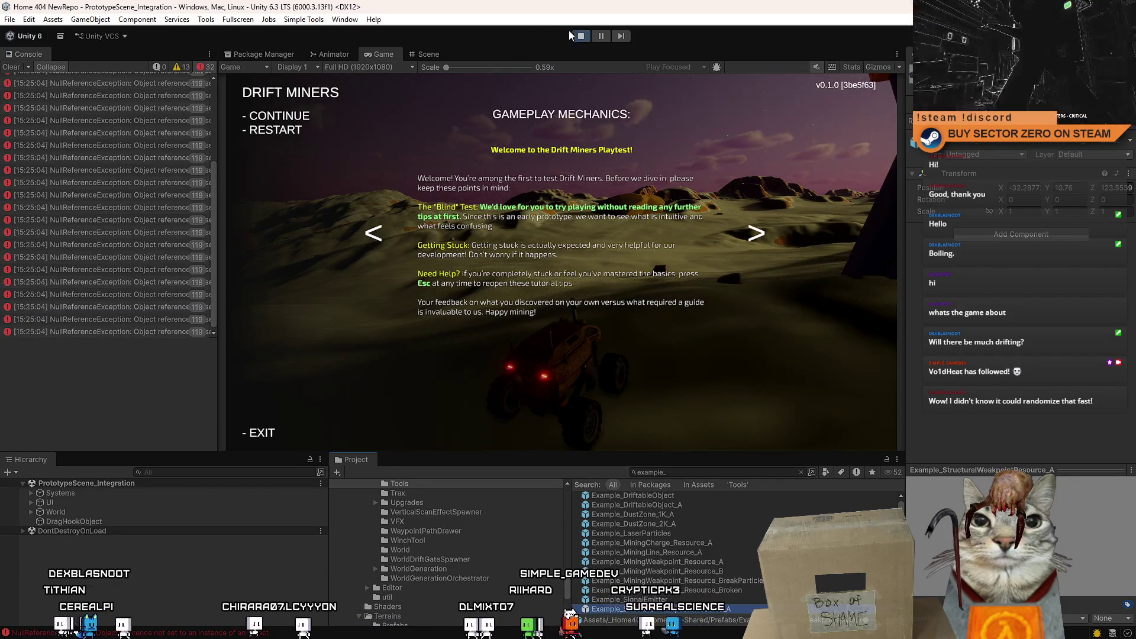
Step: Stop and restart Play Mode after the recompile, then start the game from the Drift Miners PLAY menu
click(578, 37)
click(573, 37)
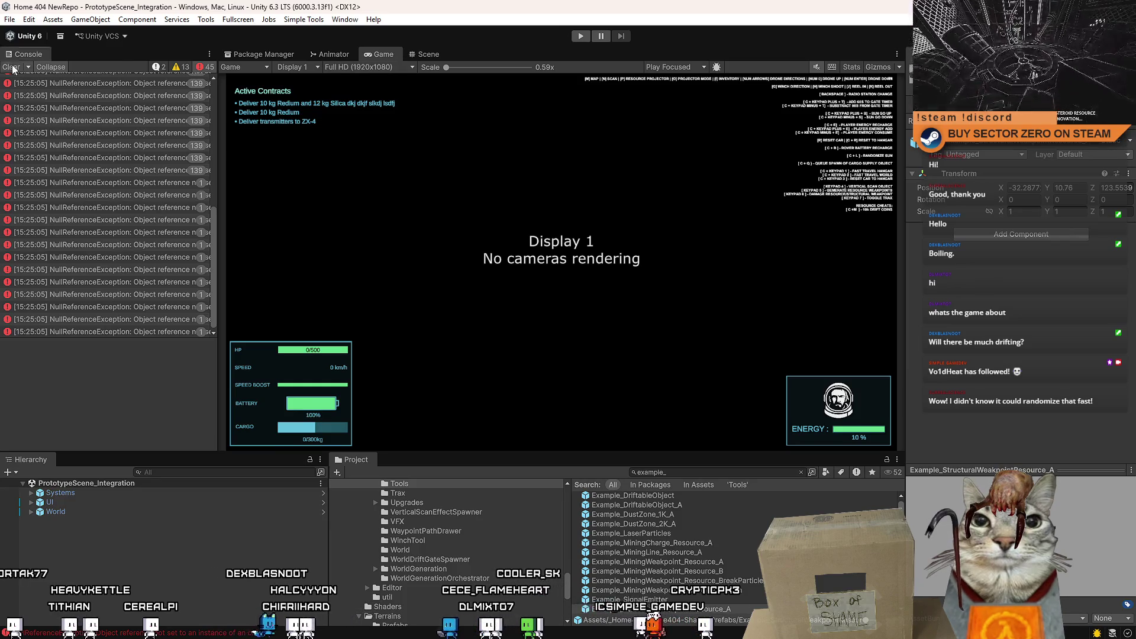
click(579, 37)
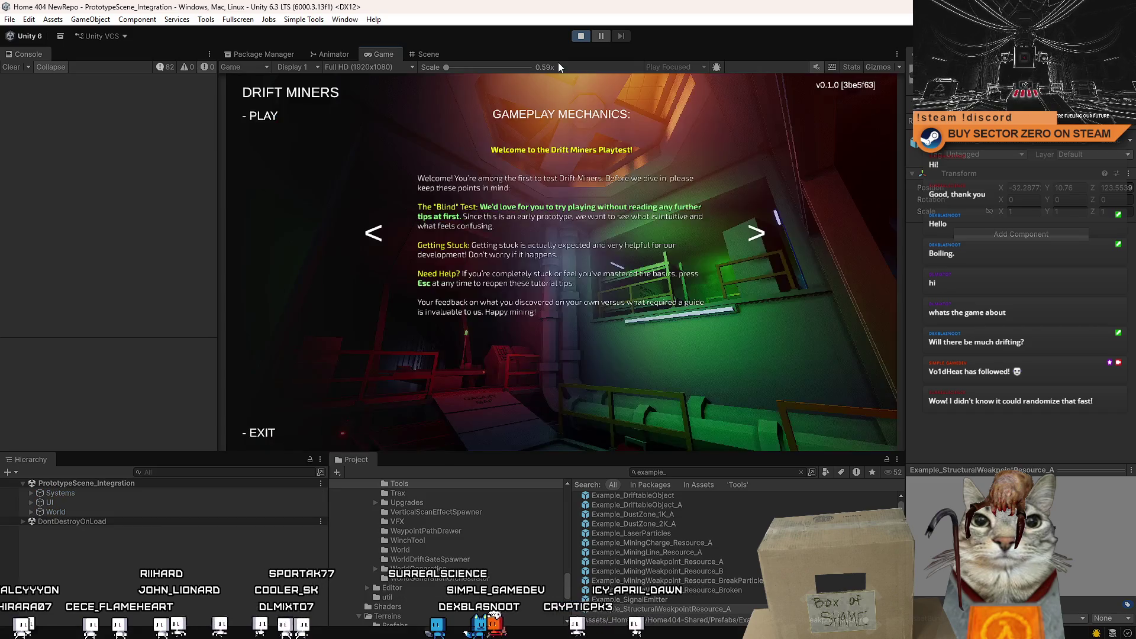
click(262, 116)
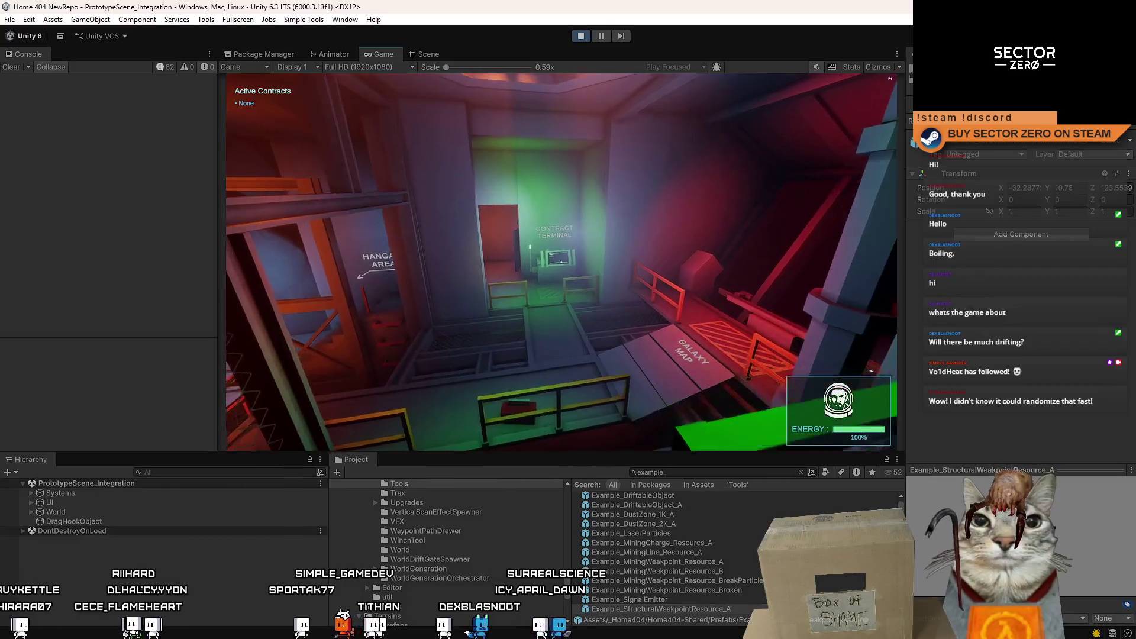
Step: Walk to the Upgrades Terminal and unlock the Drone Tool and Winch Tool upgrades
key(w)
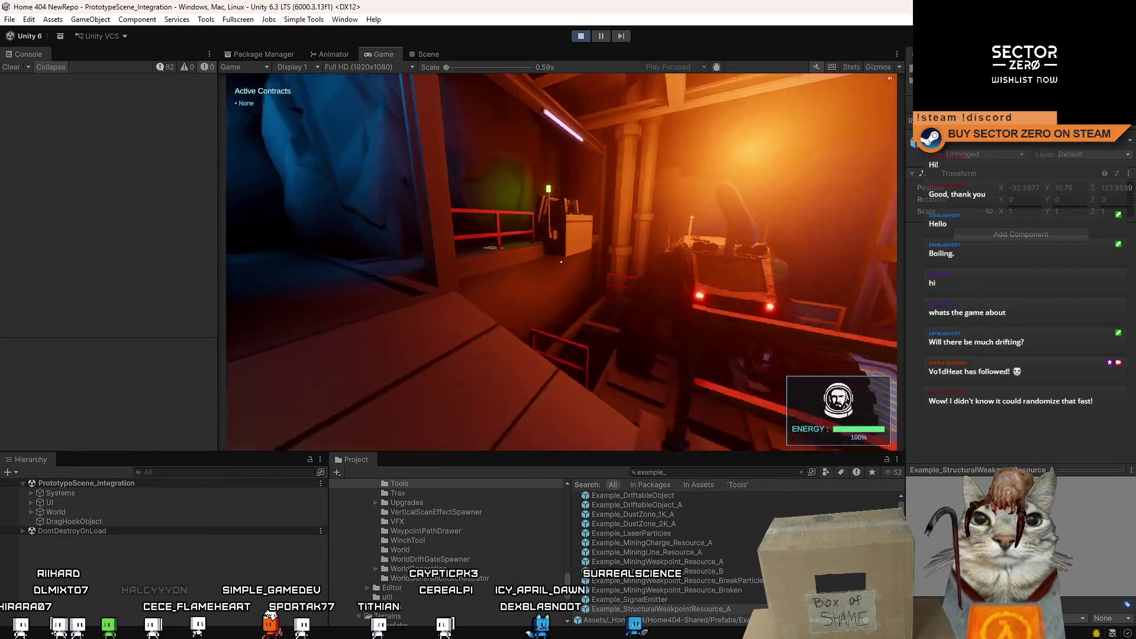
key(e)
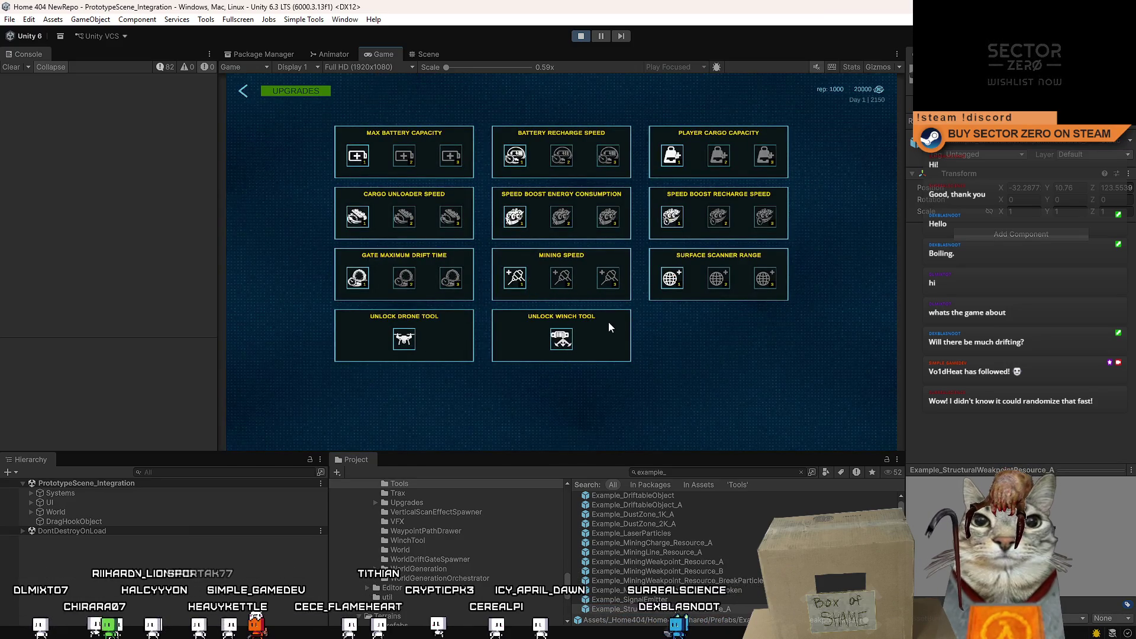
click(561, 338)
click(405, 338)
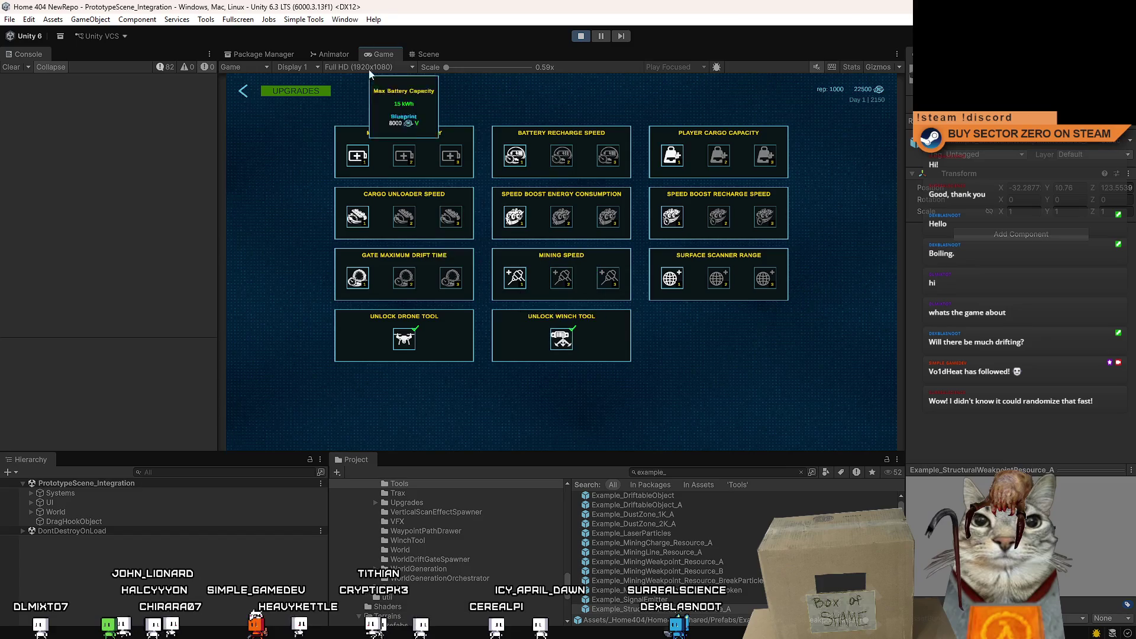
click(244, 92)
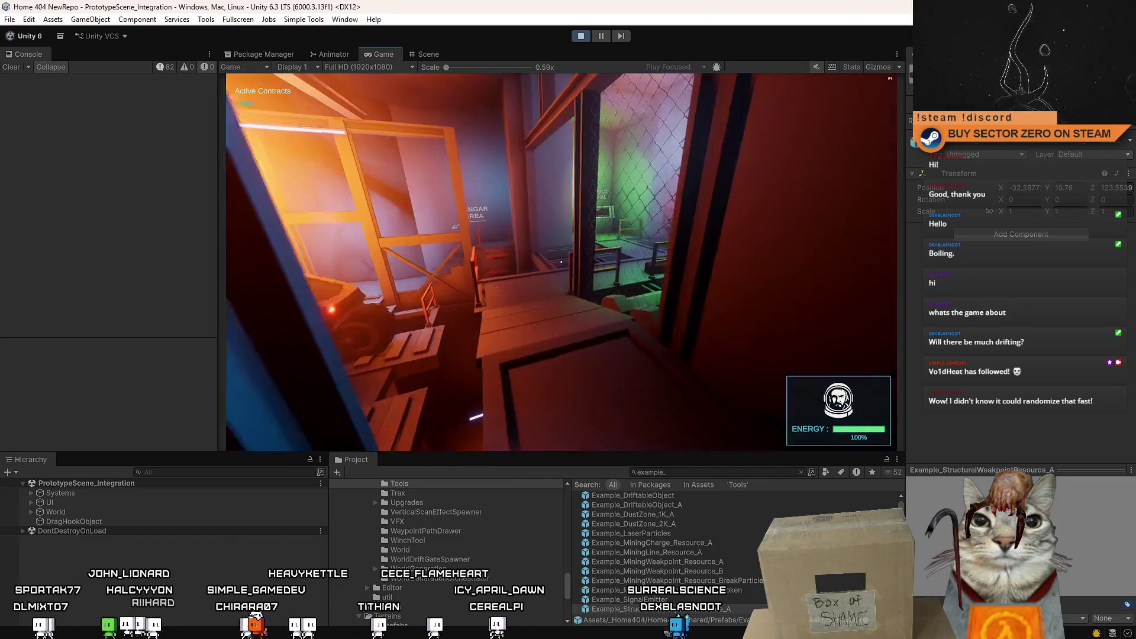
Step: Walk through the hangar to the green rover and board it to travel into the hangar area
key(w)
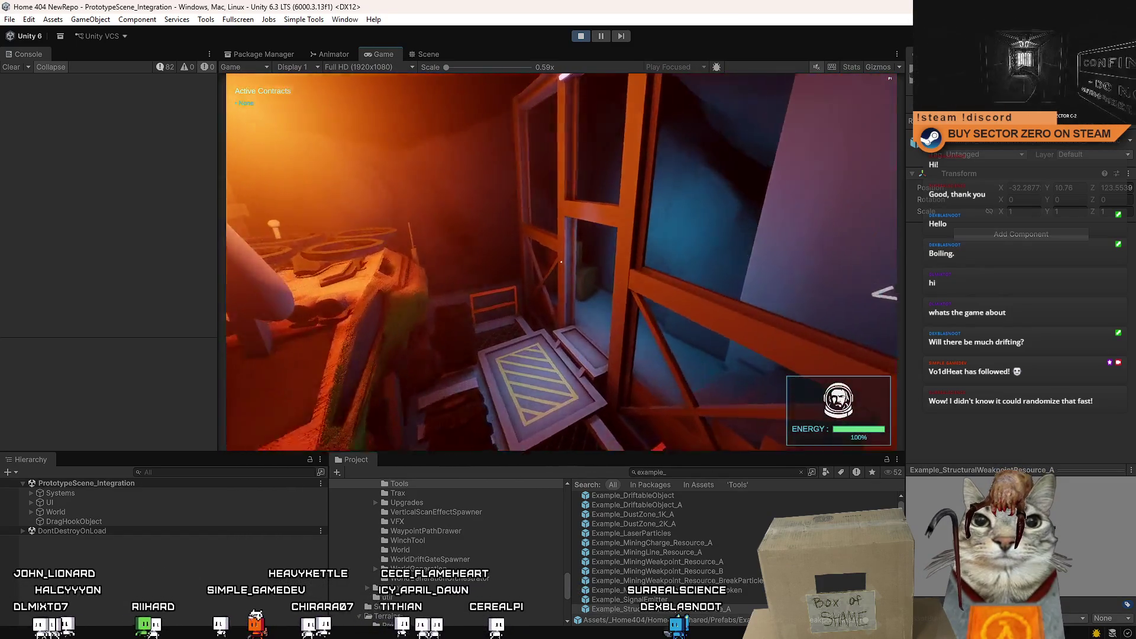
key(w)
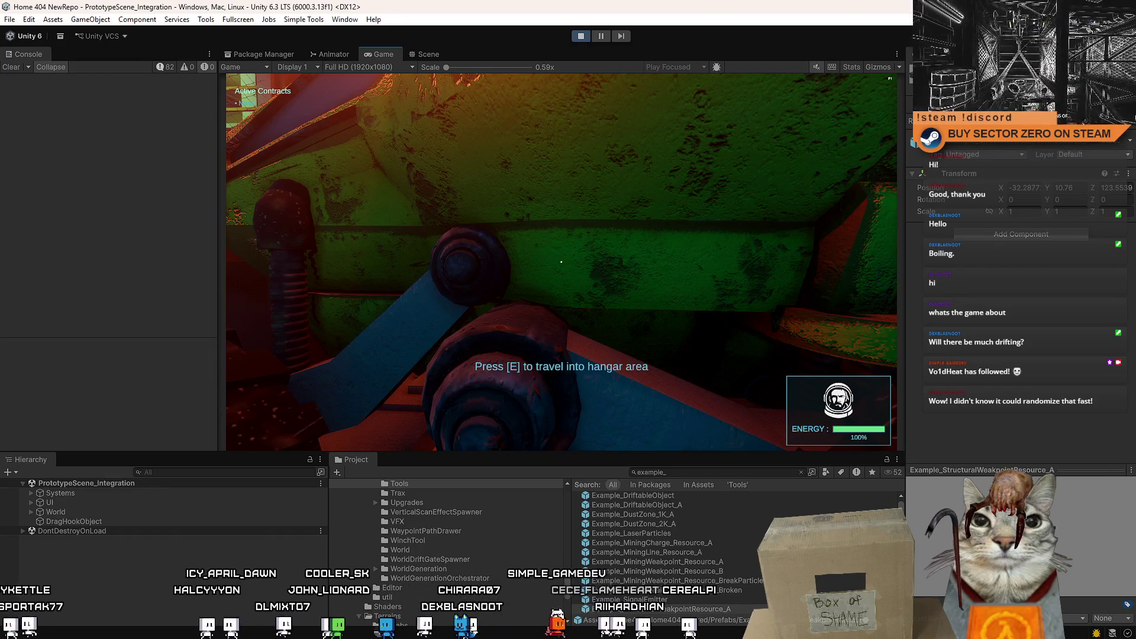
key(e)
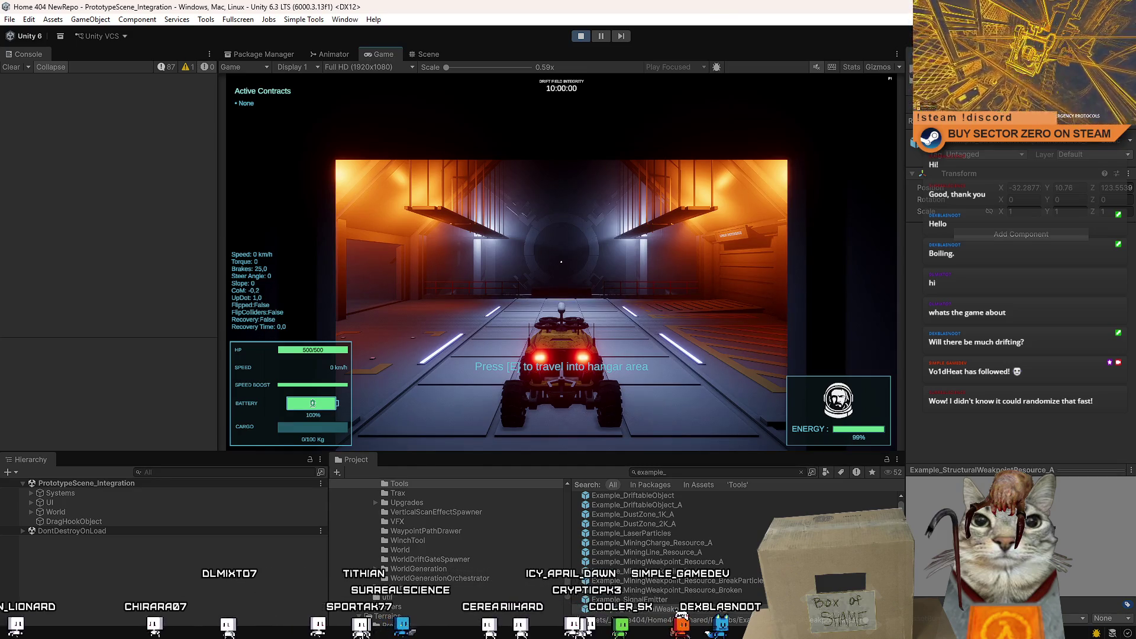
Step: Drive the rover with WASD through the hangar, catwalk and tunnel out onto the open desert
key(w)
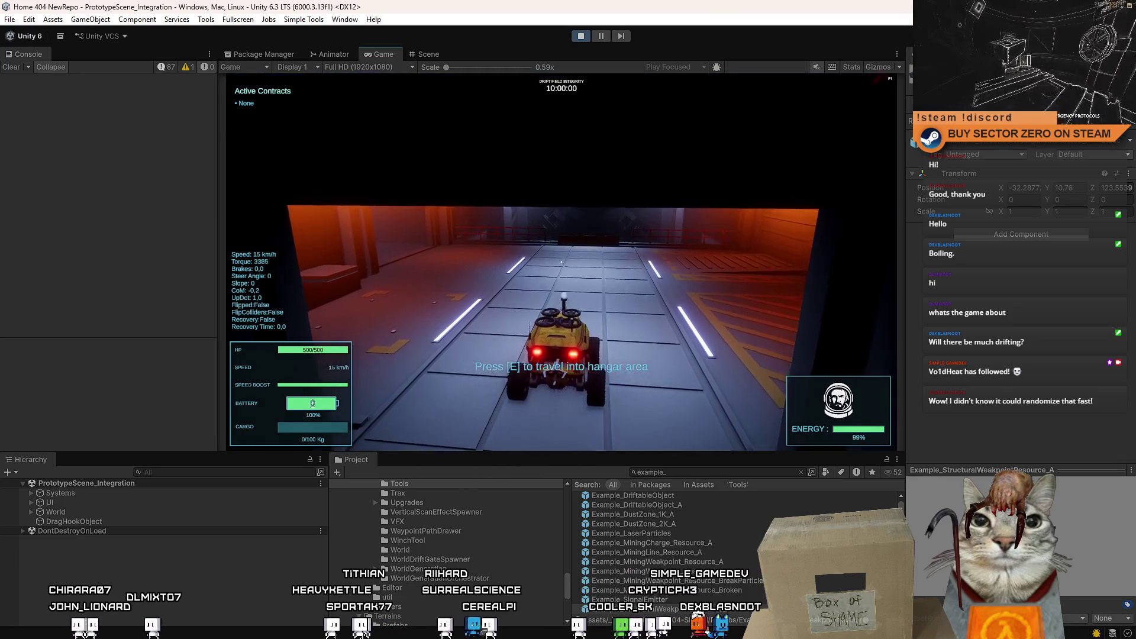
key(w)
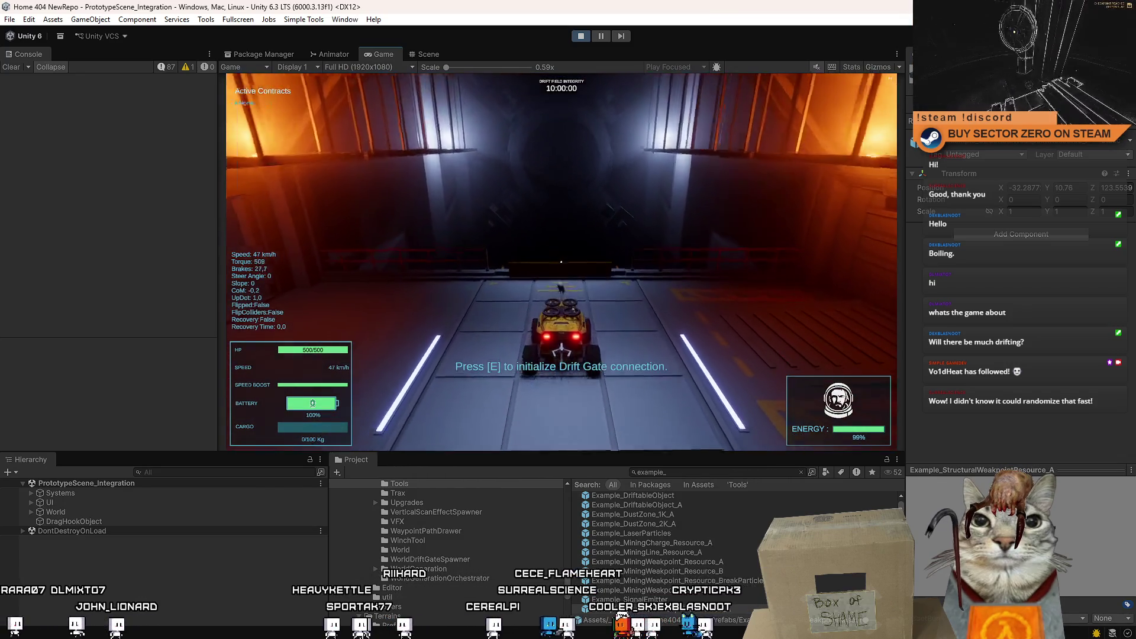
key(s)
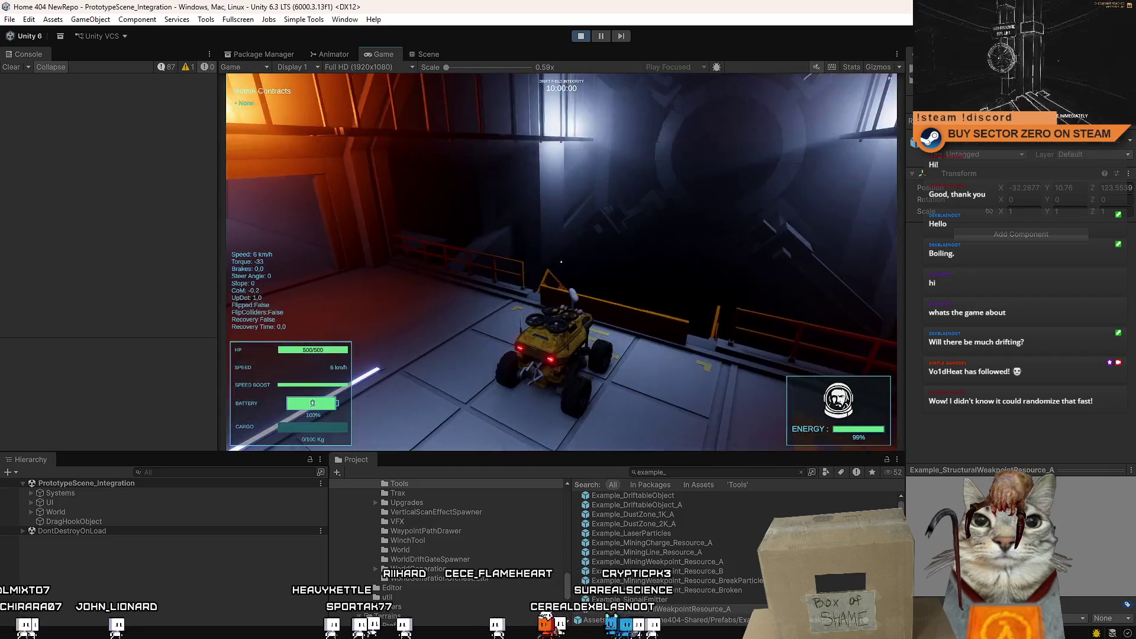
key(w)
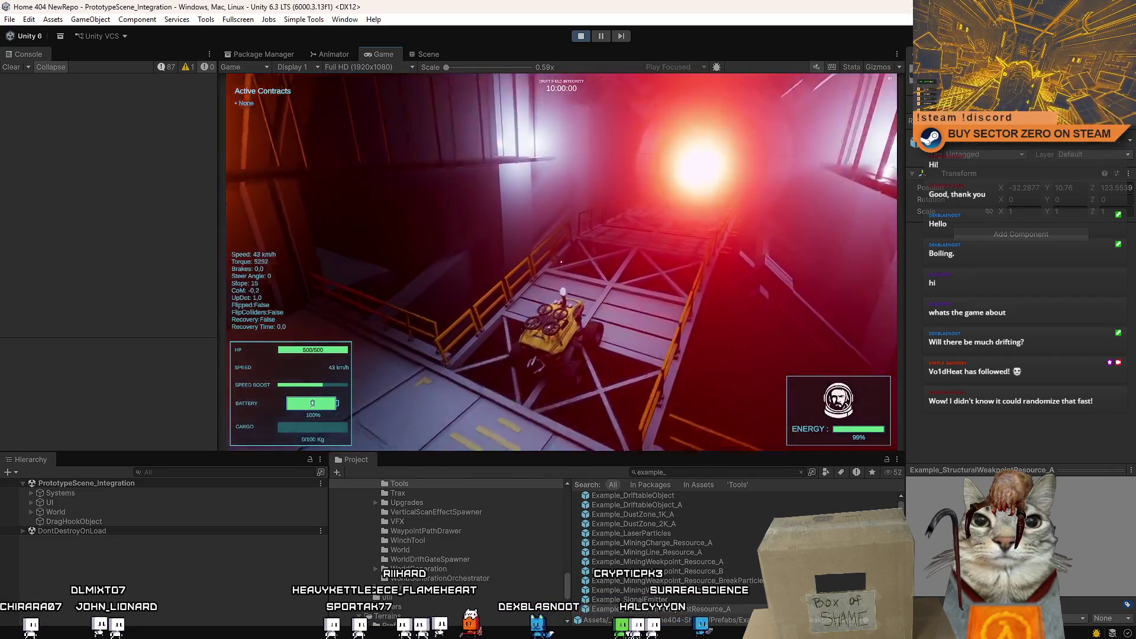
key(w)
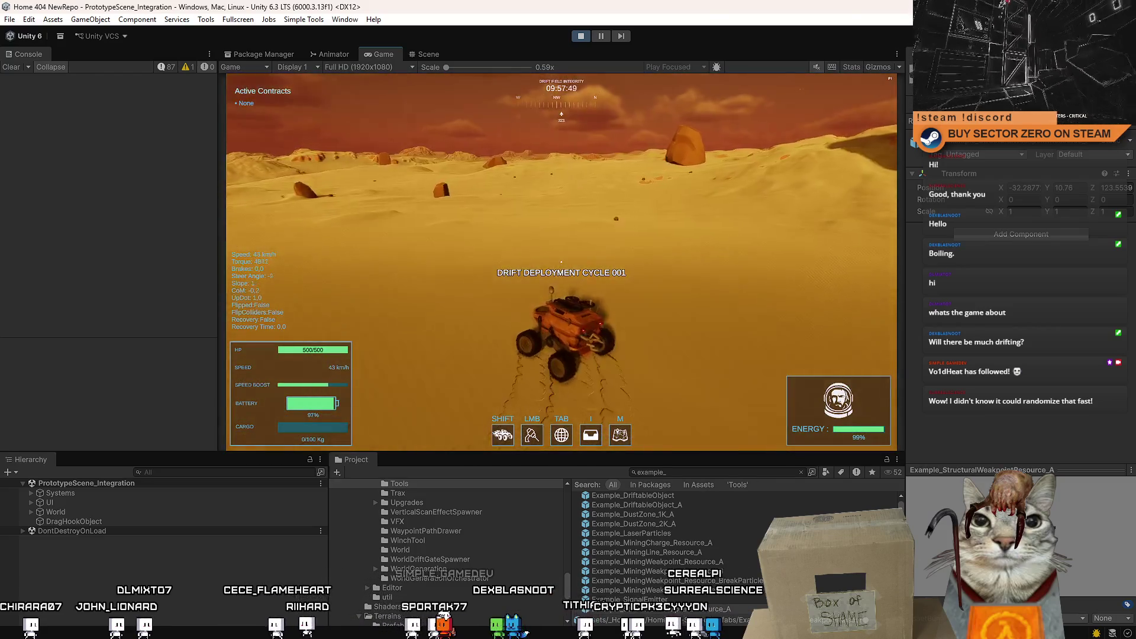
key(w)
key(w)
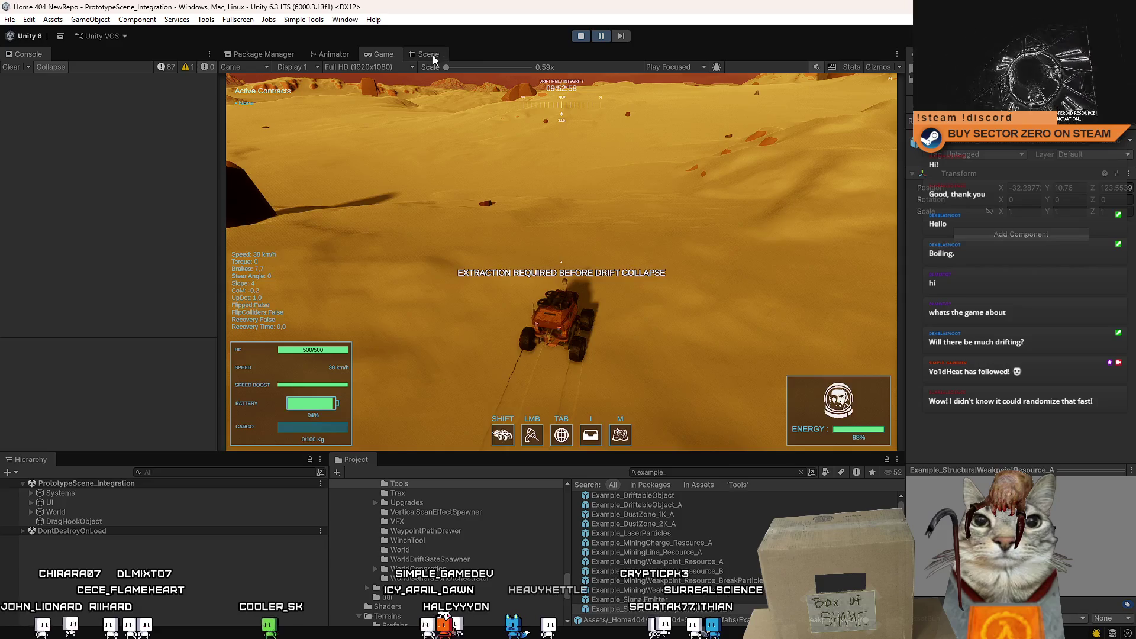
click(428, 54)
Step: Orbit the Scene view to the rover and place Example_DriftableObject_A and Example_MiningWeakpoint_Resource_A on the desert
drag(560, 181, 672, 376)
scroll(671, 376, down, 8)
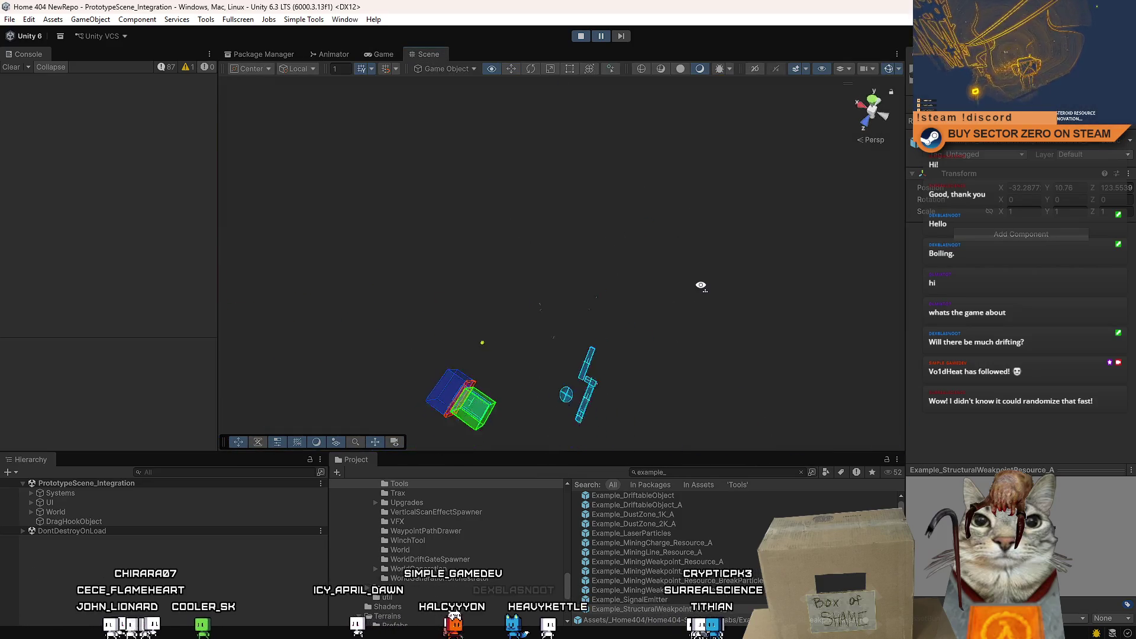
scroll(633, 349, down, 3)
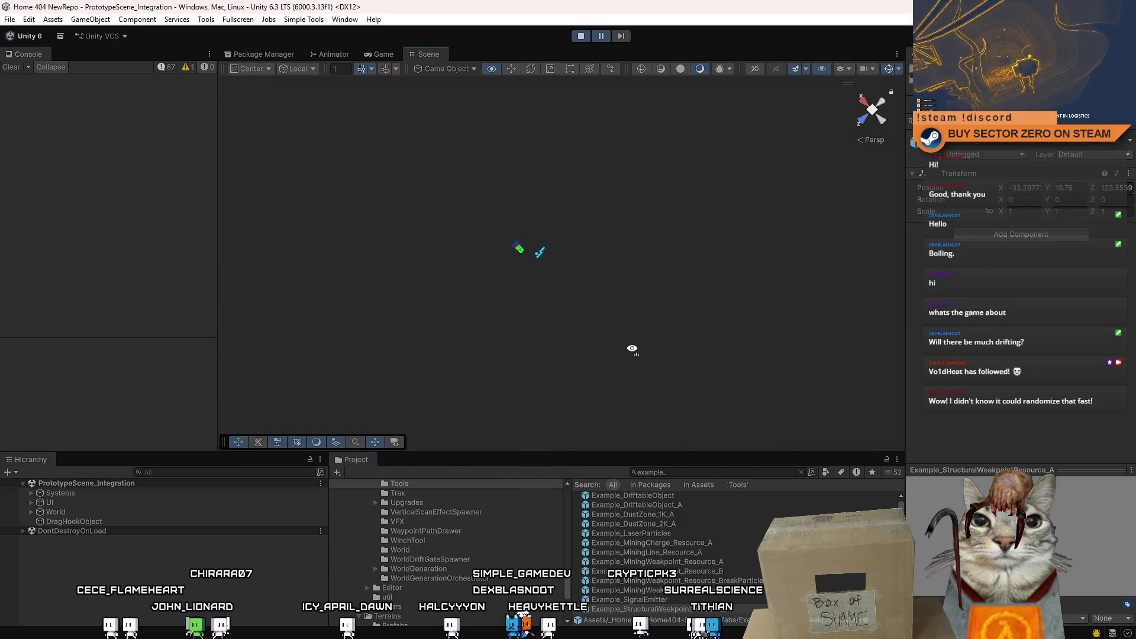
scroll(633, 349, down, 2)
scroll(632, 349, down, 2)
scroll(632, 349, down, 2)
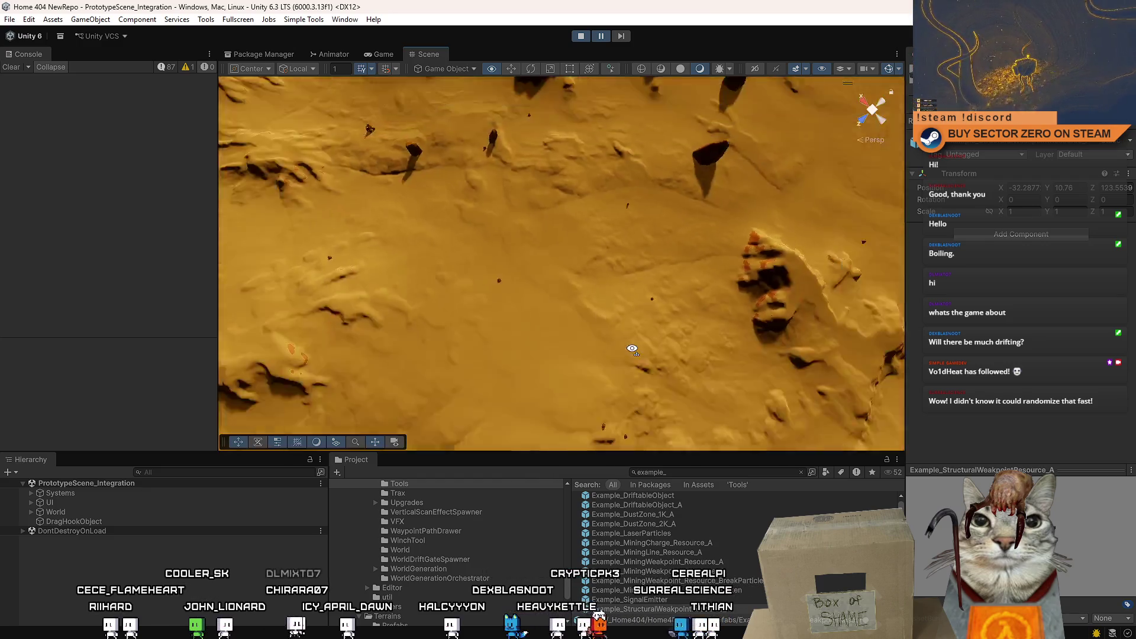
drag(633, 349, 573, 179)
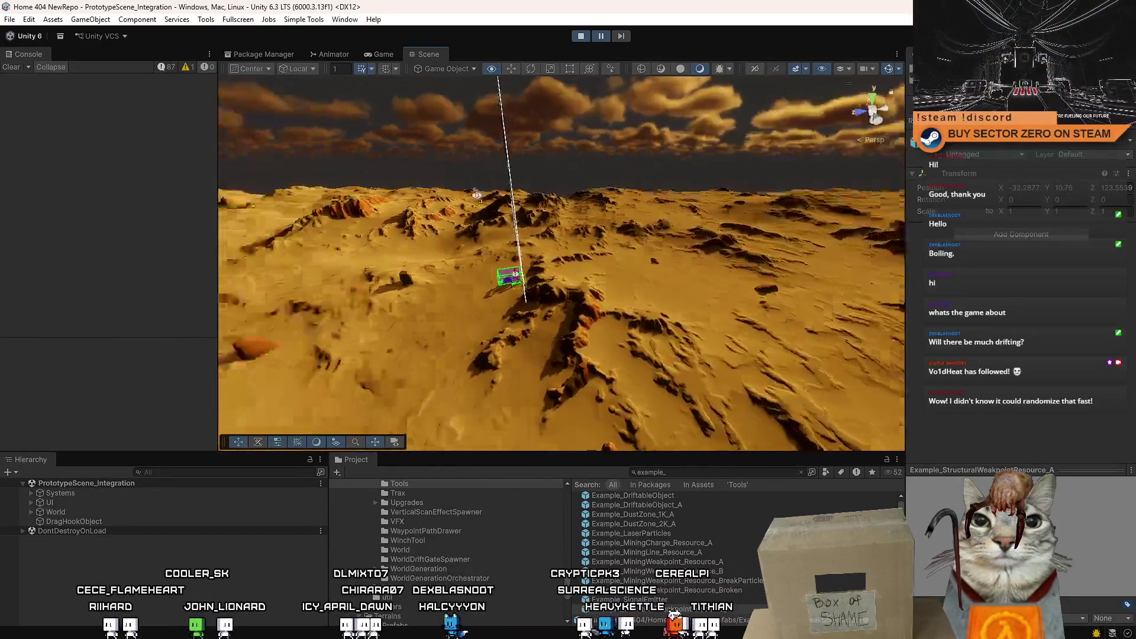
mouse_move(573, 179)
mouse_down()
mouse_move(442, 162)
mouse_move(760, 507)
mouse_up()
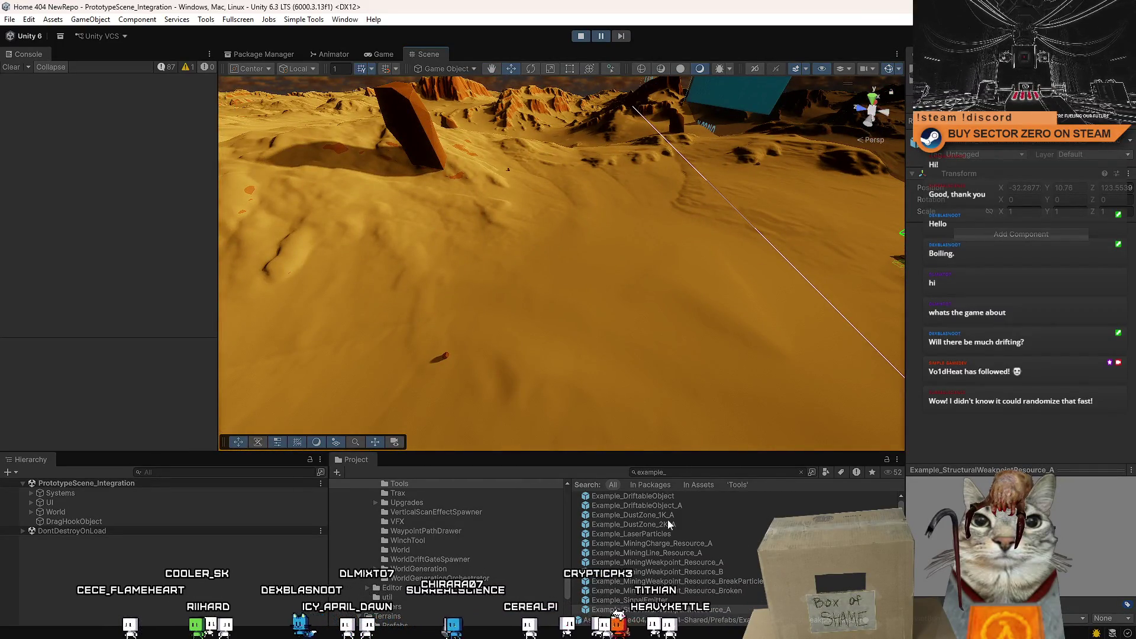
drag(748, 343, 653, 347)
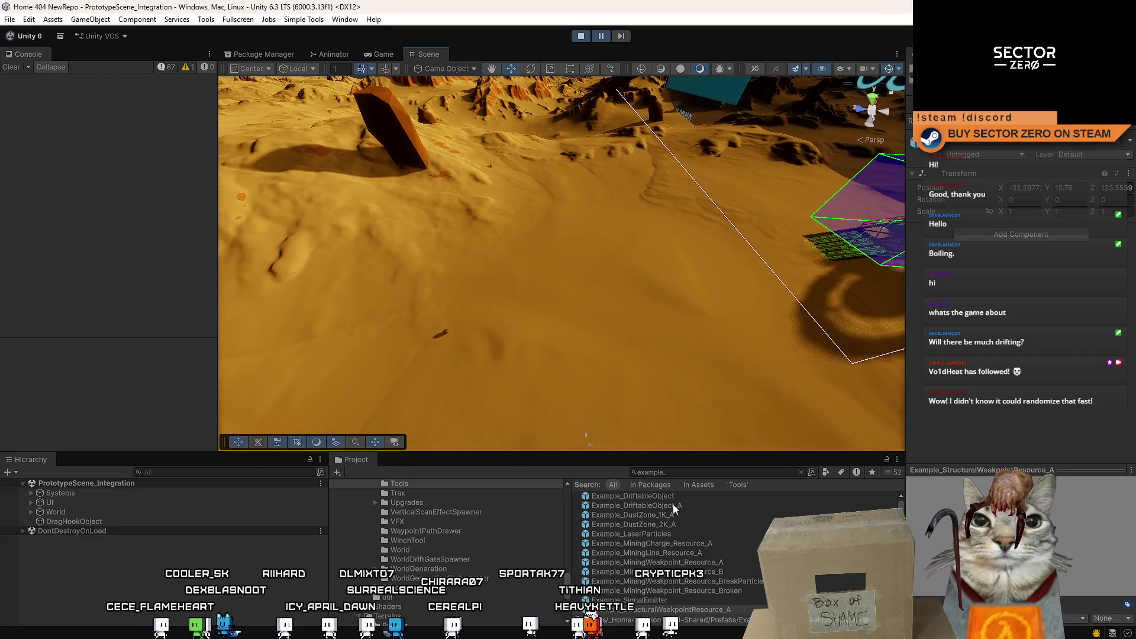
drag(673, 505, 589, 265)
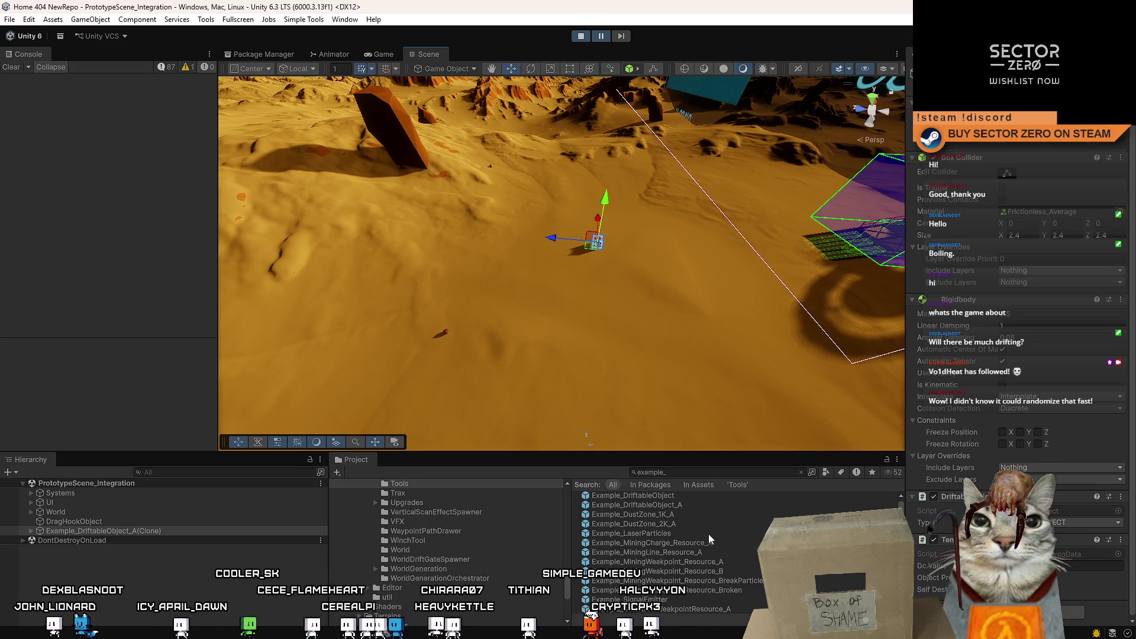
drag(732, 562, 502, 284)
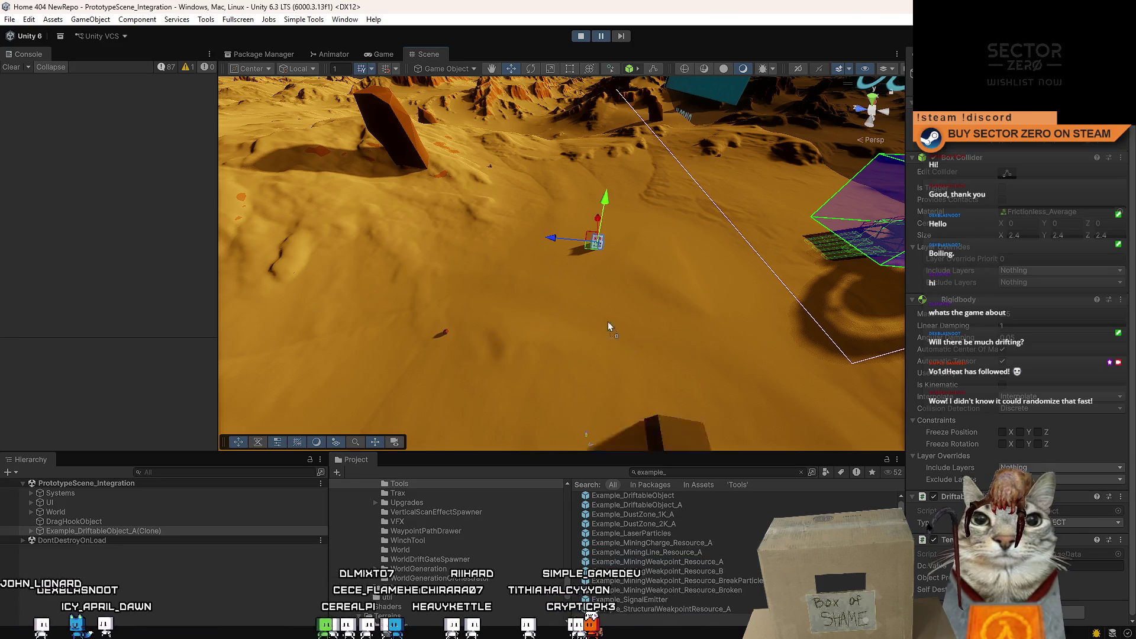
Step: Place the Example mining charge, mining line and structural weakpoint resource prefabs on the terrain
drag(595, 318, 578, 344)
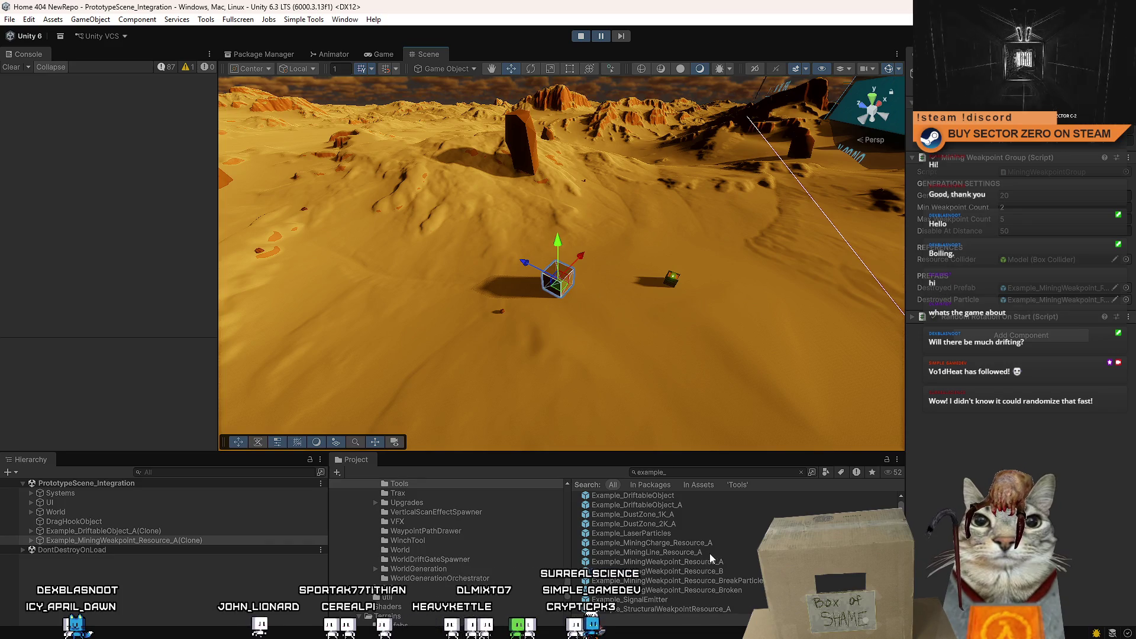
mouse_move(716, 545)
mouse_down()
mouse_move(500, 302)
mouse_move(403, 302)
mouse_up()
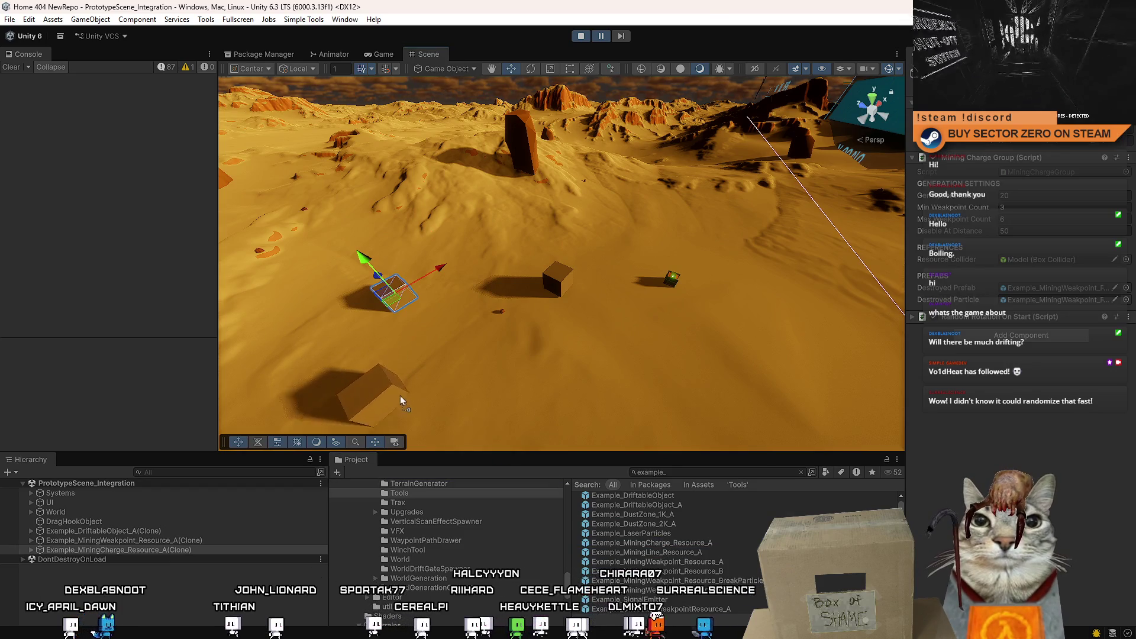
drag(401, 402, 404, 399)
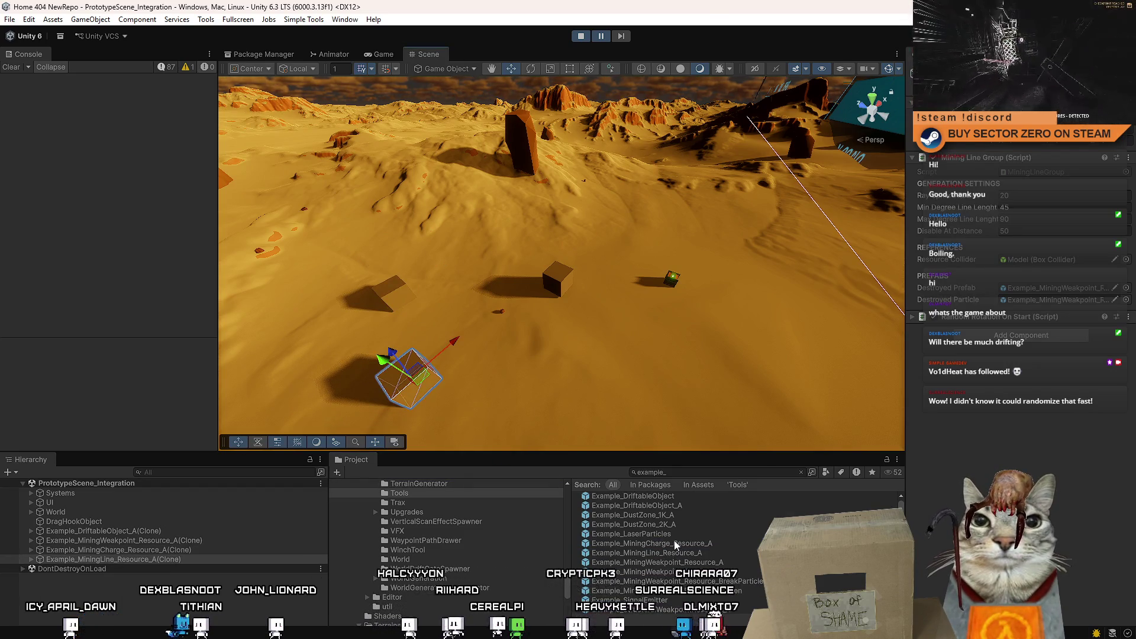
drag(680, 542, 630, 389)
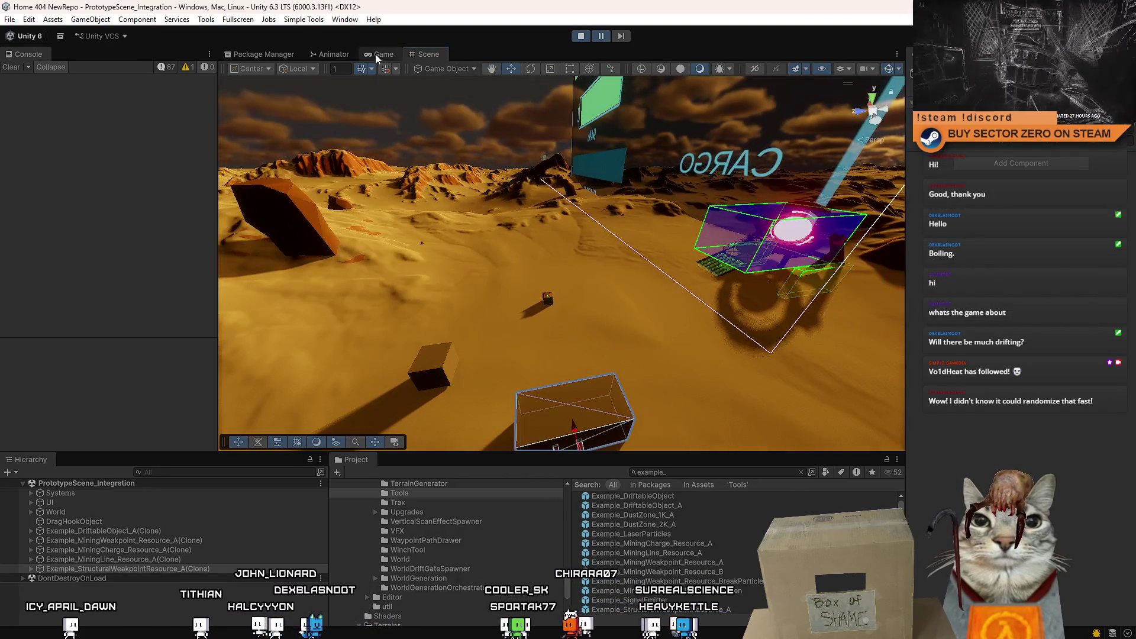
click(379, 55)
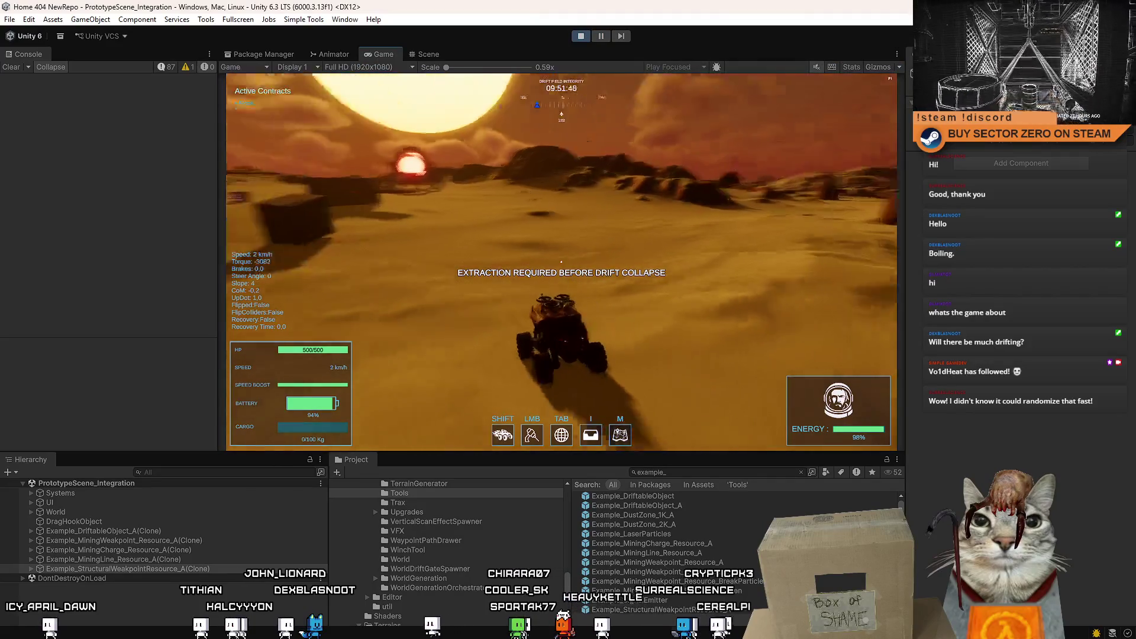
Step: Maximize the Game view, drive the rover to the spawned blocks and fire the drill laser at one
key(Escape)
key(Escape)
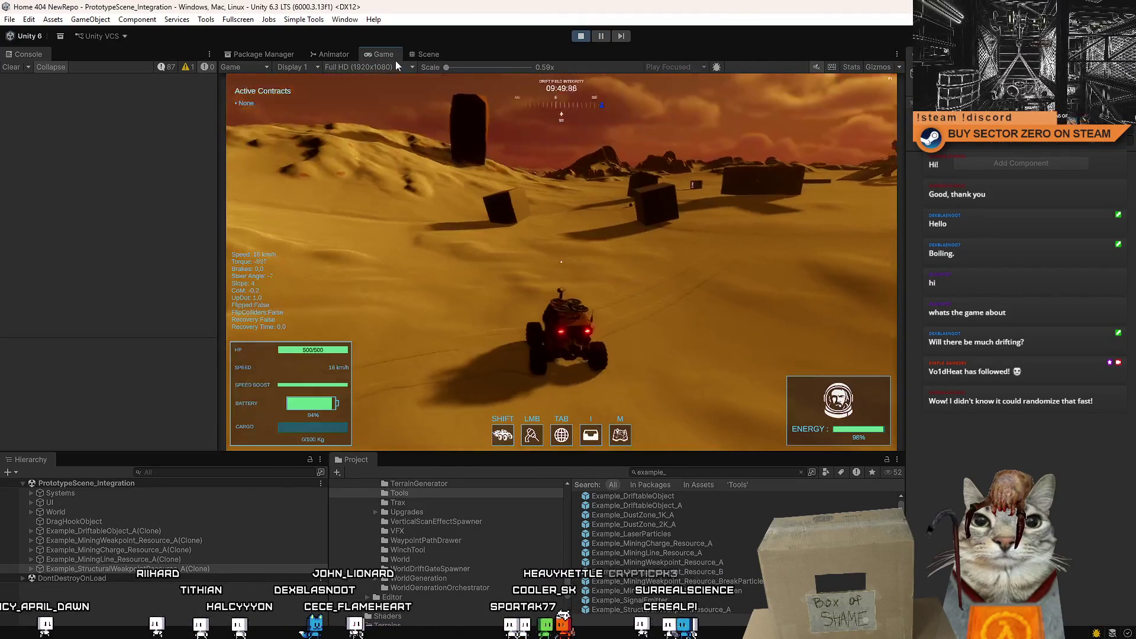
double_click(388, 54)
key(w)
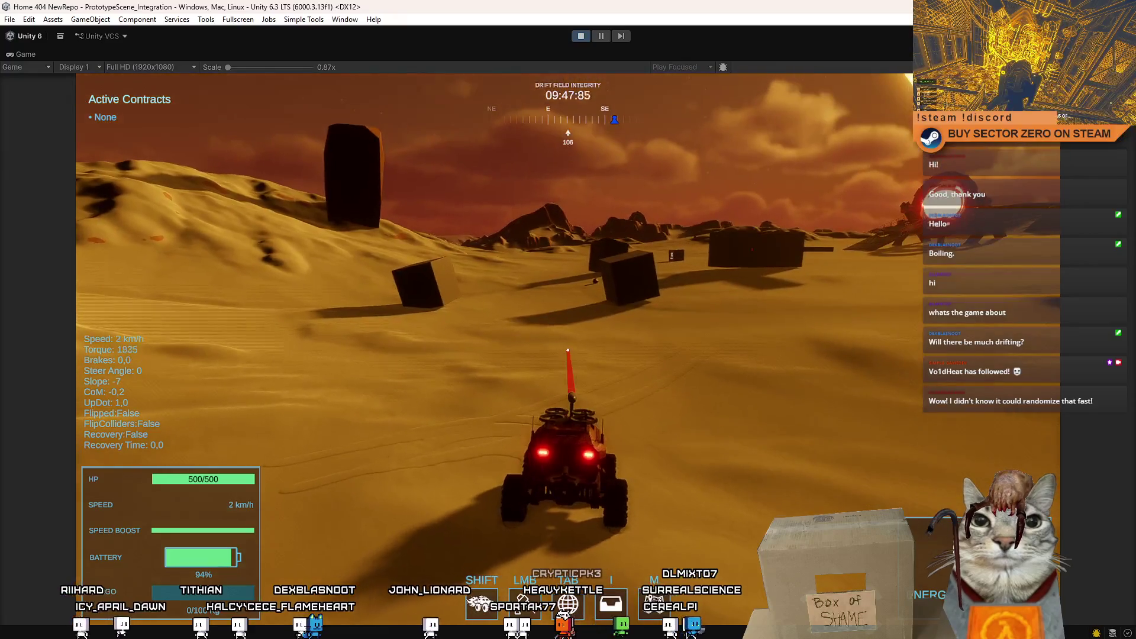
key(s)
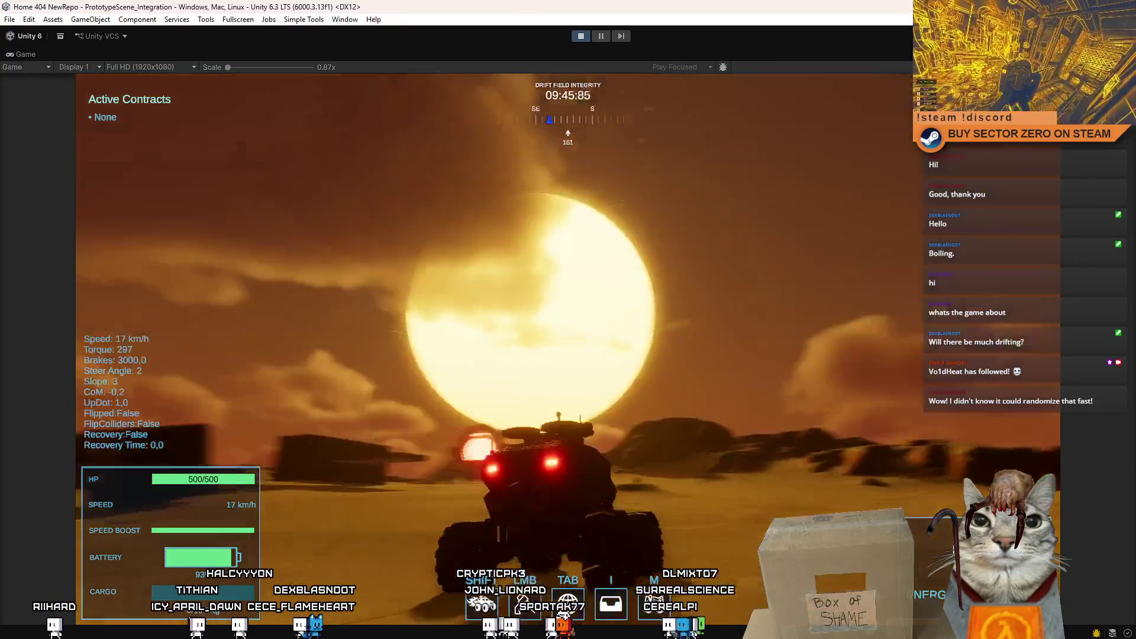
key(w)
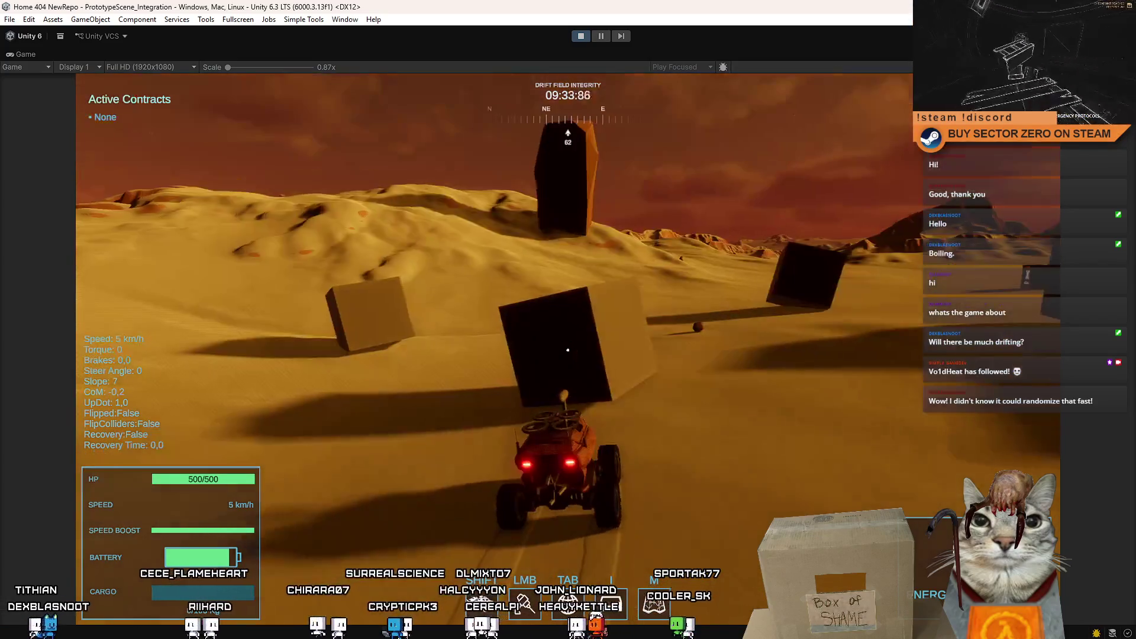
click(568, 350)
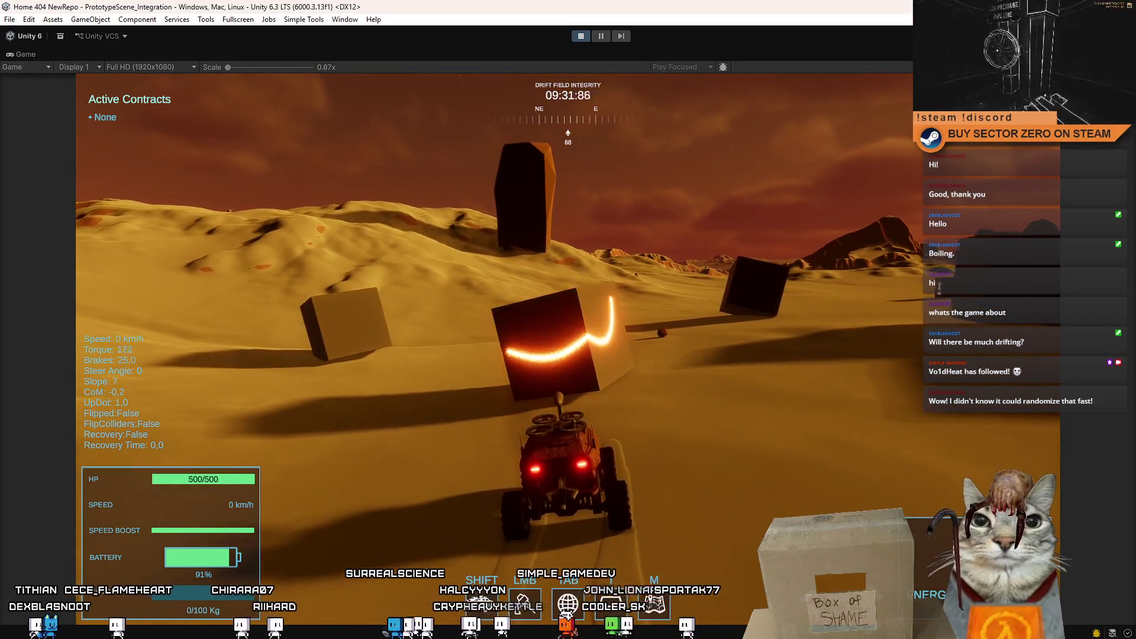
Step: Manoeuvre the rover in front of another cube and fire the drill laser at it
key(w)
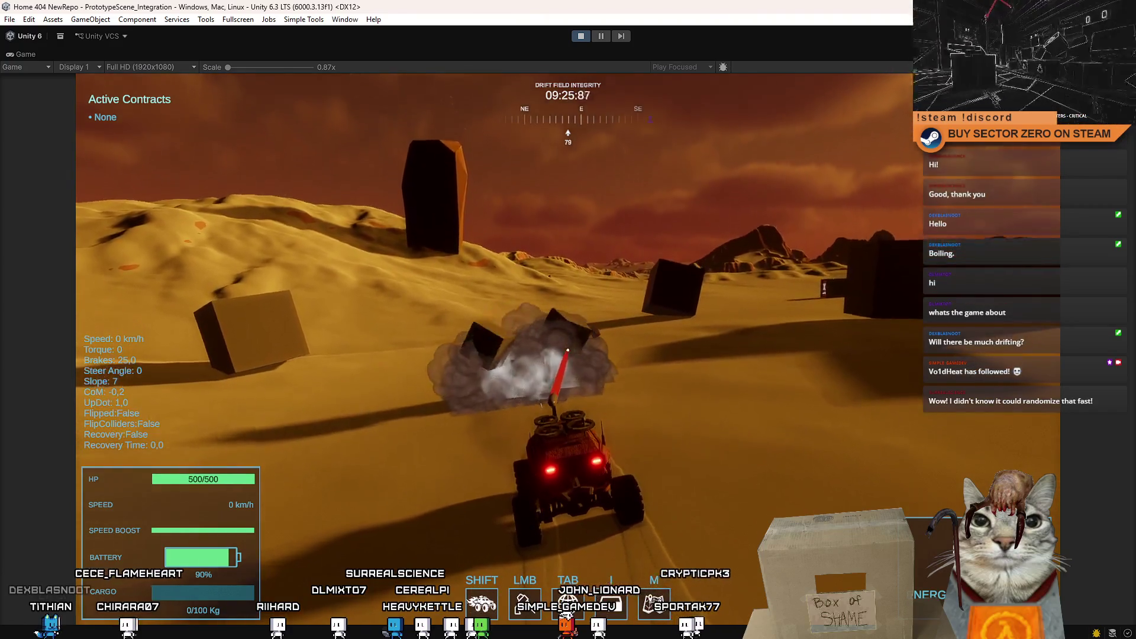
key(w)
key(a)
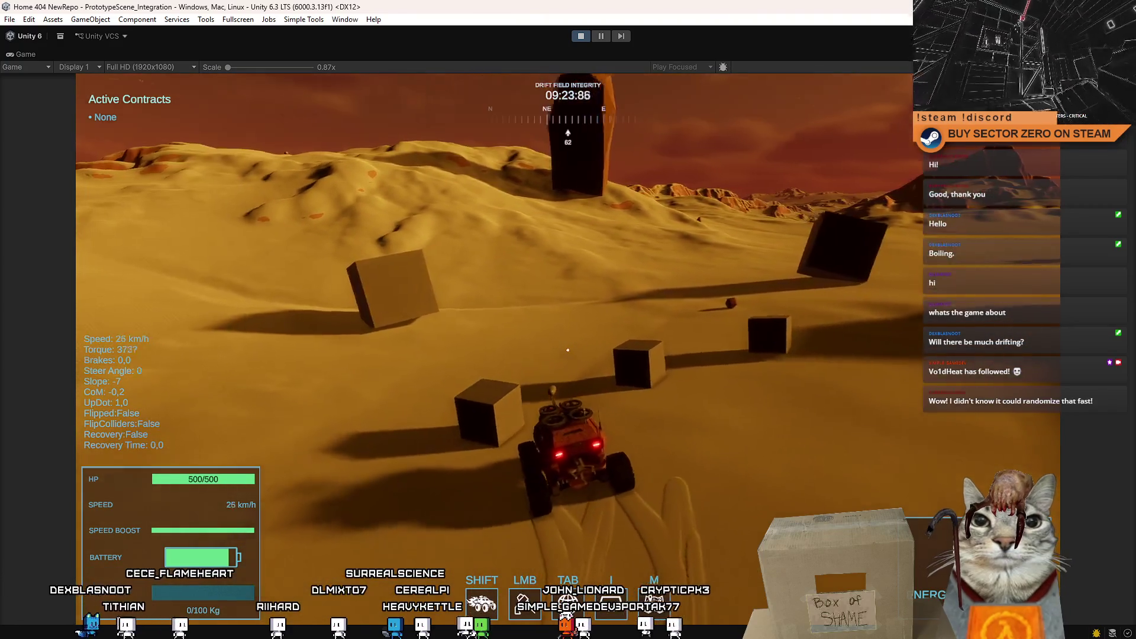
key(d)
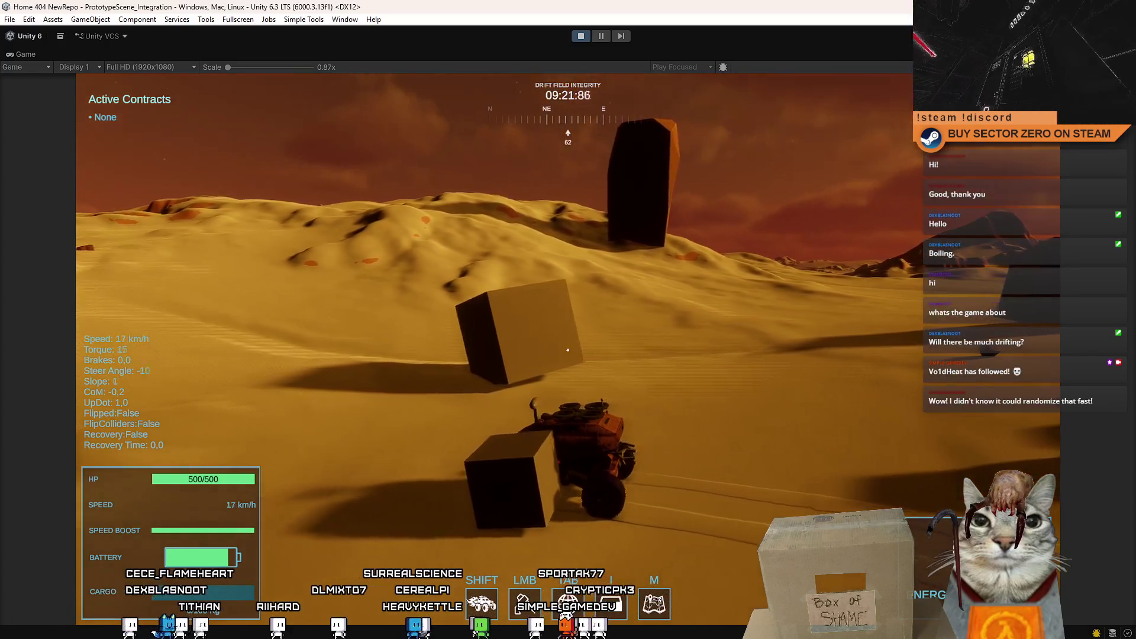
key(s)
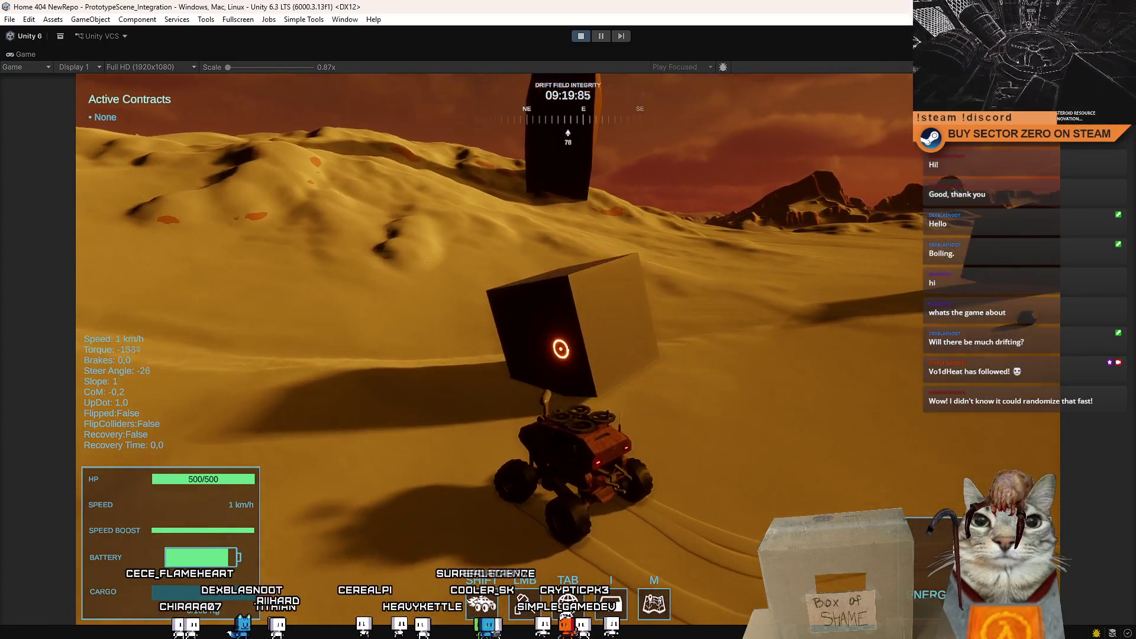
click(567, 347)
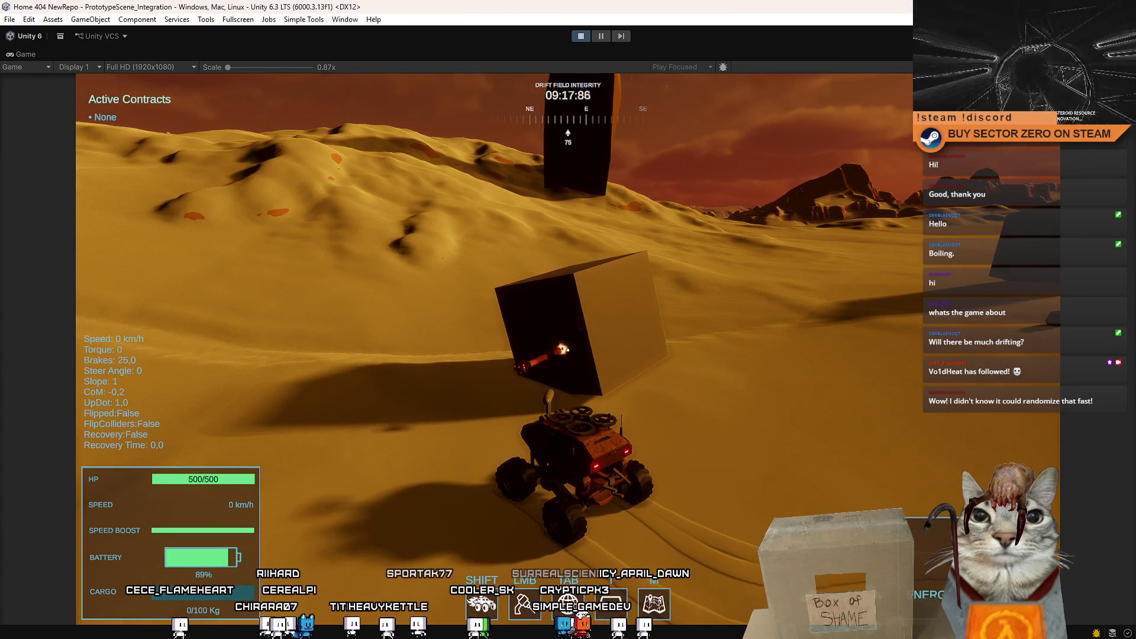
Step: Drive the rover around the nearby blocks, braking and turning toward them
key(w)
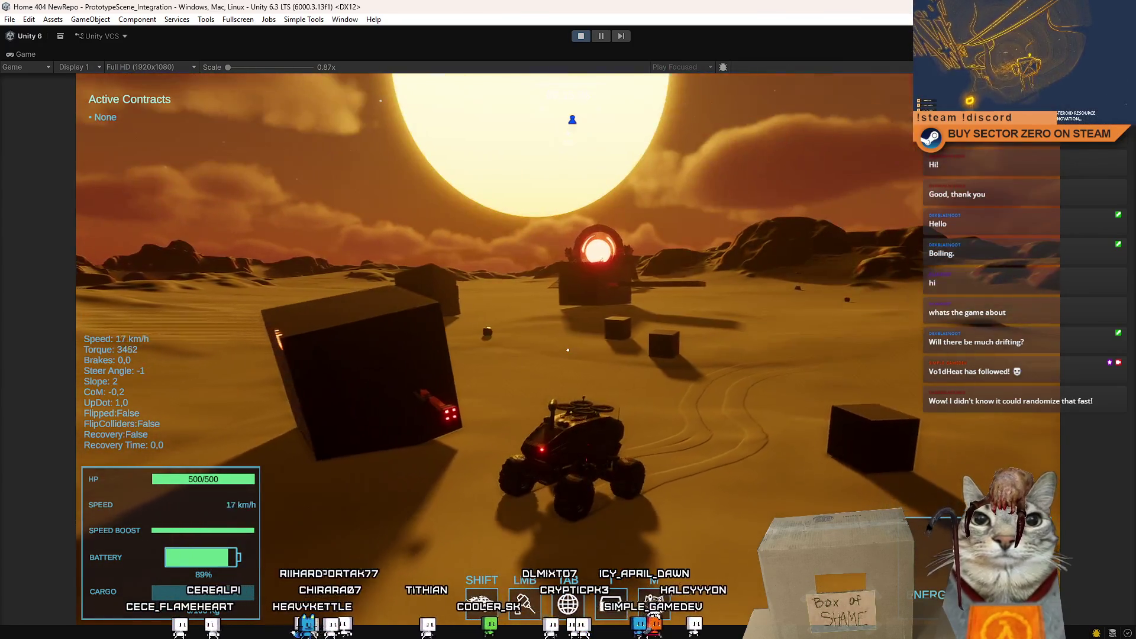
key(s)
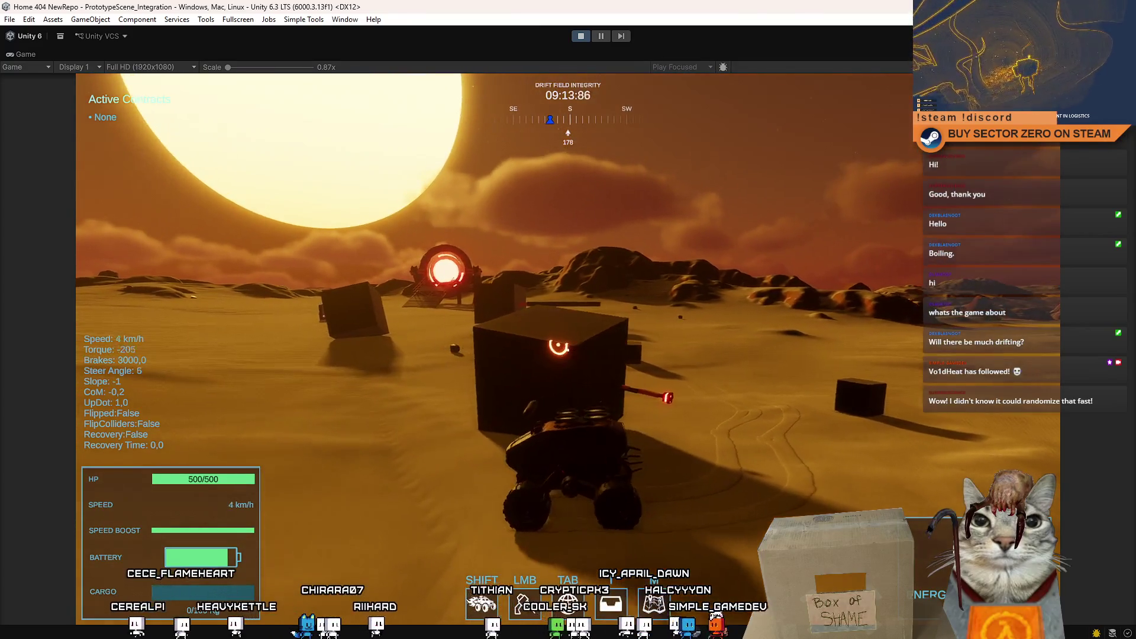
key(s)
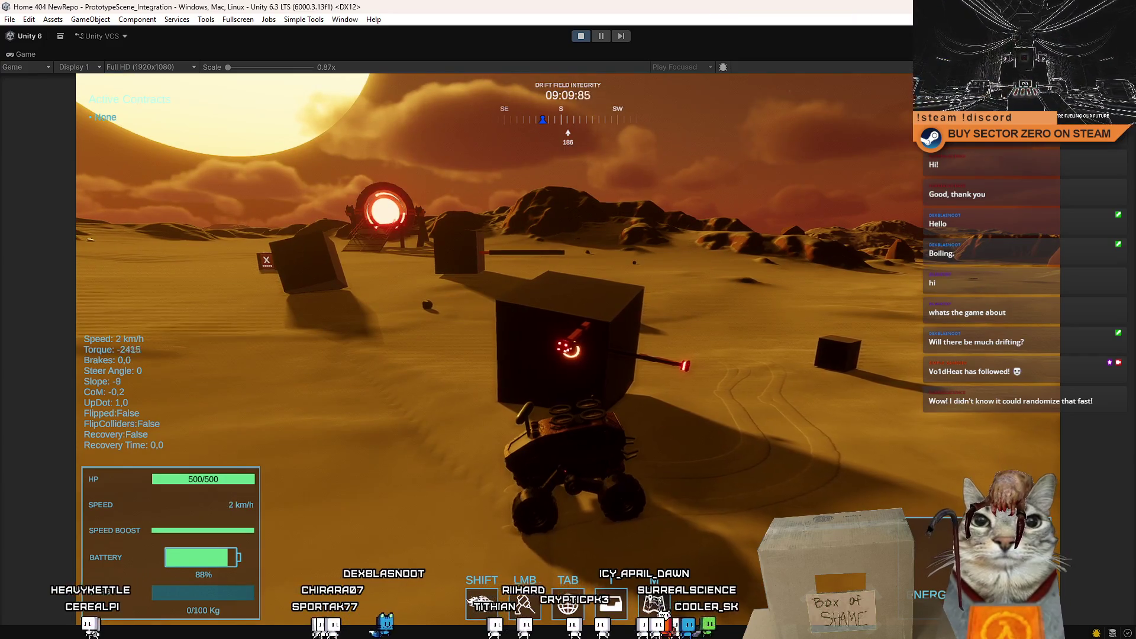
key(w)
key(d)
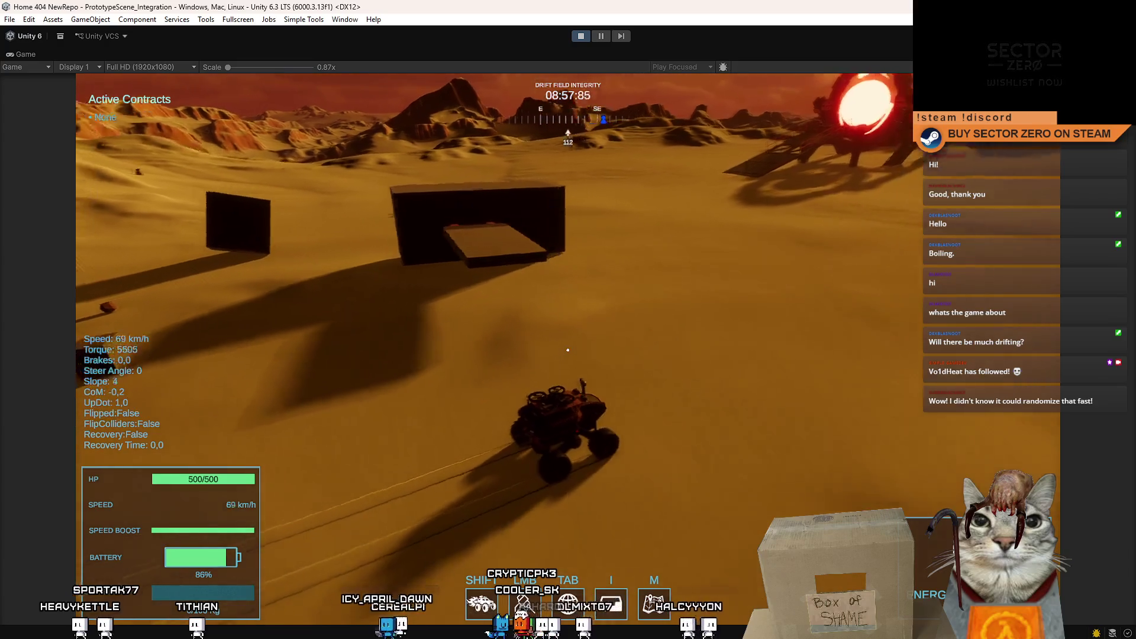
Step: Drive and boost the rover across the desert to the dark platform and fire the red tether onto it
key(a)
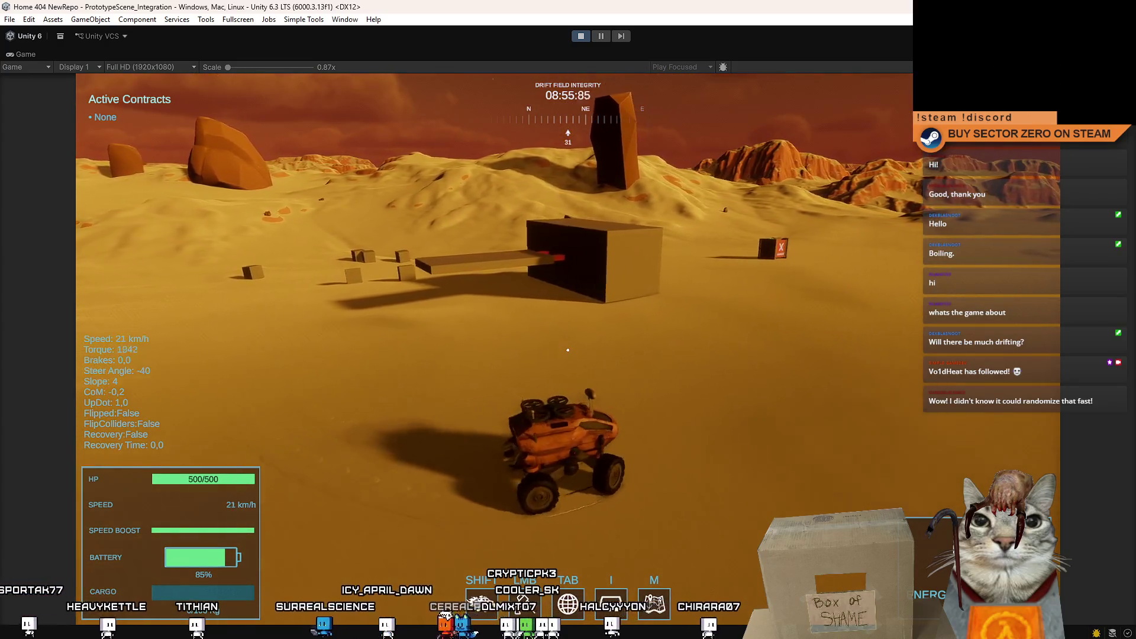
key(w)
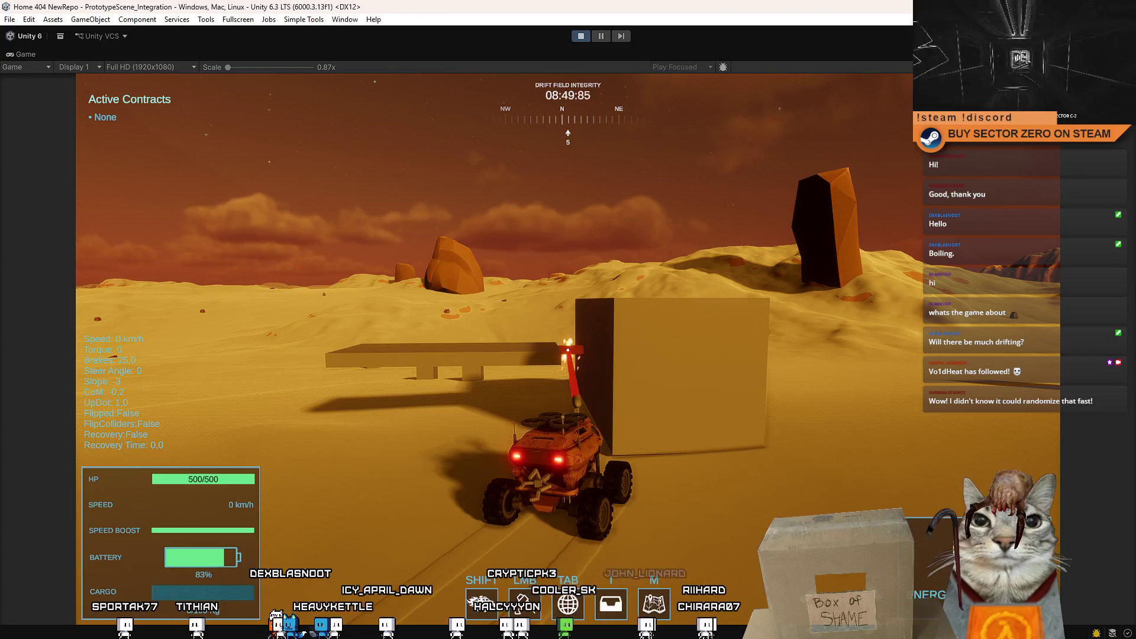
key(w)
key(d)
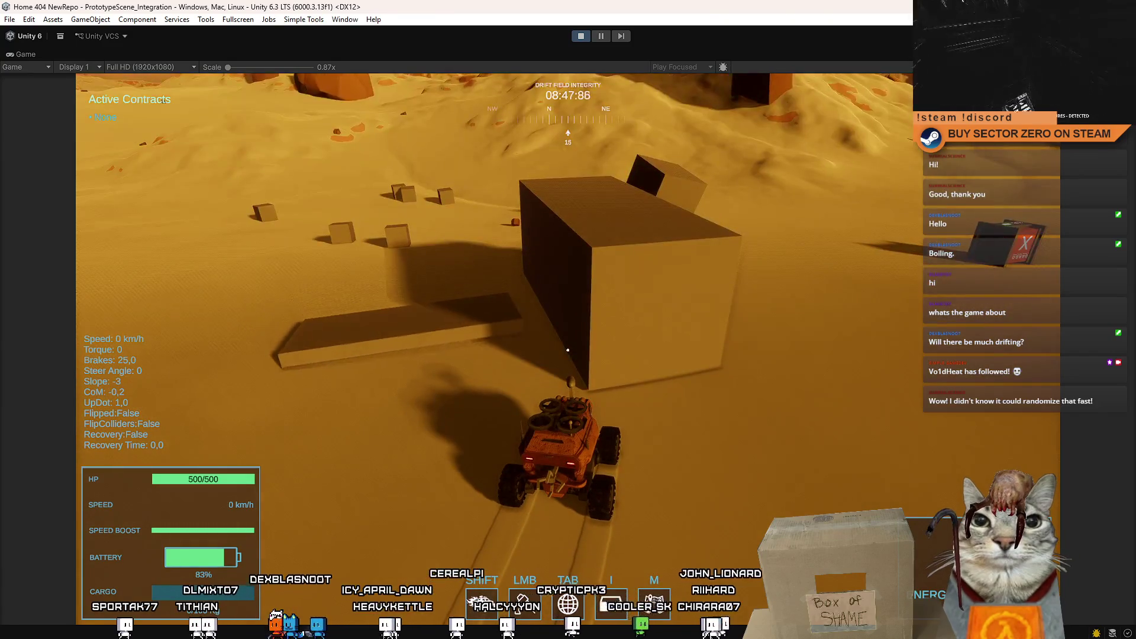
key(shift)
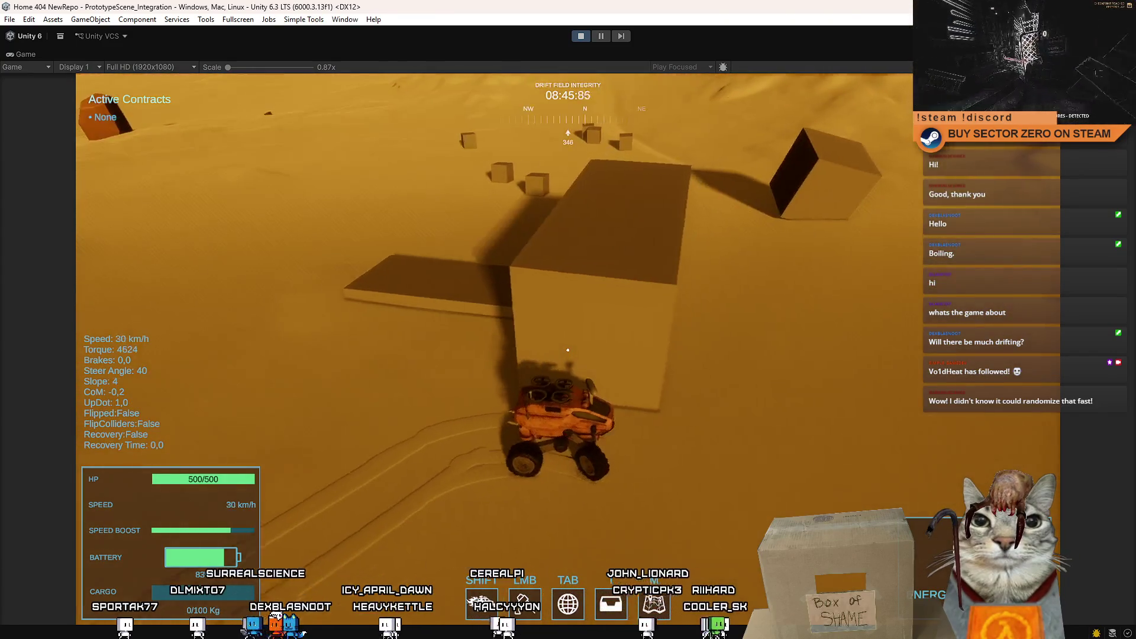
key(d)
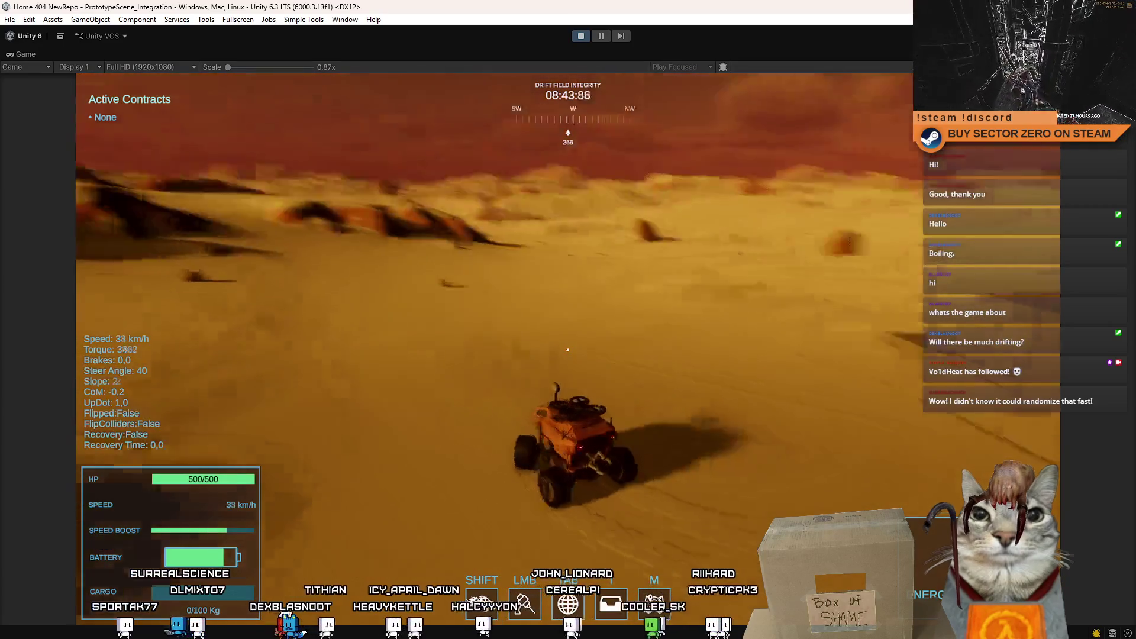
key(a)
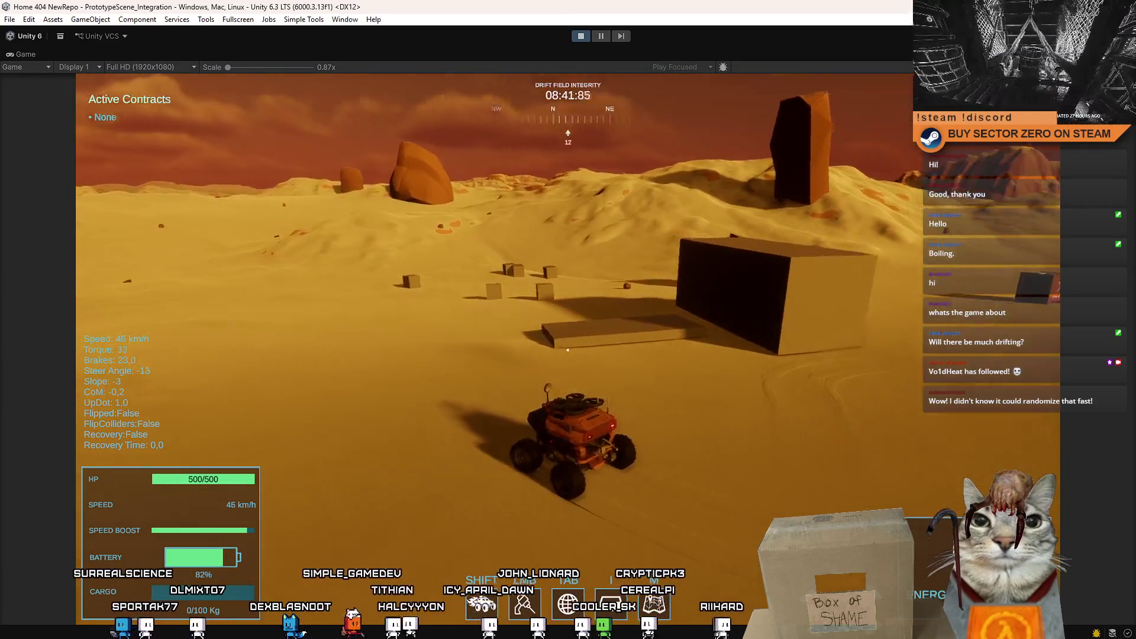
click(567, 349)
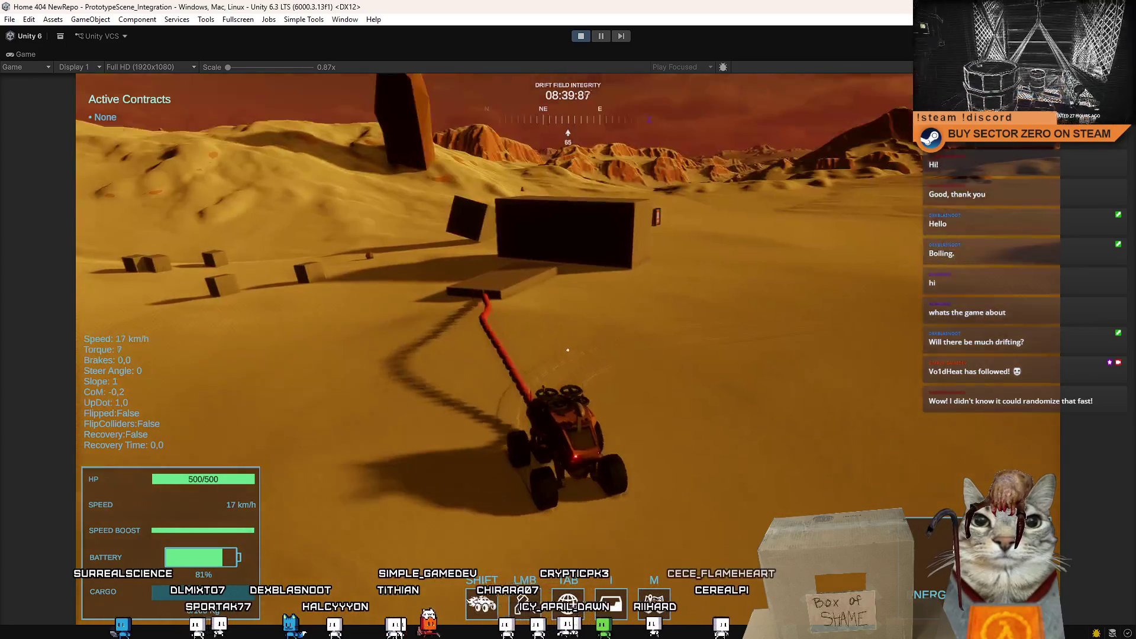
Step: Drive the tethered rover into the dark blocks, then brake and pull away from them
key(w)
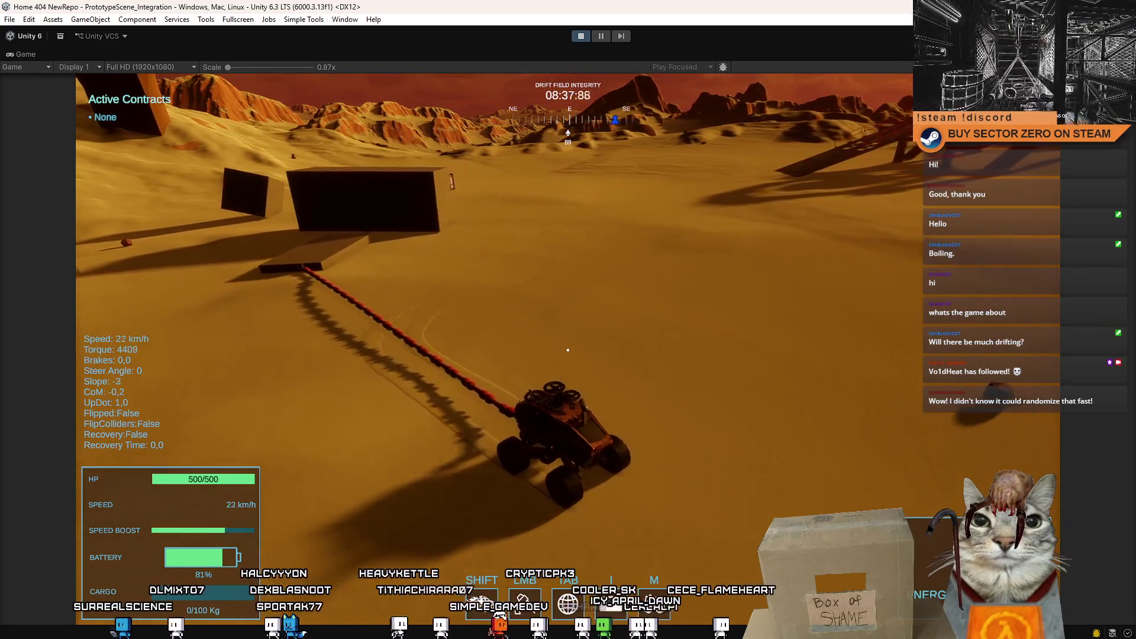
key(s)
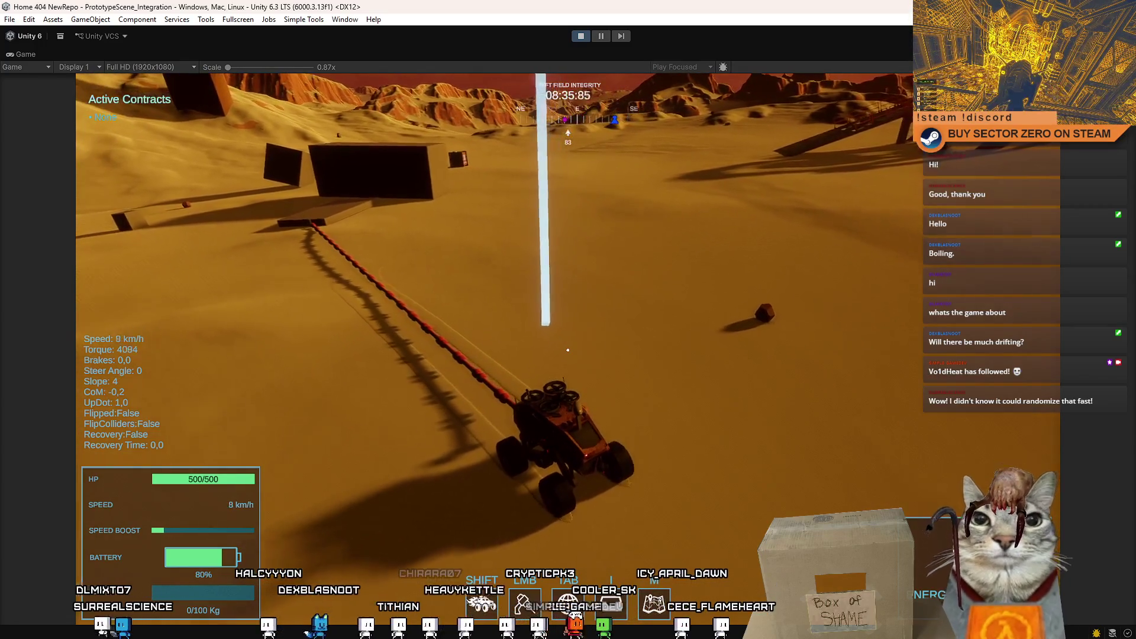
key(s)
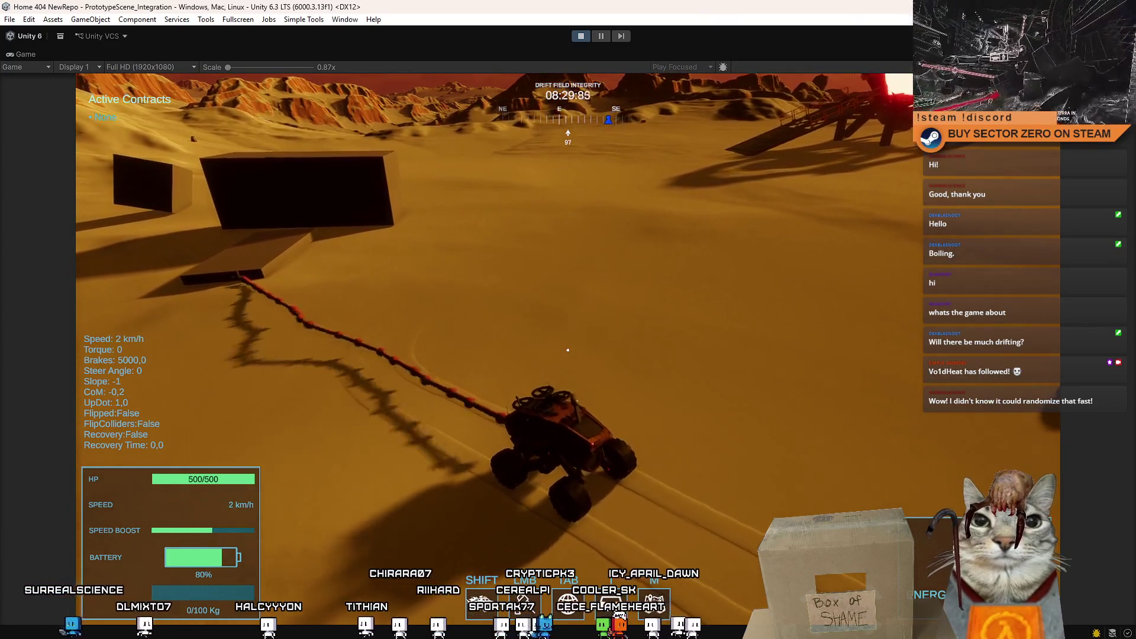
key(w)
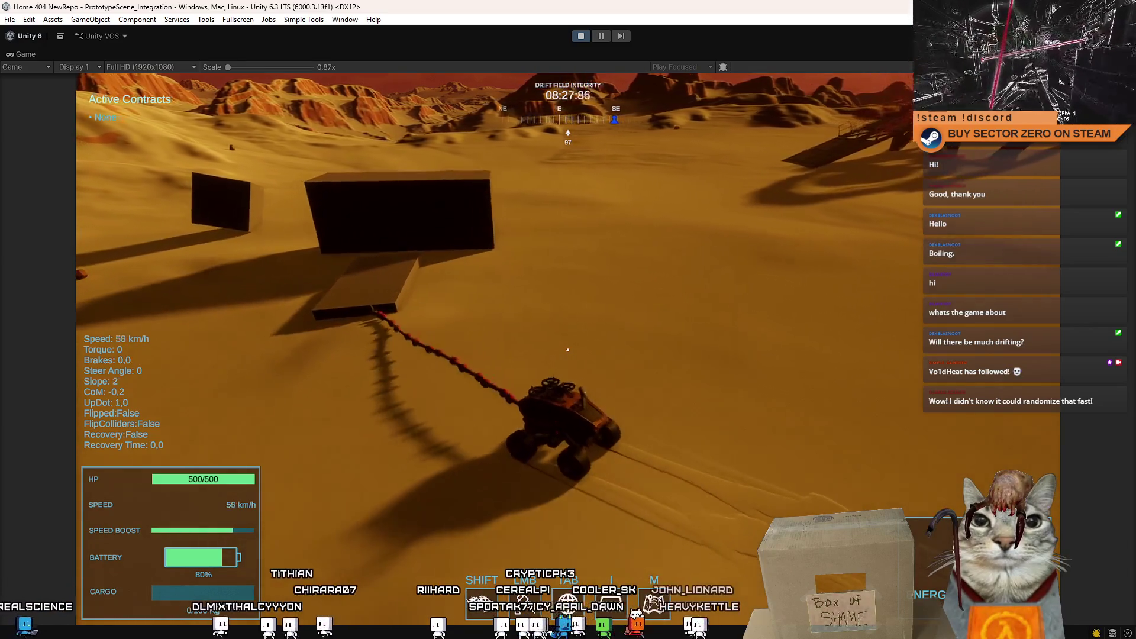
key(a)
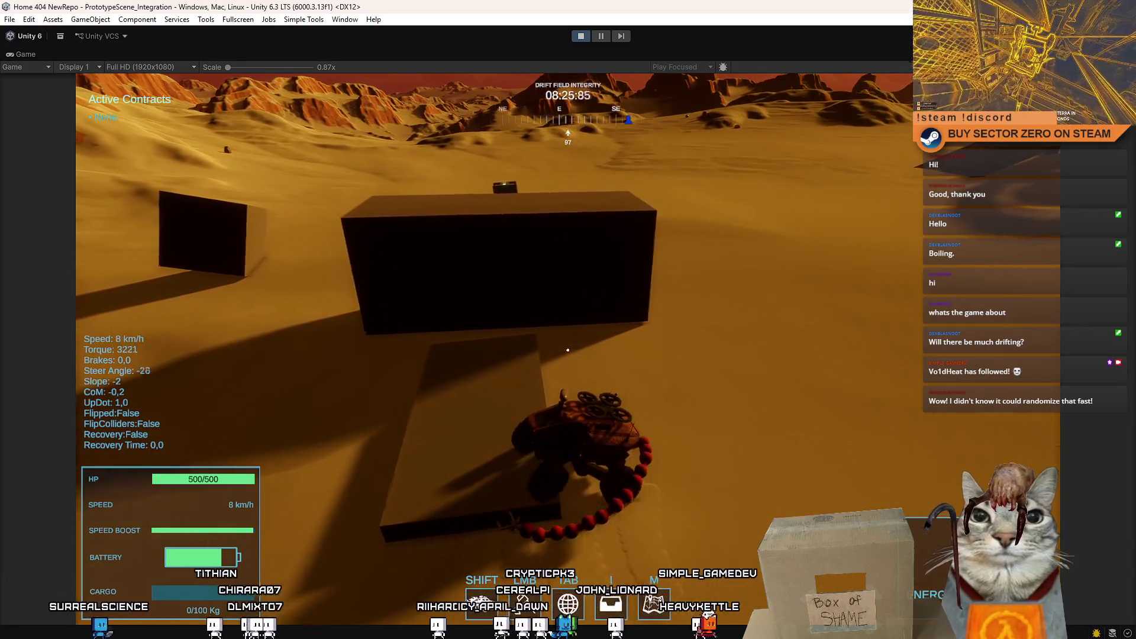
key(s)
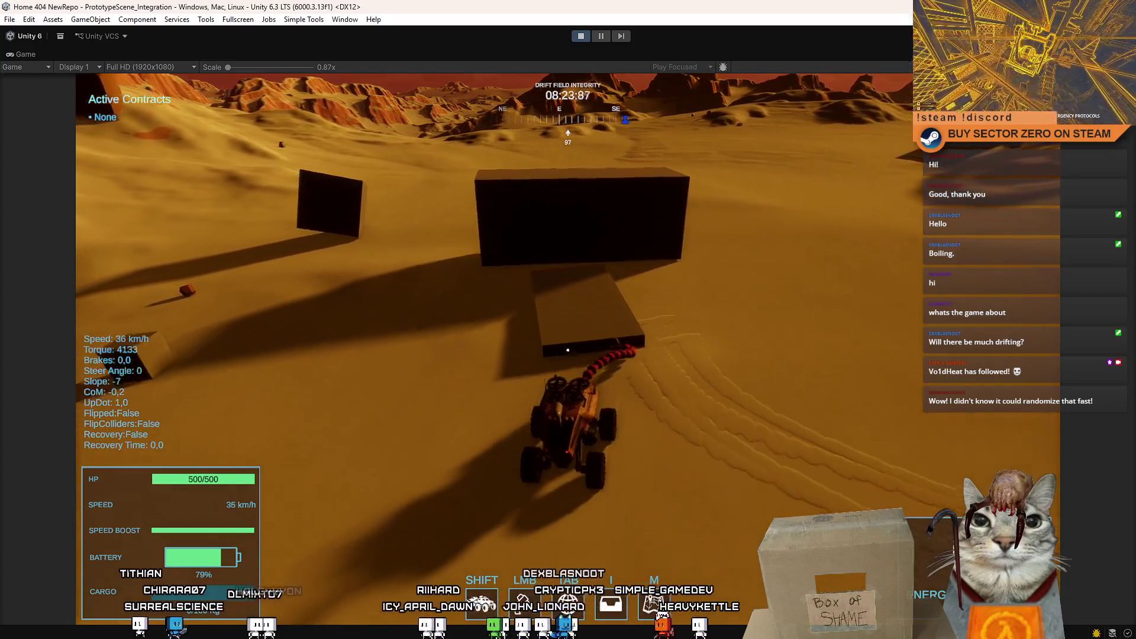
Step: Circle back beside the dark slab until the electromagnetic storm weather alert appears
key(a)
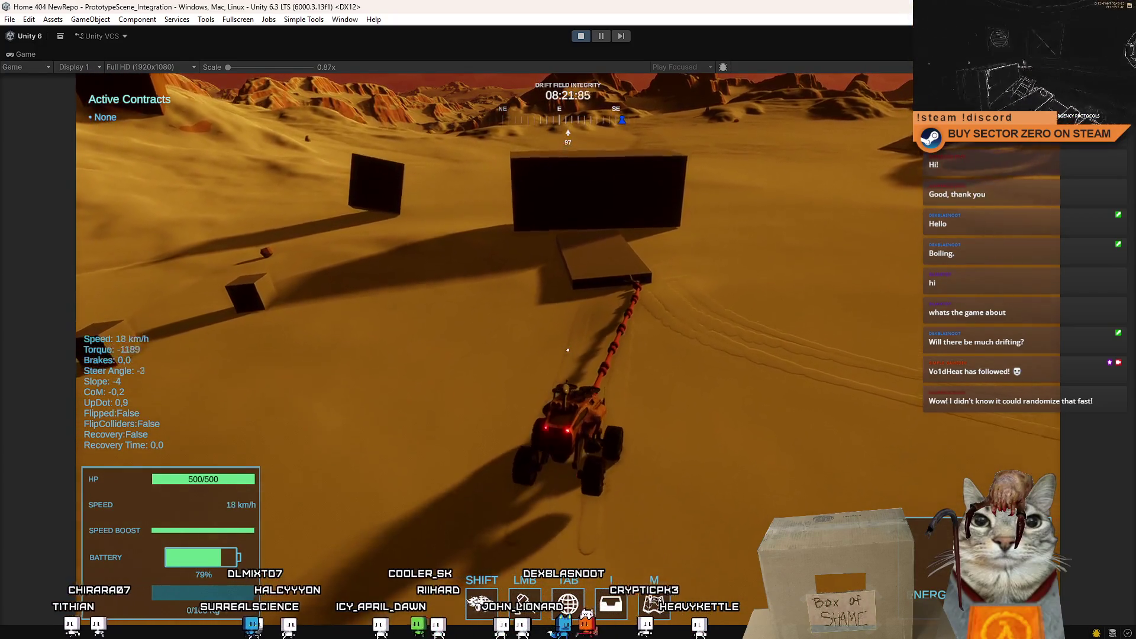
key(s)
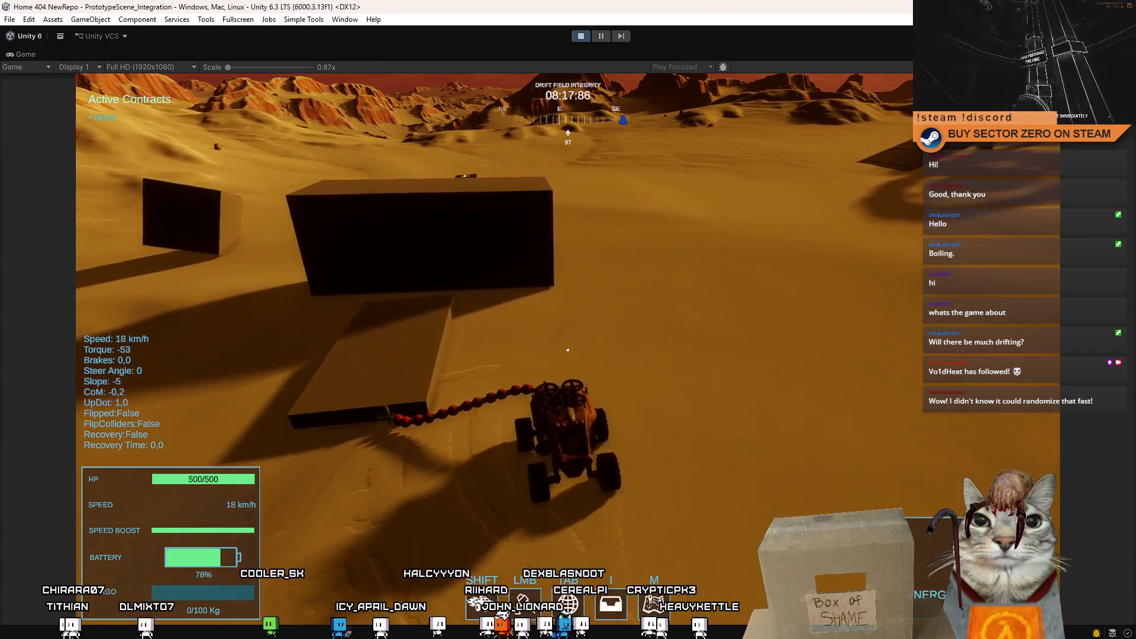
key(w)
key(d)
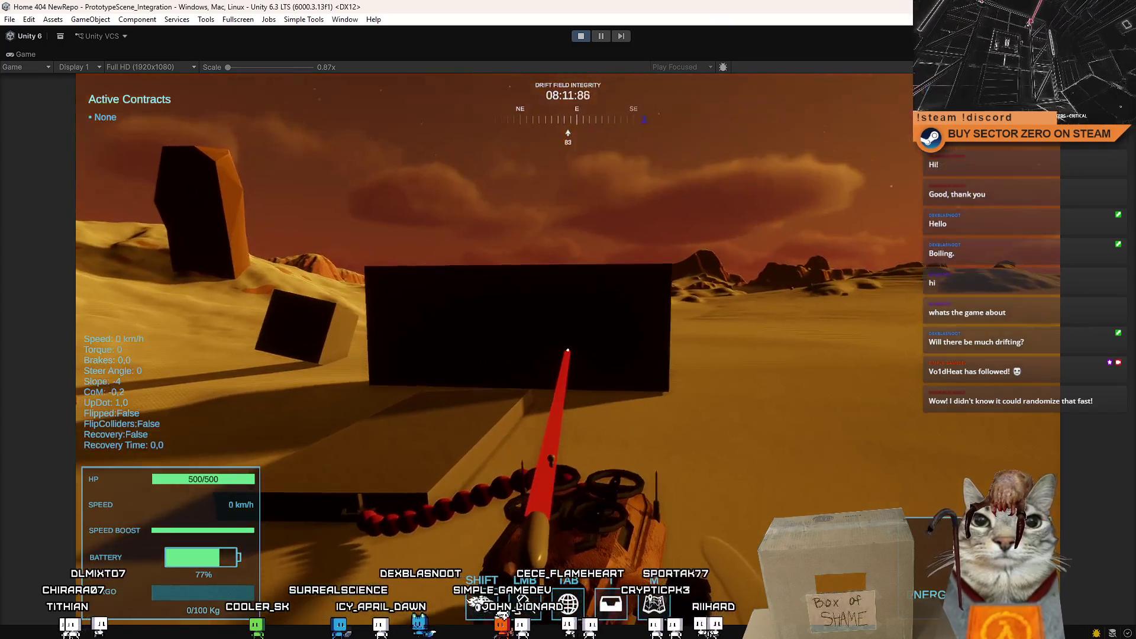
key(w)
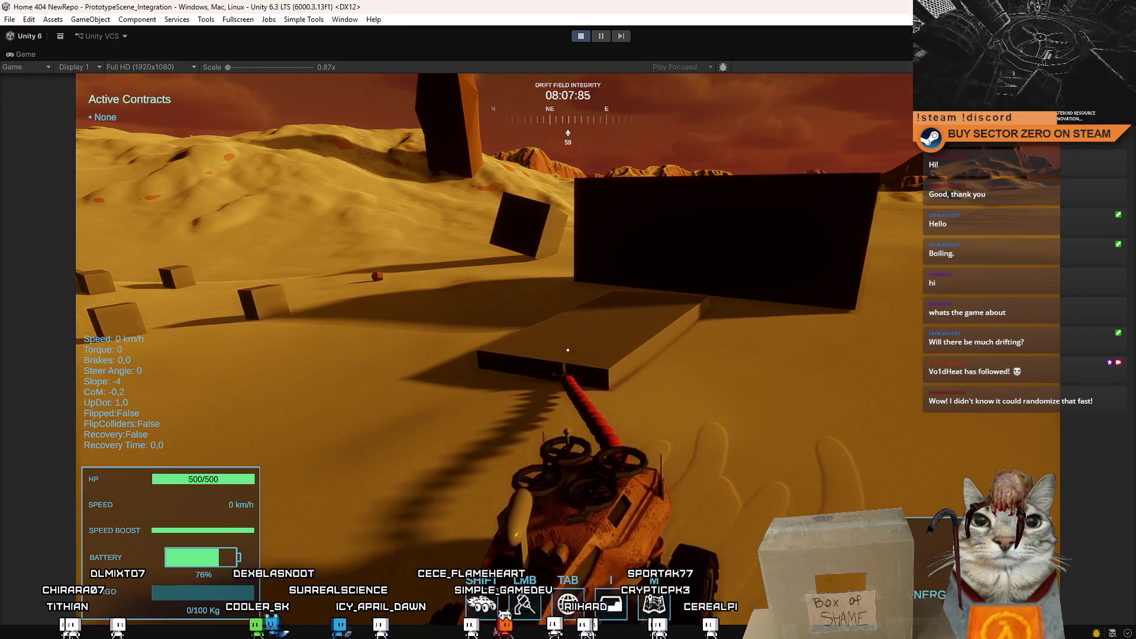
key(w)
key(d)
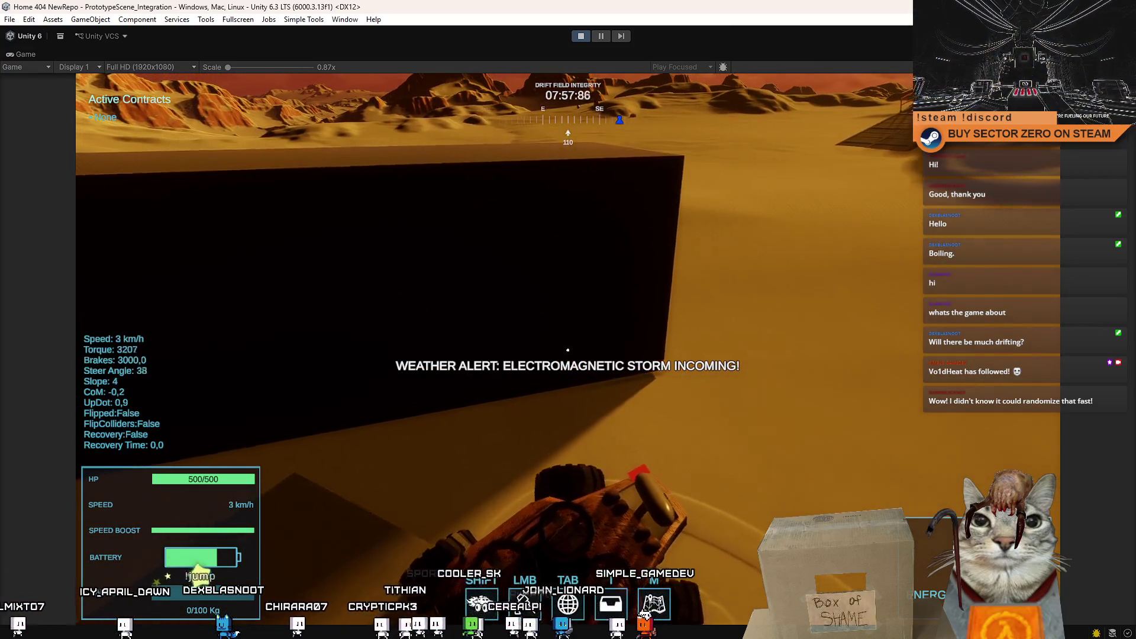
Step: Drive the rover up to top speed with WASD and brake hard into tight left turns
key(w)
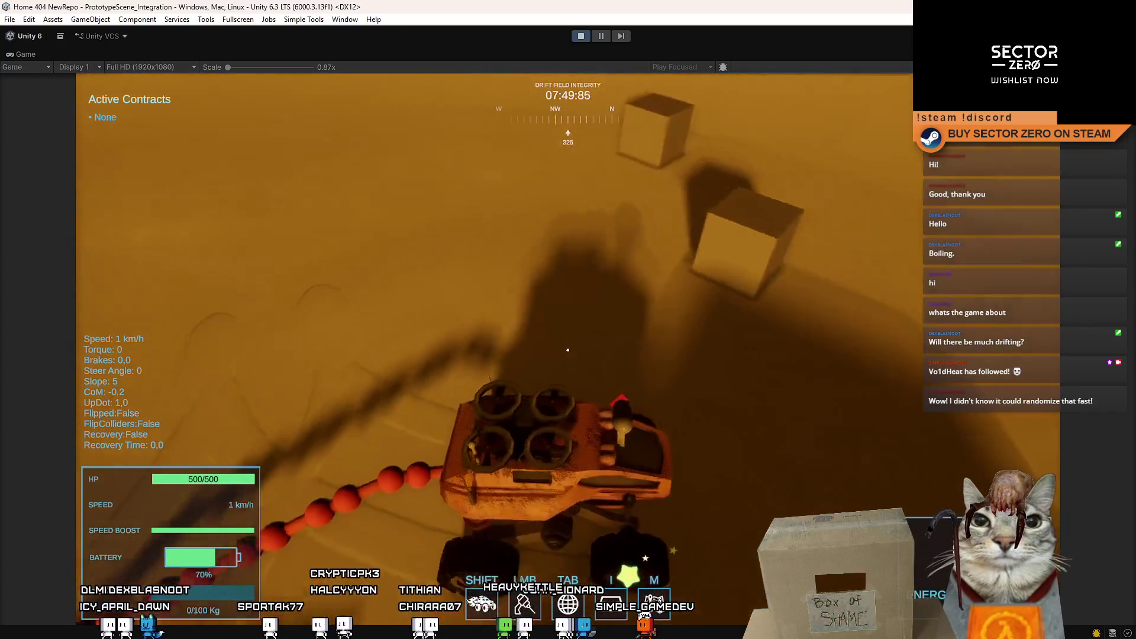
key(w)
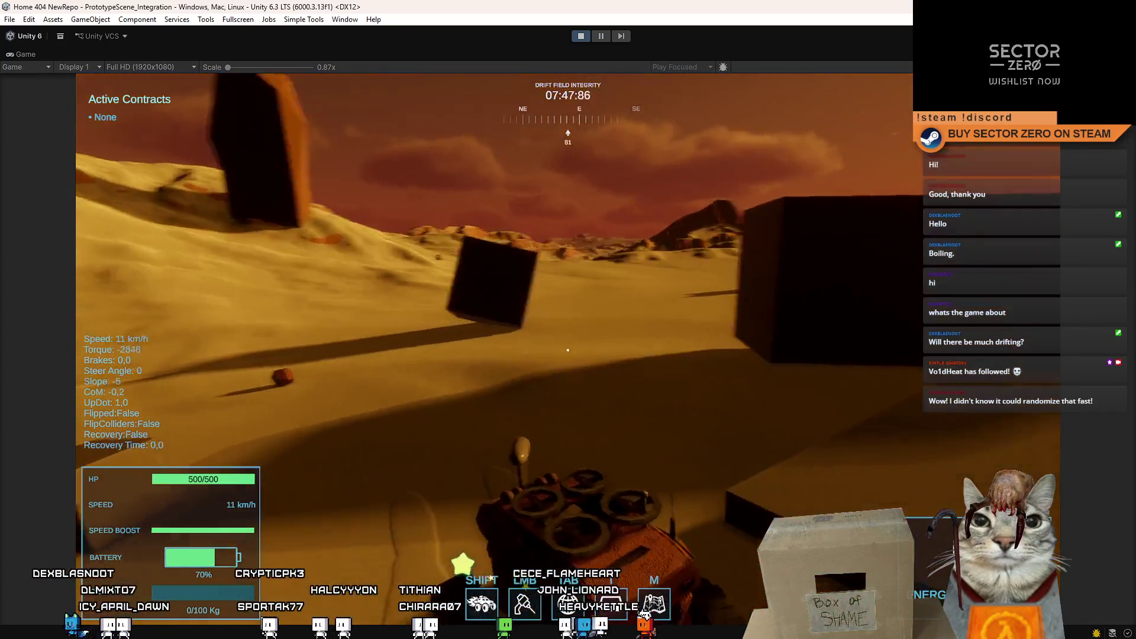
key(s)
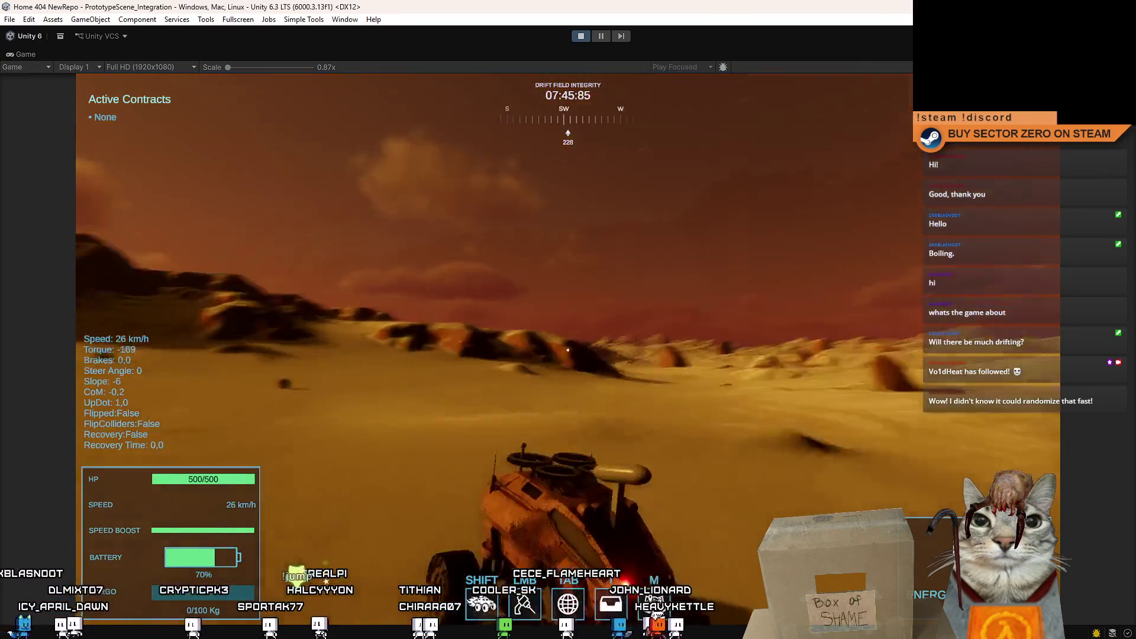
key(w)
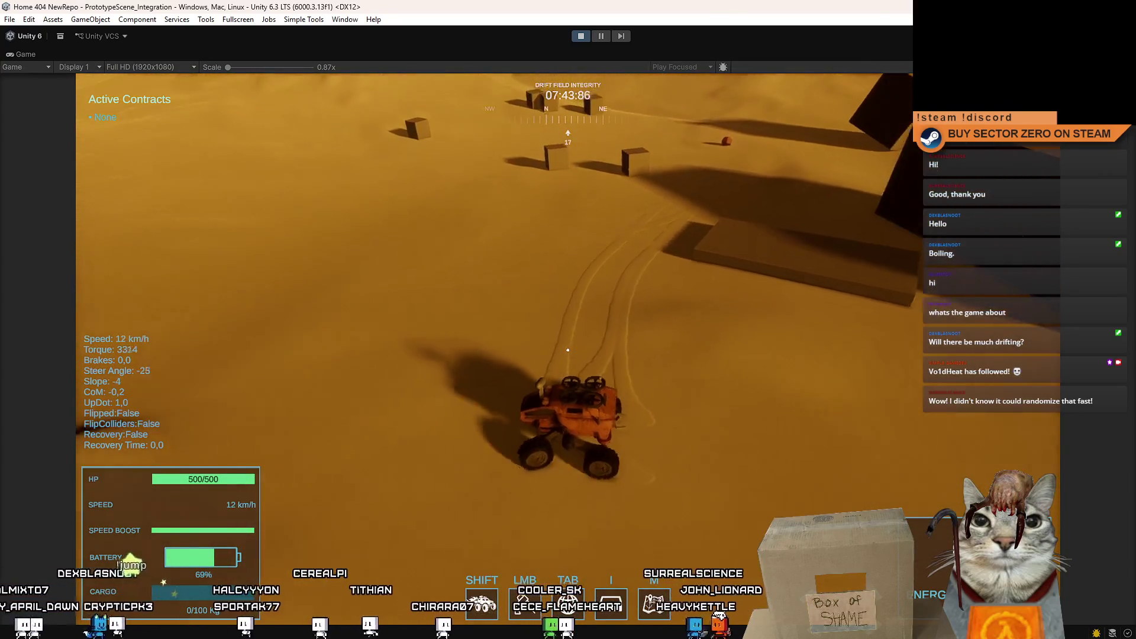
key(w)
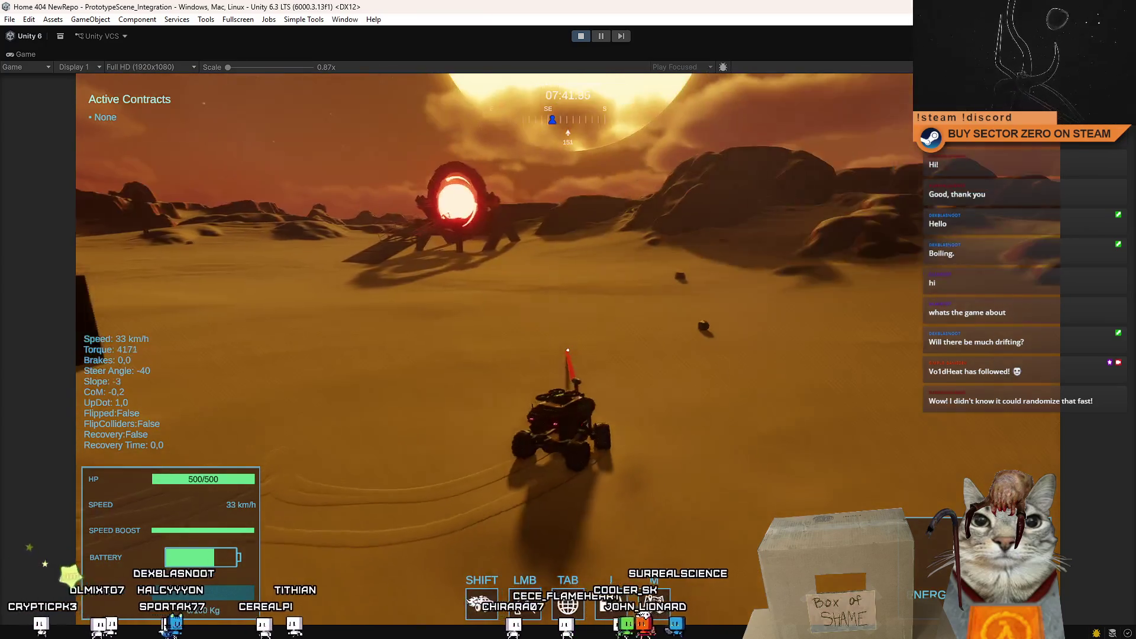
key(w)
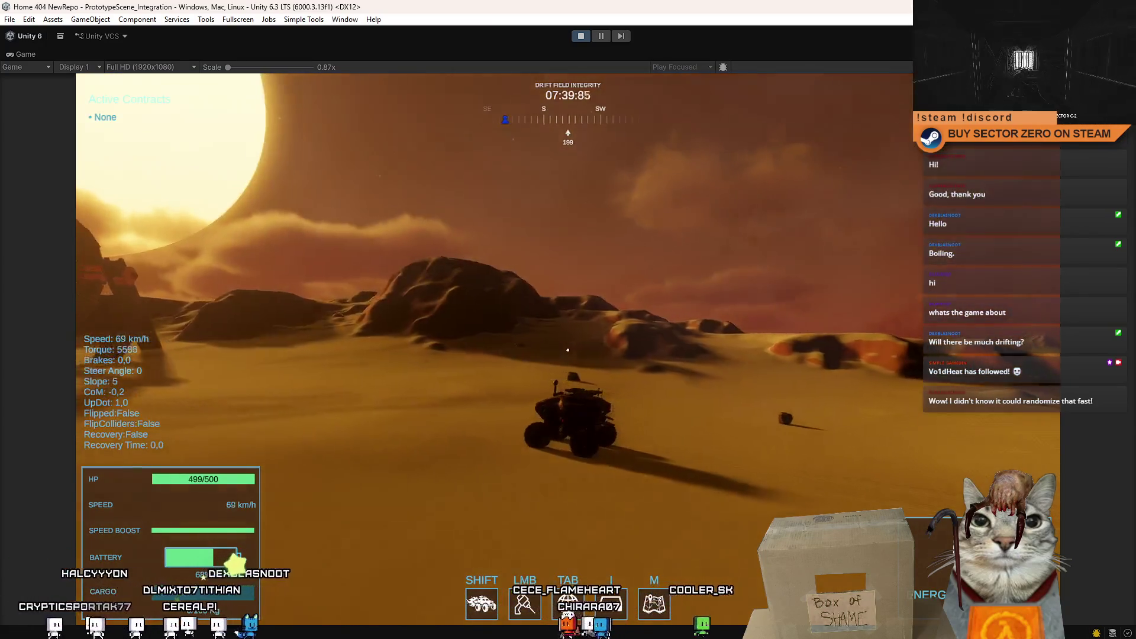
key(a)
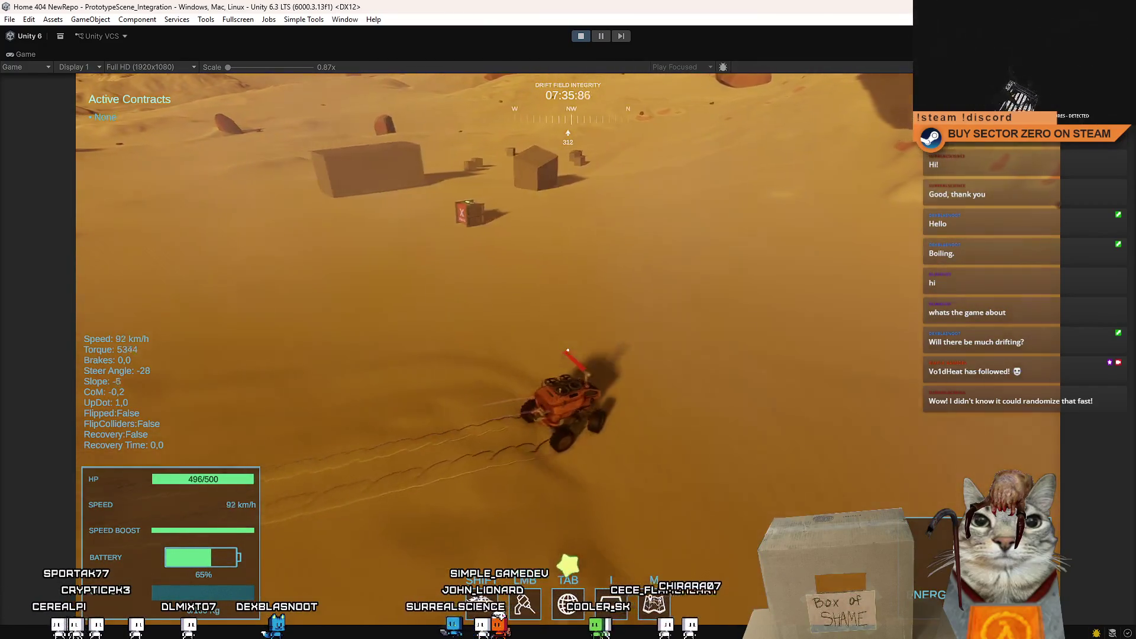
key(a)
key(space)
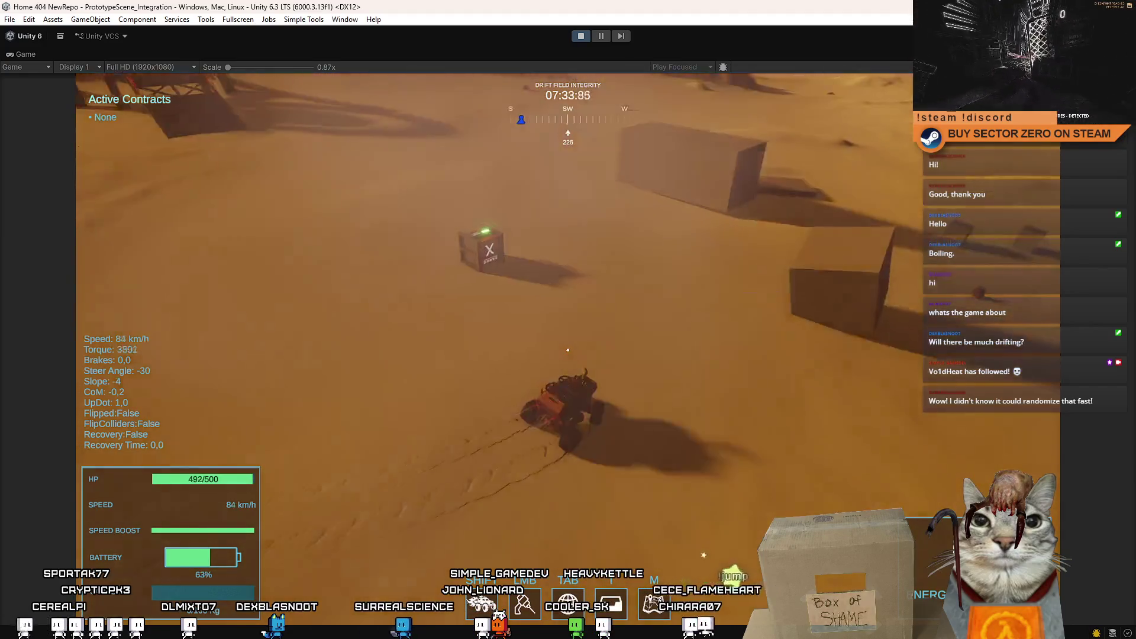
key(w)
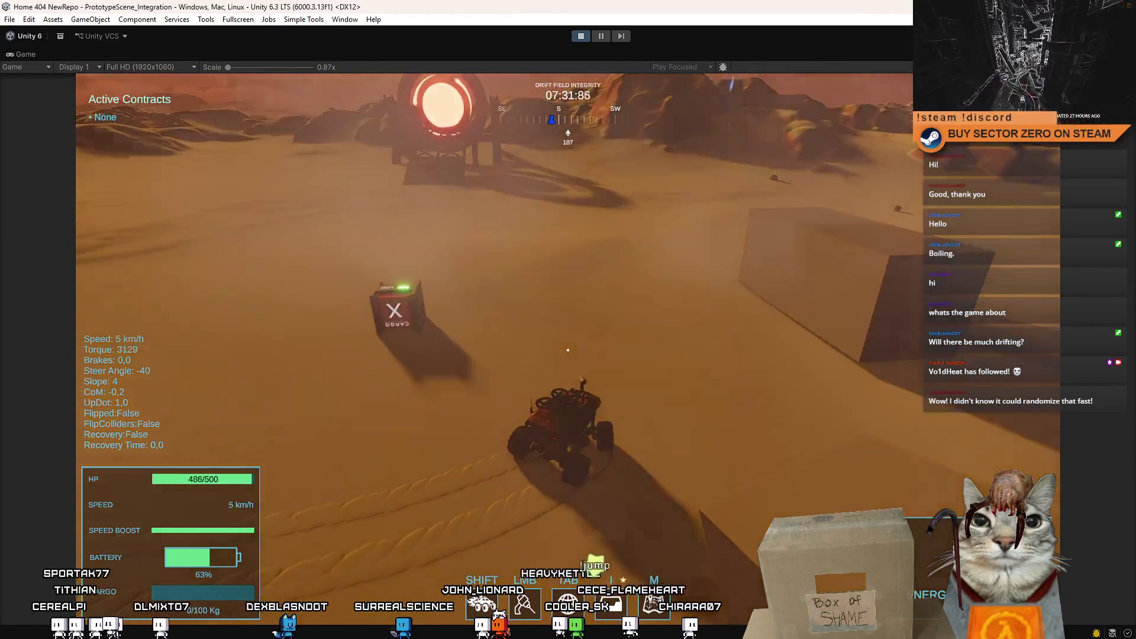
key(w)
key(w)
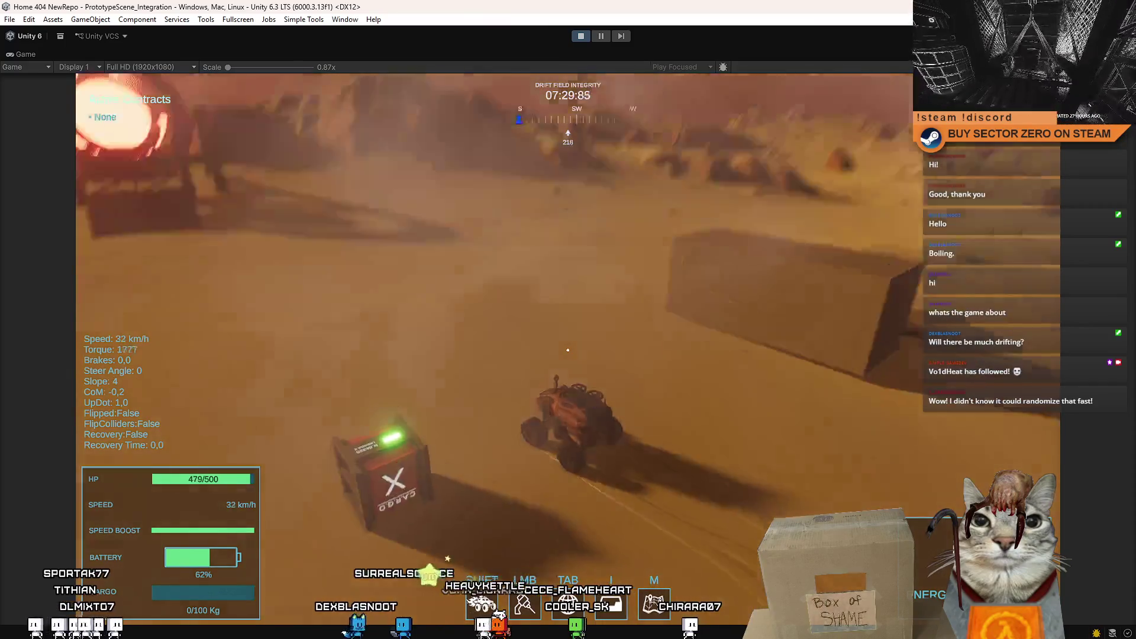
Step: Swing the rover through hard right turns and drive it up against the cube
key(d)
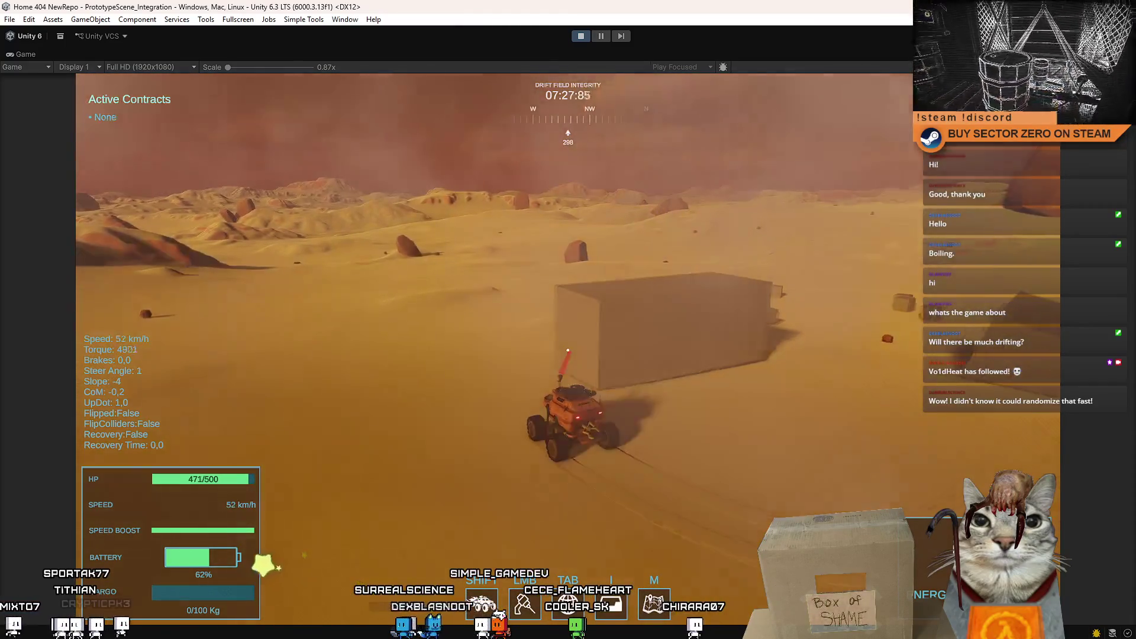
key(d)
key(w)
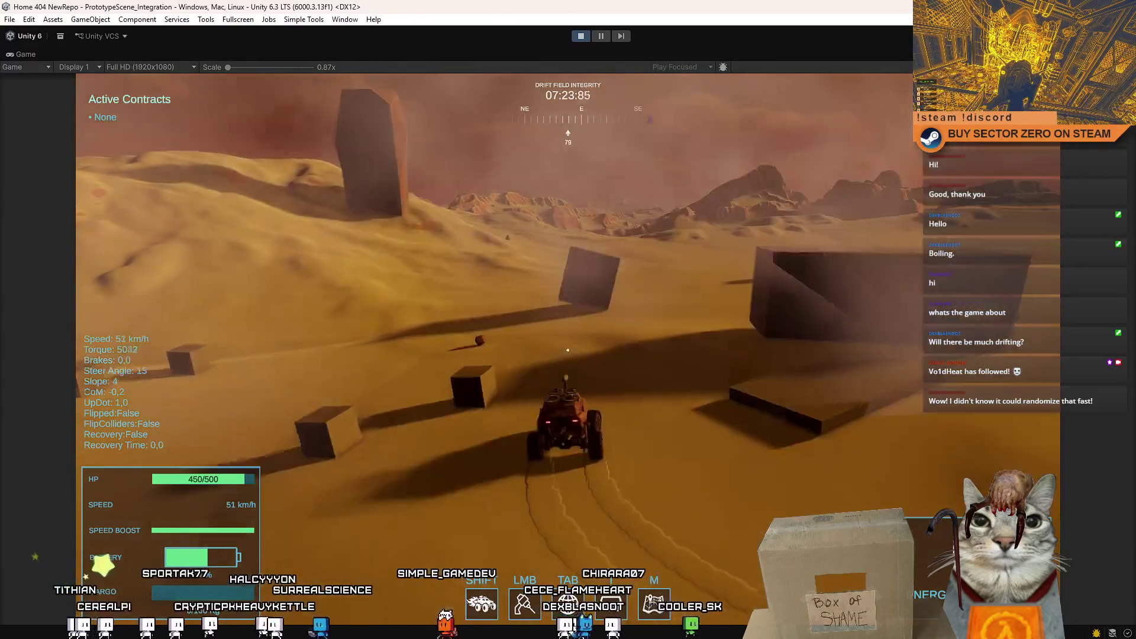
key(d)
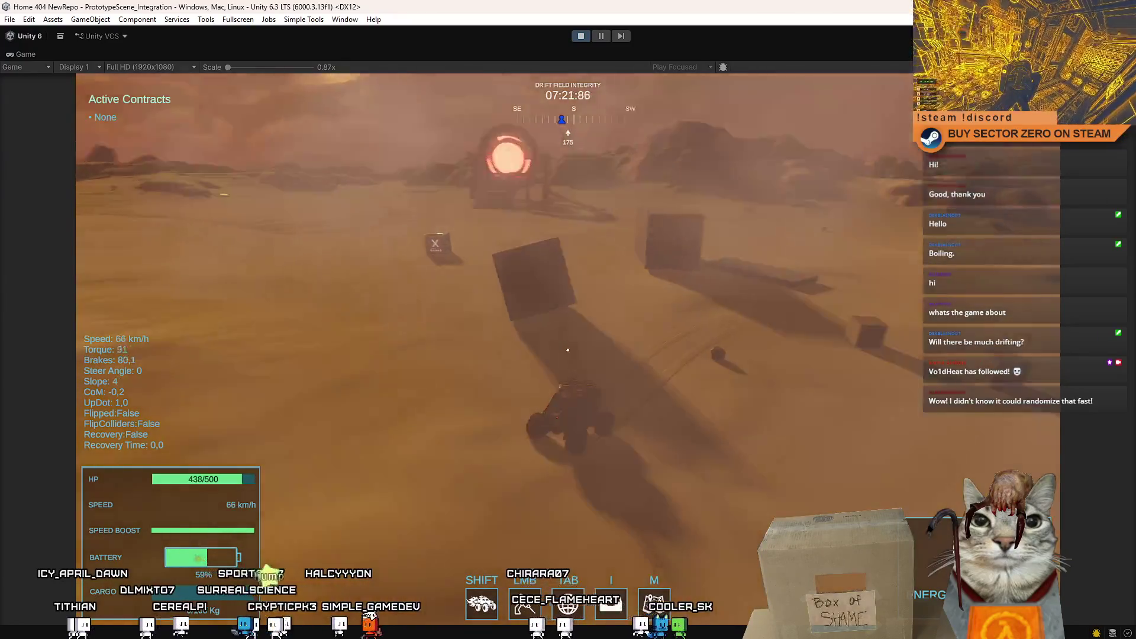
key(d)
key(w)
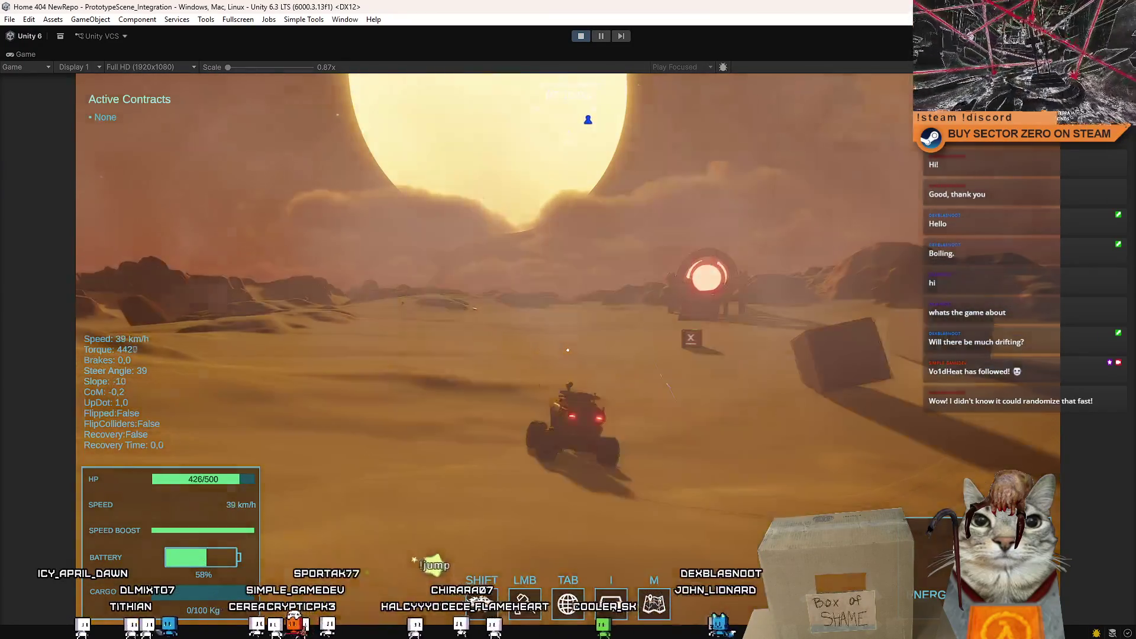
key(a)
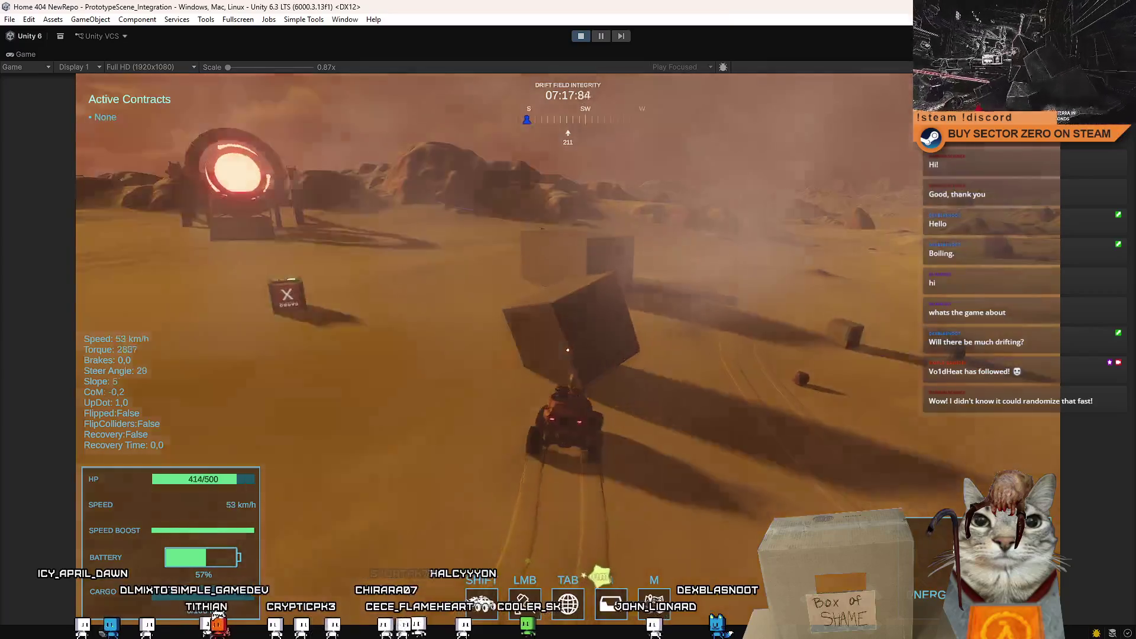
key(w)
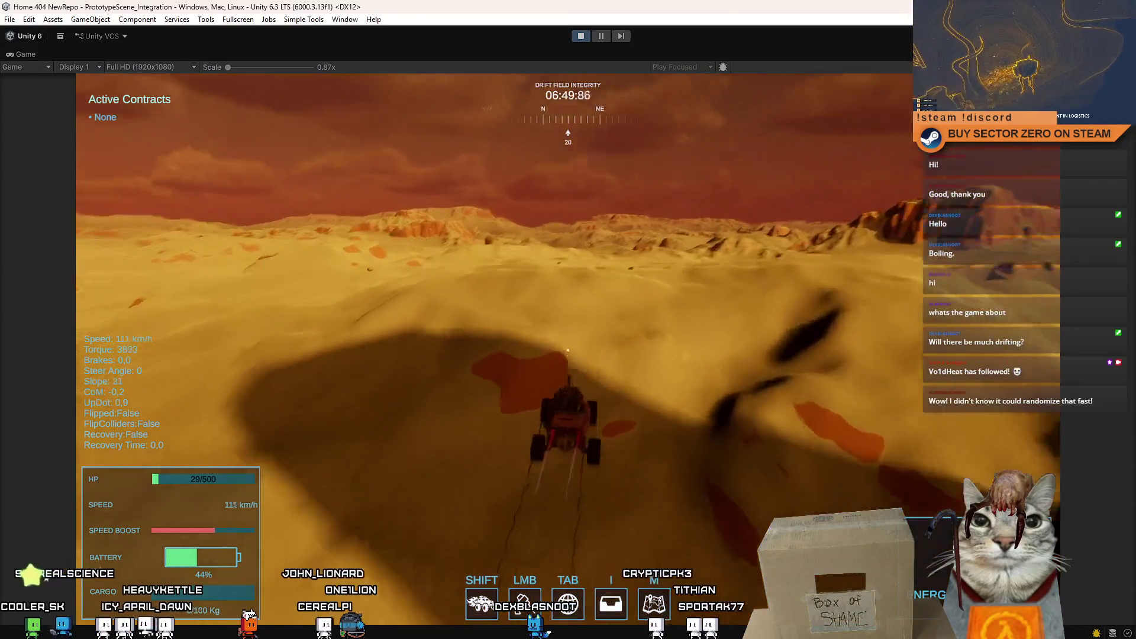
Step: Make a last fast run with braking turns, then restore the editor layout from the maximized Game view
key(s)
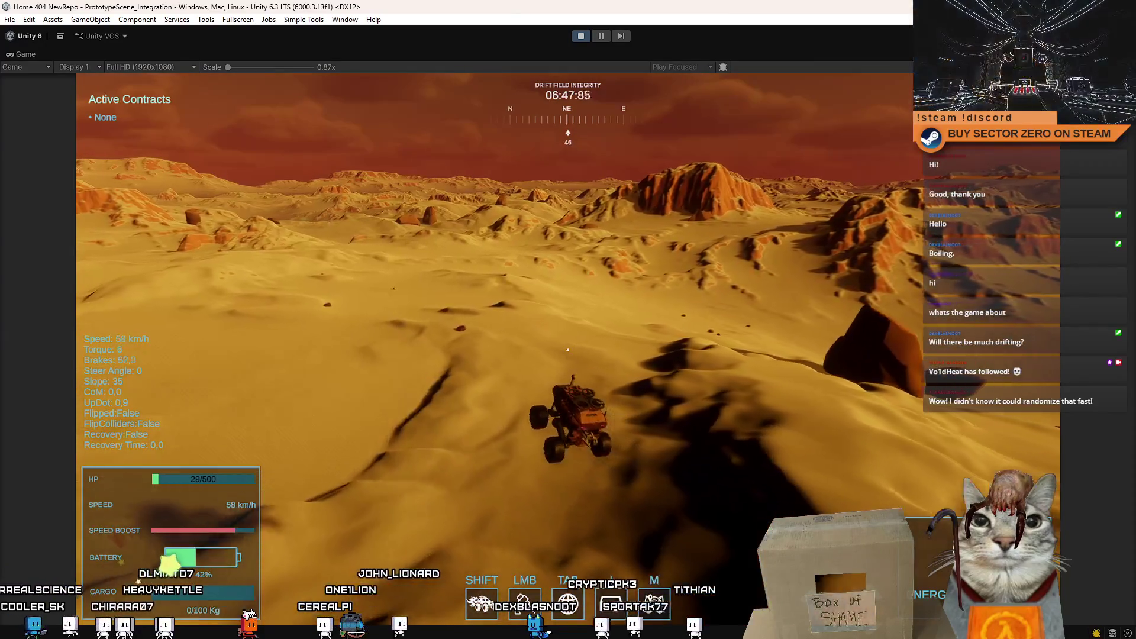
key(w)
key(a)
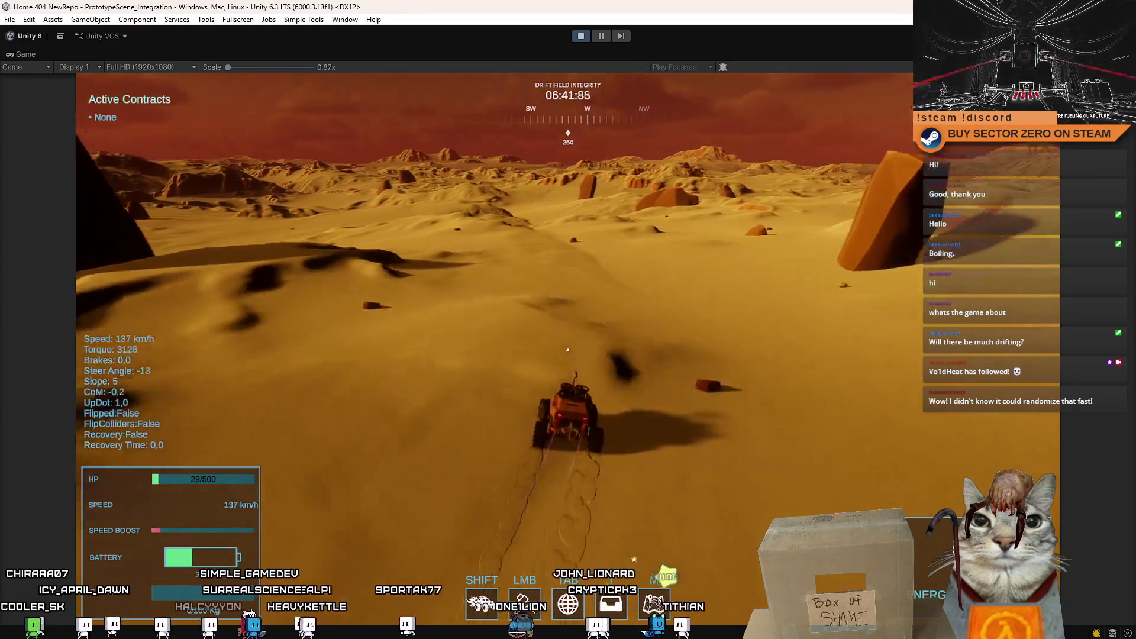
key(s)
key(w)
key(a)
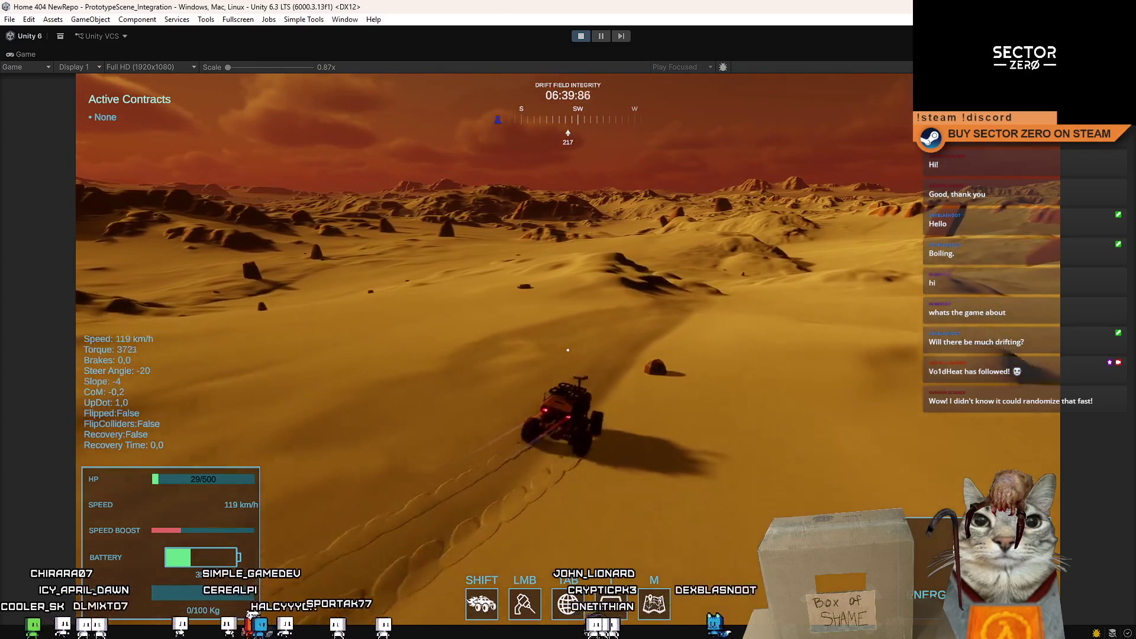
key(d)
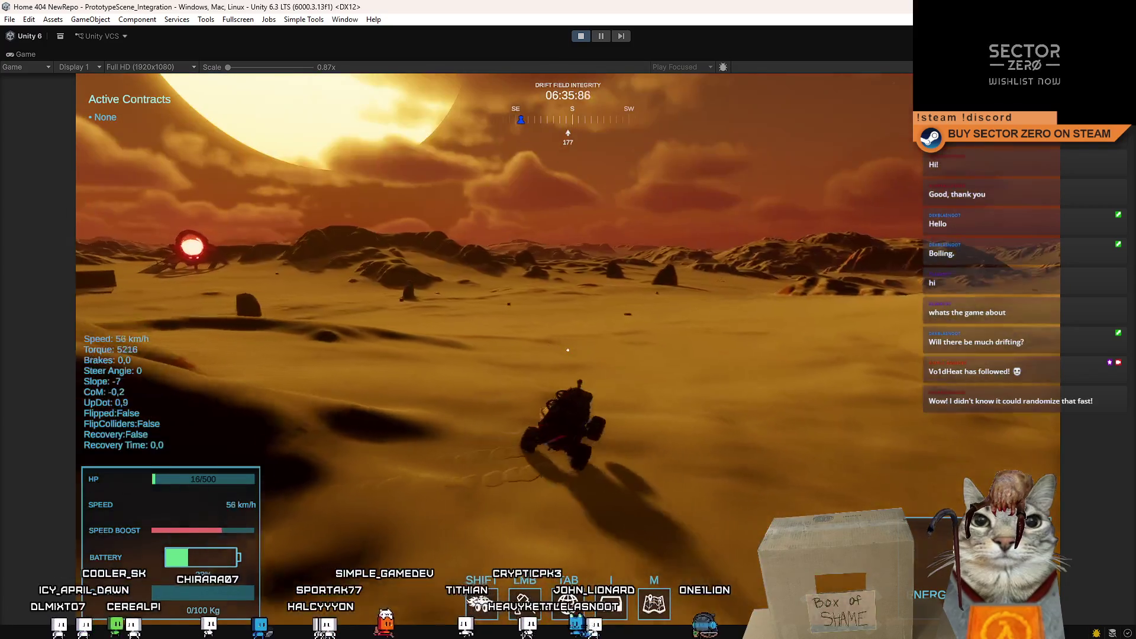
key(a)
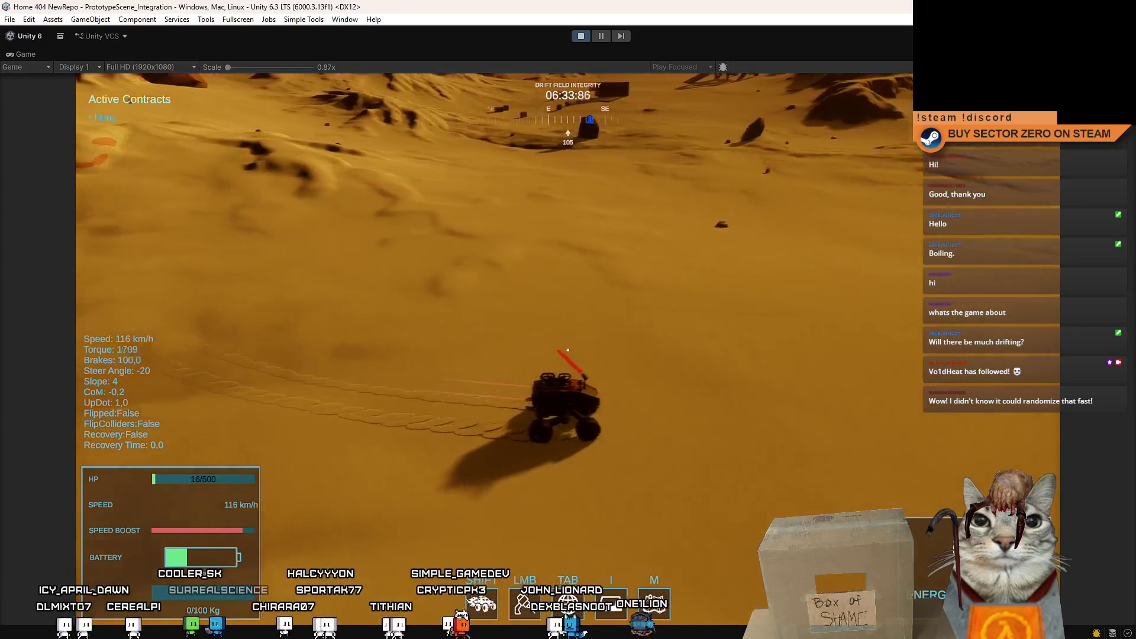
key(s)
key(Escape)
key(Escape)
key(shift+space)
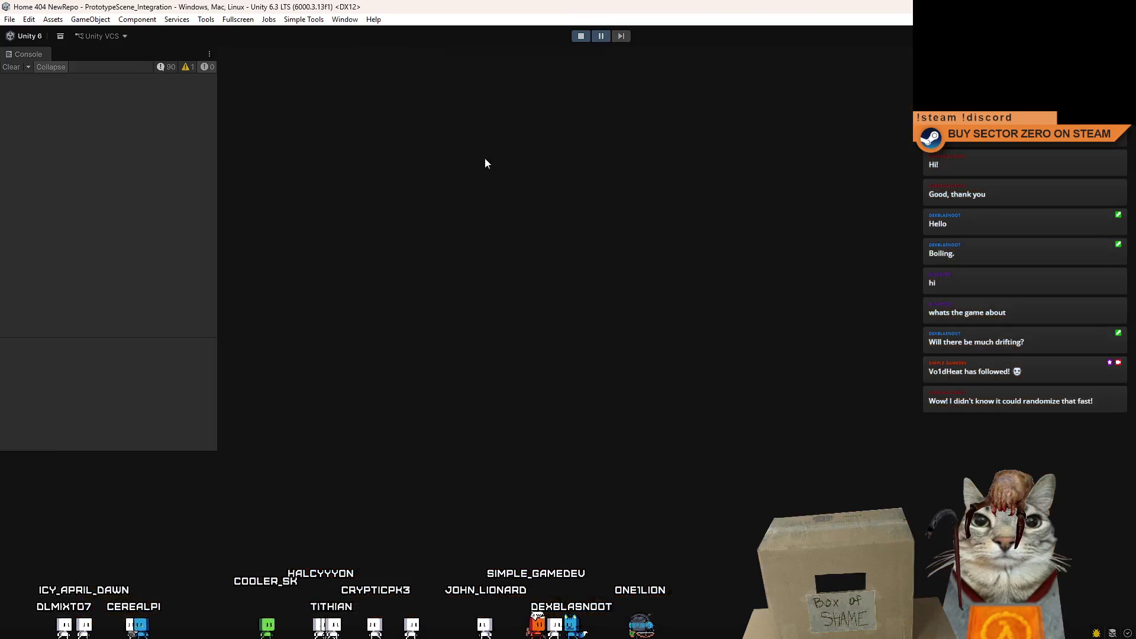
Step: In Visual Studio select _miningLaserLineRenderer and its next occurrence in MiningDrillTool.cs, then return to Unity
key(alt+Tab)
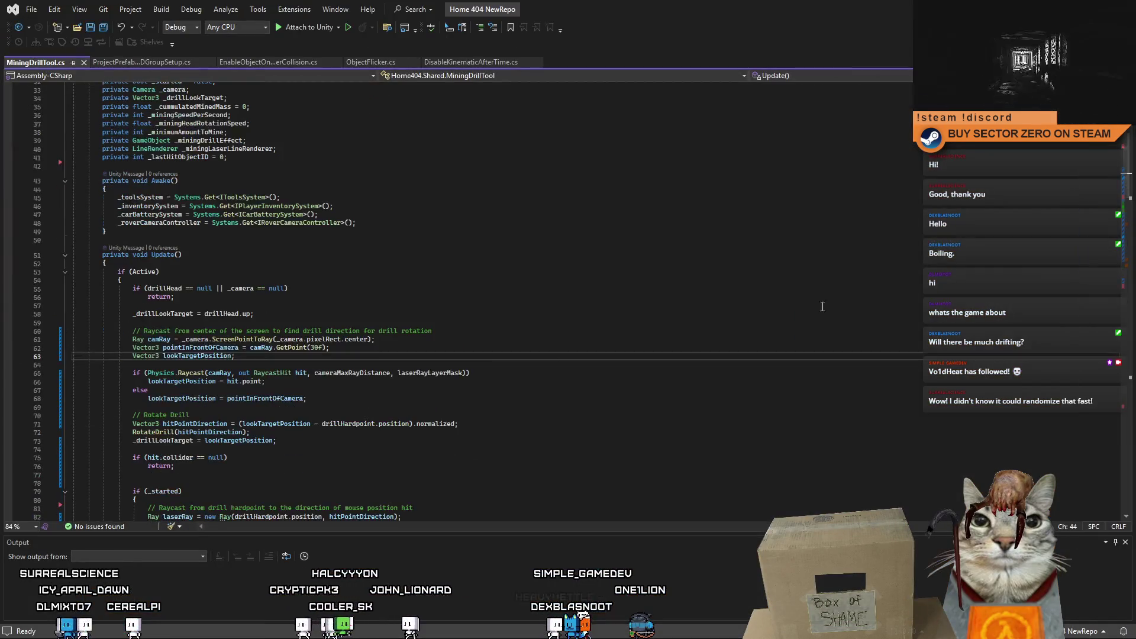
scroll(444, 303, up, 4)
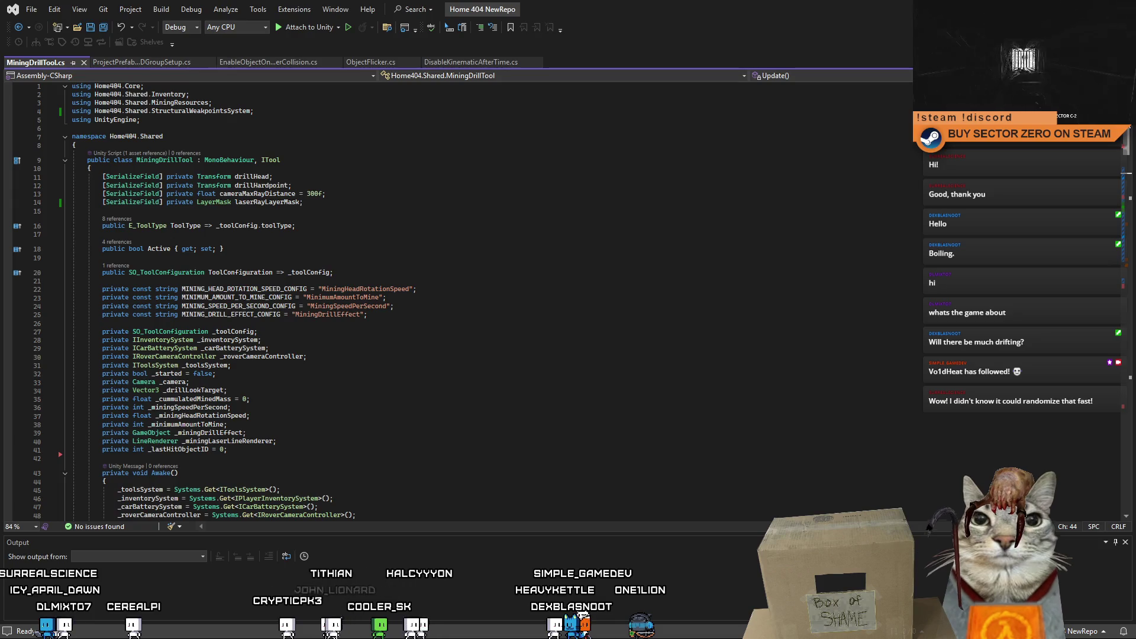
scroll(1116, 322, down, 15)
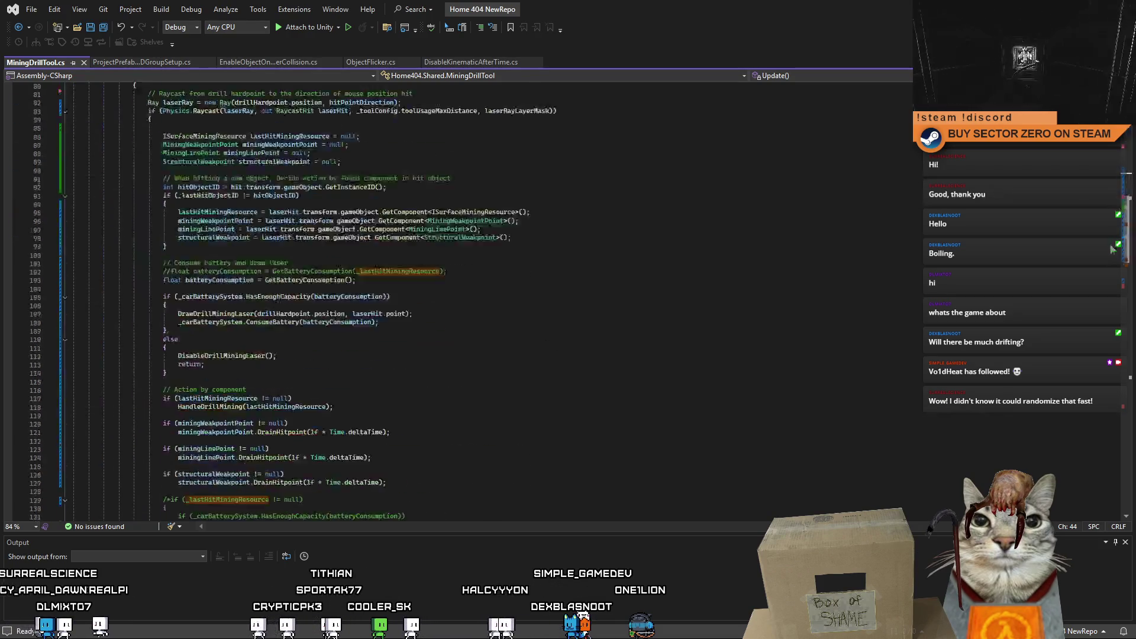
scroll(1116, 323, down, 15)
scroll(1116, 323, down, 10)
scroll(1117, 322, down, 3)
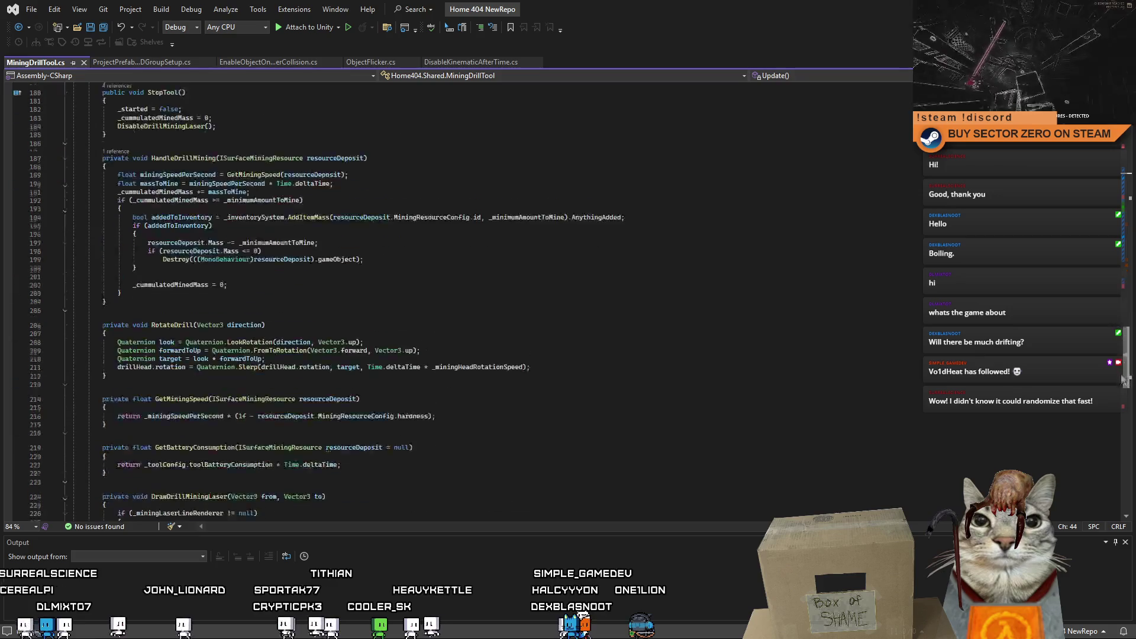
scroll(1119, 333, down, 3)
scroll(1124, 353, down, 2)
scroll(1124, 354, down, 7)
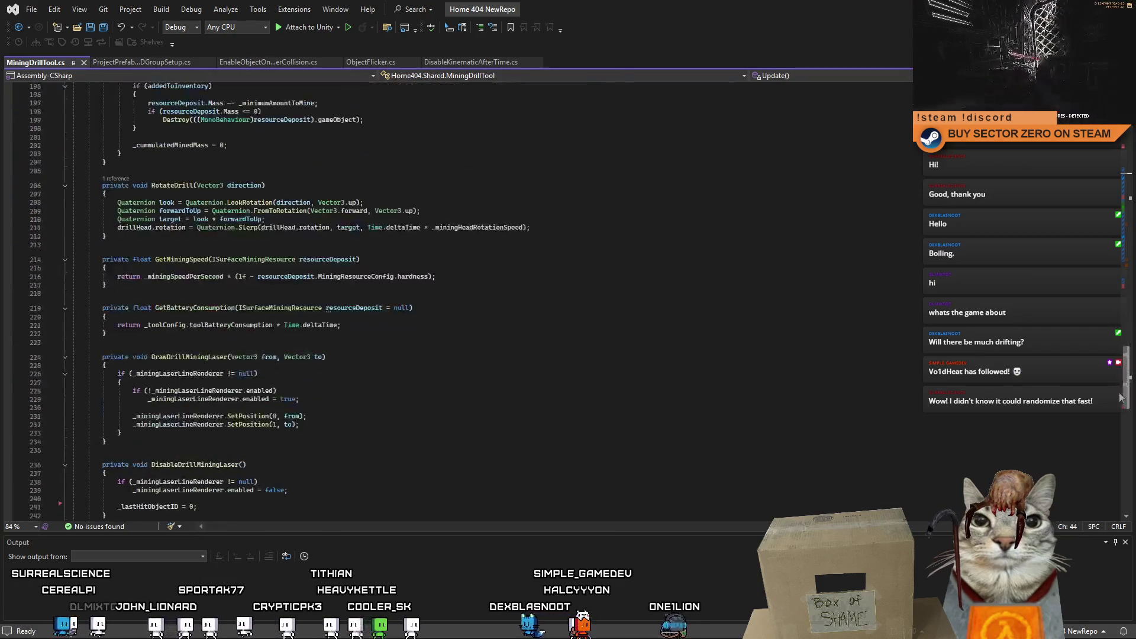
scroll(1127, 381, down, 5)
scroll(1131, 415, down, 5)
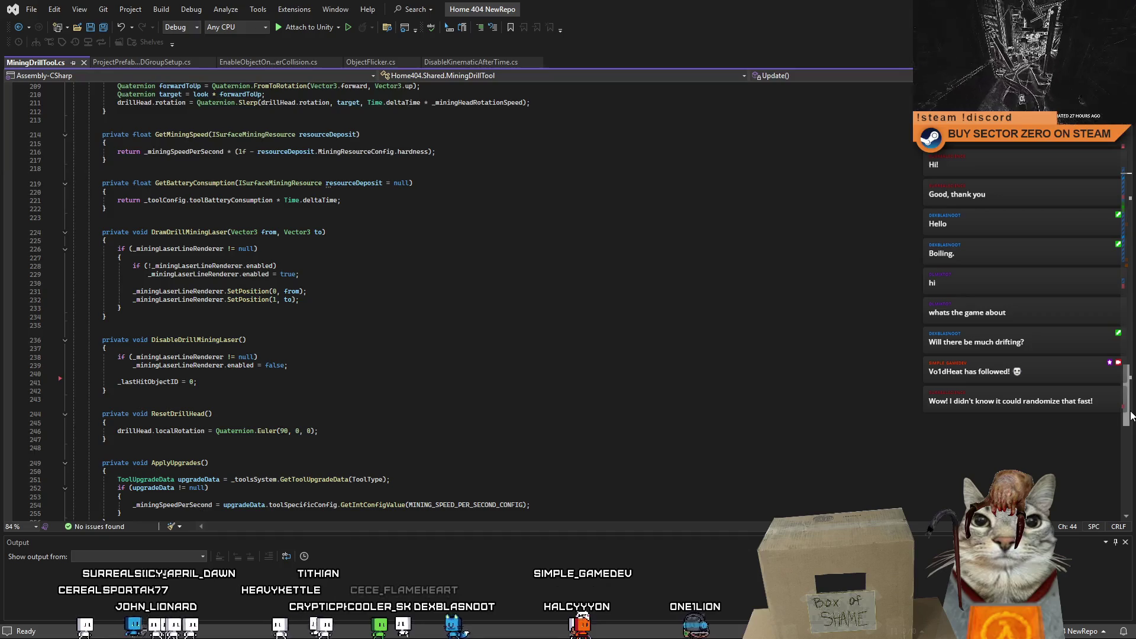
scroll(1131, 416, down, 9)
scroll(1131, 416, up, 3)
scroll(1132, 416, up, 14)
scroll(1131, 416, up, 2)
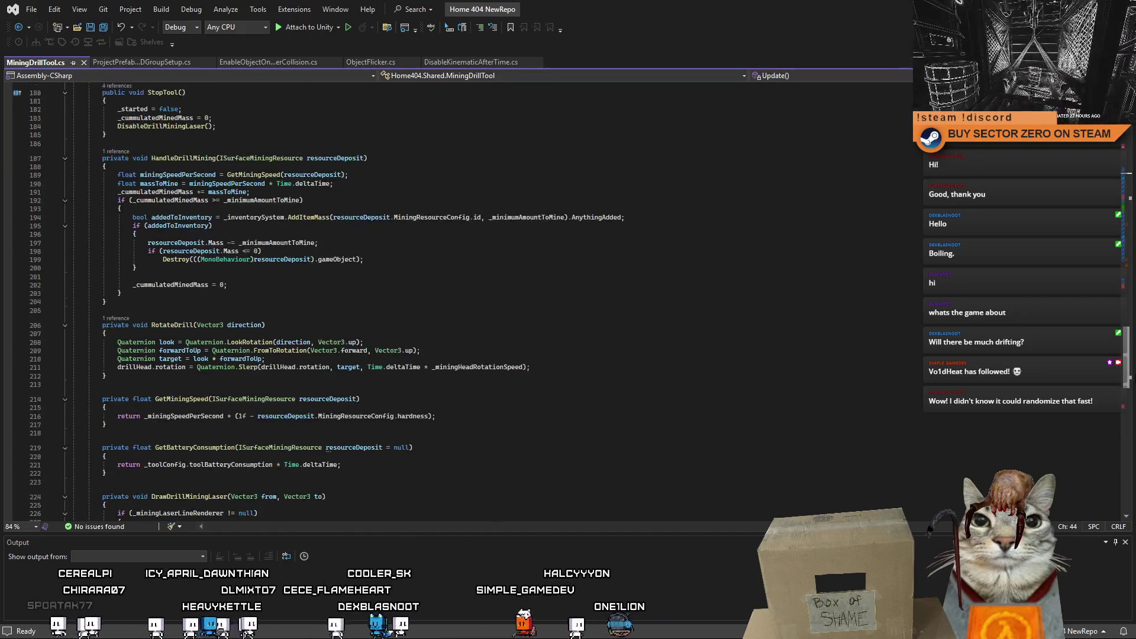
scroll(445, 301, down, 4)
scroll(444, 302, down, 3)
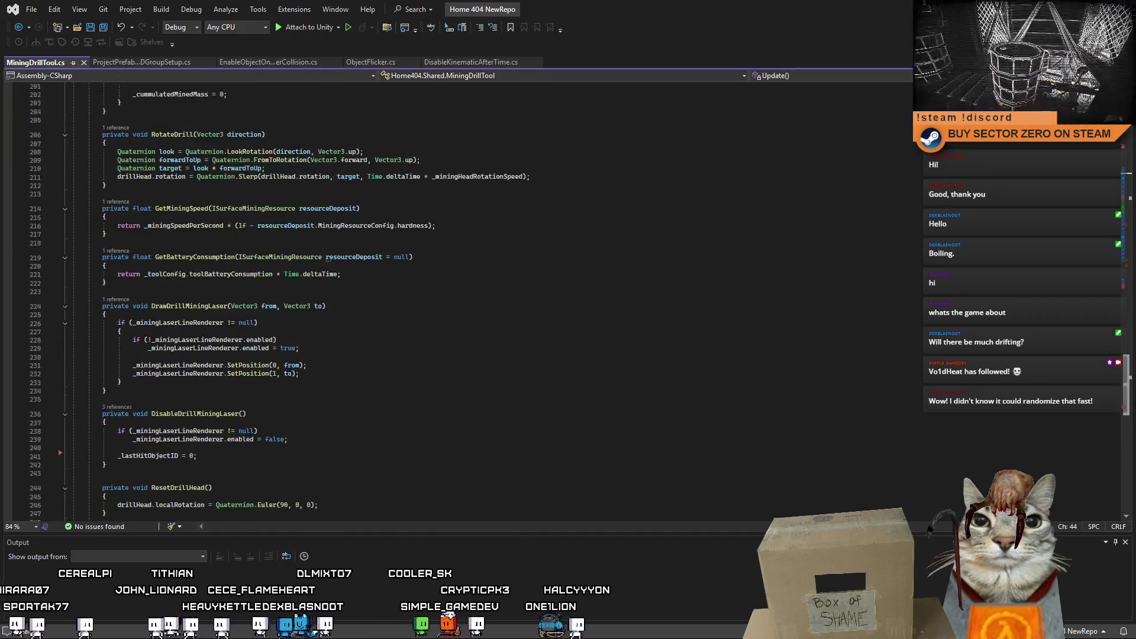
scroll(444, 302, down, 3)
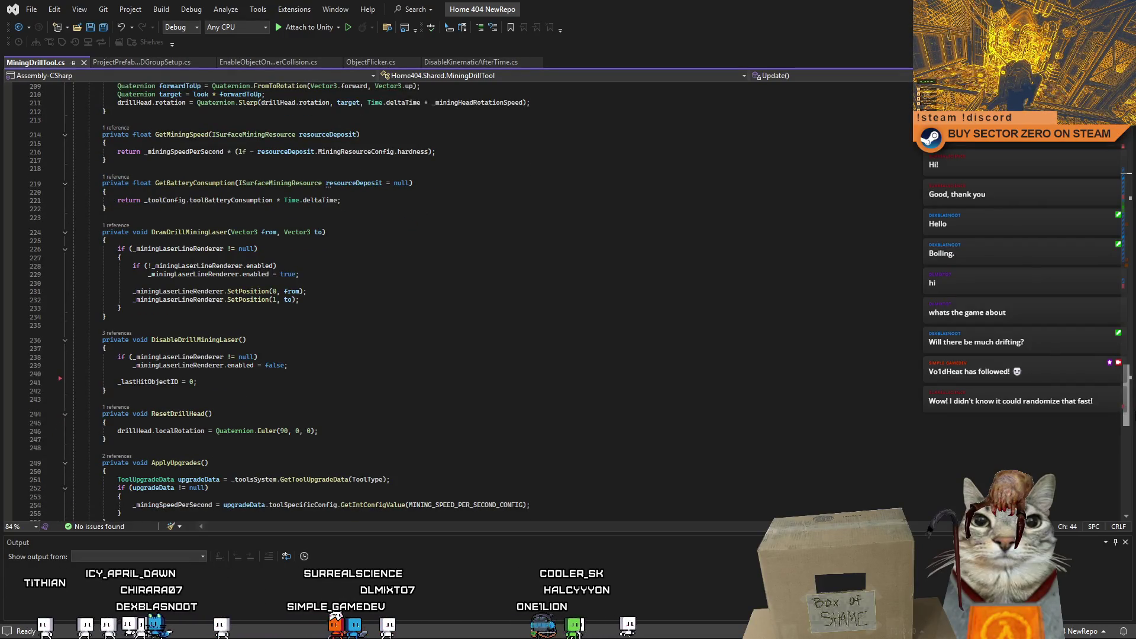
double_click(189, 293)
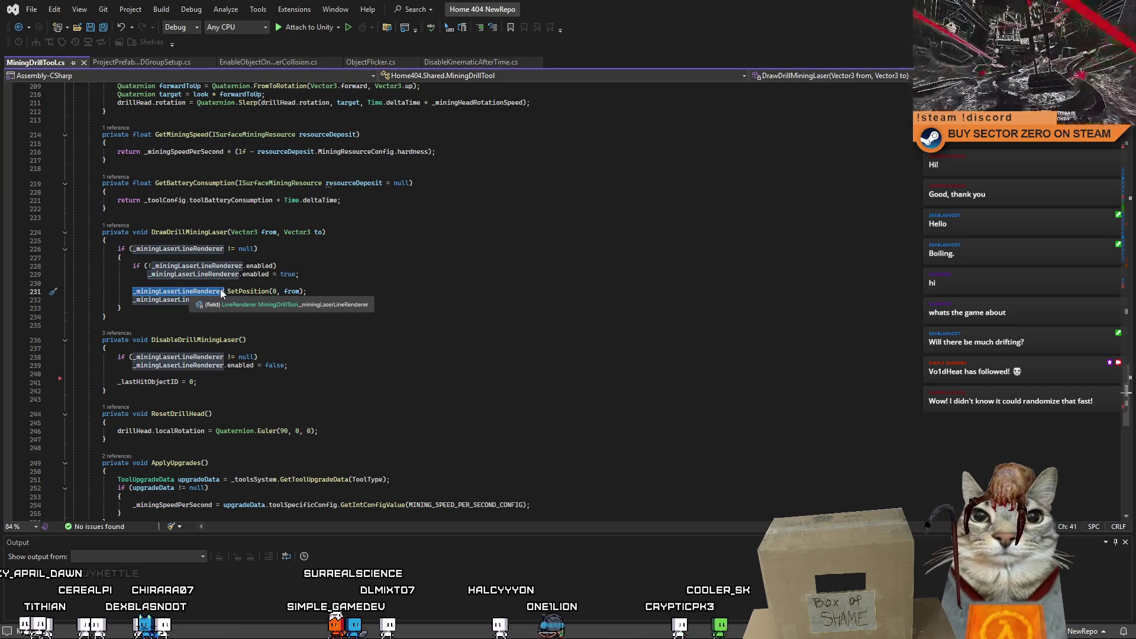
key(alt+shift+period)
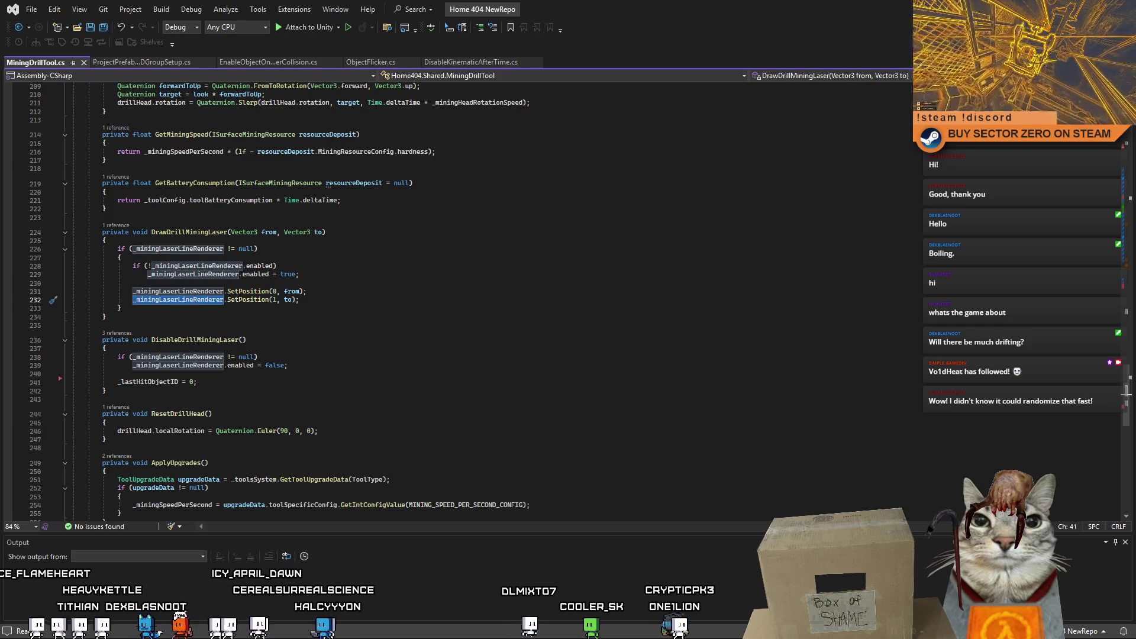
key(alt+Tab)
click(180, 527)
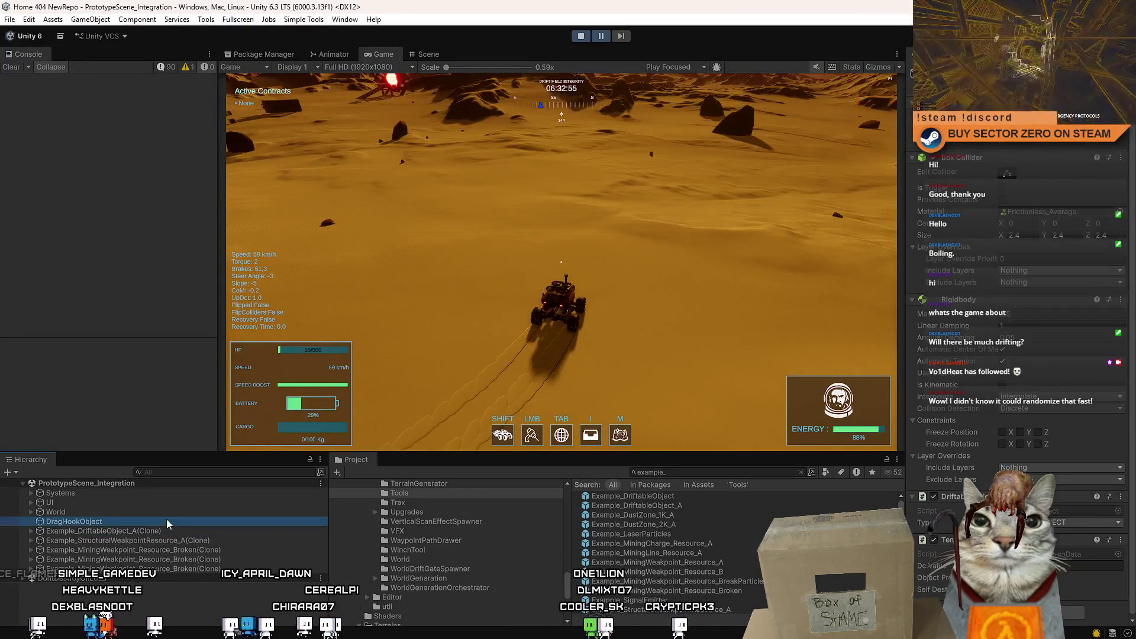
Step: Find MiningDrillEffect by searching the project for 'drill' and show its line renderer settings
click(179, 512)
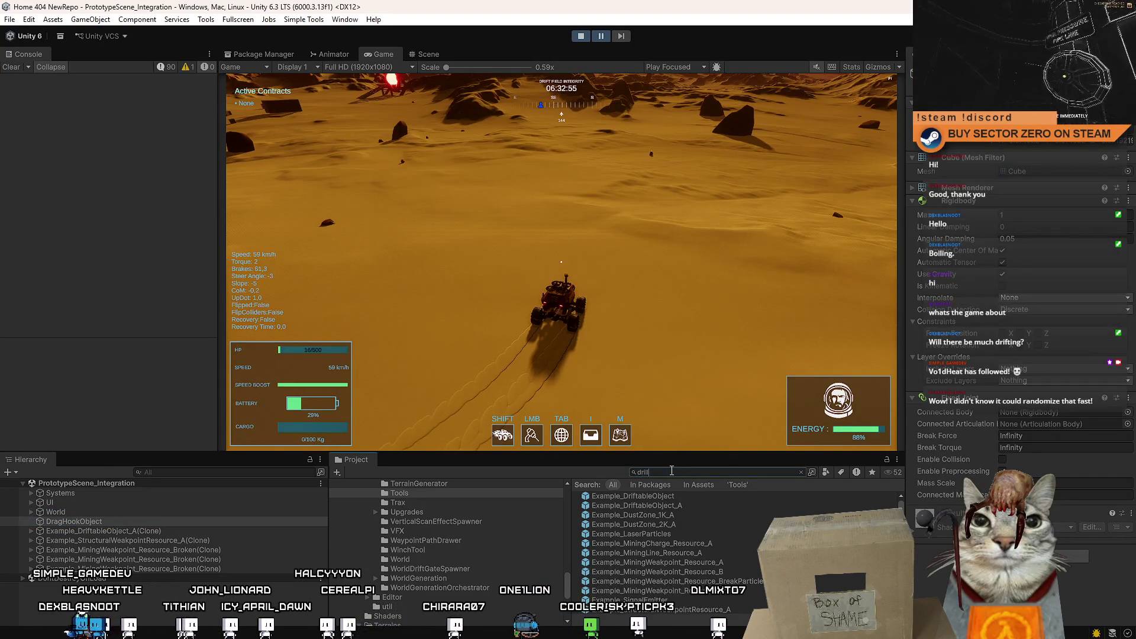
click(635, 497)
click(666, 525)
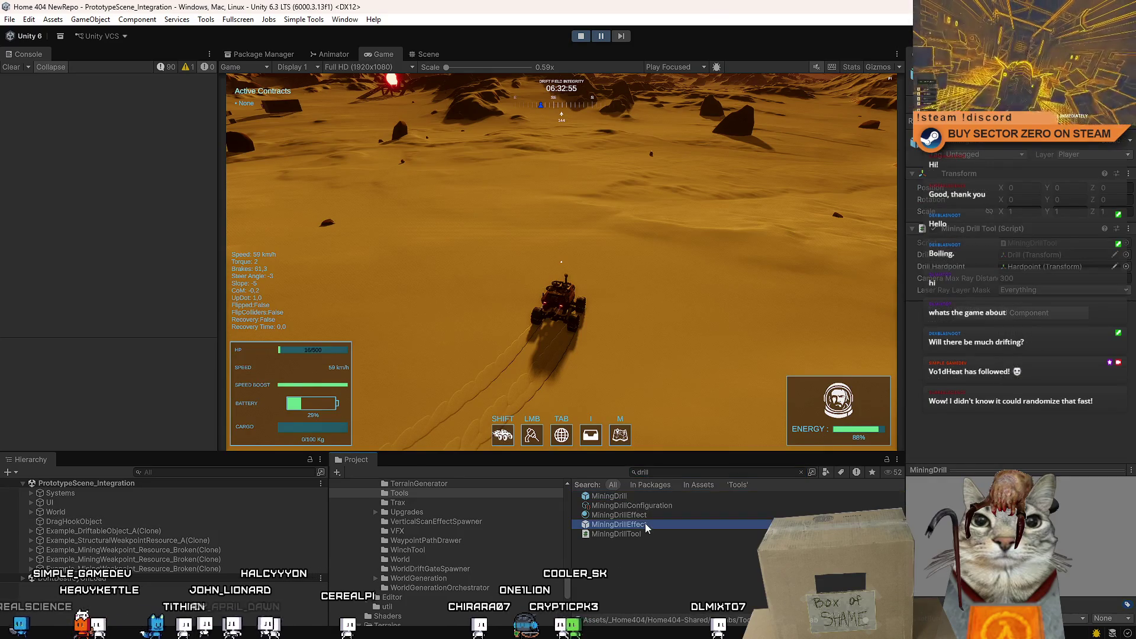
drag(1133, 255, 1131, 303)
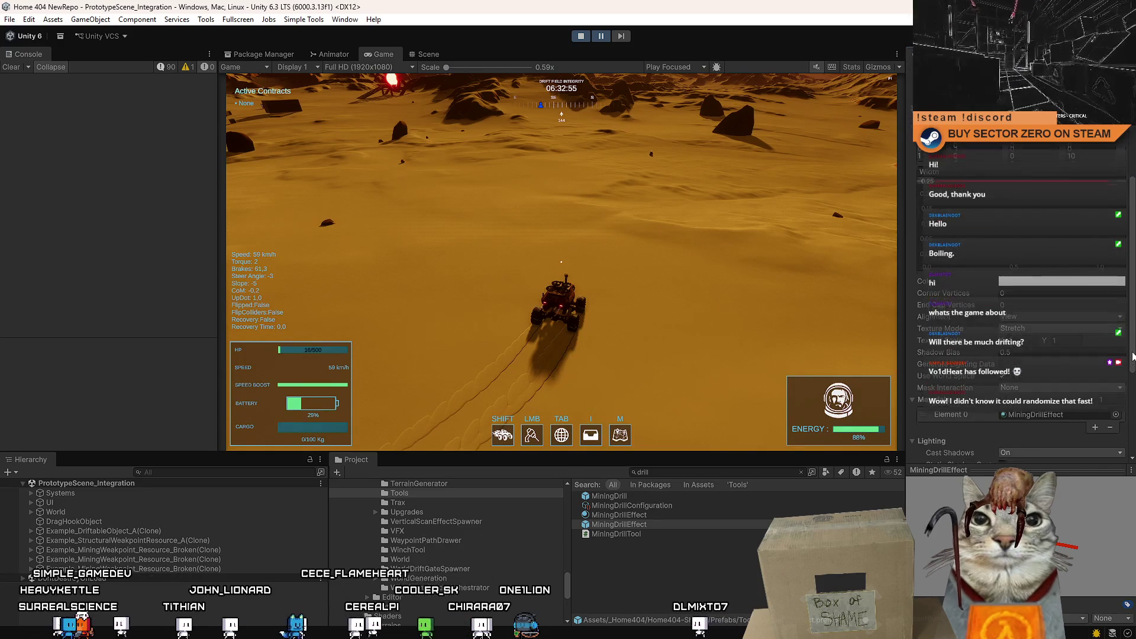
scroll(1132, 303, down, 2)
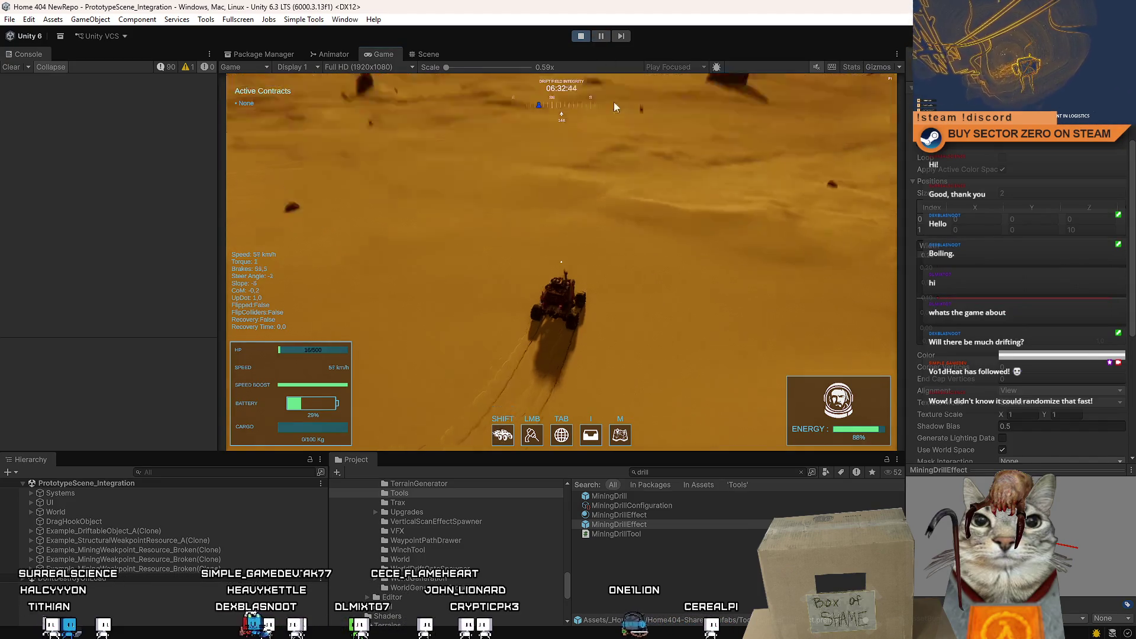
Step: Pause the running game and ping the line renderer's MiningDrillEffect material in Materials/Tools
click(613, 102)
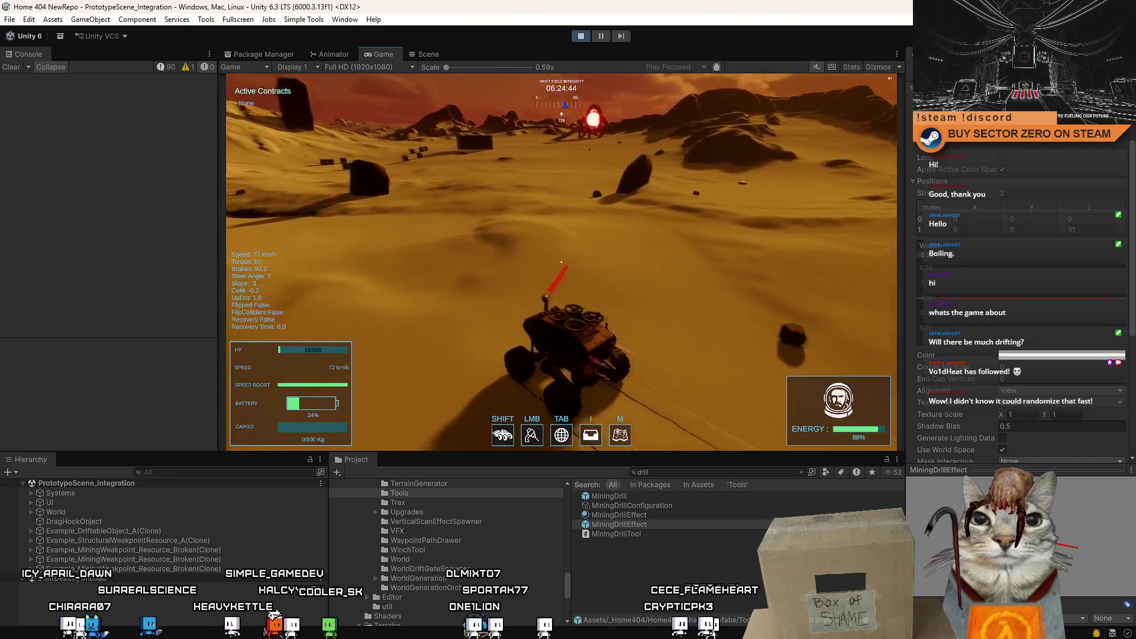
key(s)
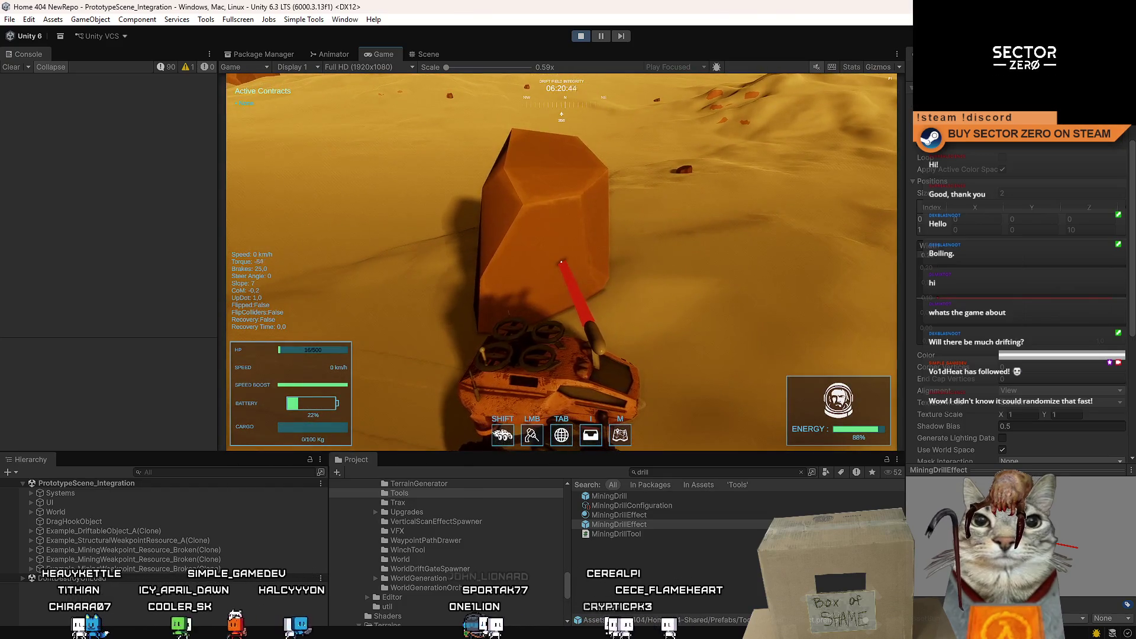
key(Escape)
key(Escape)
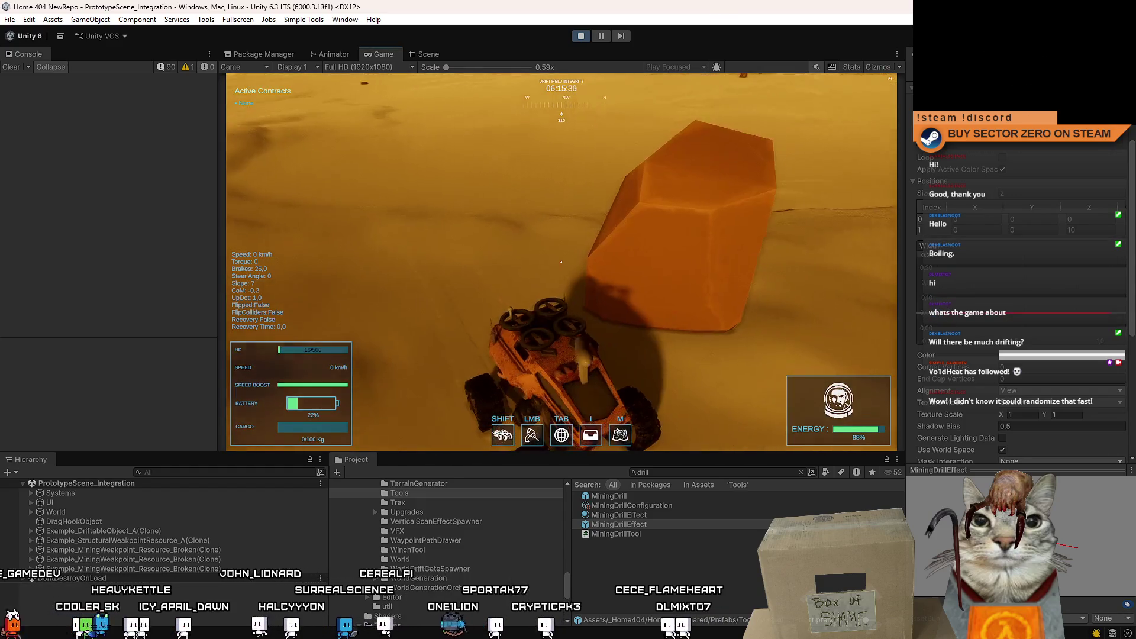
key(Escape)
key(Escape)
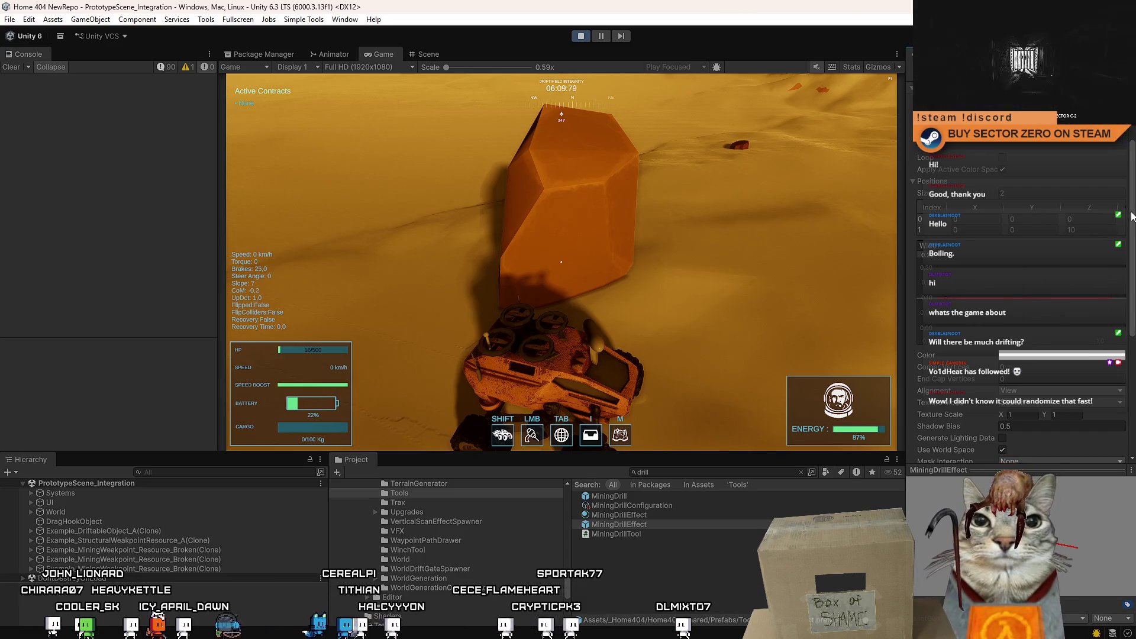
scroll(1132, 216, up, 5)
mouse_move(1131, 216)
mouse_down()
mouse_move(1130, 349)
mouse_move(1132, 331)
mouse_up()
click(802, 472)
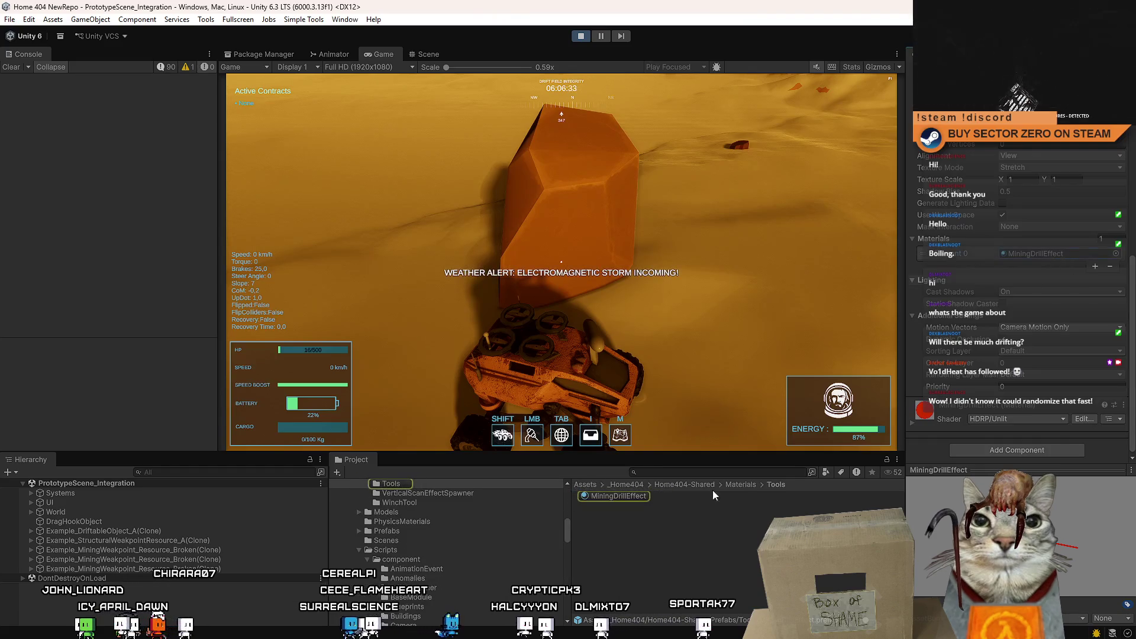
Step: Enable emission on the MiningDrillEffect material with emissive colour FF6300 and a very high intensity
click(615, 496)
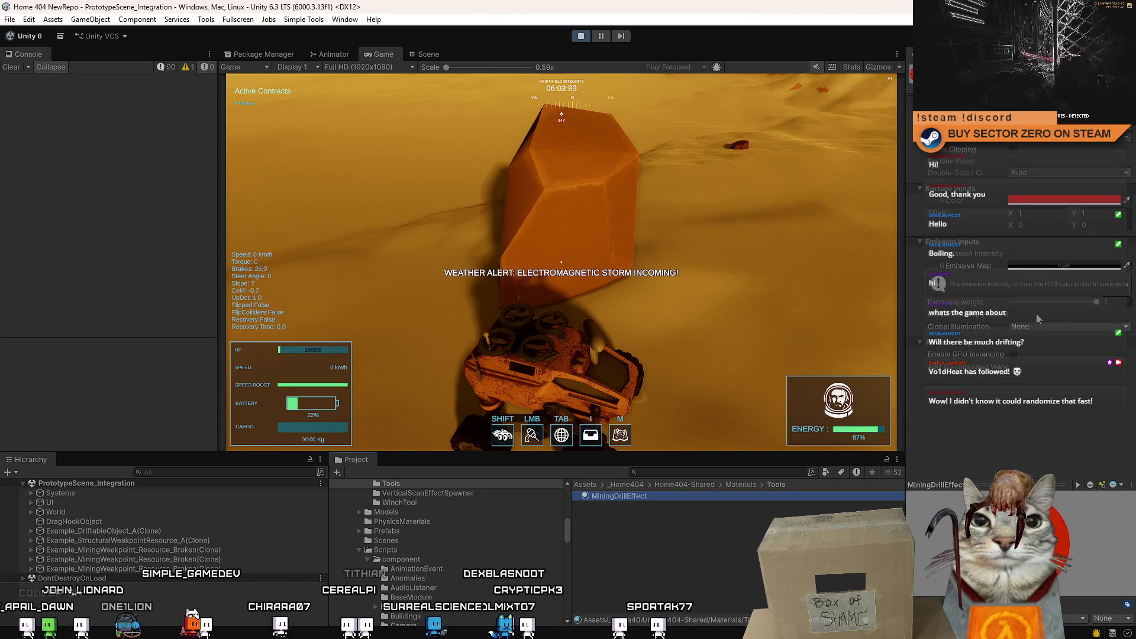
click(1014, 255)
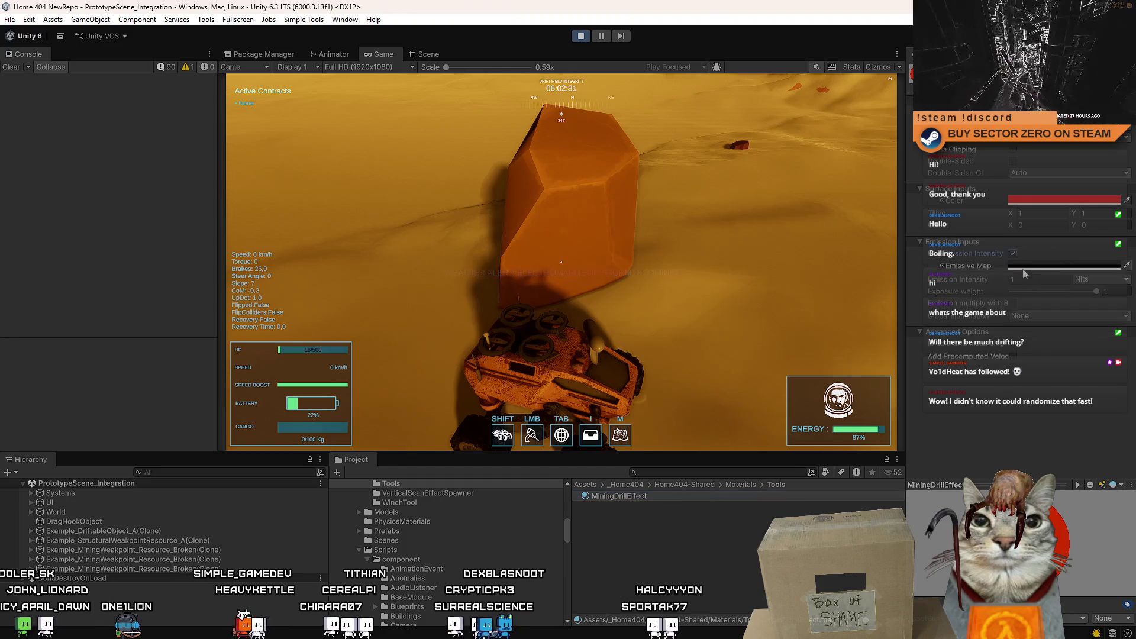
click(1058, 268)
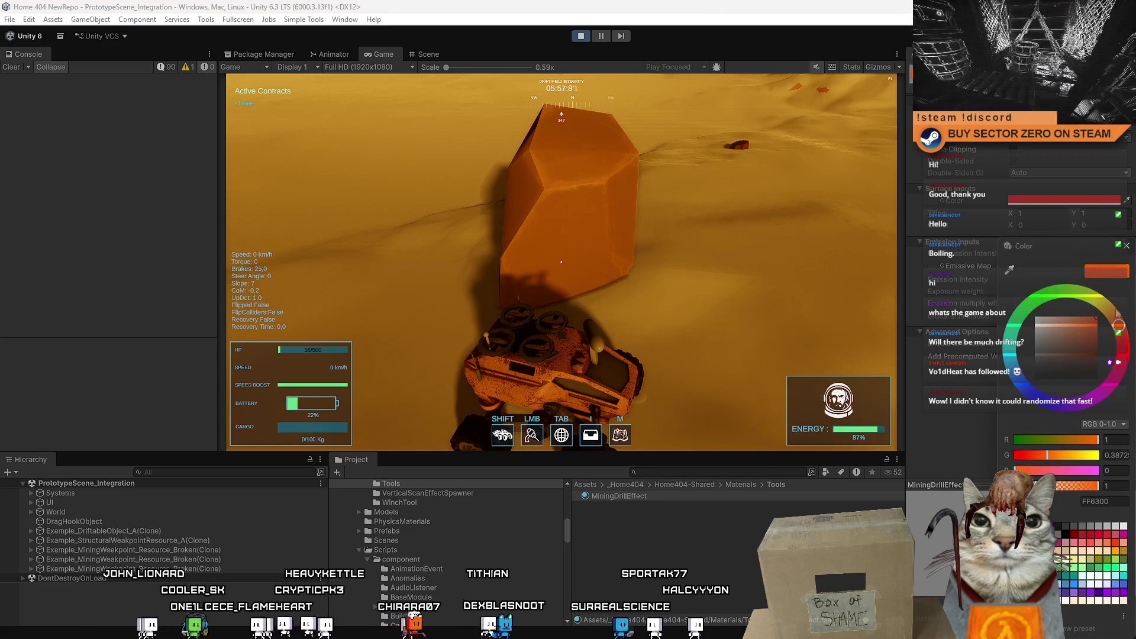
click(1125, 246)
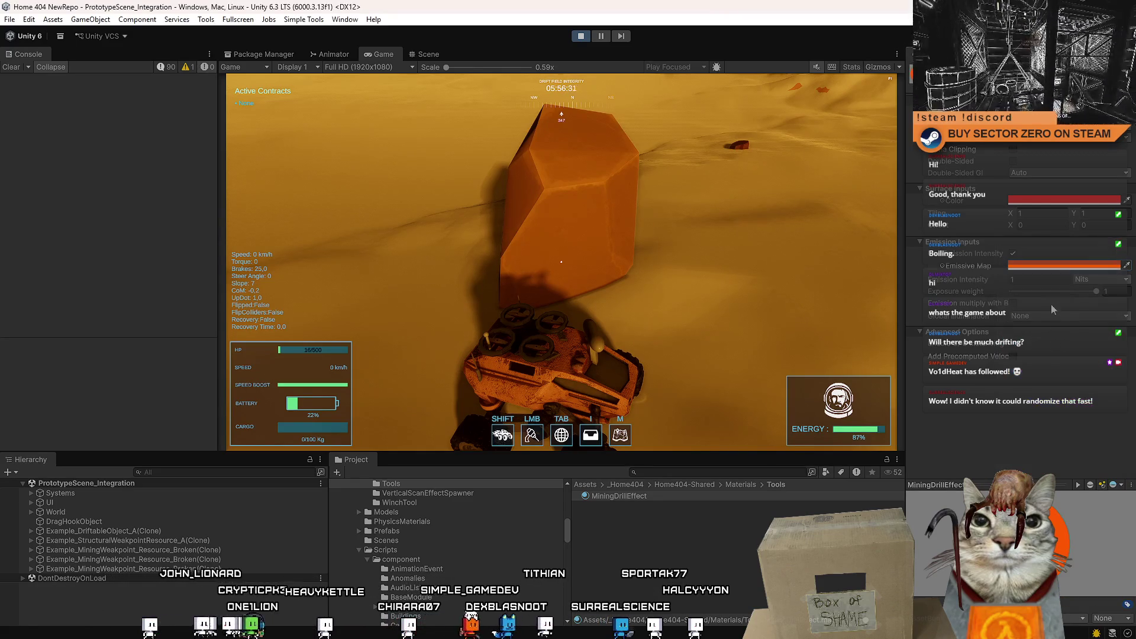
click(1089, 280)
click(1092, 305)
click(1089, 280)
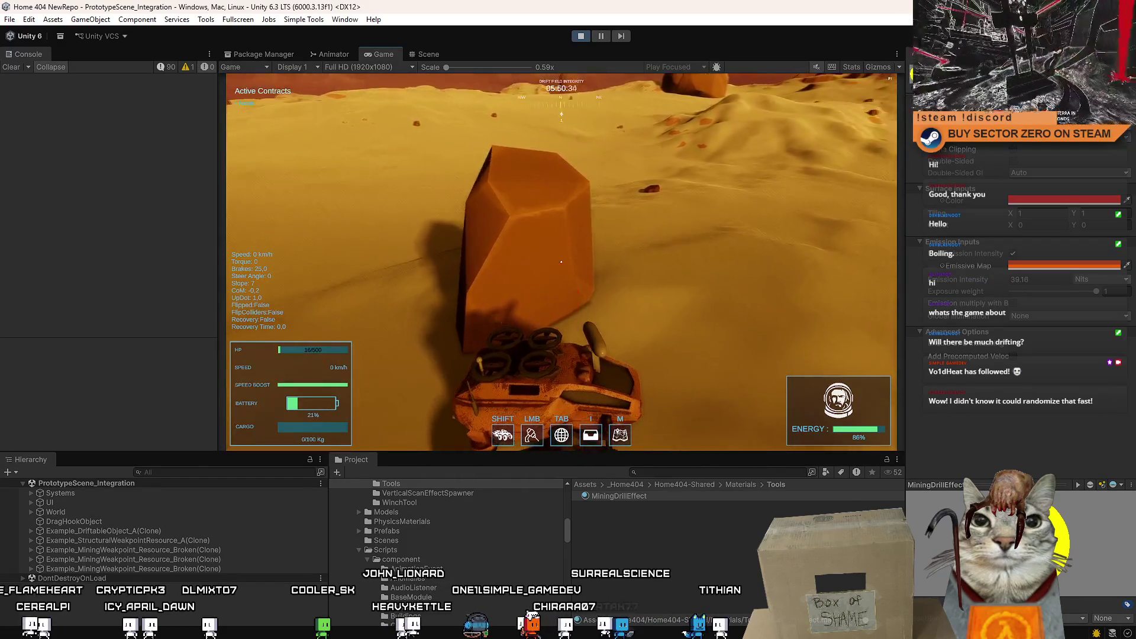
Step: Fire the drill beam at the rock repeatedly in the Game view to check the brighter orange glow
click(561, 262)
click(561, 262)
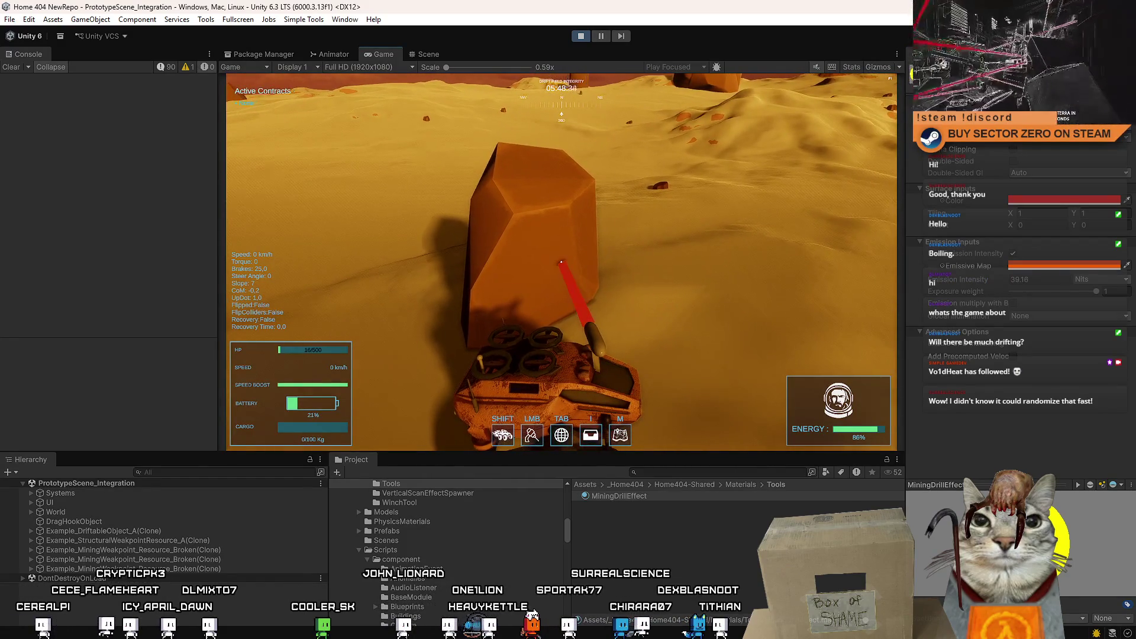
key(Escape)
key(Escape)
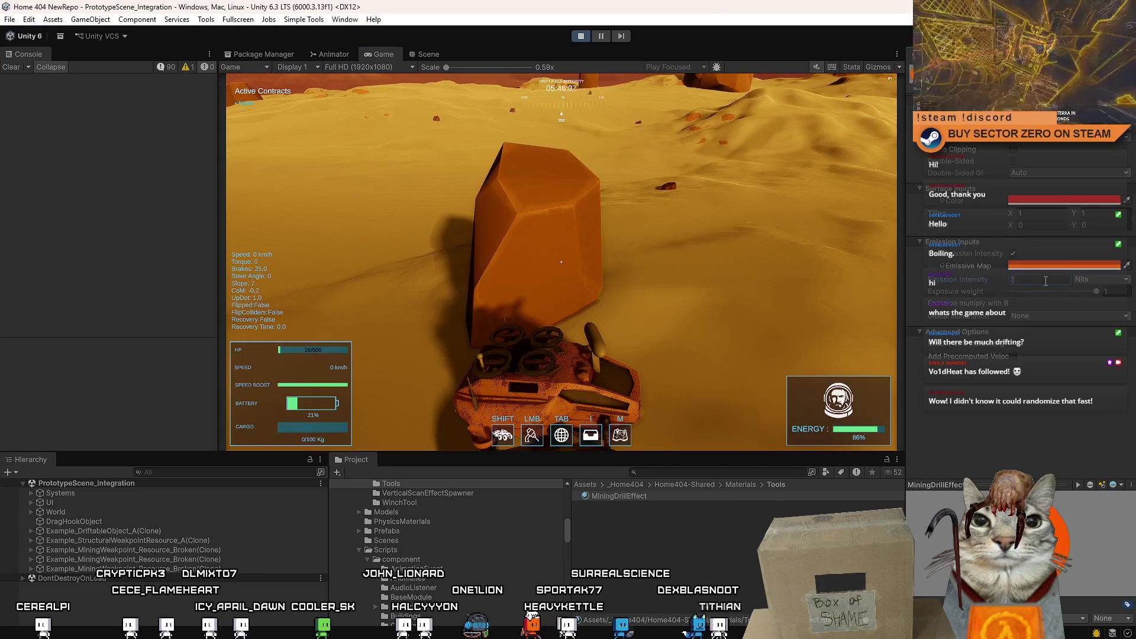
click(625, 278)
click(562, 262)
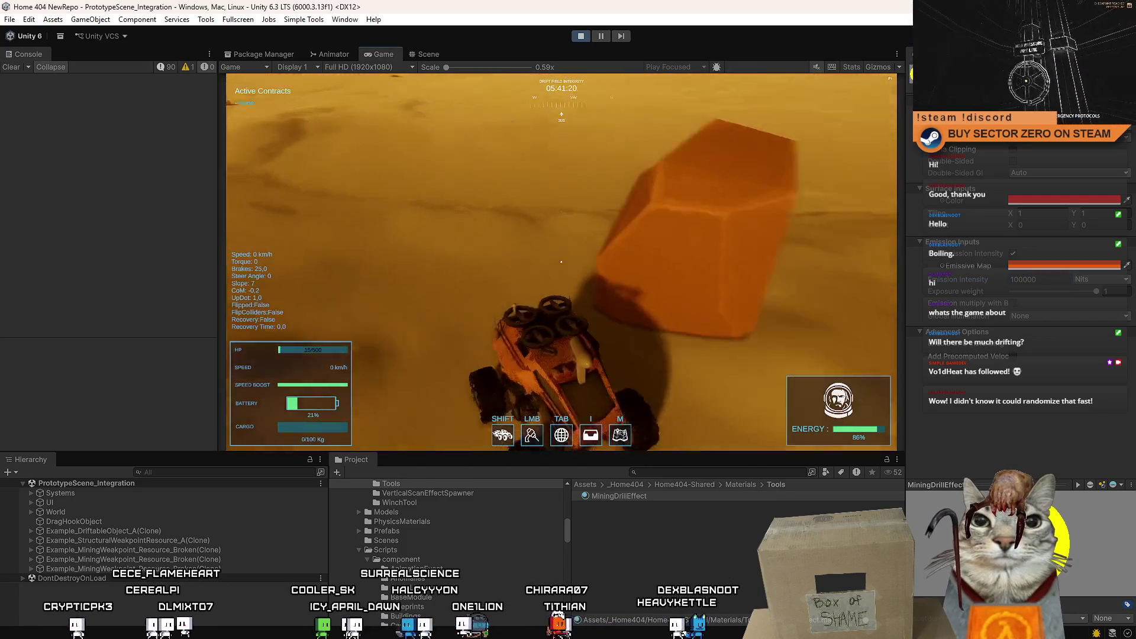
click(561, 262)
key(Escape)
key(Escape)
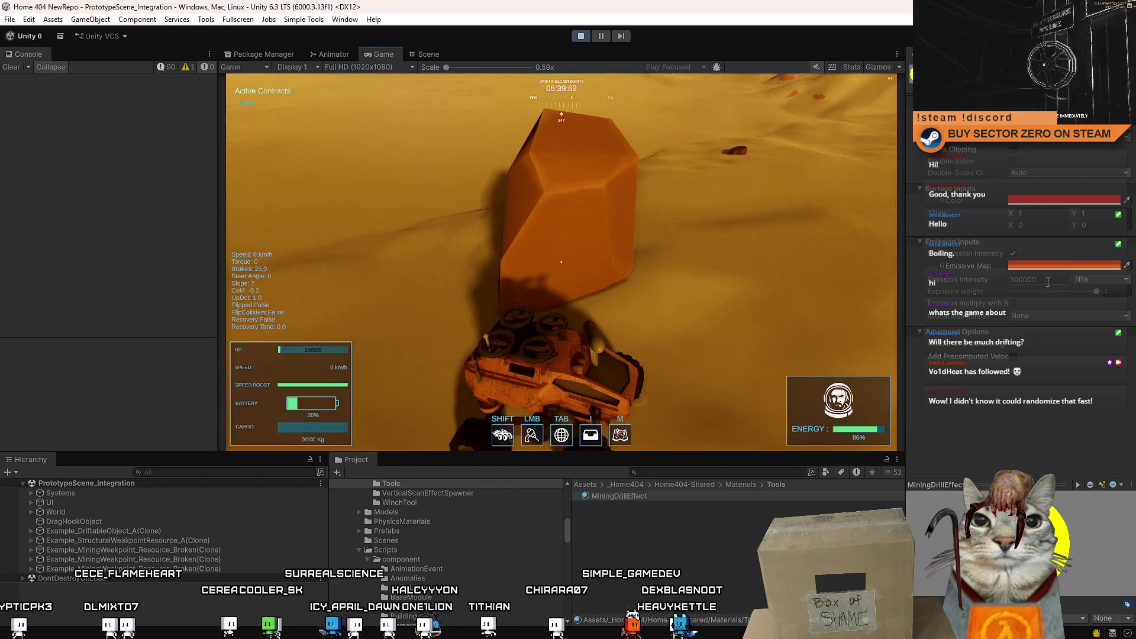
text(0)
click(561, 263)
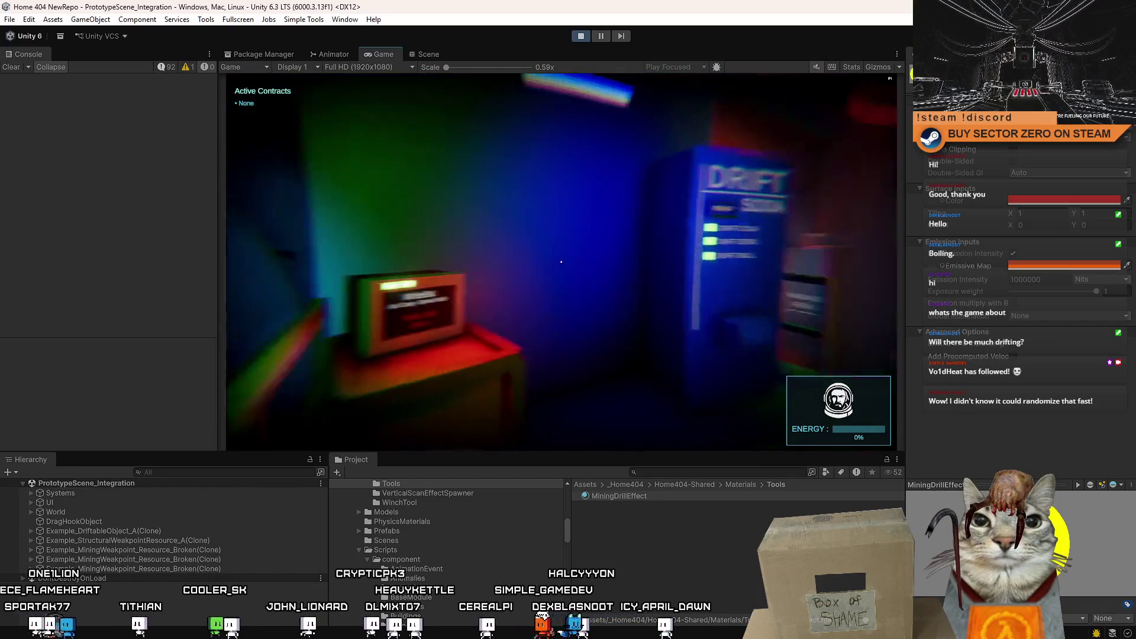
key(s)
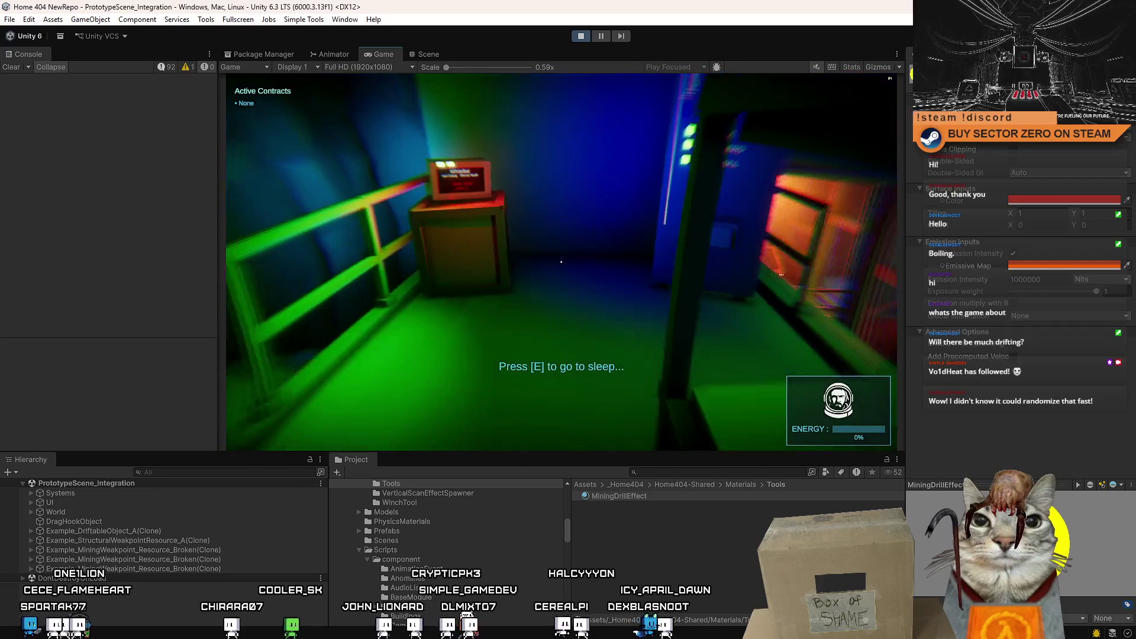
Step: Walk to the railing, pause, and relaunch the play session onto the Drift Miners menu
key(w)
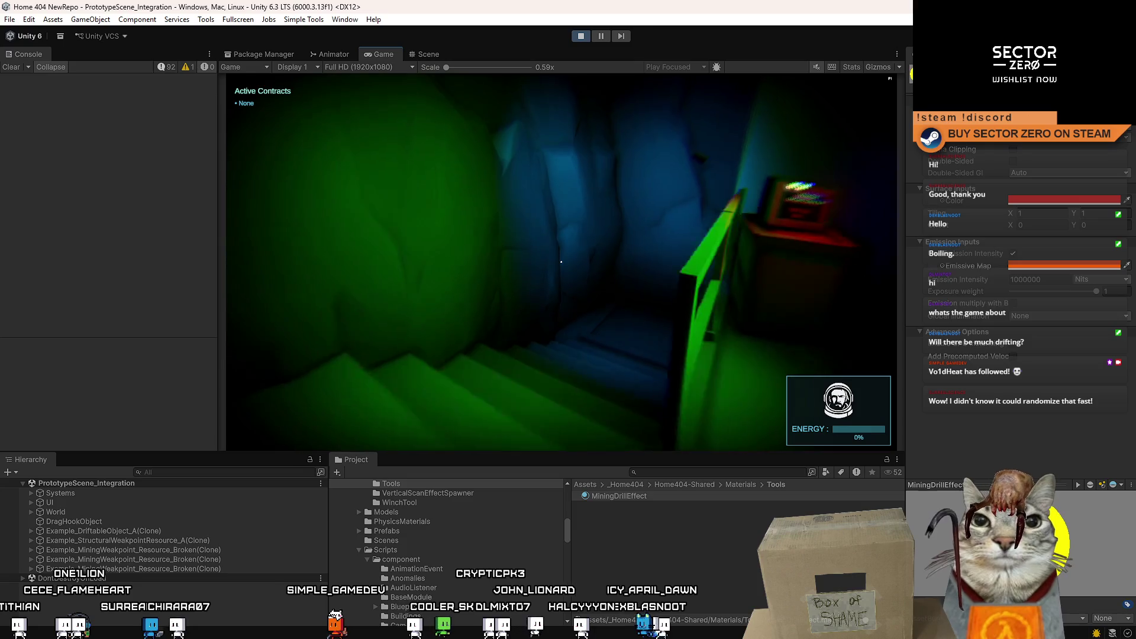
key(w)
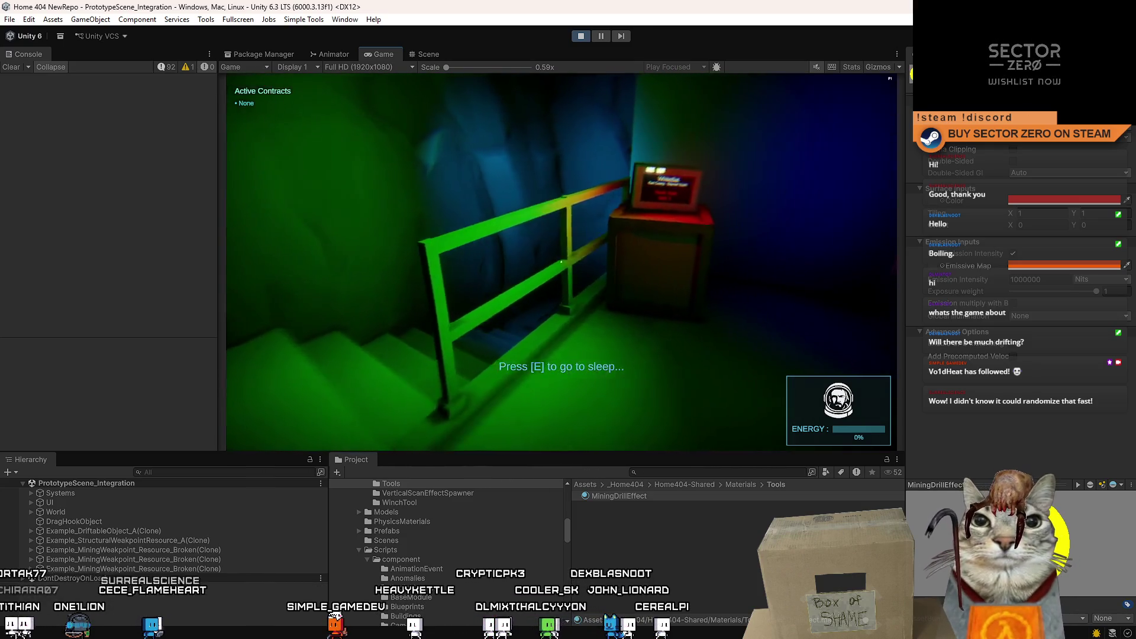
key(Escape)
key(Escape)
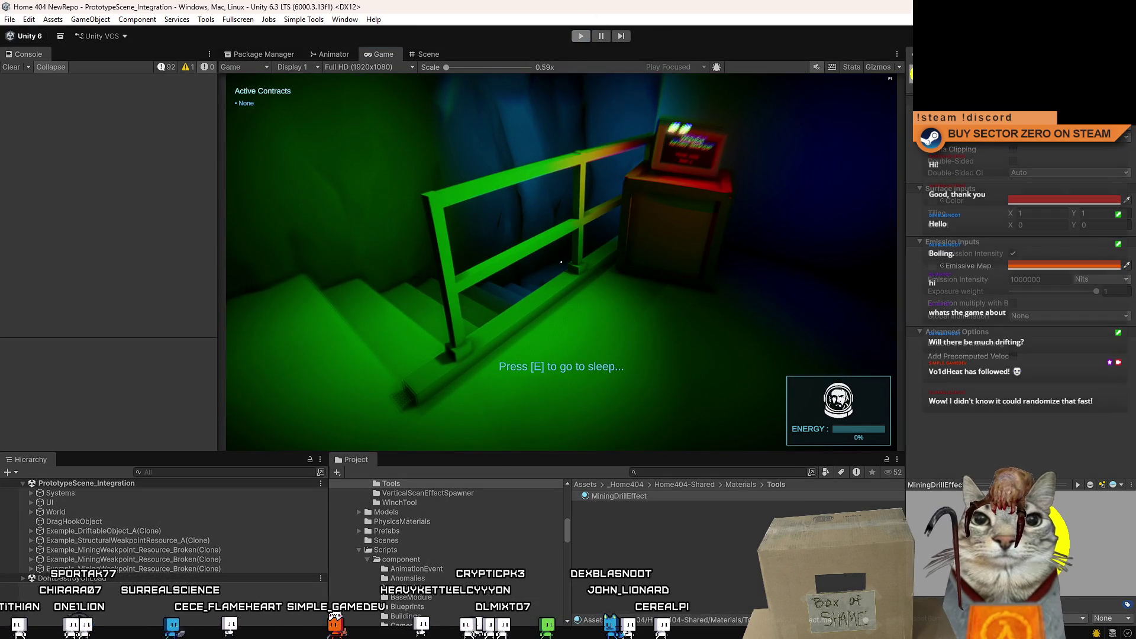
key(e)
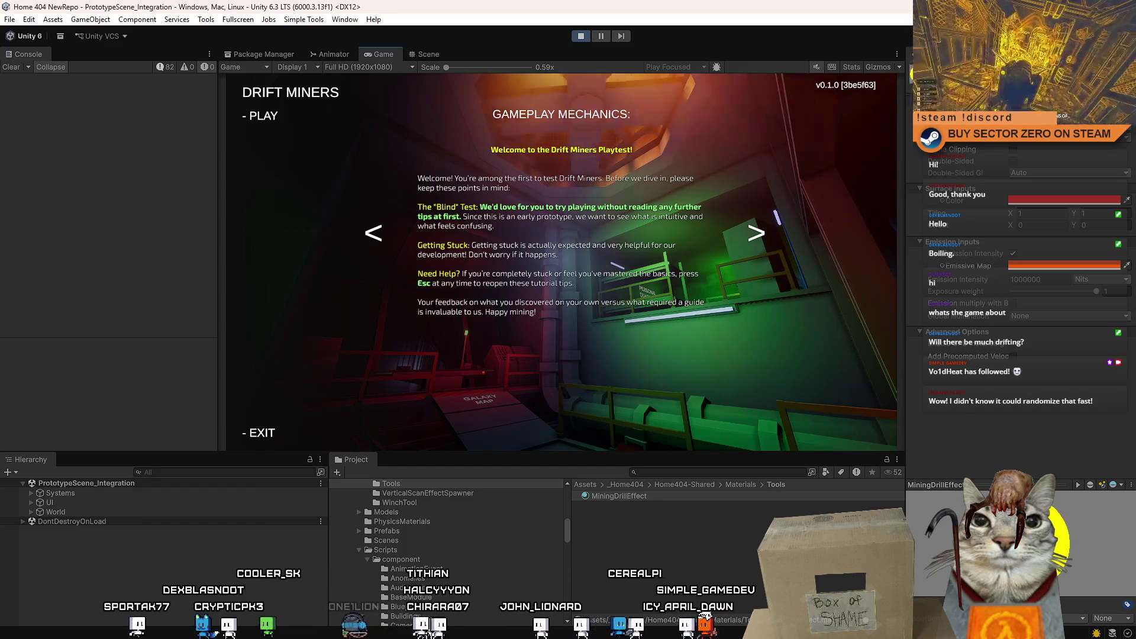
Step: Start from PLAY on the Drift Miners menu and walk forward through the living quarters
click(263, 116)
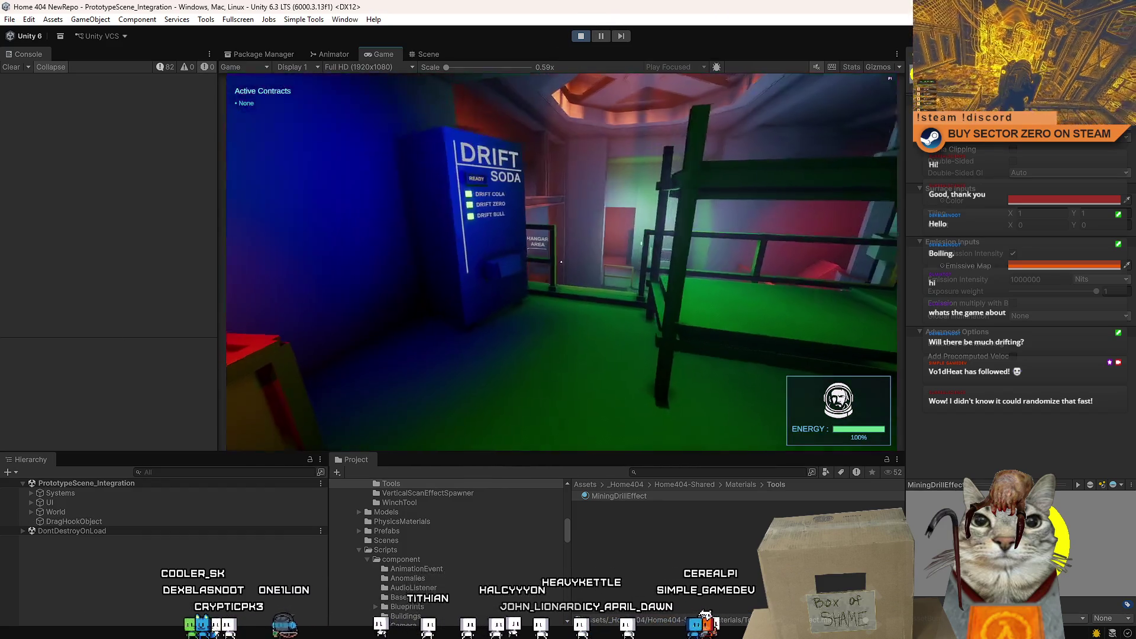
key(w)
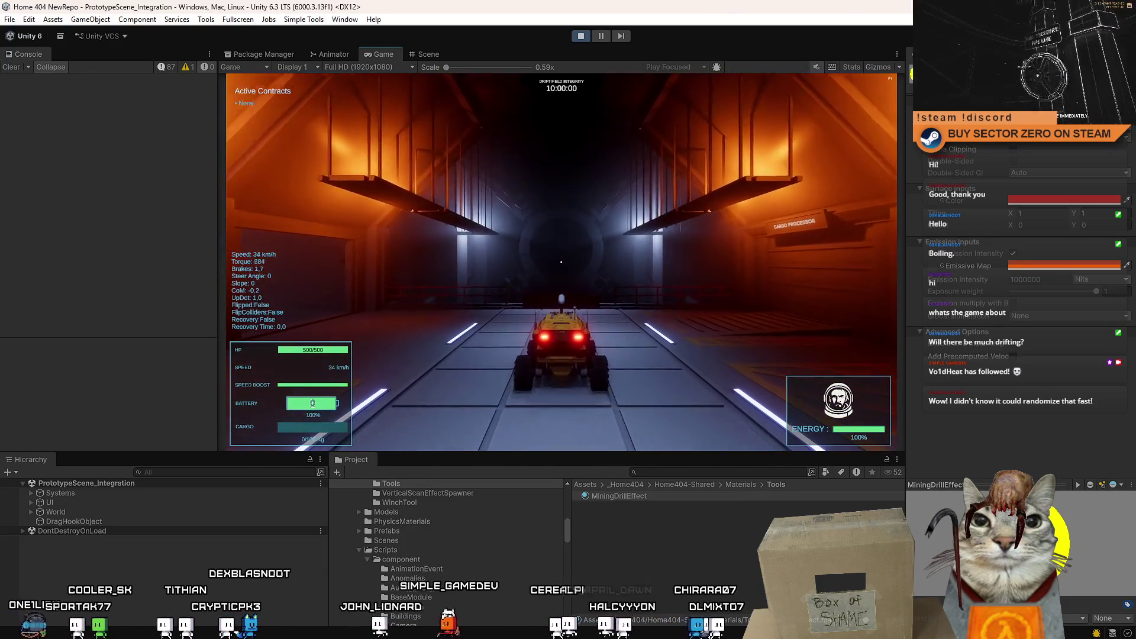
Step: Drive the rover down the hangar tunnel, brake near the gate and steer off toward the railing
key(s)
key(w)
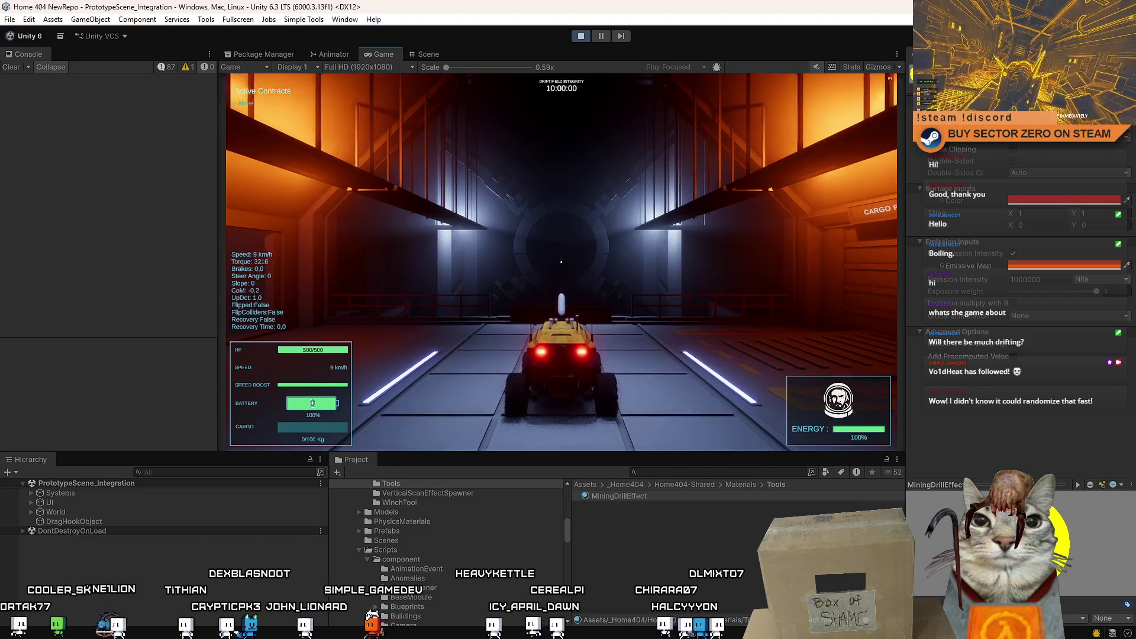
key(a)
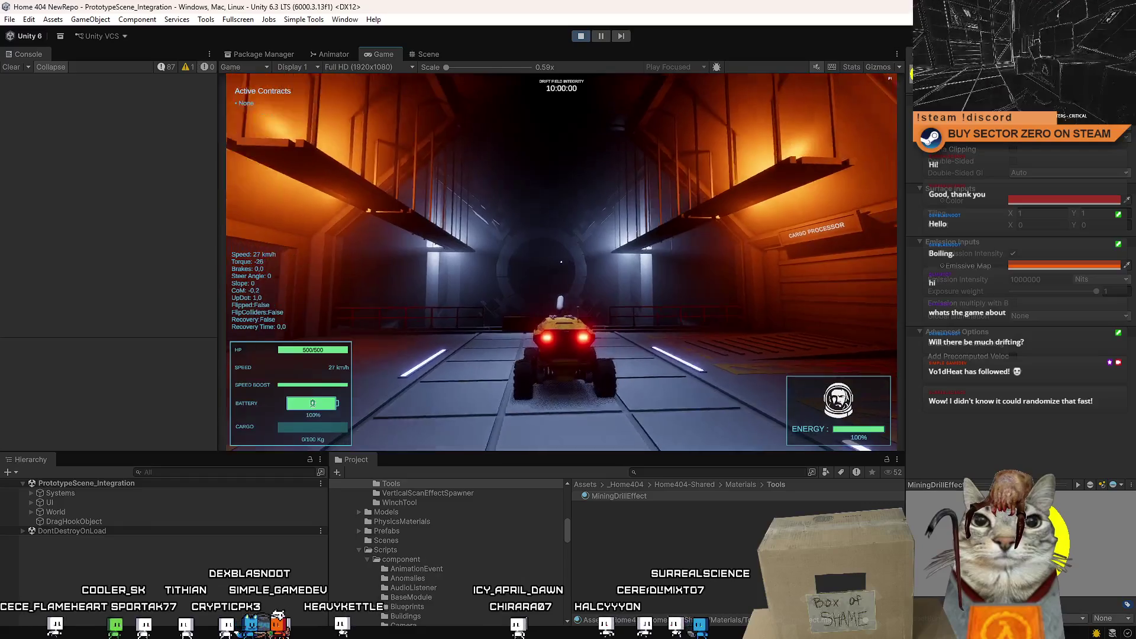
key(w)
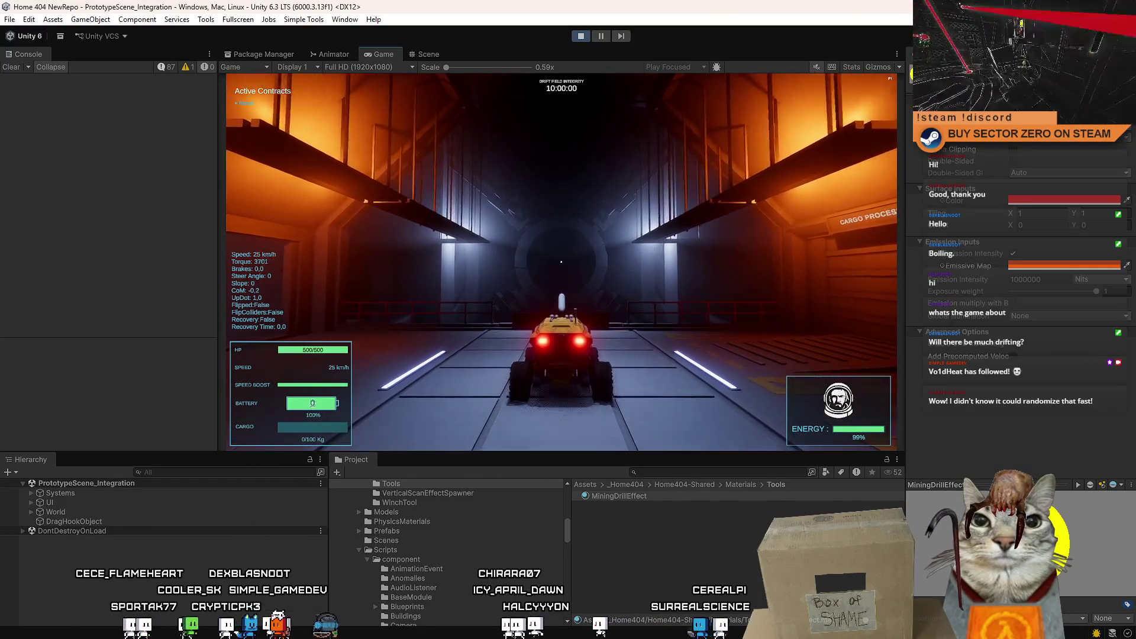
key(s)
key(a)
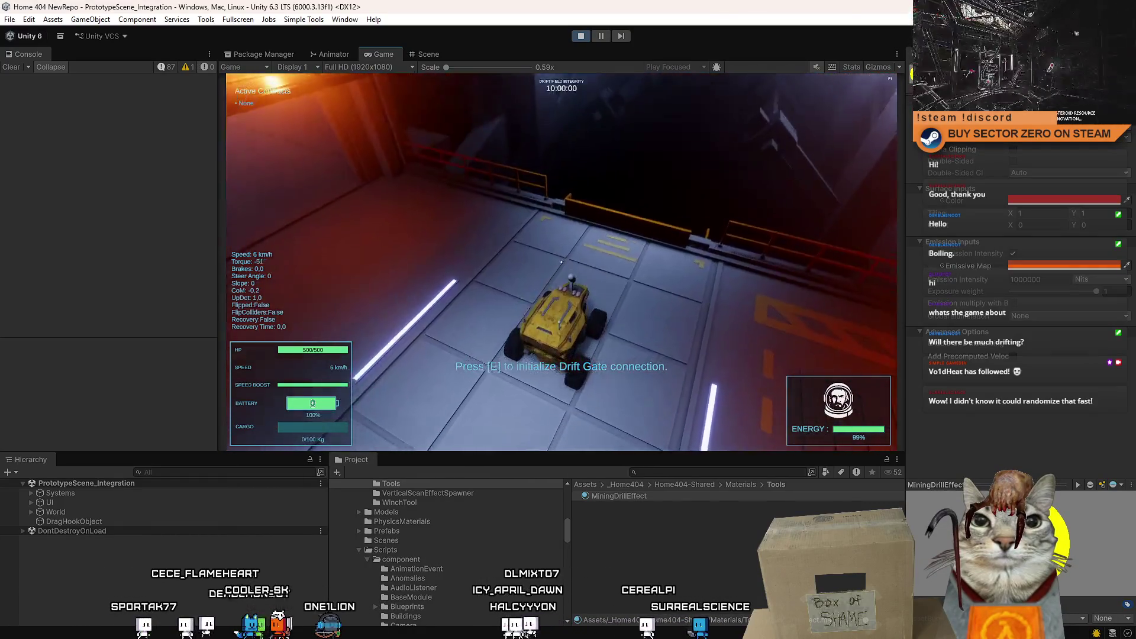
key(w)
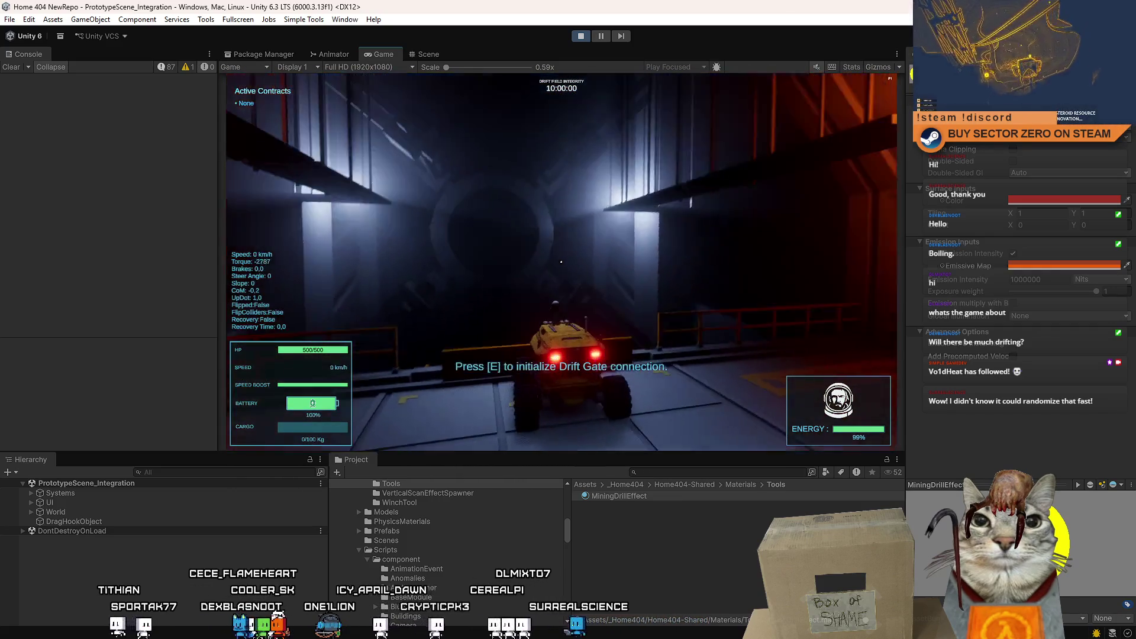
Step: Stop in the orange room, activate the Drift Gate connection with E and drive on toward the desert
key(d)
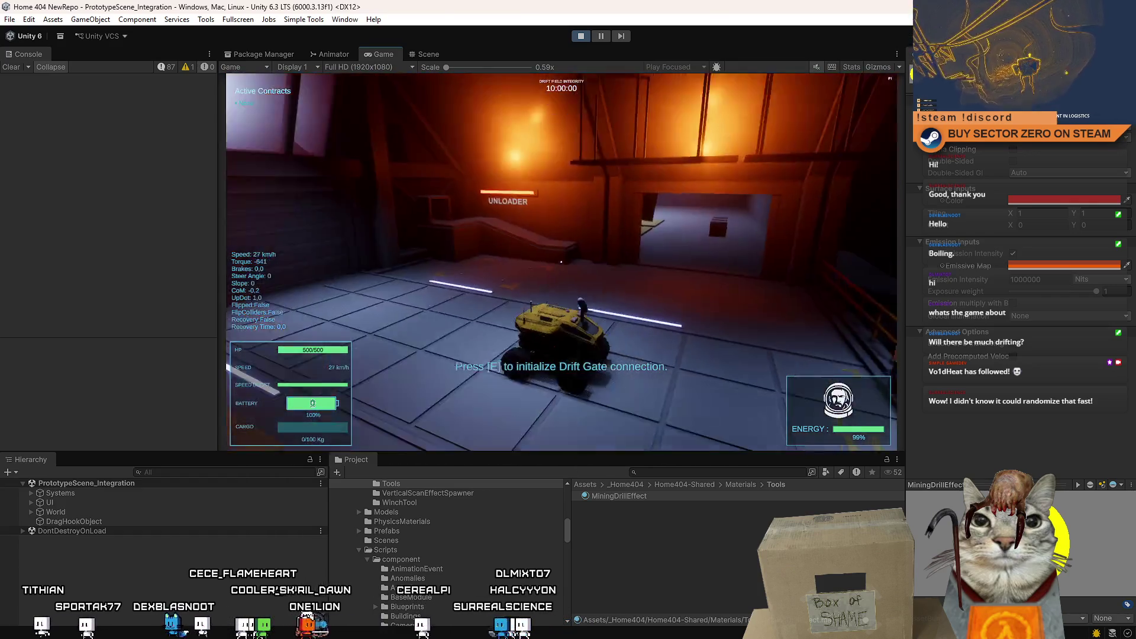
key(w)
key(w)
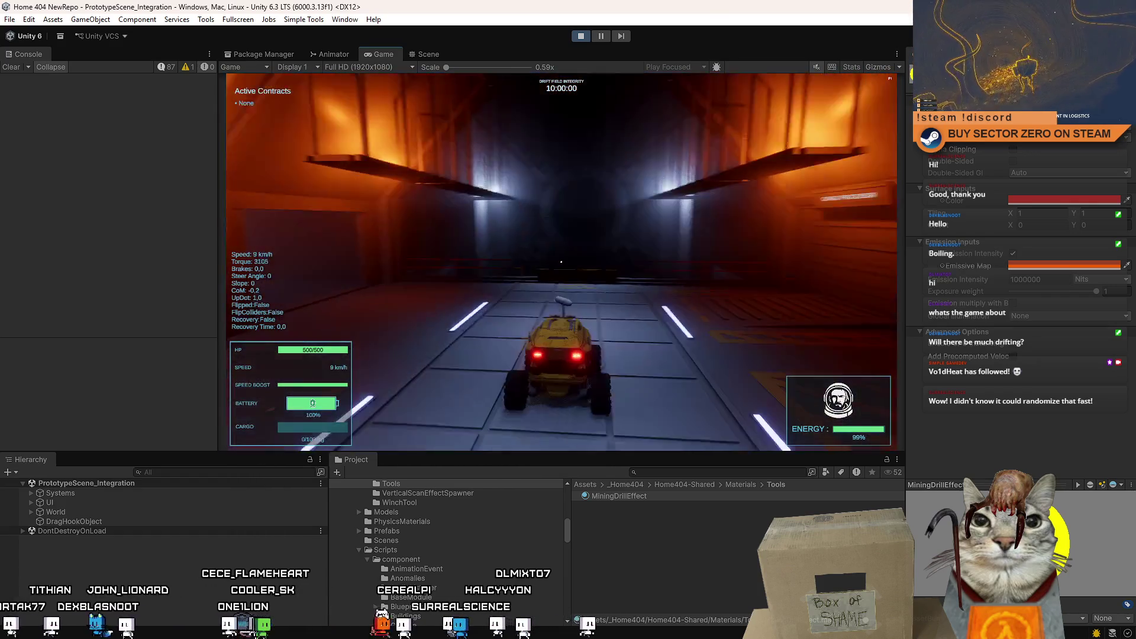
key(s)
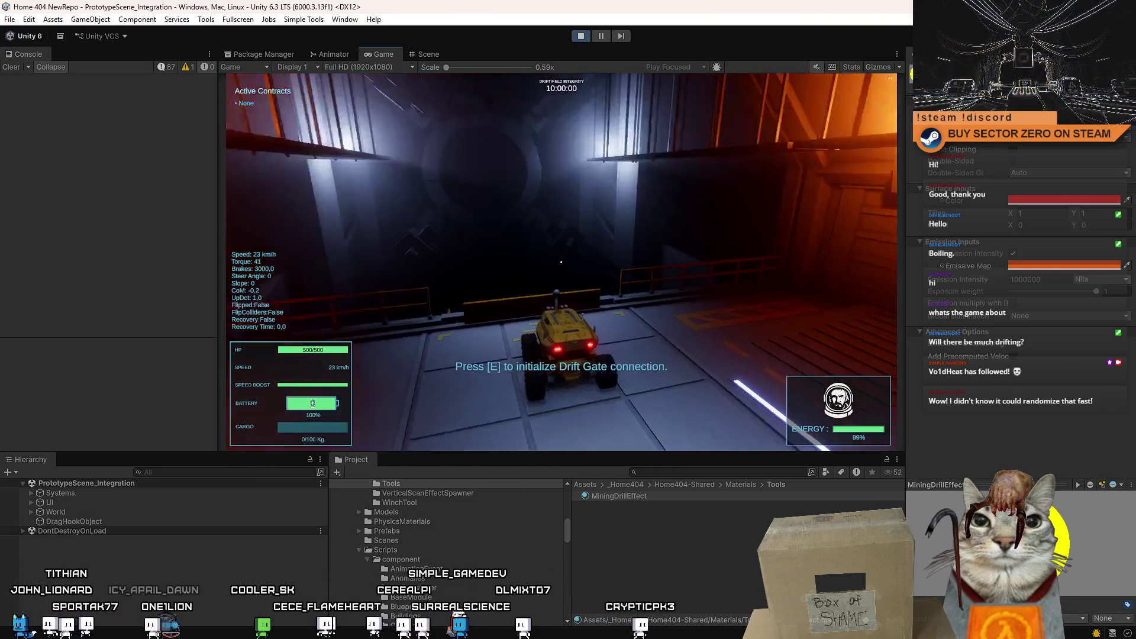
key(w)
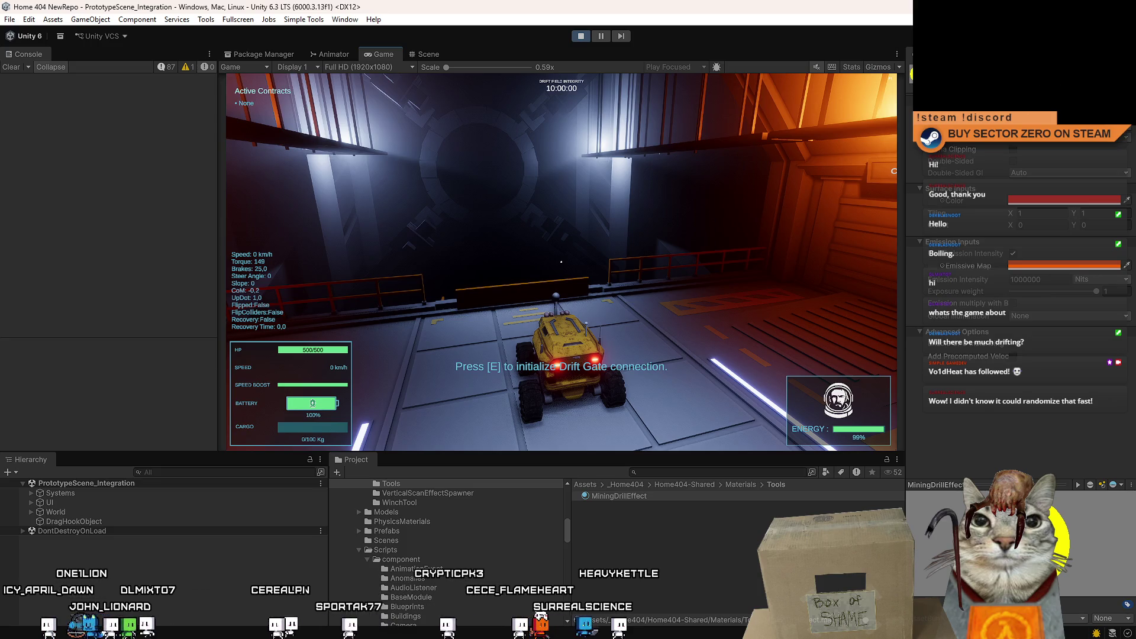
key(e)
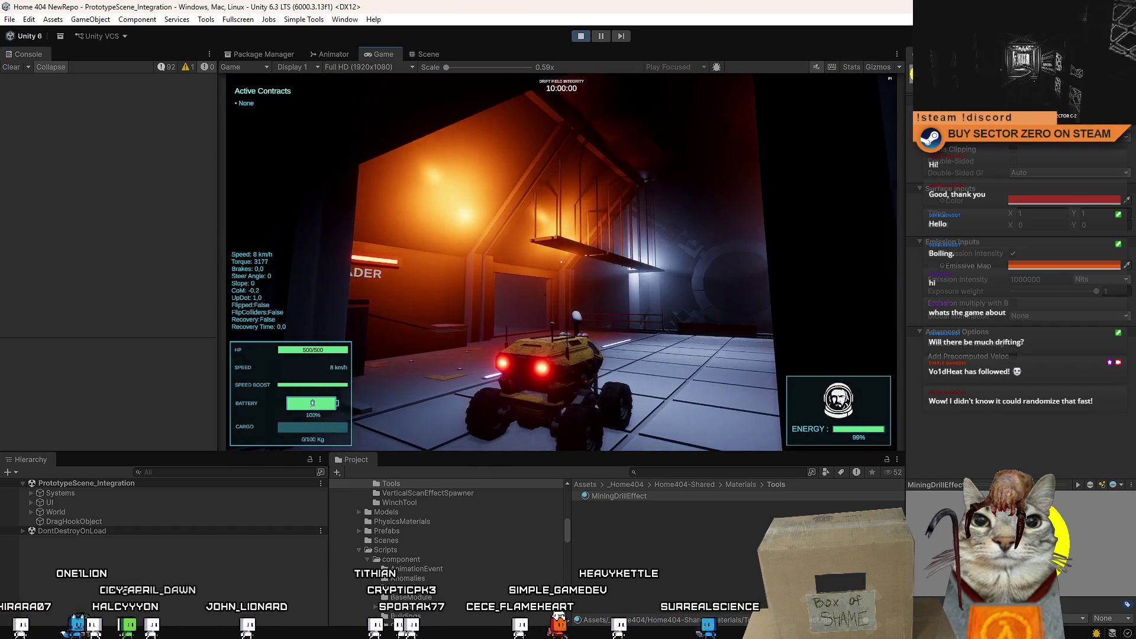
key(w)
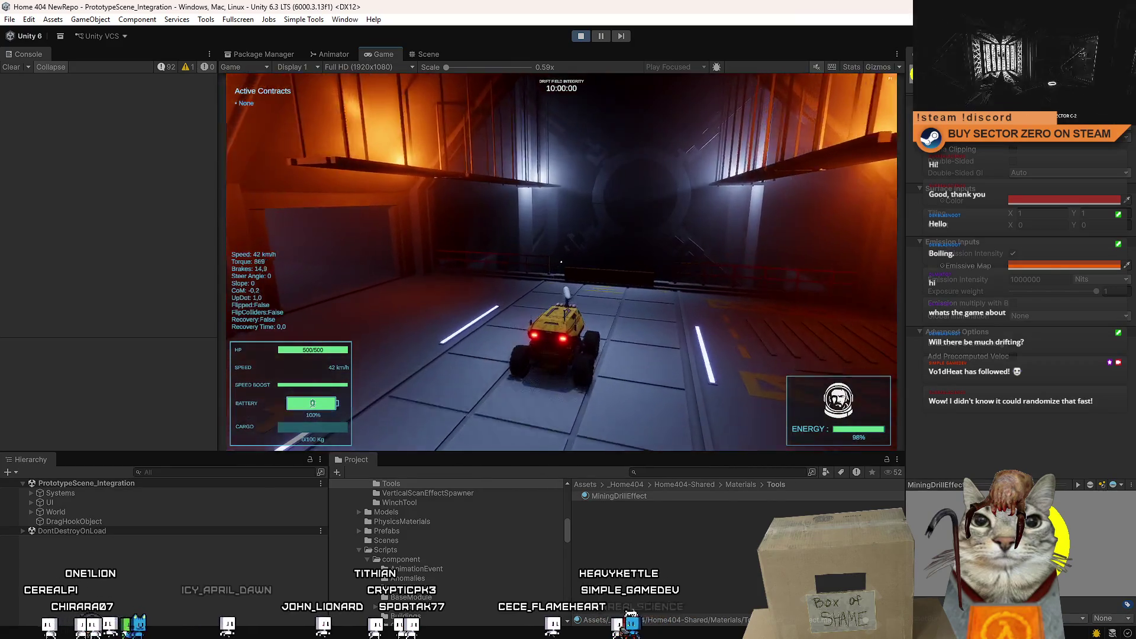
key(w)
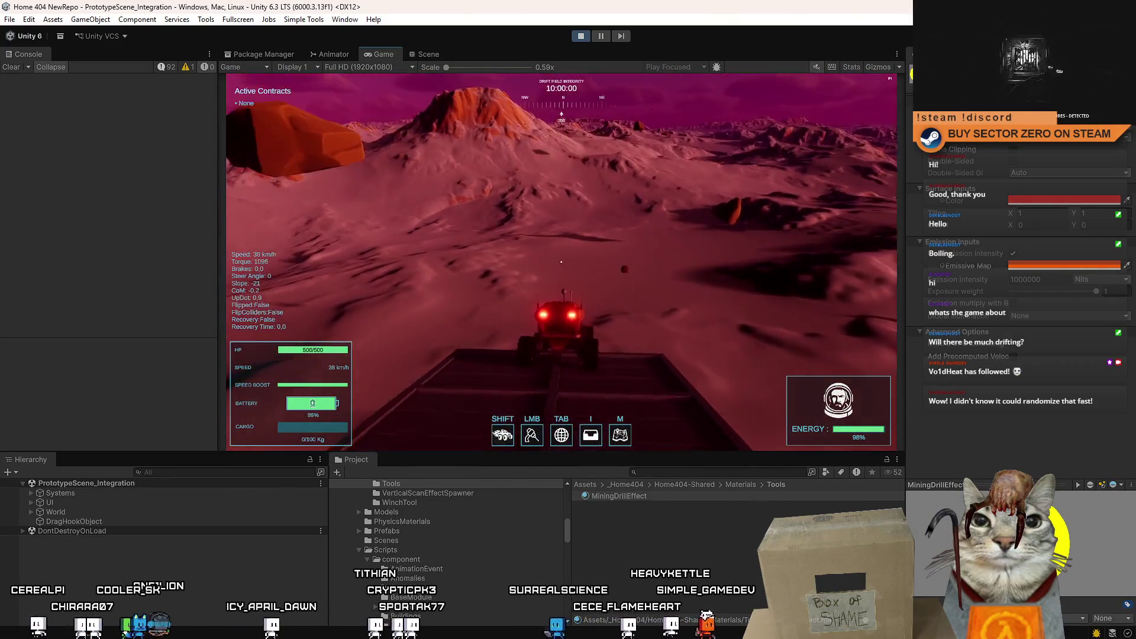
Step: Accelerate down the desert slope, brake to a stop and fire the mining beam in a couple of bursts
key(w)
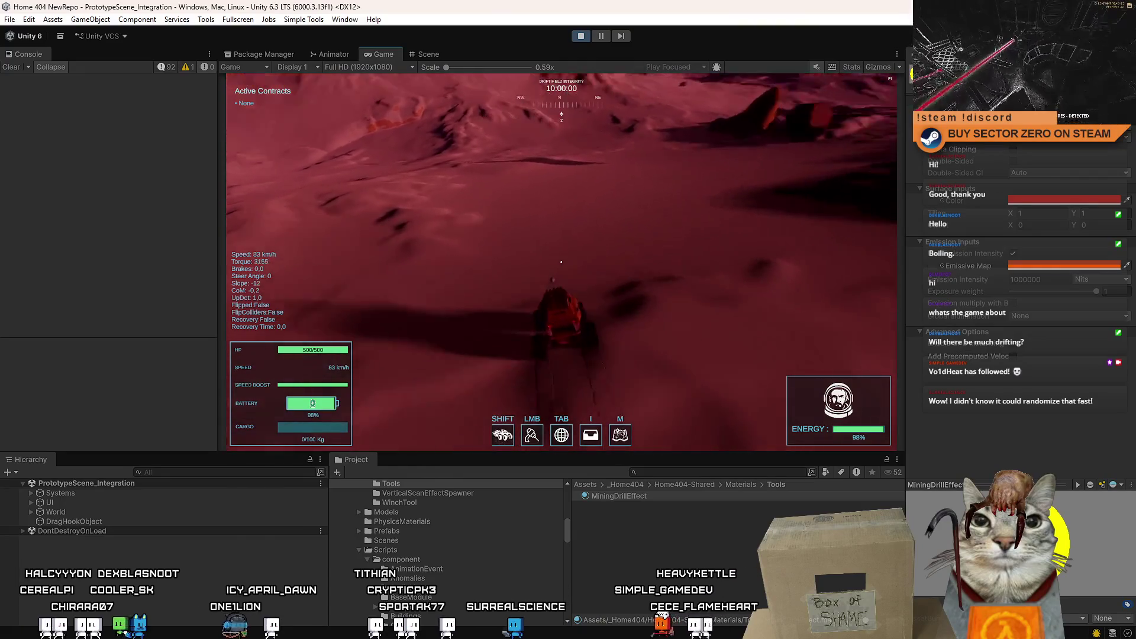
click(561, 262)
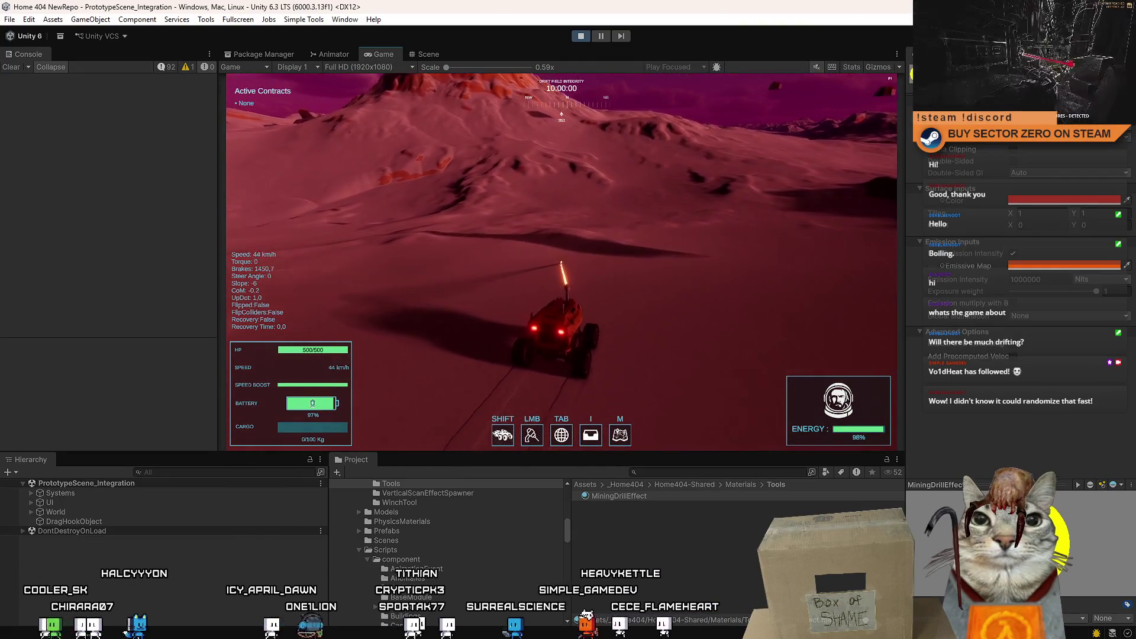
key(s)
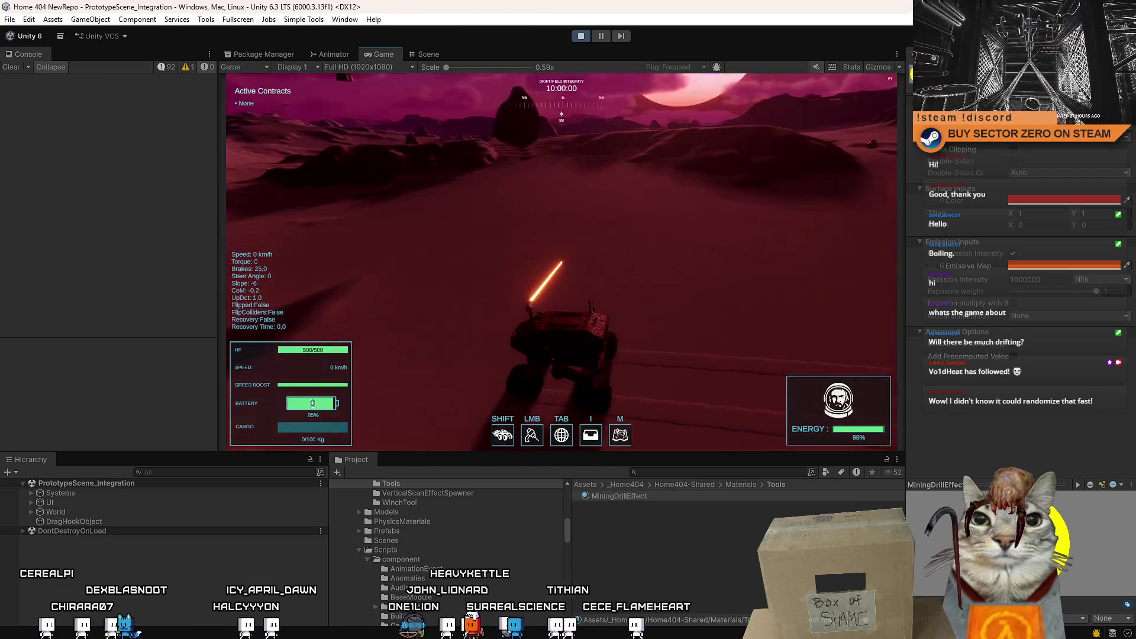
click(561, 262)
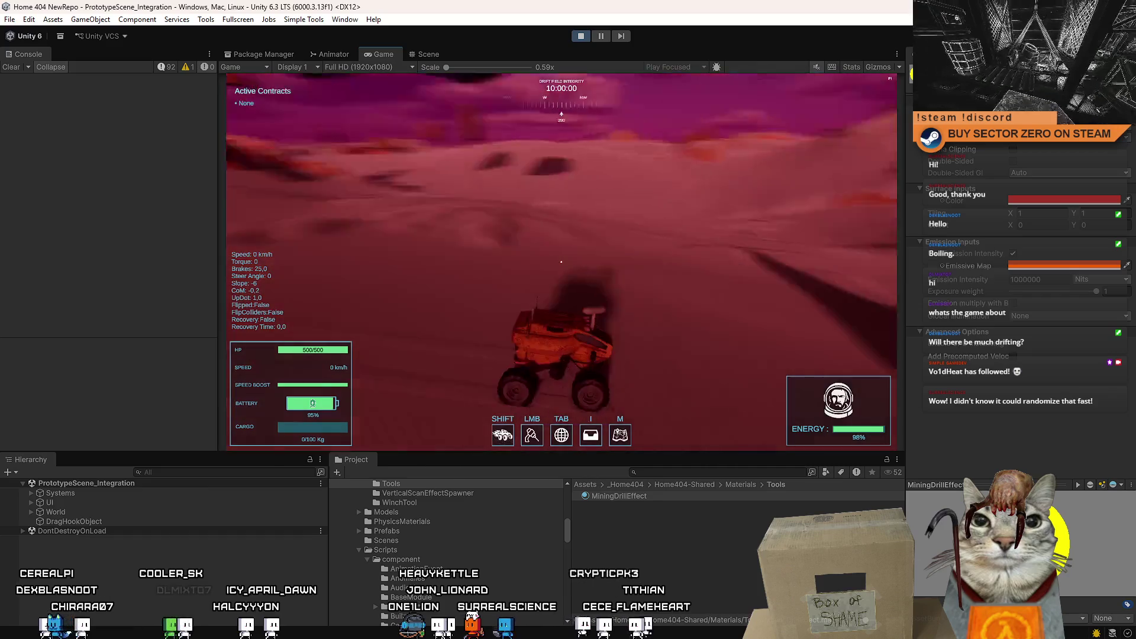
click(562, 262)
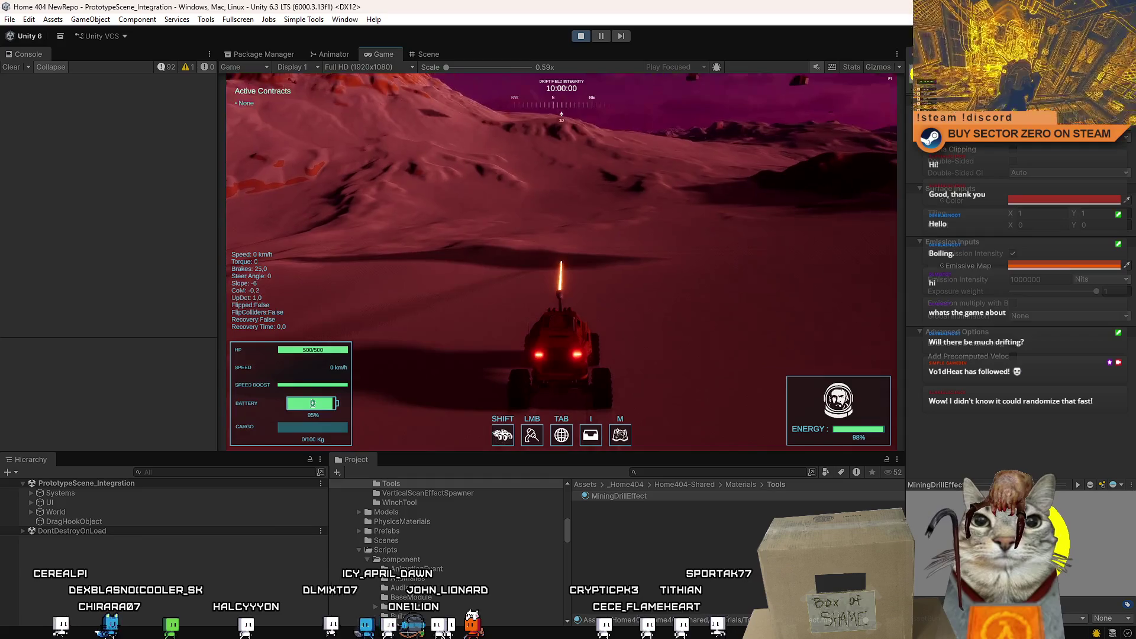
click(562, 262)
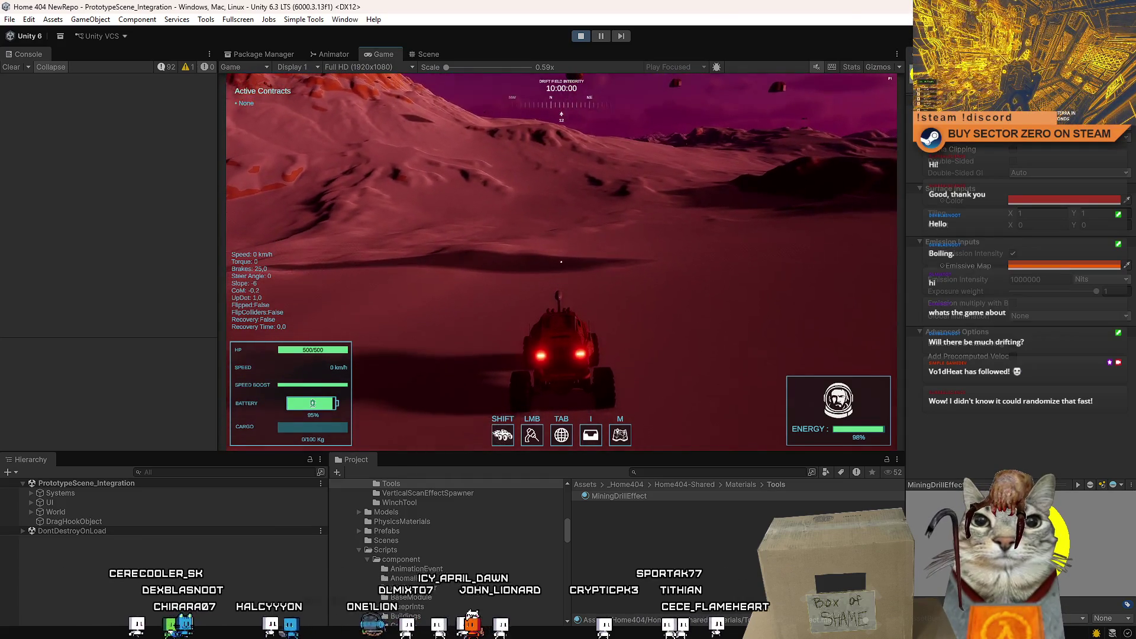
Step: Fire repeated short bursts of the orange mining beam at the terrain while circling the camera
click(562, 262)
click(561, 262)
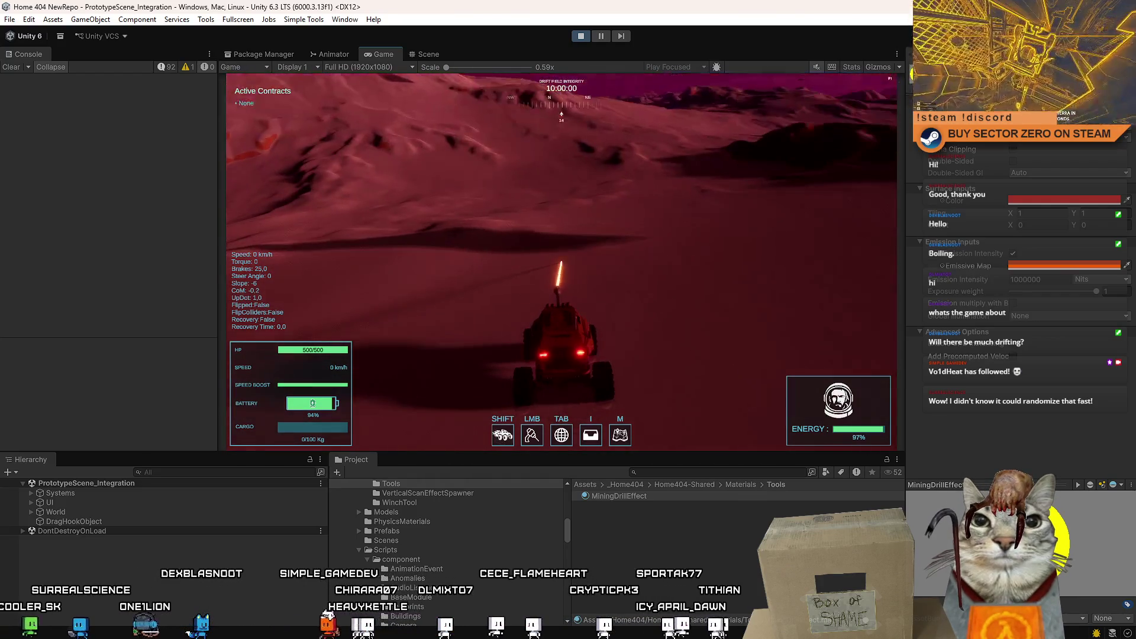
click(562, 262)
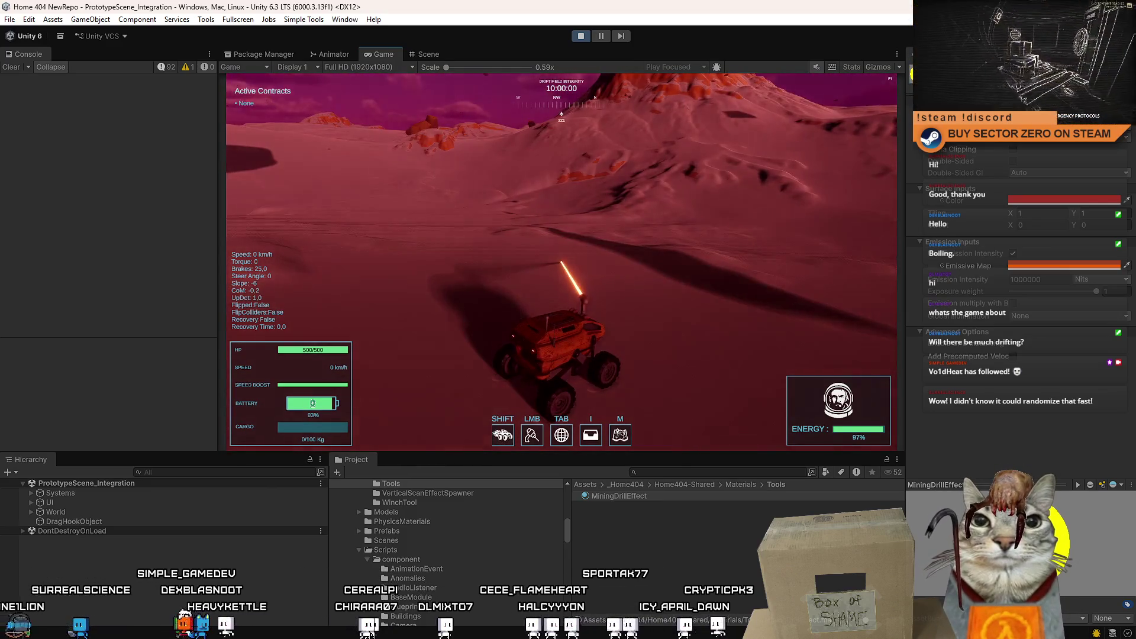
click(562, 263)
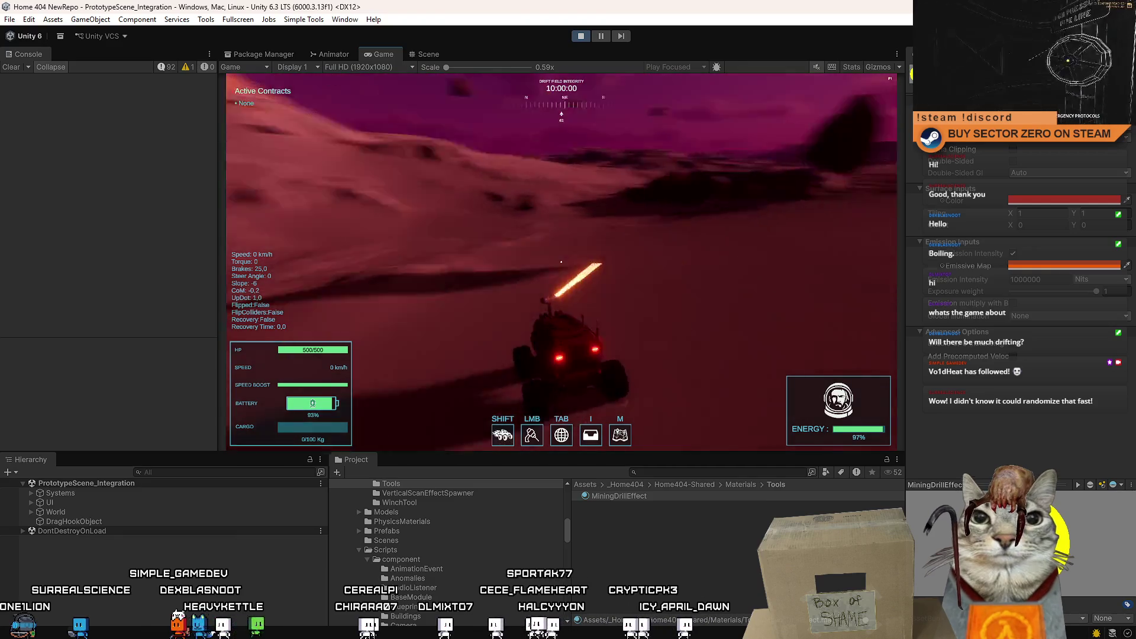
click(562, 262)
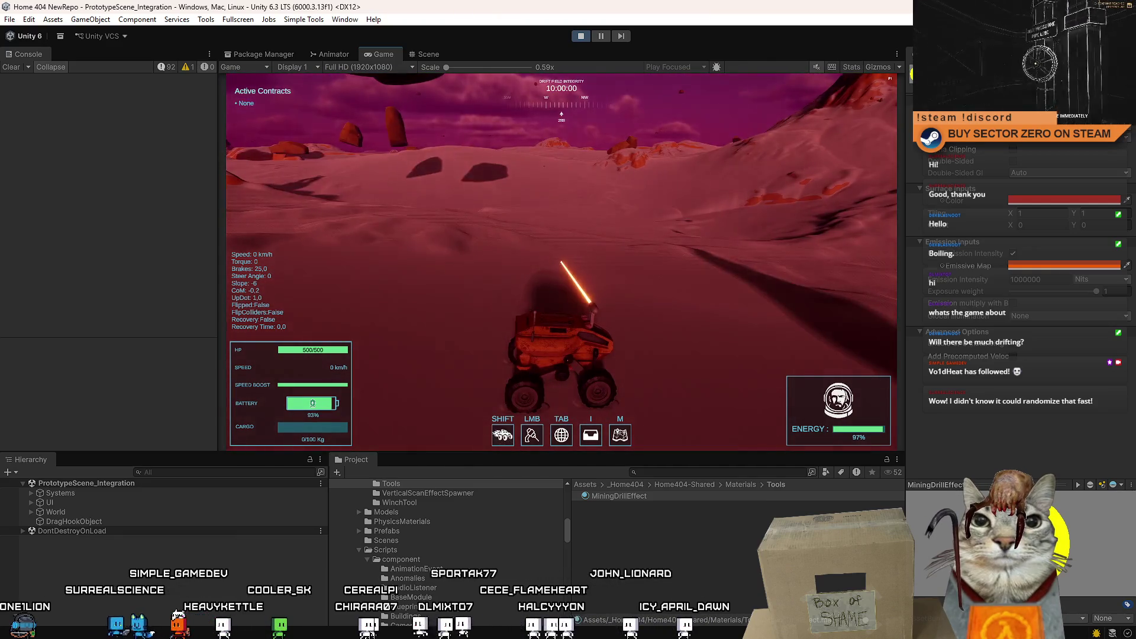
click(481, 248)
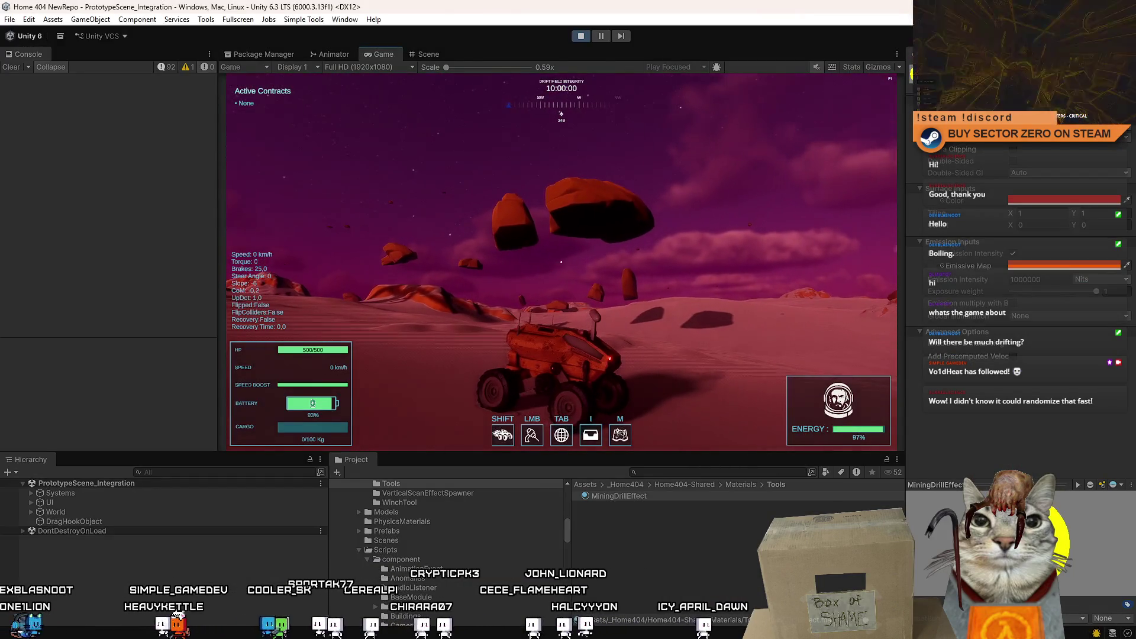
Step: Fire the orange drill beam toward the hills and cliffs, freeing and regaining the game cursor in between
click(617, 310)
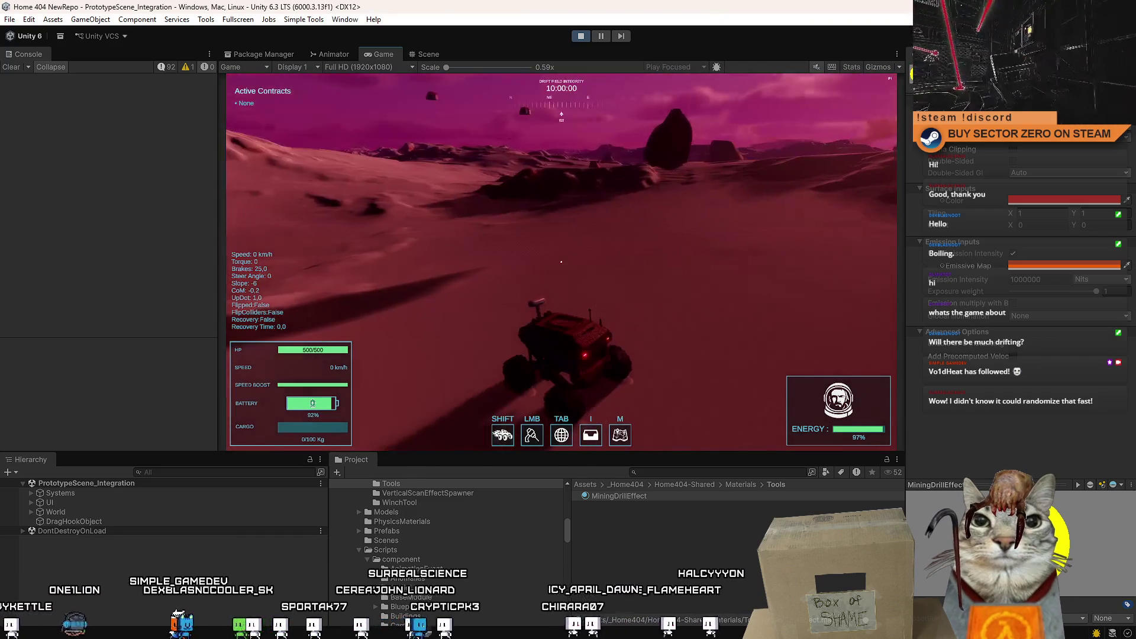
key(Escape)
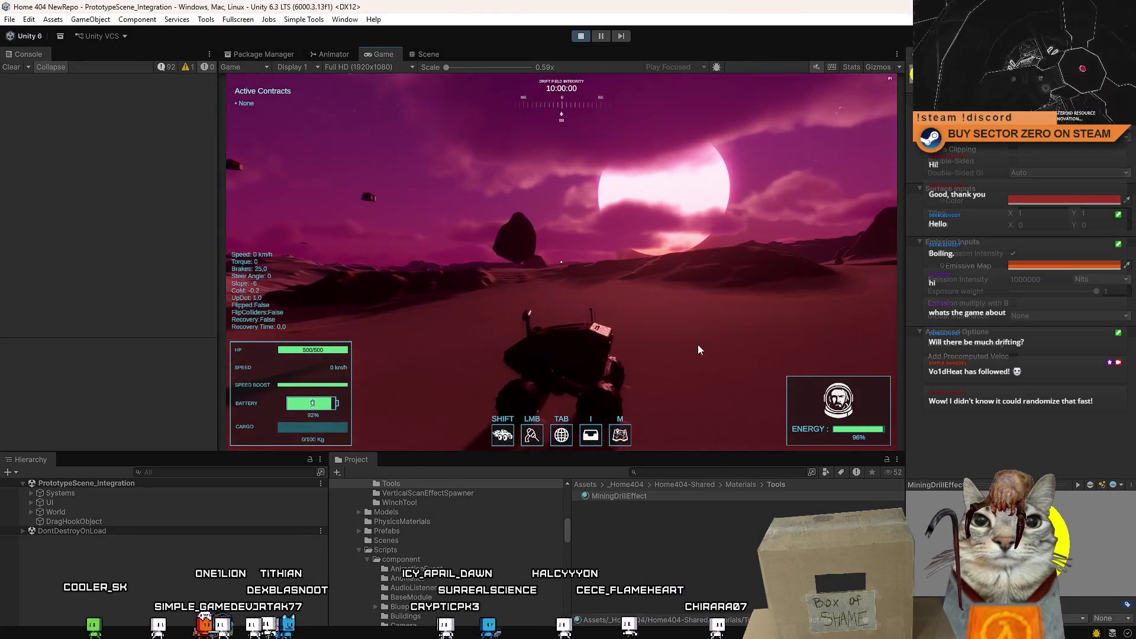
click(646, 343)
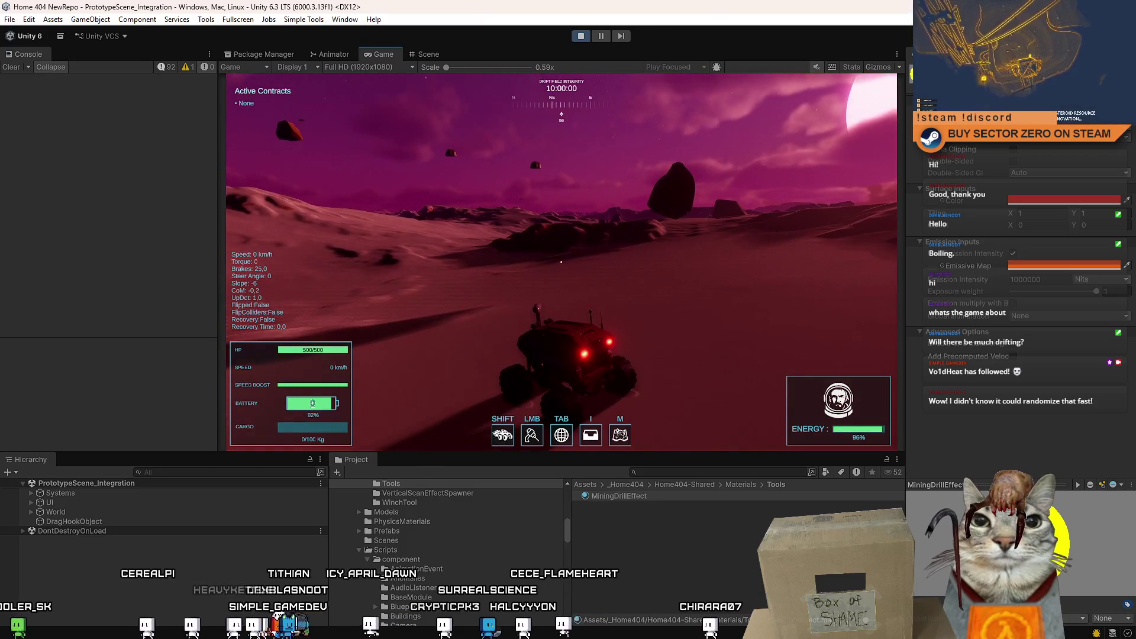
click(561, 263)
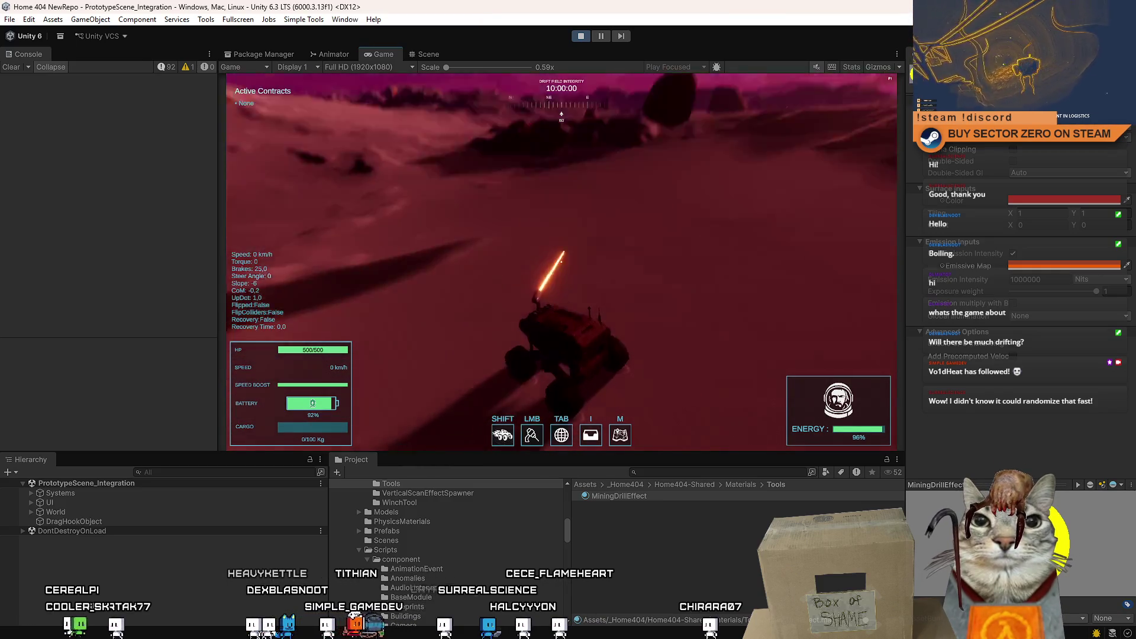
click(561, 263)
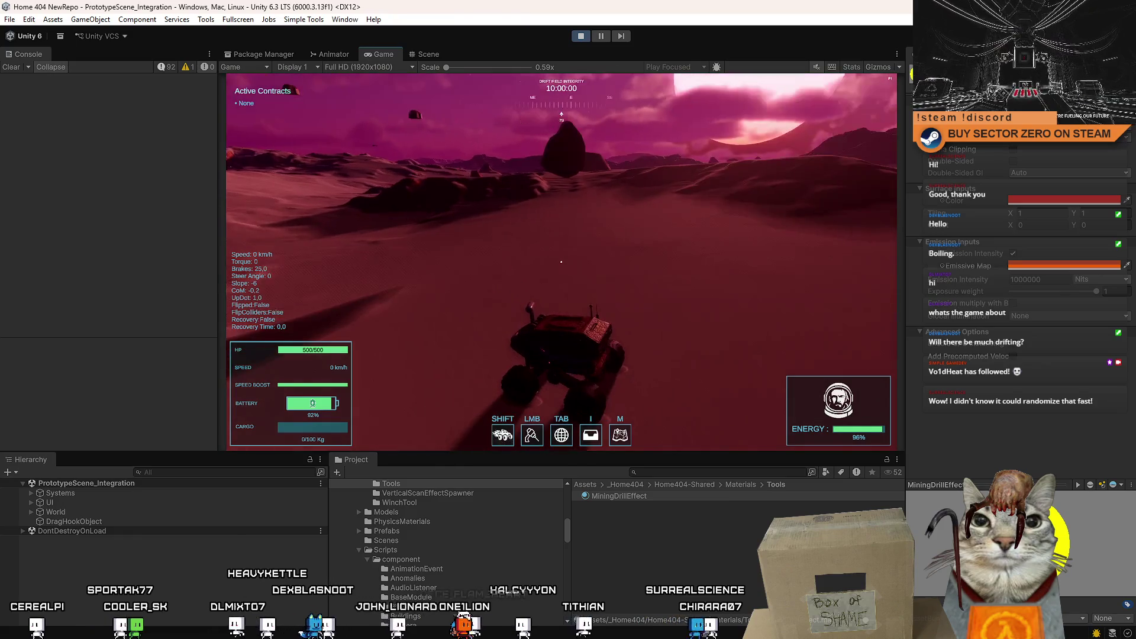
Step: Toggle the Drift Miners pause menu, drive the rover slowly forward and resume play
key(Escape)
key(Escape)
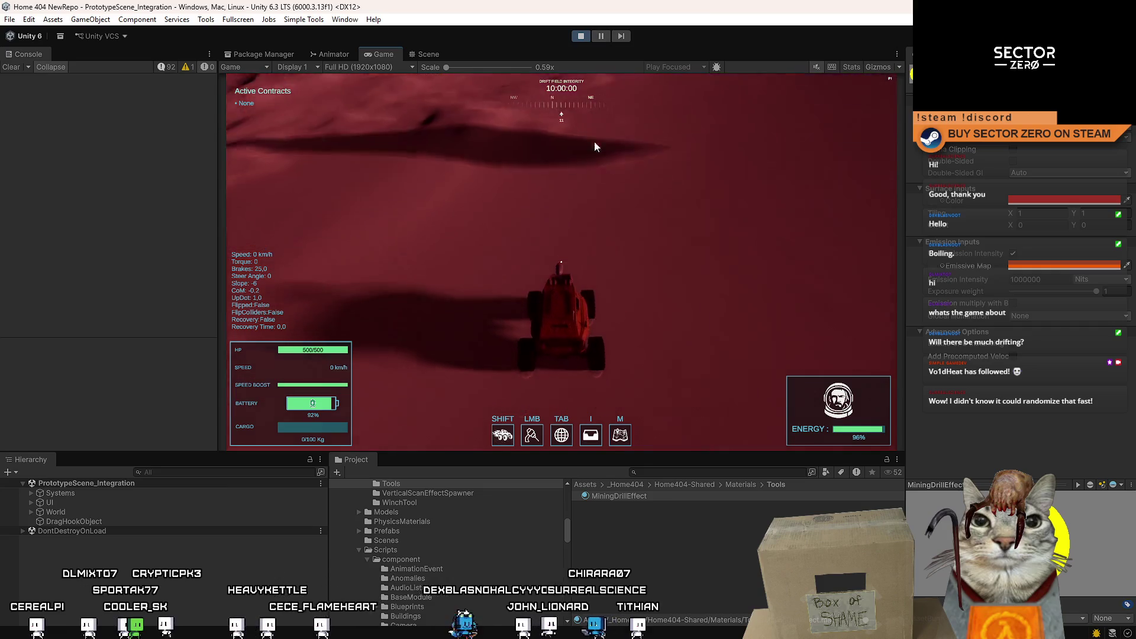
click(594, 142)
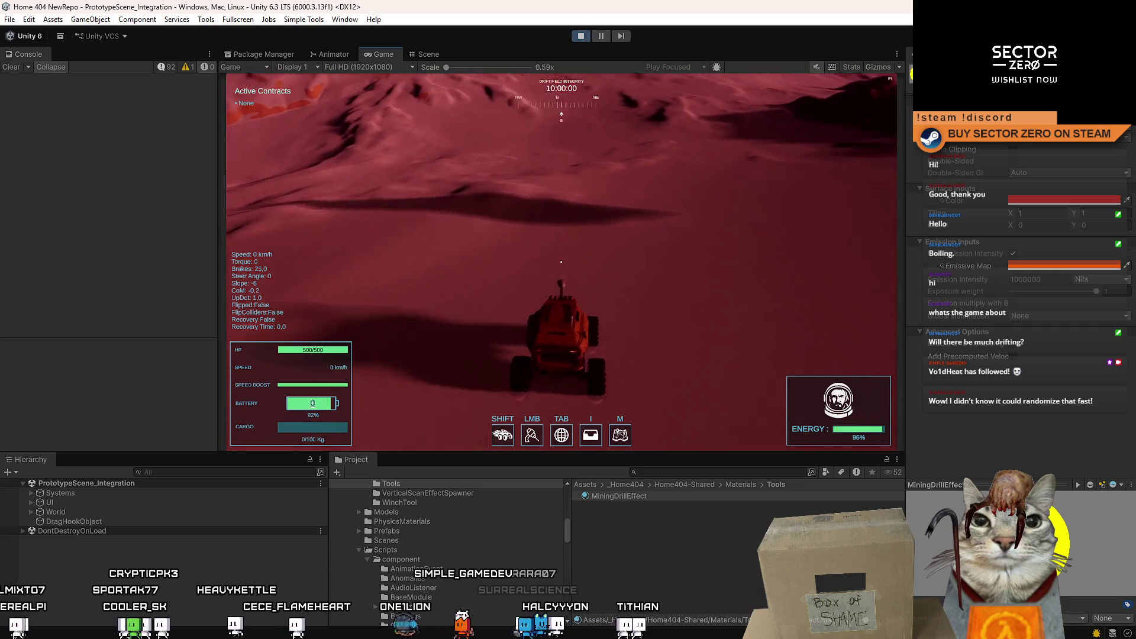
key(w)
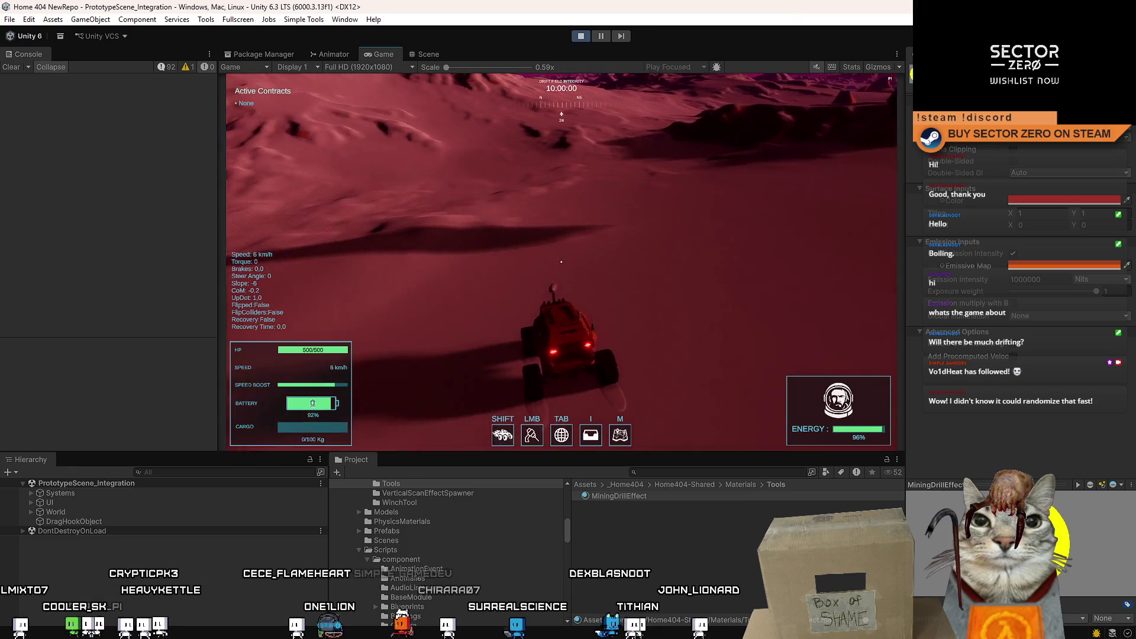
key(Escape)
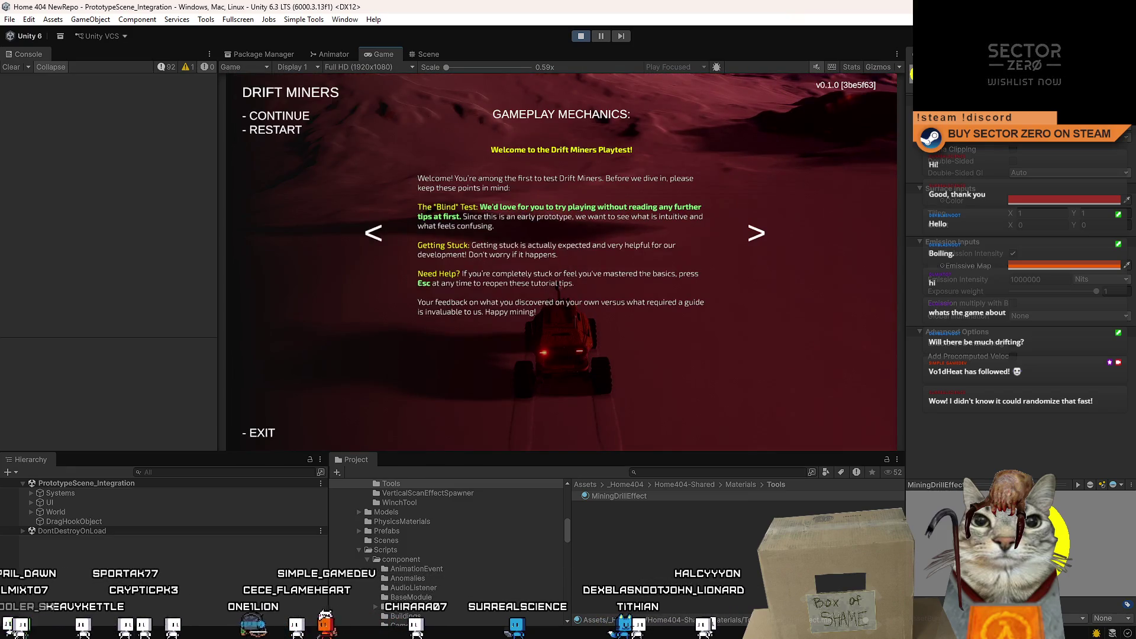
key(Escape)
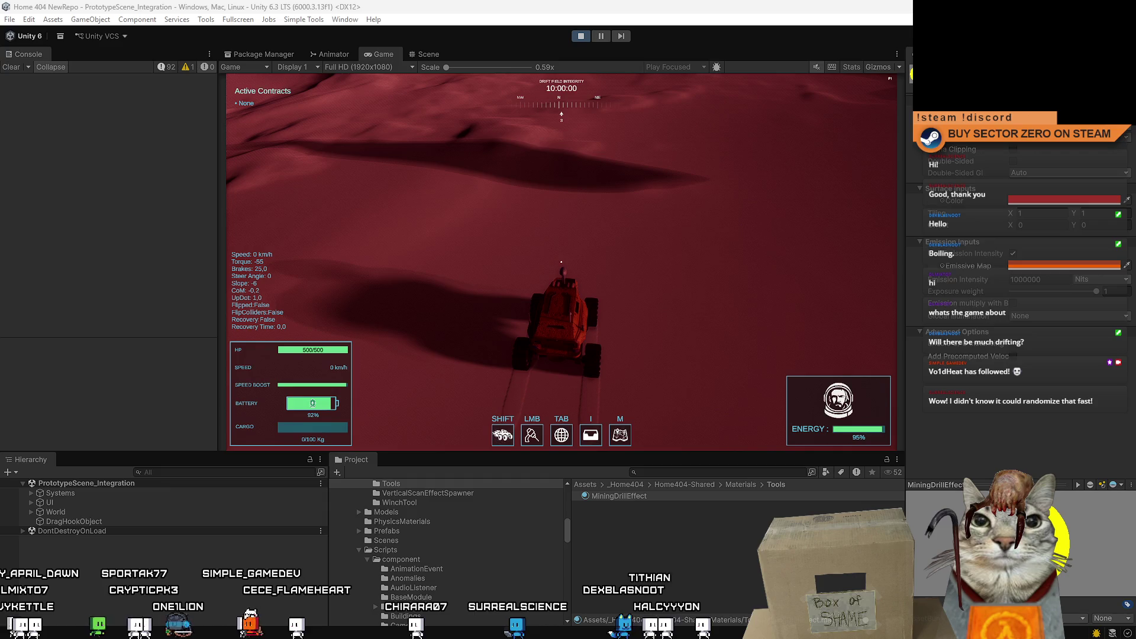
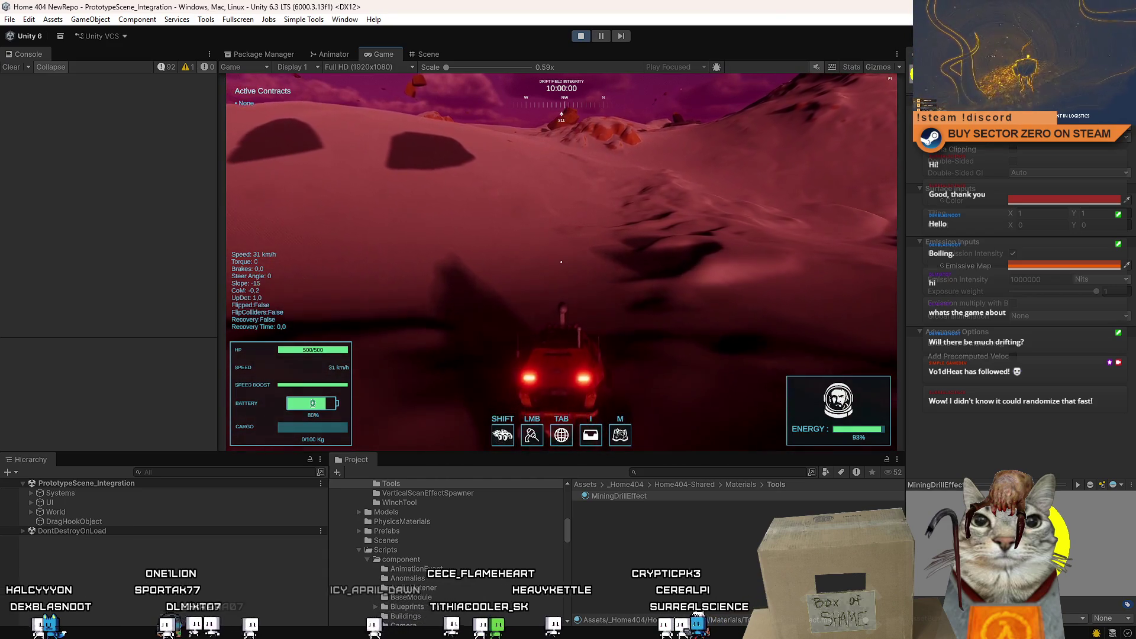
Step: Check the in-game tutorial menu, then drive toward the dunes firing the mining laser at rocks and terrain
key(Escape)
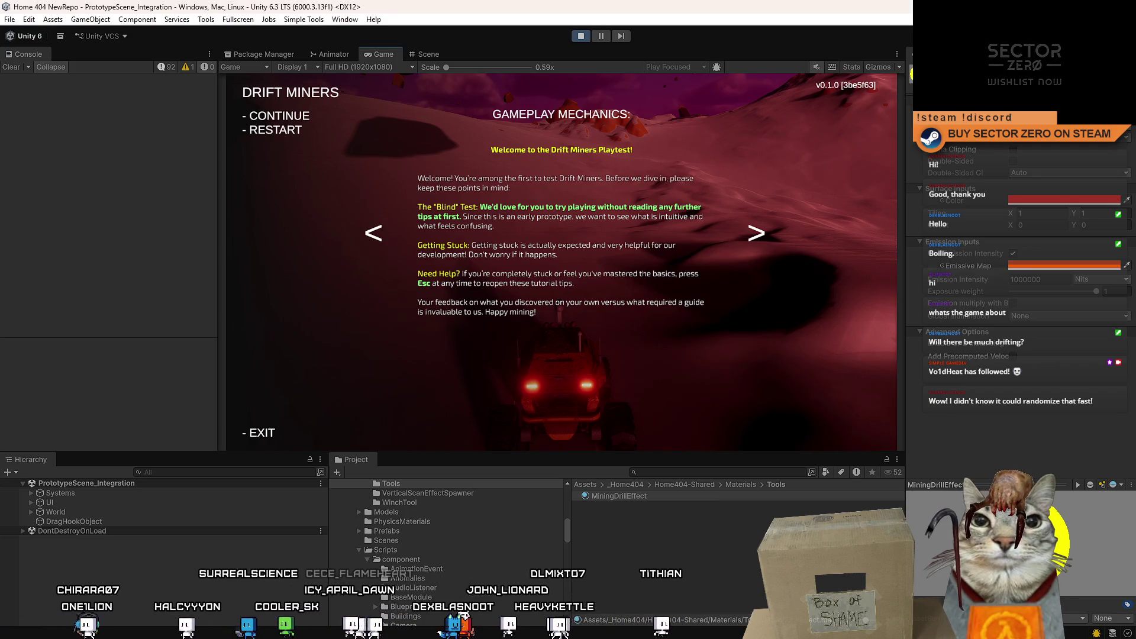
key(Escape)
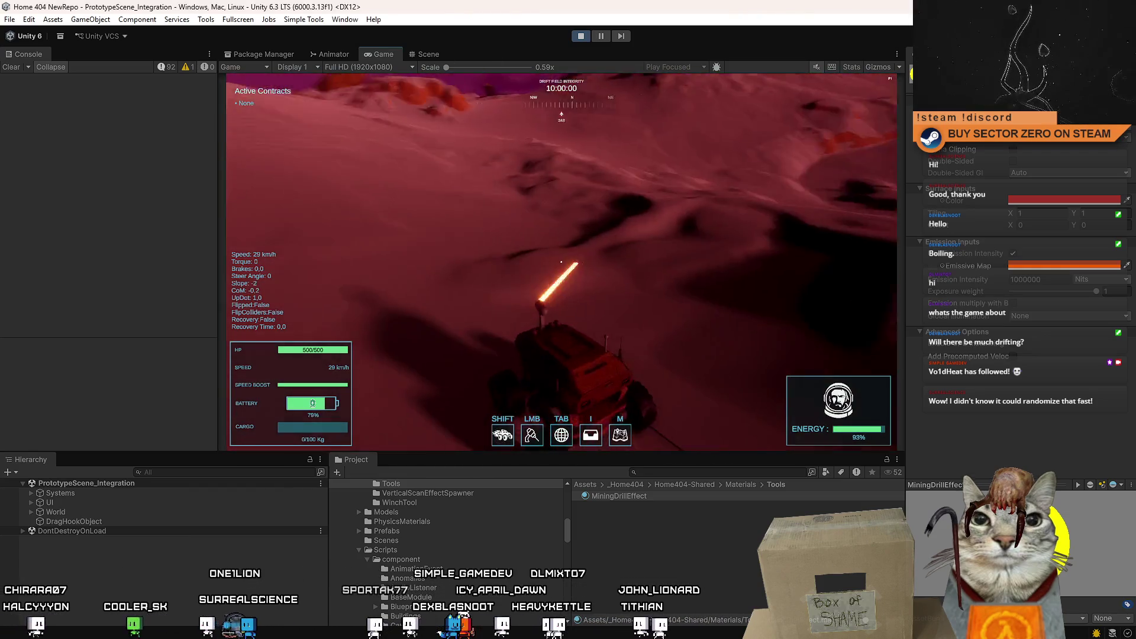
key(w)
key(a)
click(562, 261)
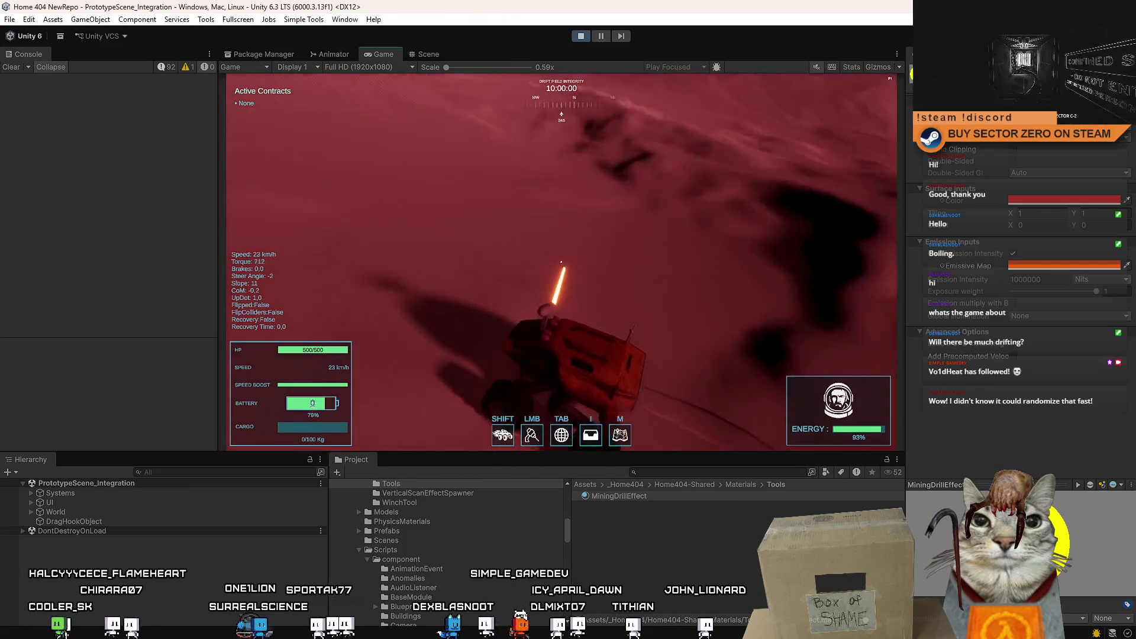
key(shift)
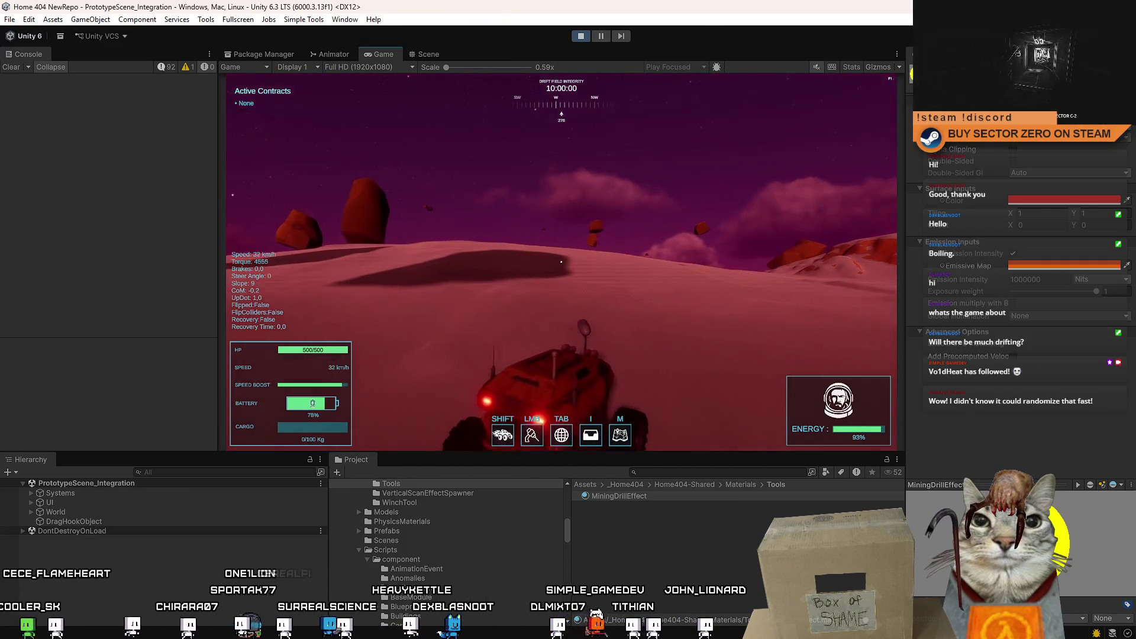
key(d)
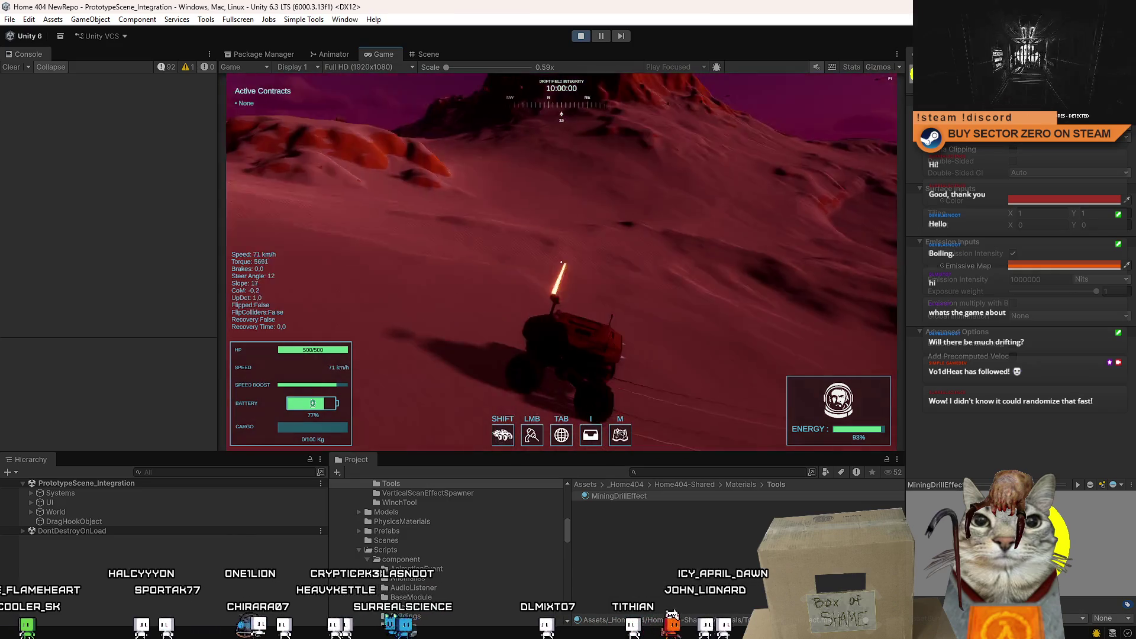
click(561, 261)
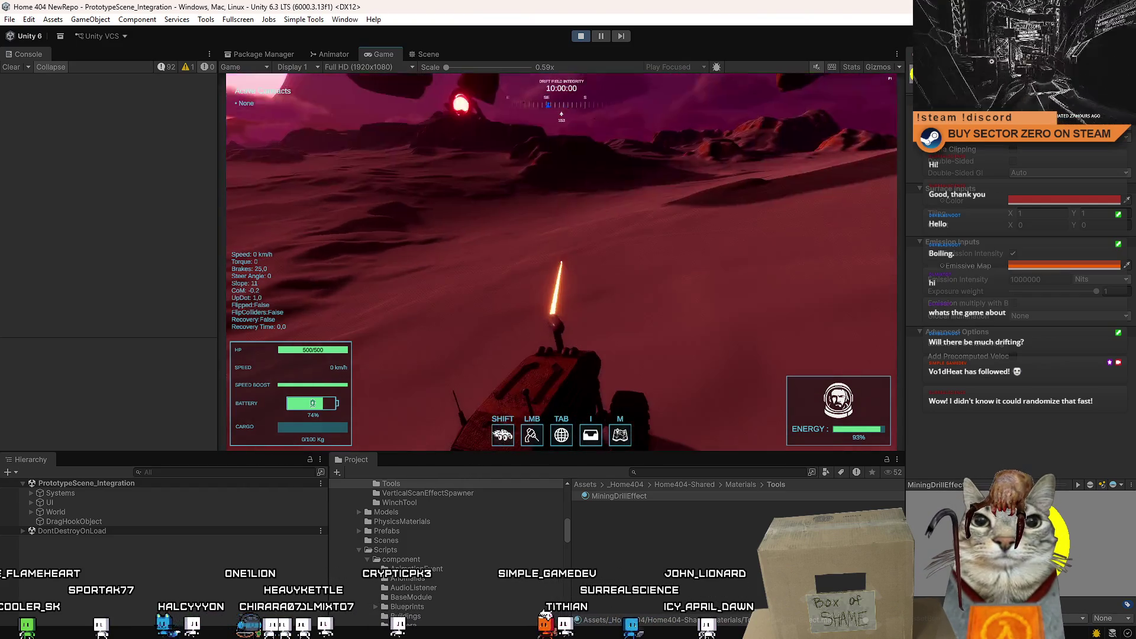
Step: Toggle the mining laser on and off while driving the rover across the ridges and down to the dunes
click(561, 261)
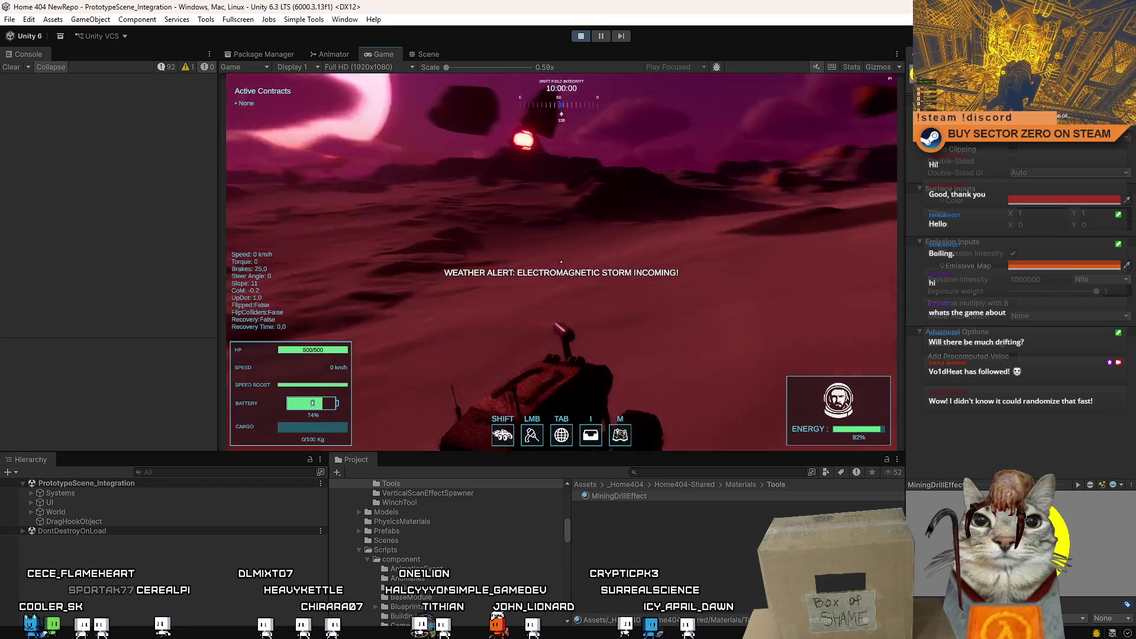
click(561, 261)
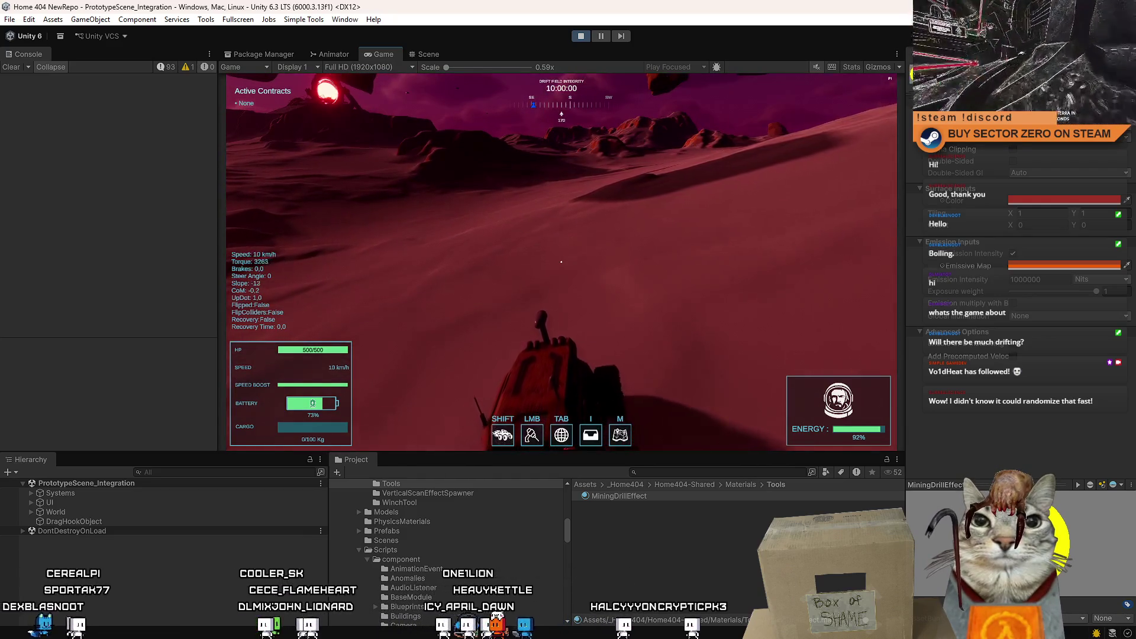
key(w)
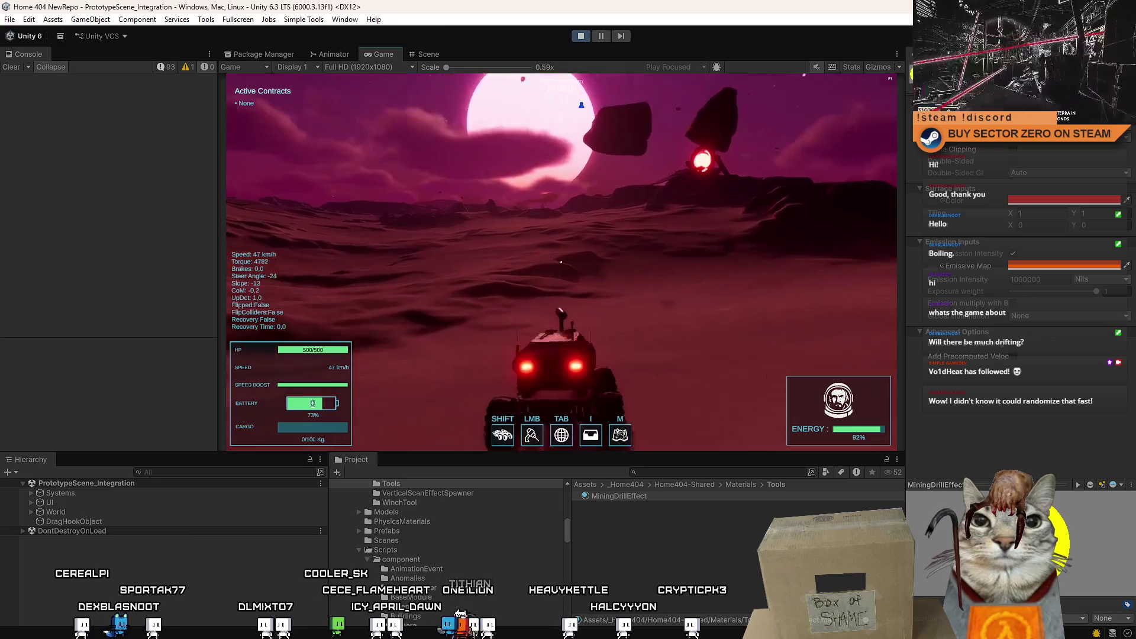
click(562, 261)
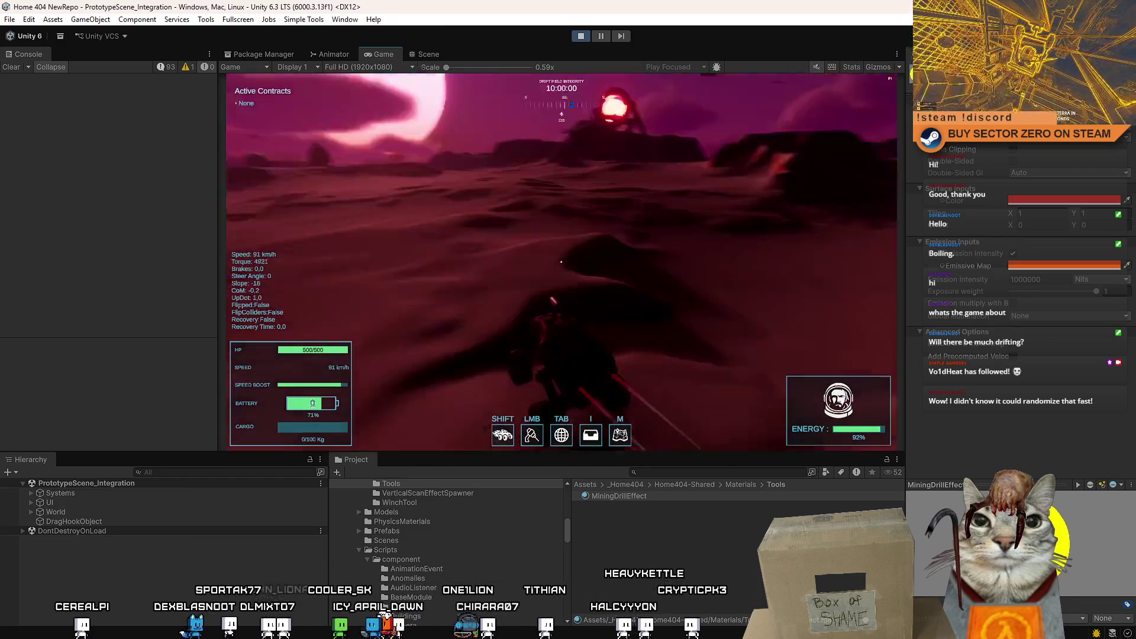
click(561, 261)
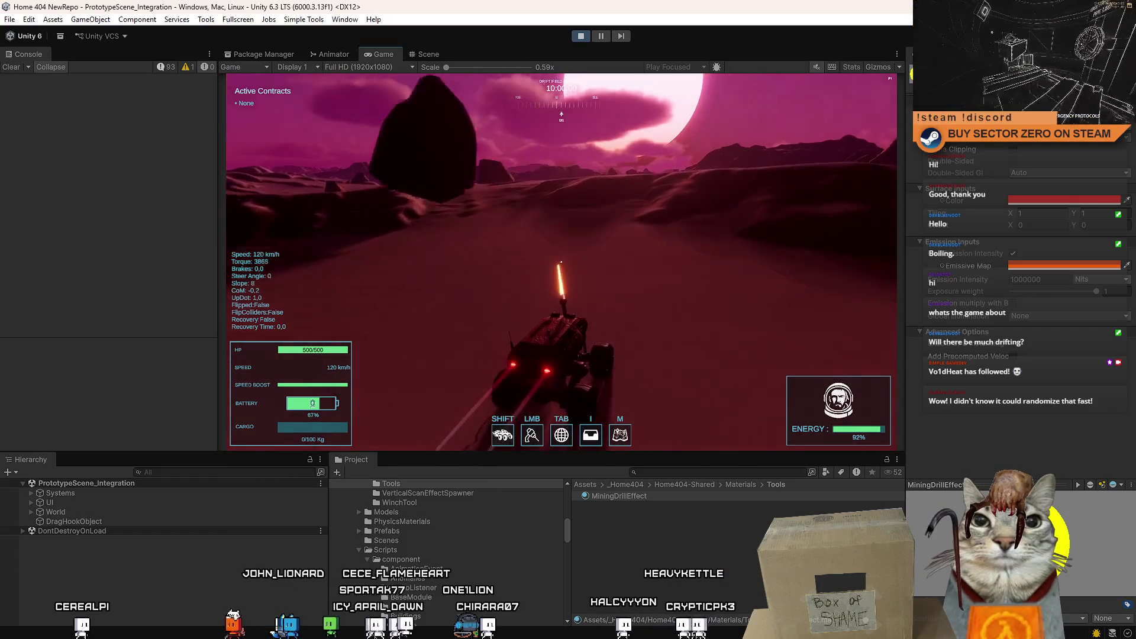
click(562, 261)
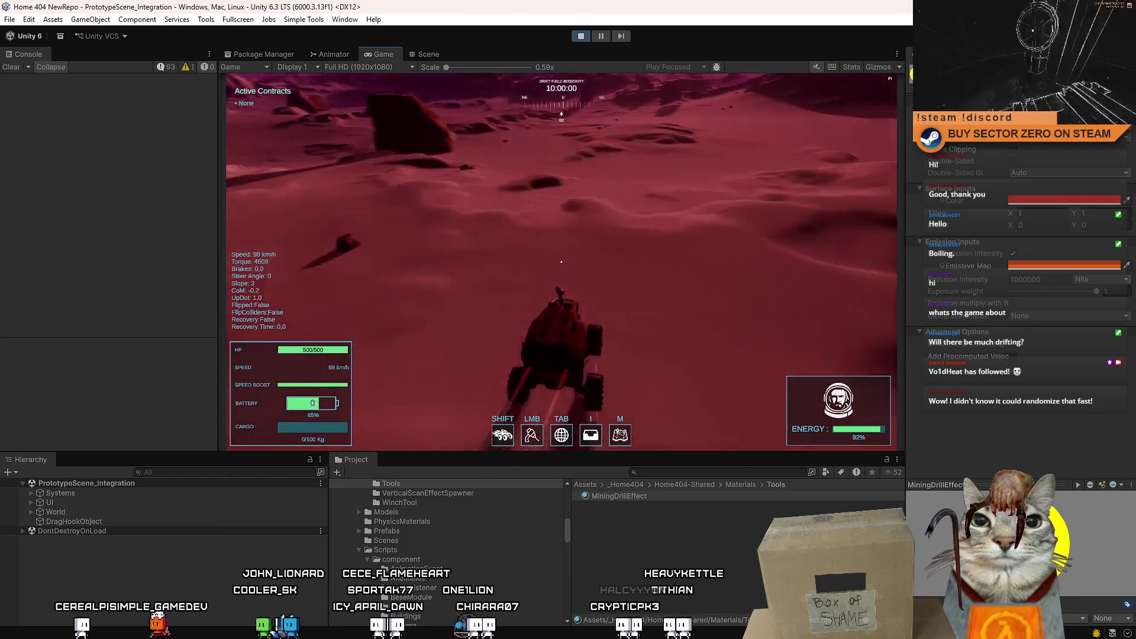
click(561, 261)
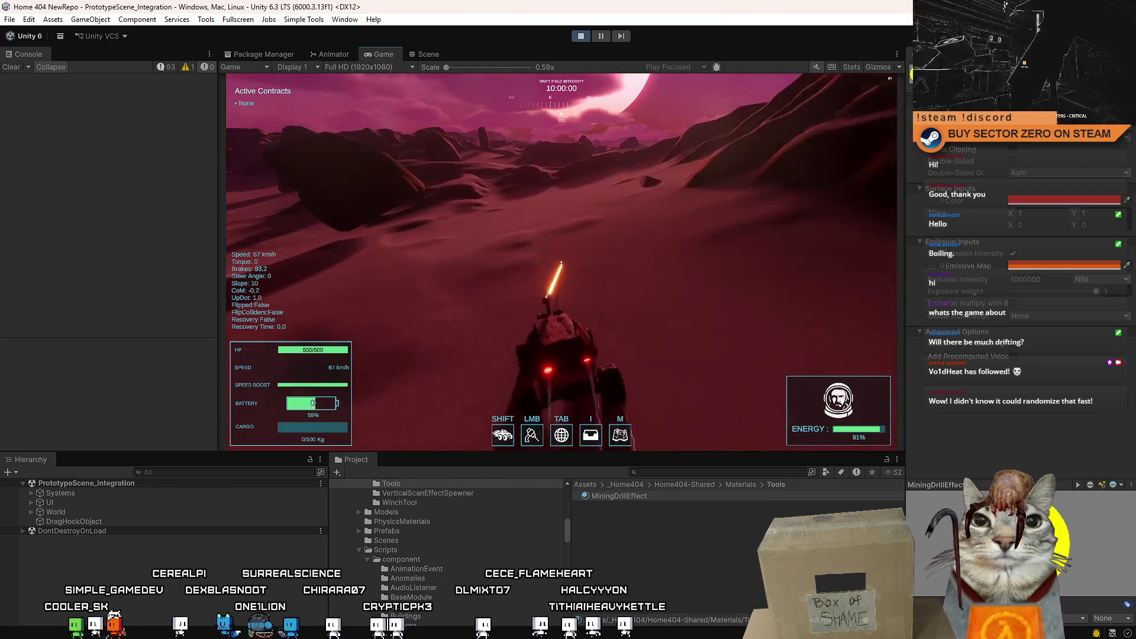
key(w)
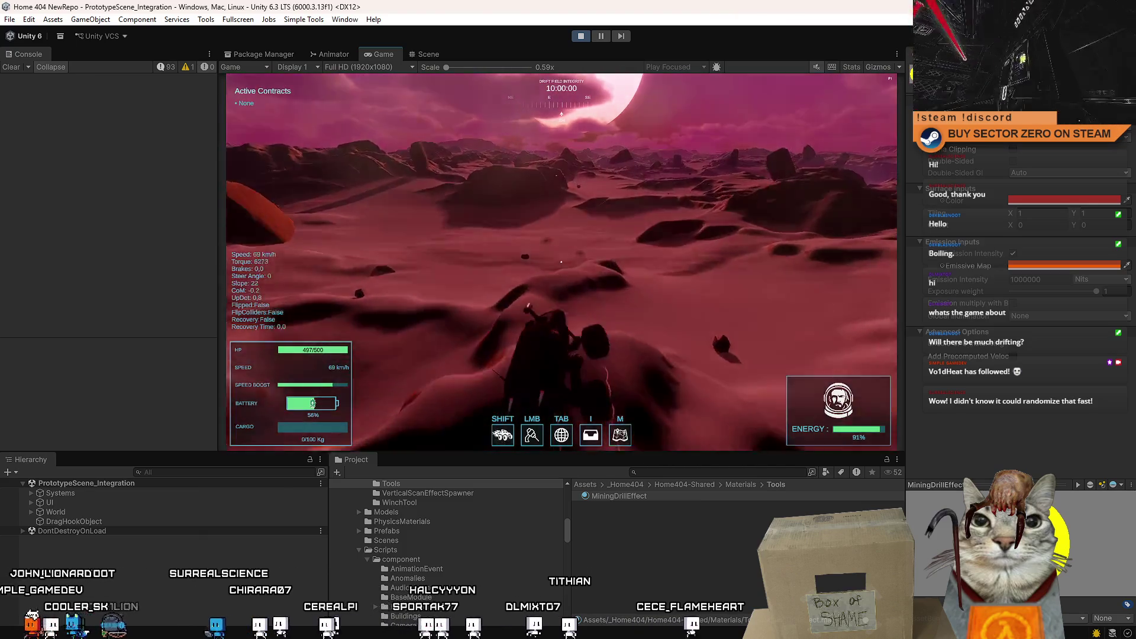
Step: Bring up the pause menu and stop the play session
key(Escape)
key(Escape)
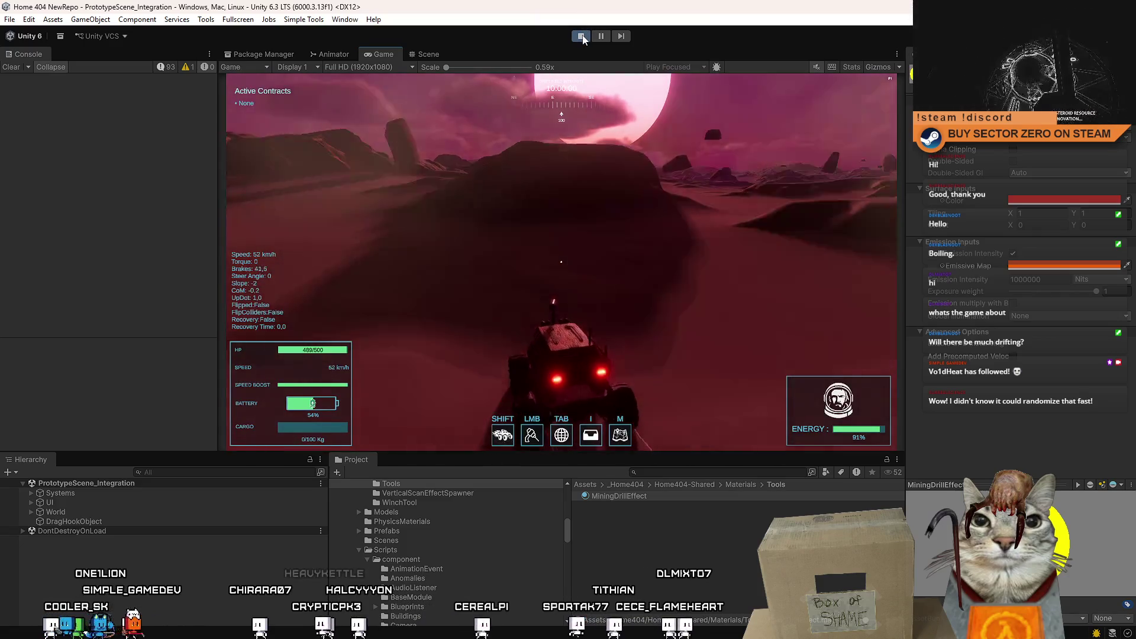
click(582, 36)
Step: Review the laser line-position, DisableDrillMiningLaser and commented battery check code in MiningDrillTool.cs
key(ctrl+p)
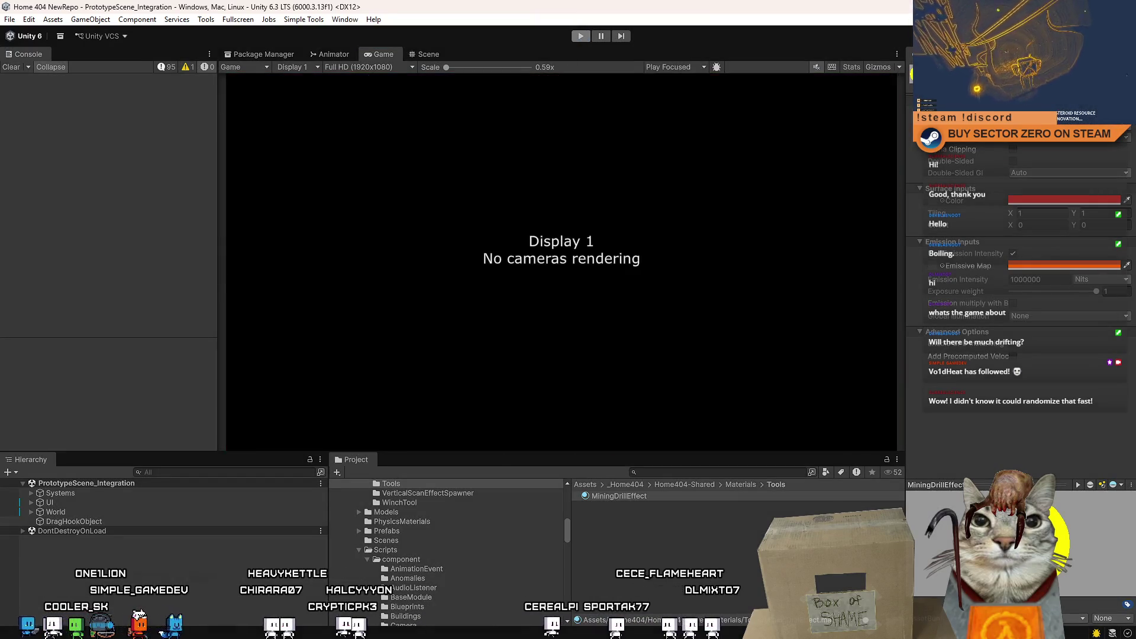
key(alt+Tab)
click(382, 317)
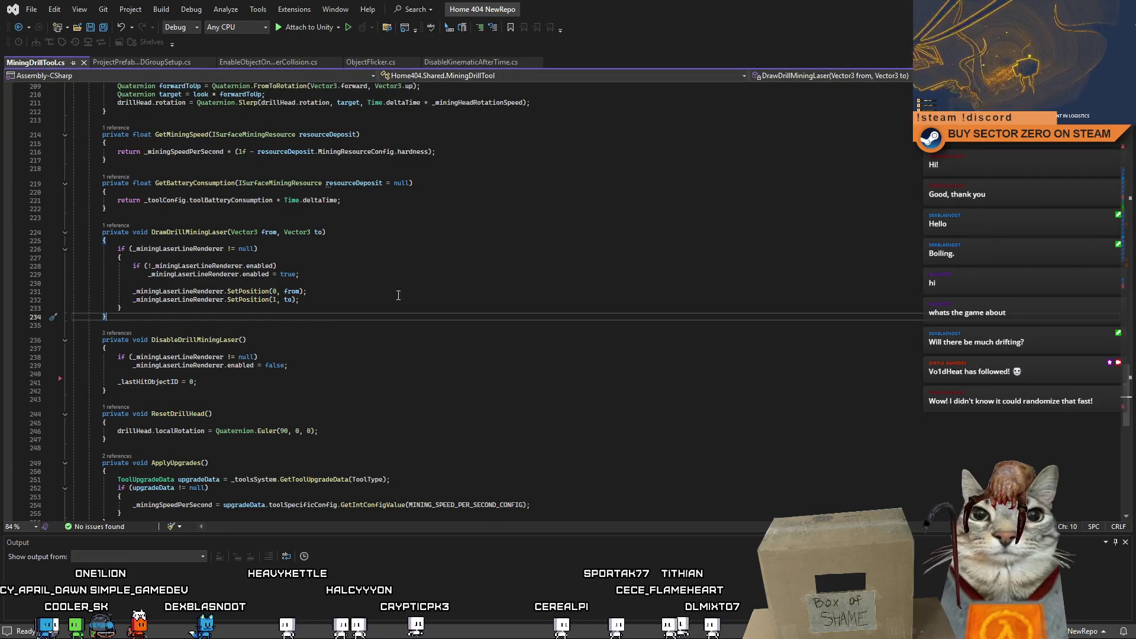
click(454, 287)
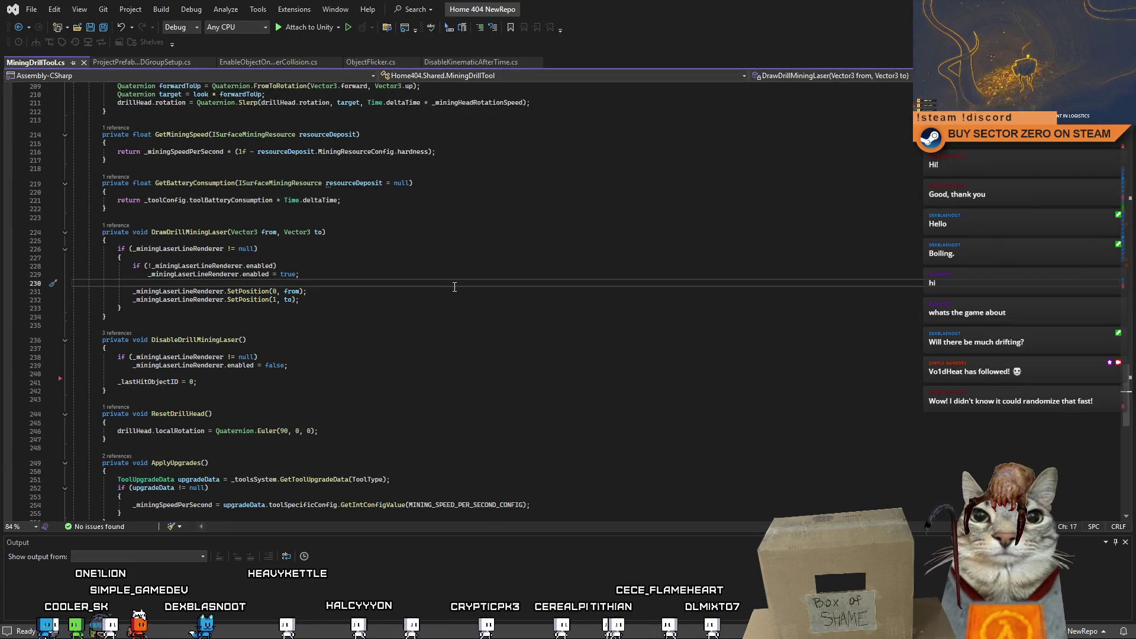
click(481, 346)
scroll(534, 346, up, 7)
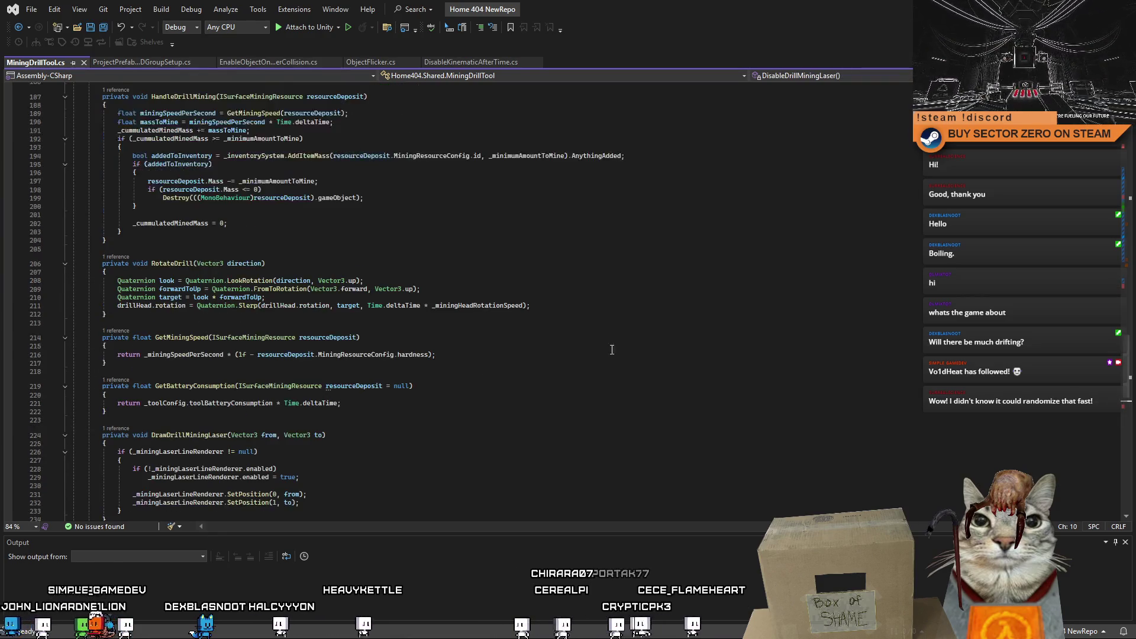
scroll(1114, 356, up, 7)
scroll(1113, 320, up, 7)
scroll(1109, 285, up, 7)
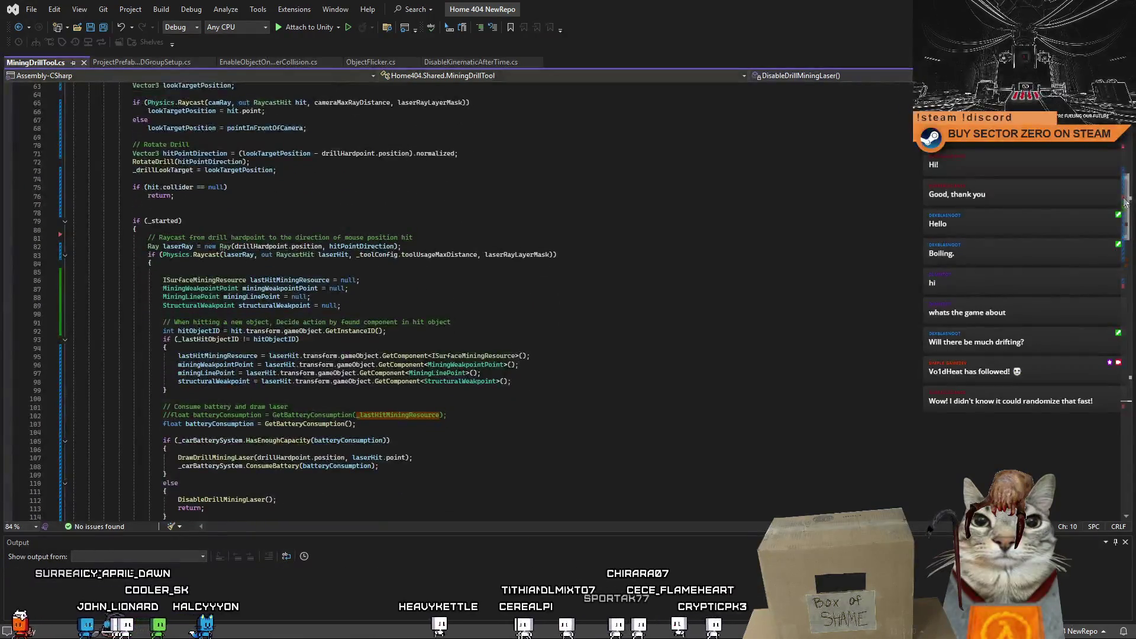
scroll(1108, 252, up, 8)
scroll(1097, 270, down, 5)
scroll(1097, 271, up, 1)
click(266, 246)
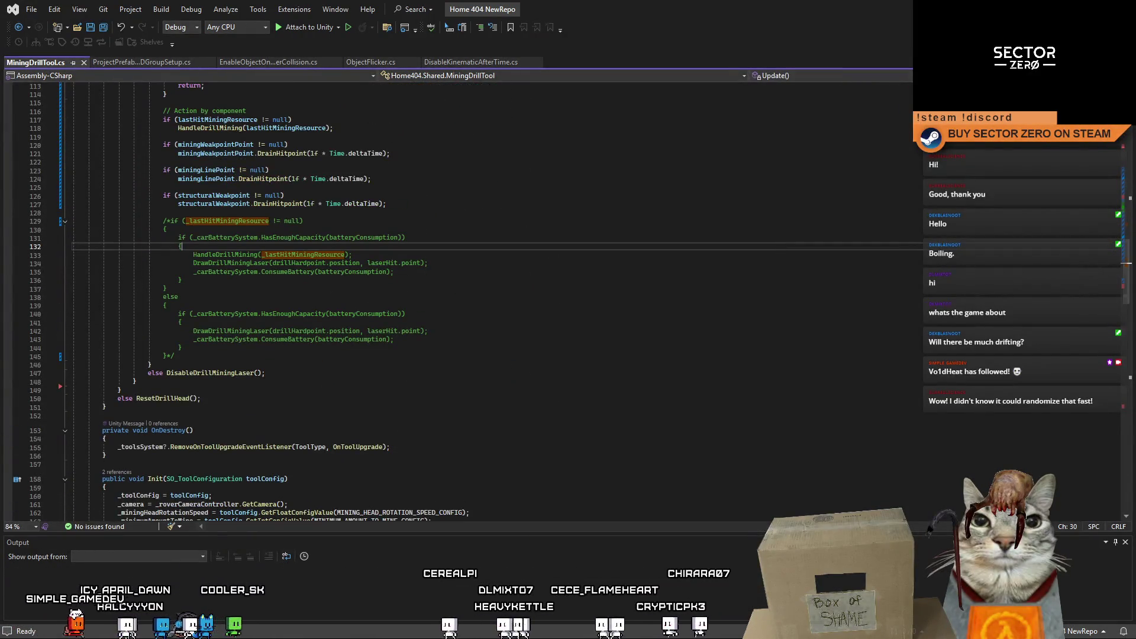
Step: Return to Unity and launch the game for another test
key(alt+Tab)
click(582, 37)
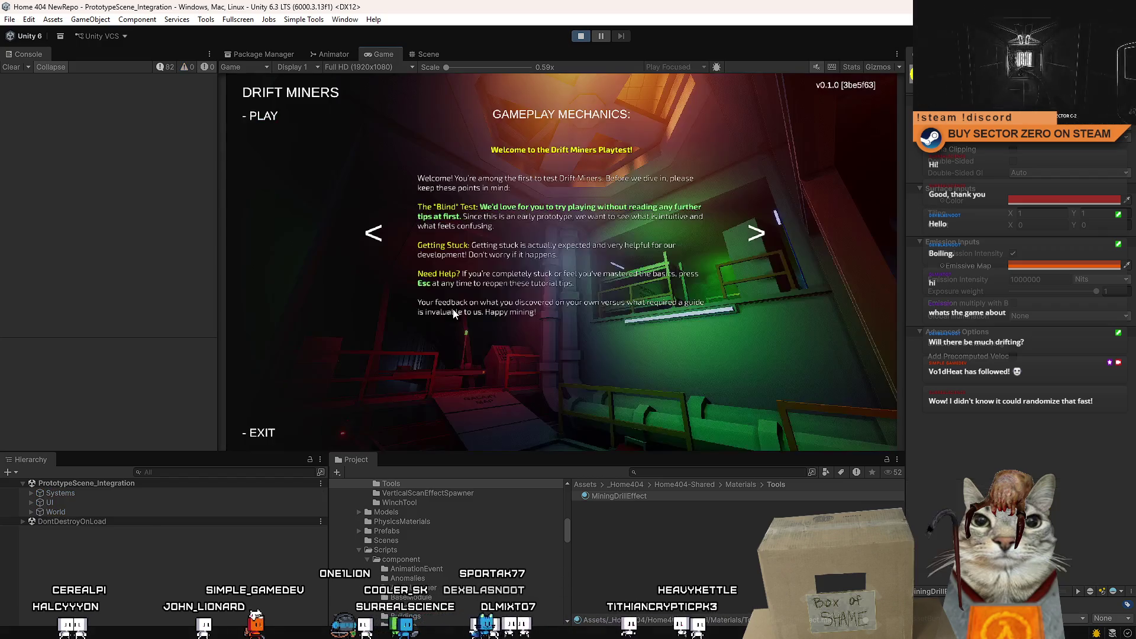
Step: Start the game from the main menu, drive forward, and open the MiningDrillEffect prefab
click(260, 115)
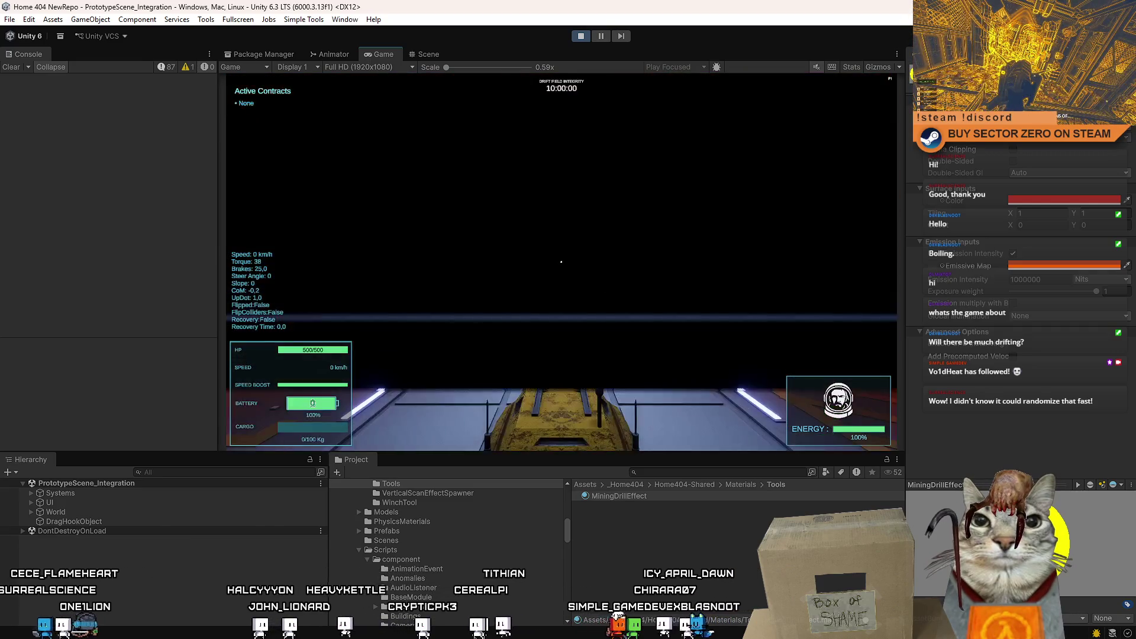
key(w)
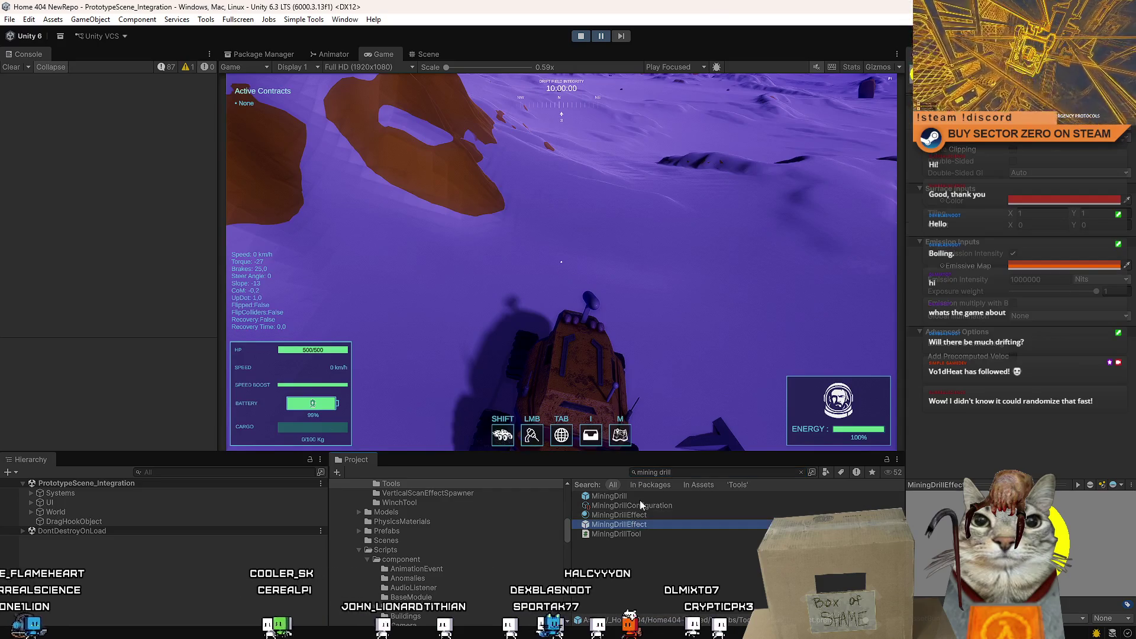
click(1001, 159)
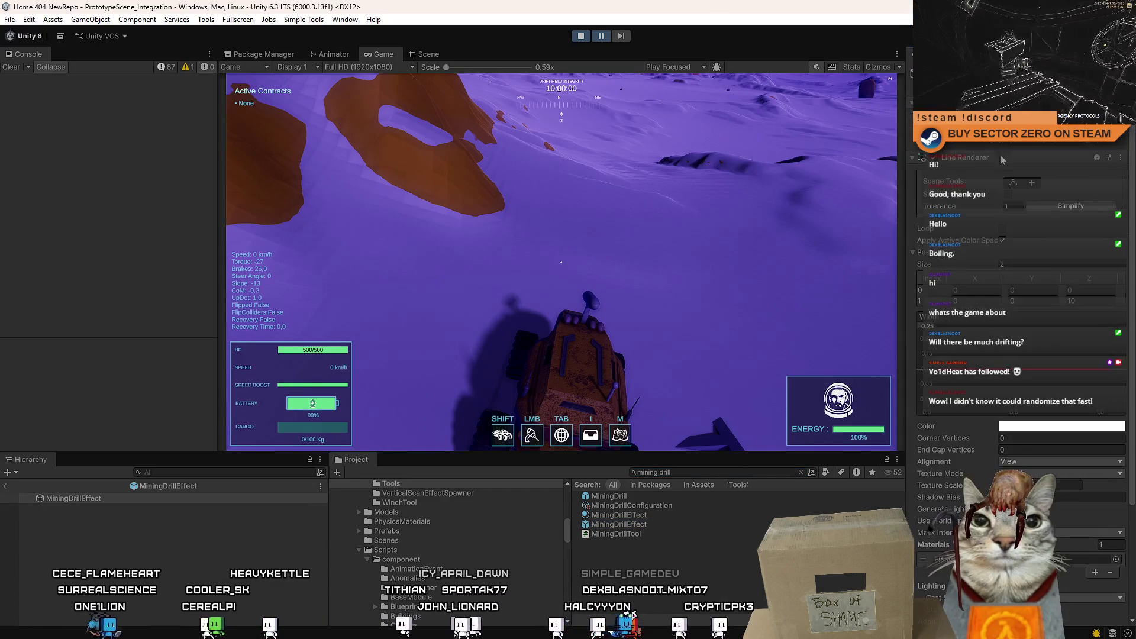
Step: Leave the prefab, inspect the spawned MiningDrillEffect clone in the scene, and select the Project search text
click(423, 52)
click(7, 485)
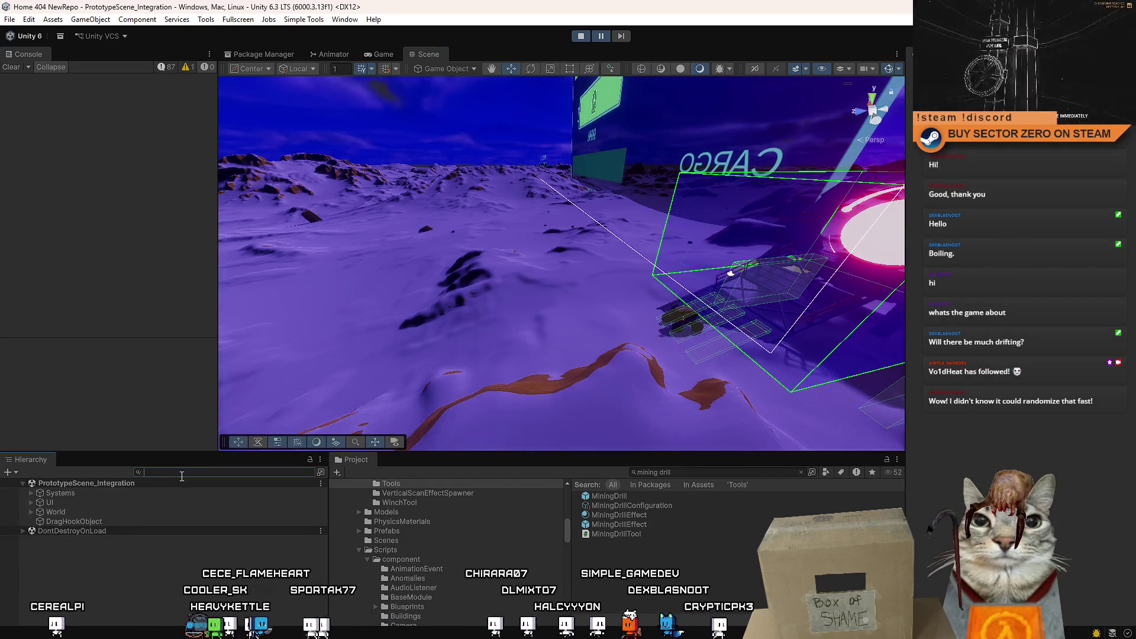
text(mining drill)
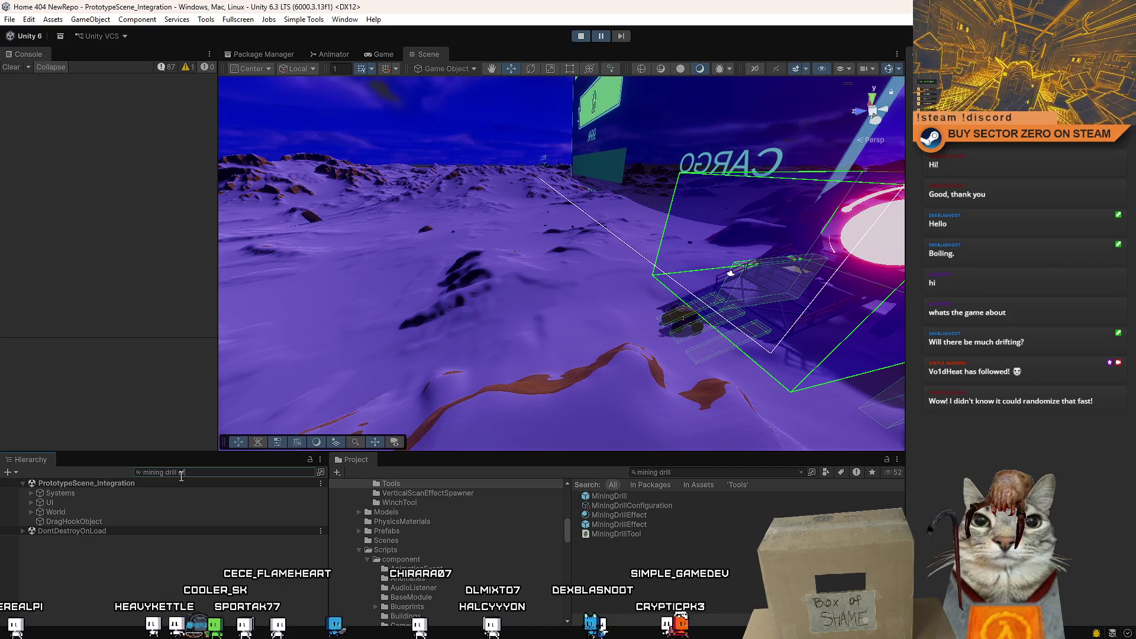
text( effect)
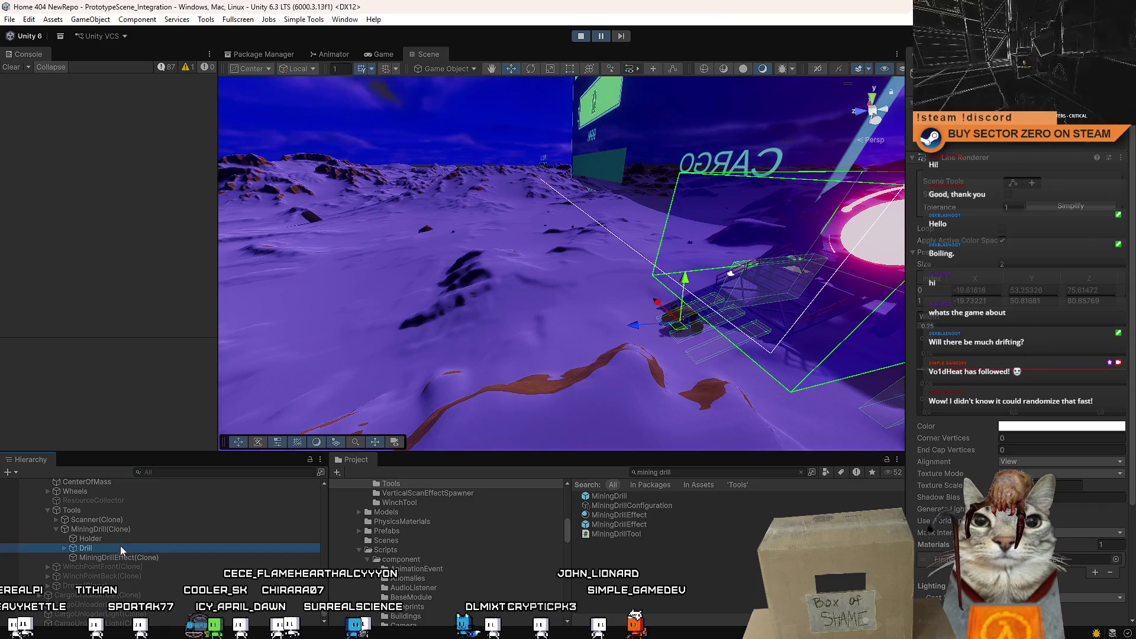
click(152, 556)
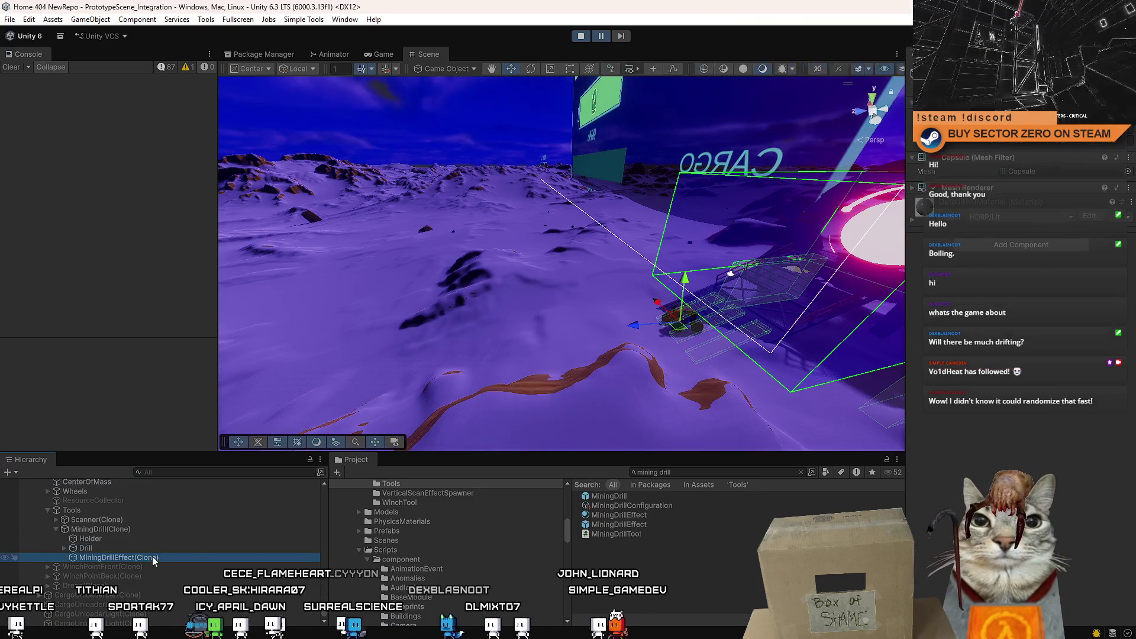
mouse_move(467, 395)
mouse_down()
mouse_move(639, 374)
mouse_move(600, 362)
mouse_up()
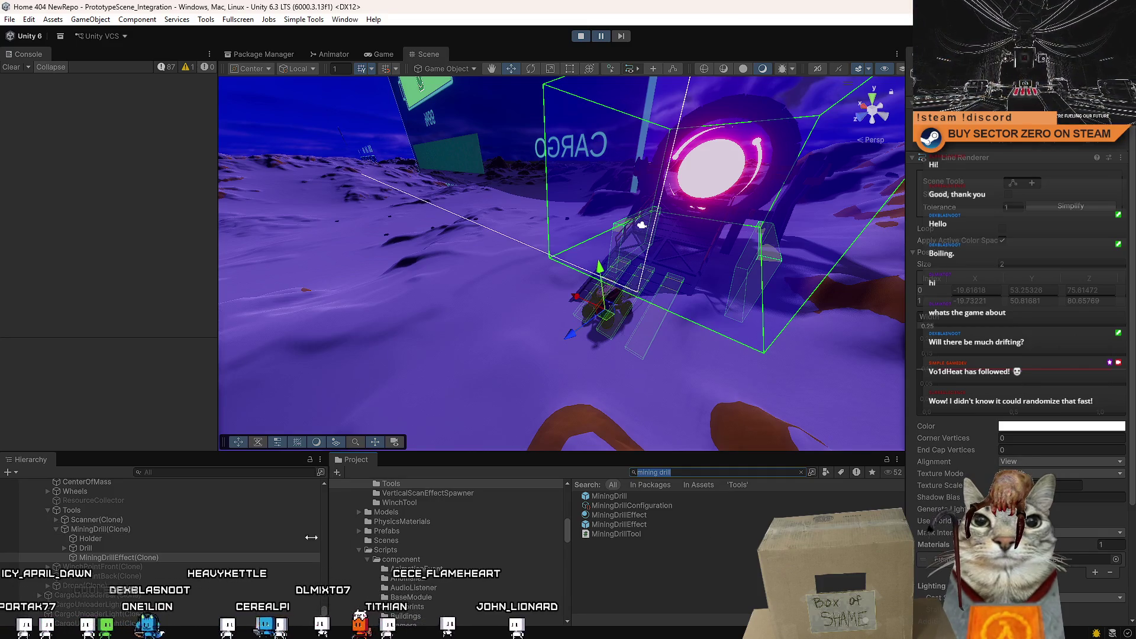
scroll(1121, 448, down, 3)
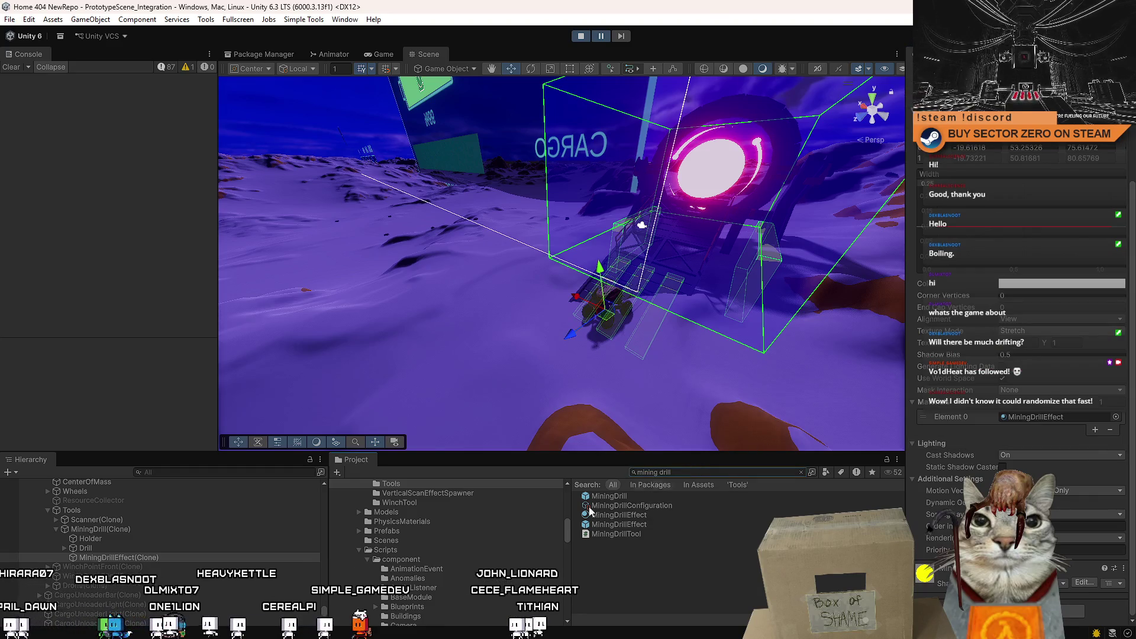
scroll(560, 530, down, 3)
scroll(566, 532, up, 3)
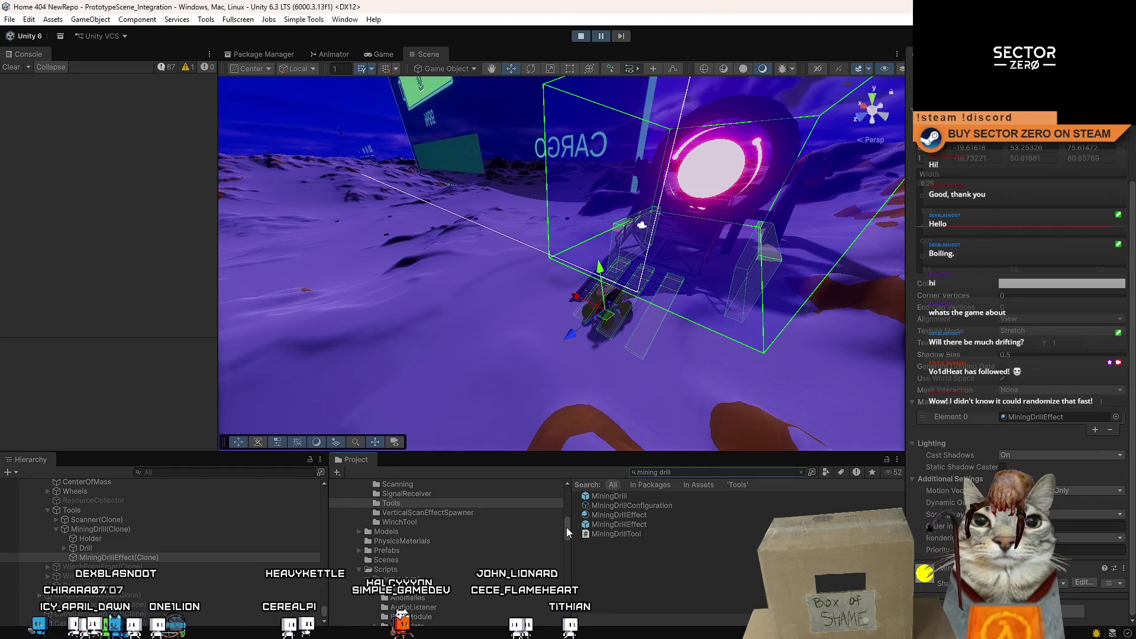
click(675, 474)
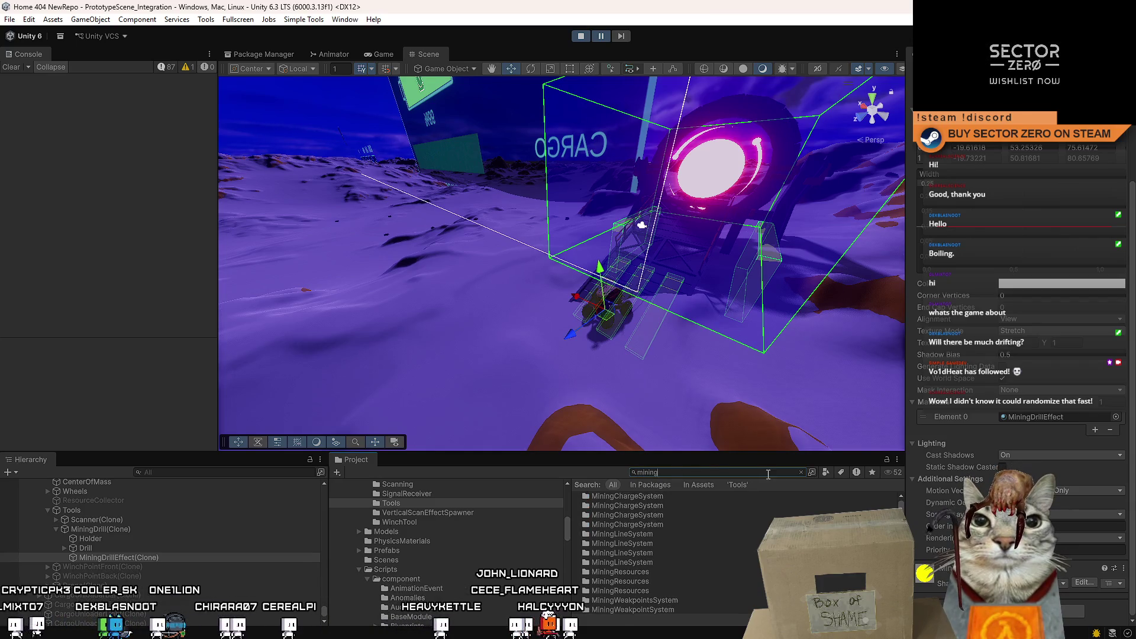
scroll(906, 514, down, 5)
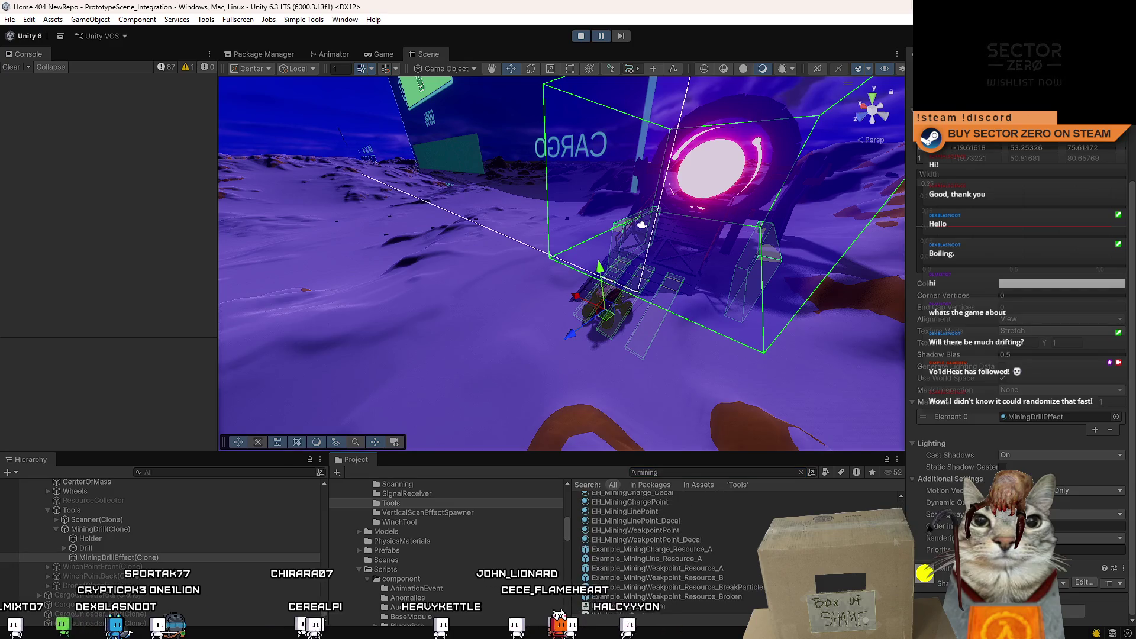
scroll(676, 551, down, 3)
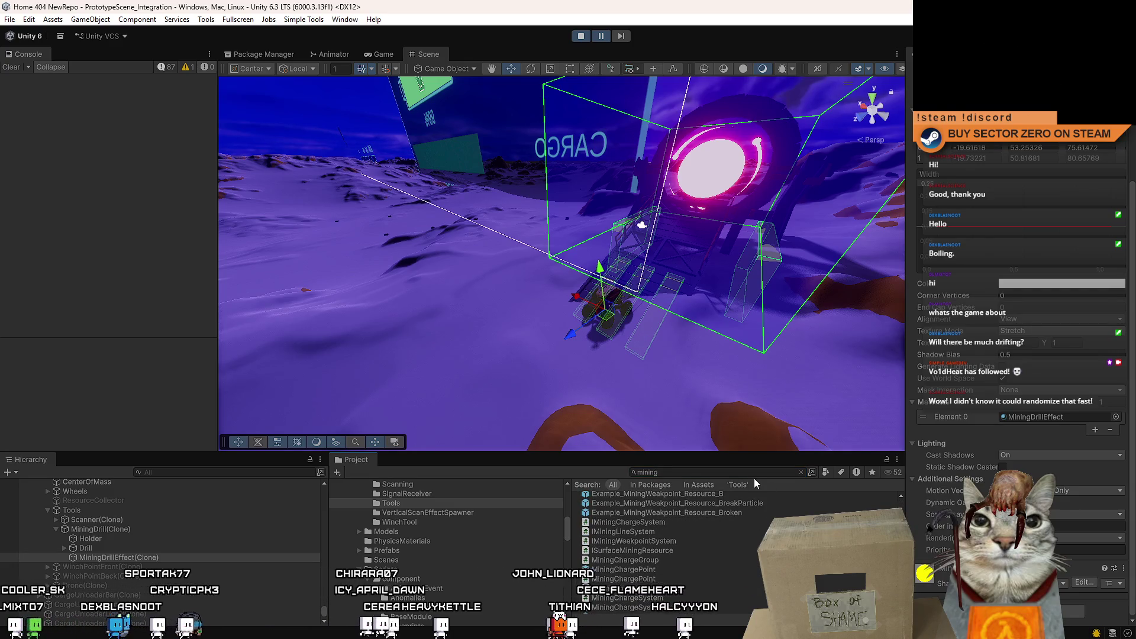
Step: Reveal the Broken weakpoint prefab's folder, clear the search, and drag Example_LaserParticles onto the mining drill
click(730, 504)
click(716, 512)
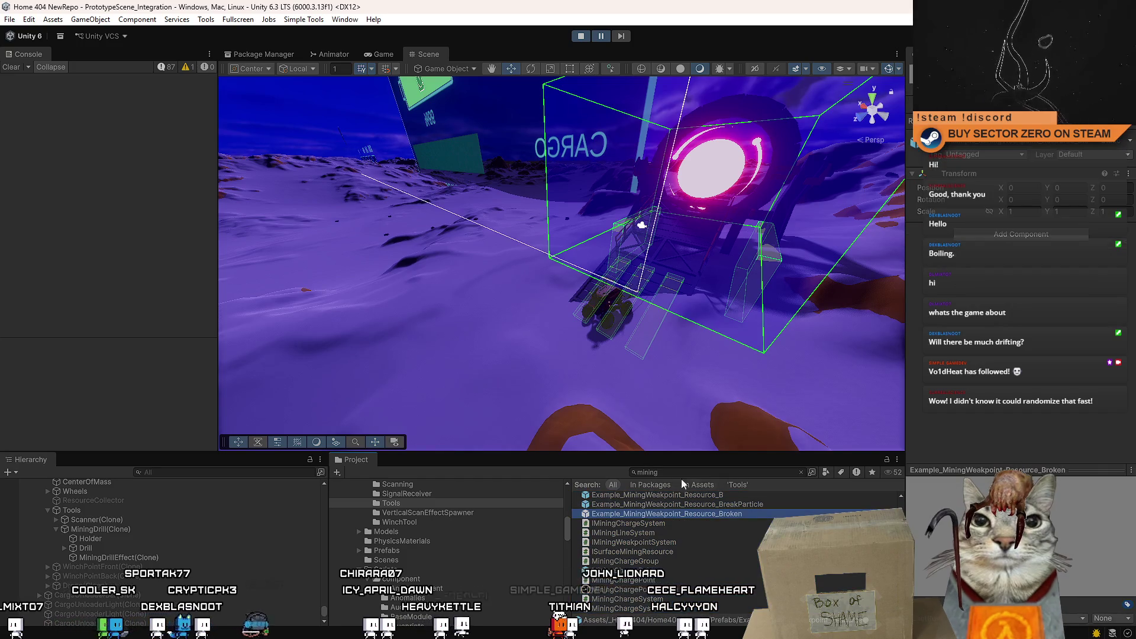
double_click(638, 472)
key(BackSpace)
scroll(747, 598, down, 1)
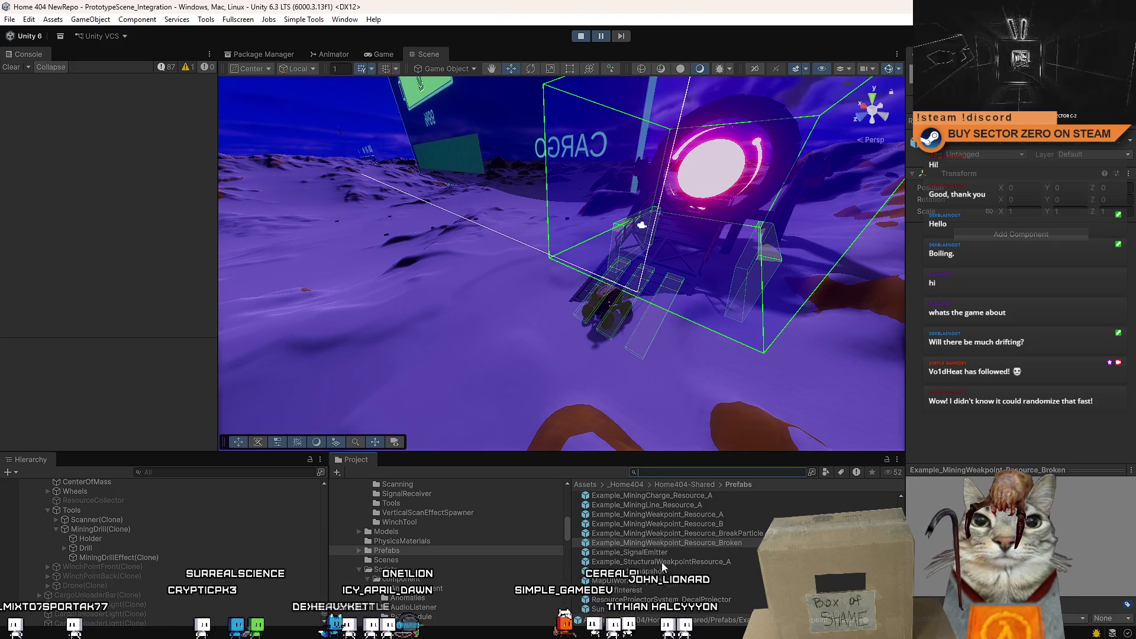
scroll(662, 562, up, 4)
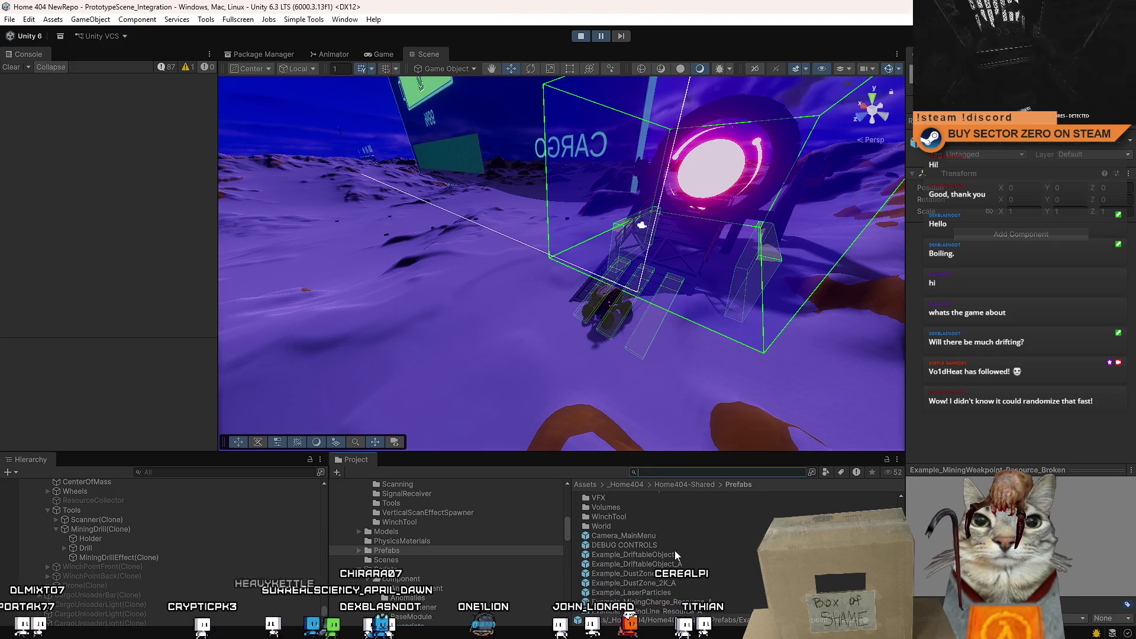
scroll(675, 555, down, 3)
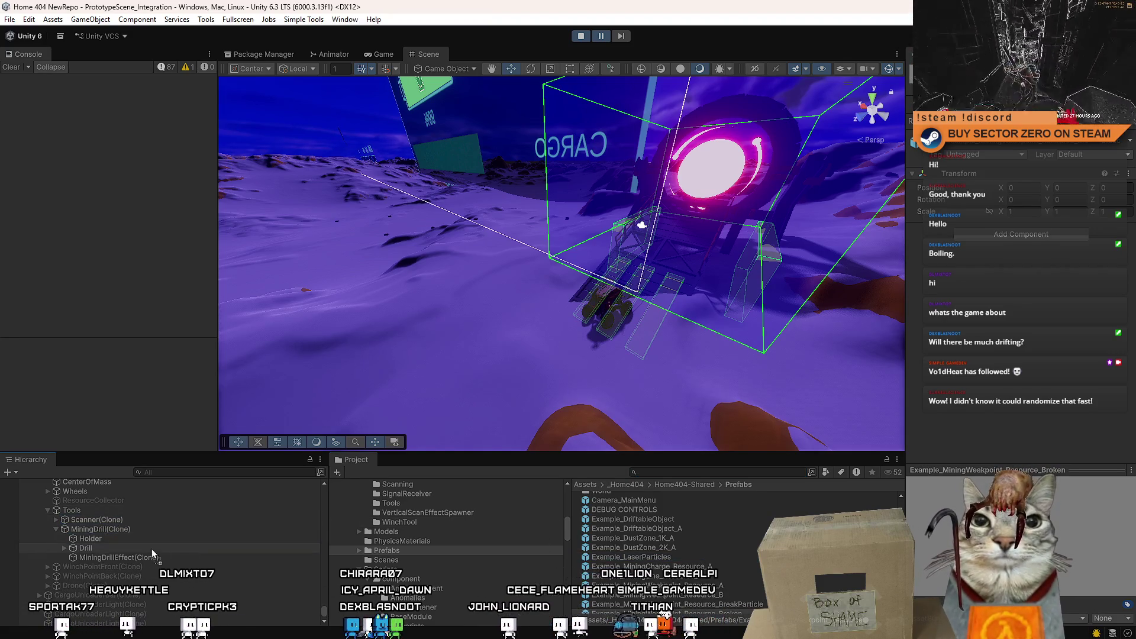
drag(152, 549, 148, 551)
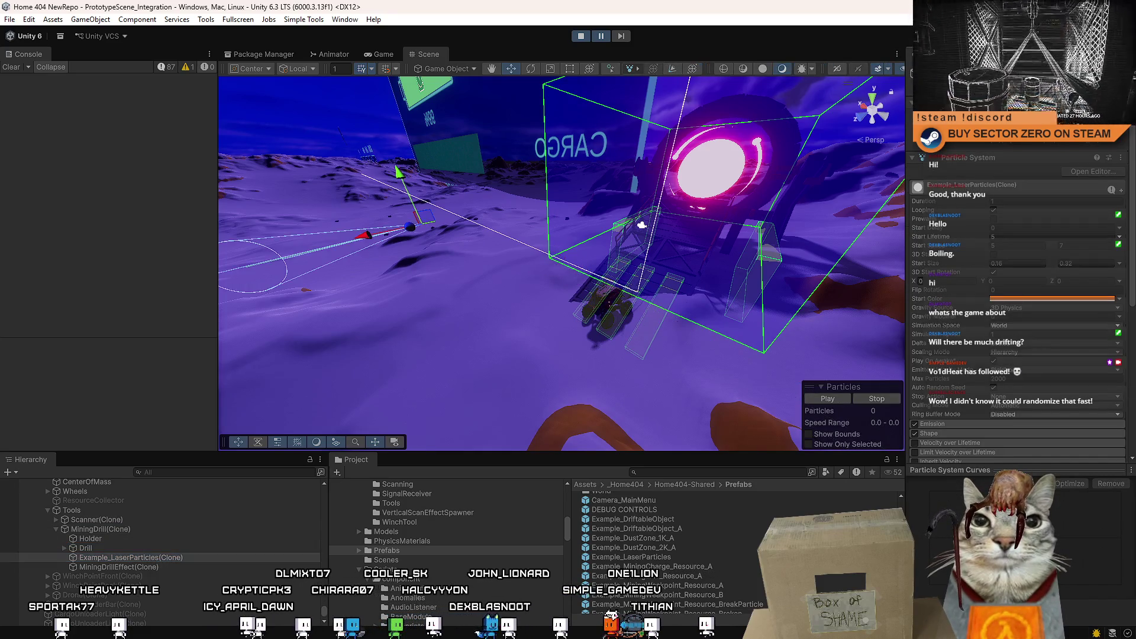
Step: Frame the drill and parent the laser particles under Drill > Hardpoint
key(f)
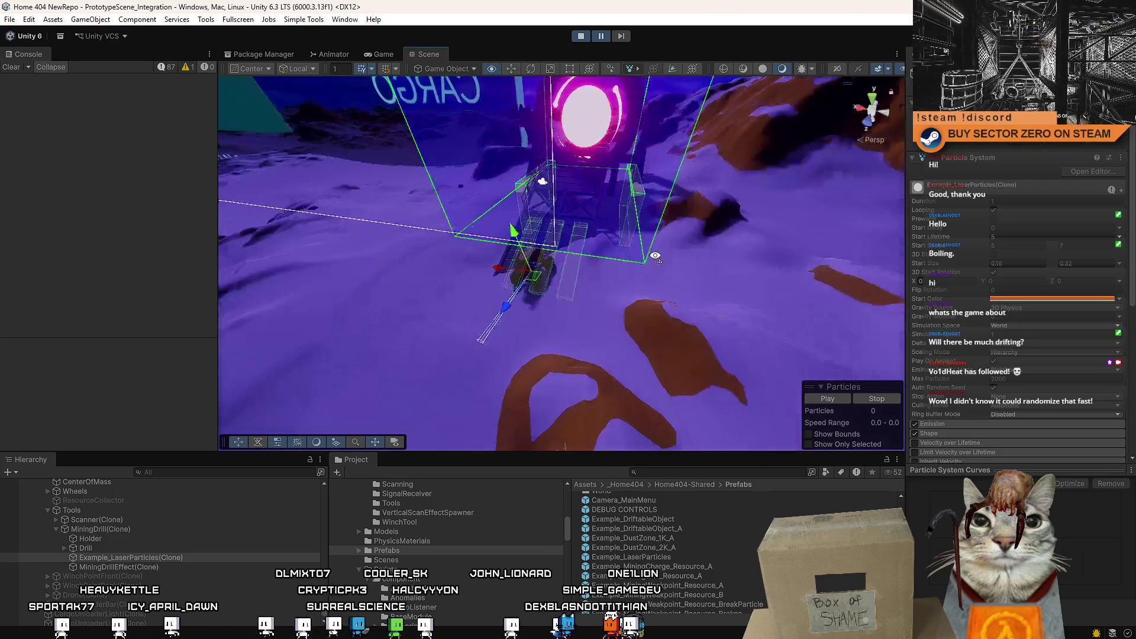
mouse_move(537, 258)
mouse_down()
mouse_move(606, 277)
mouse_move(562, 300)
mouse_up()
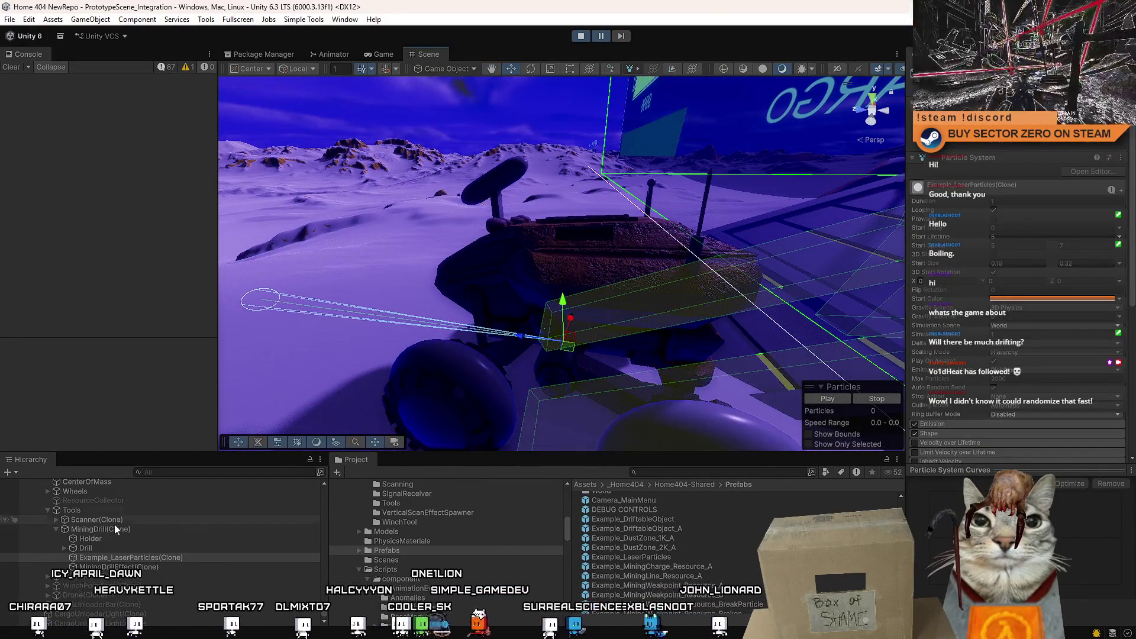
click(64, 547)
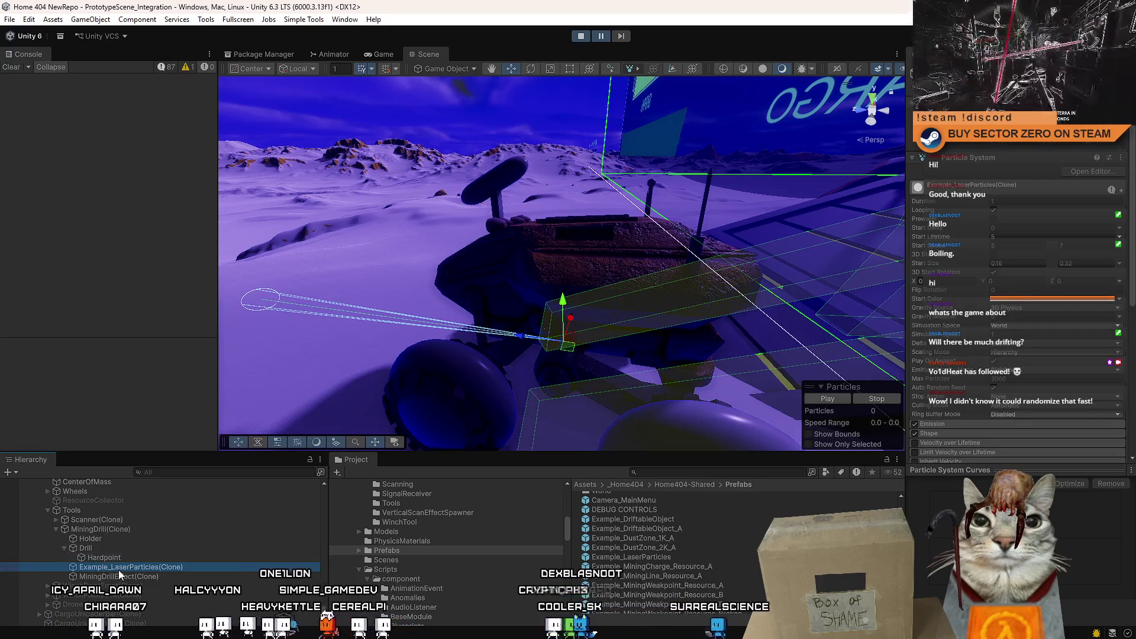
drag(122, 565, 121, 558)
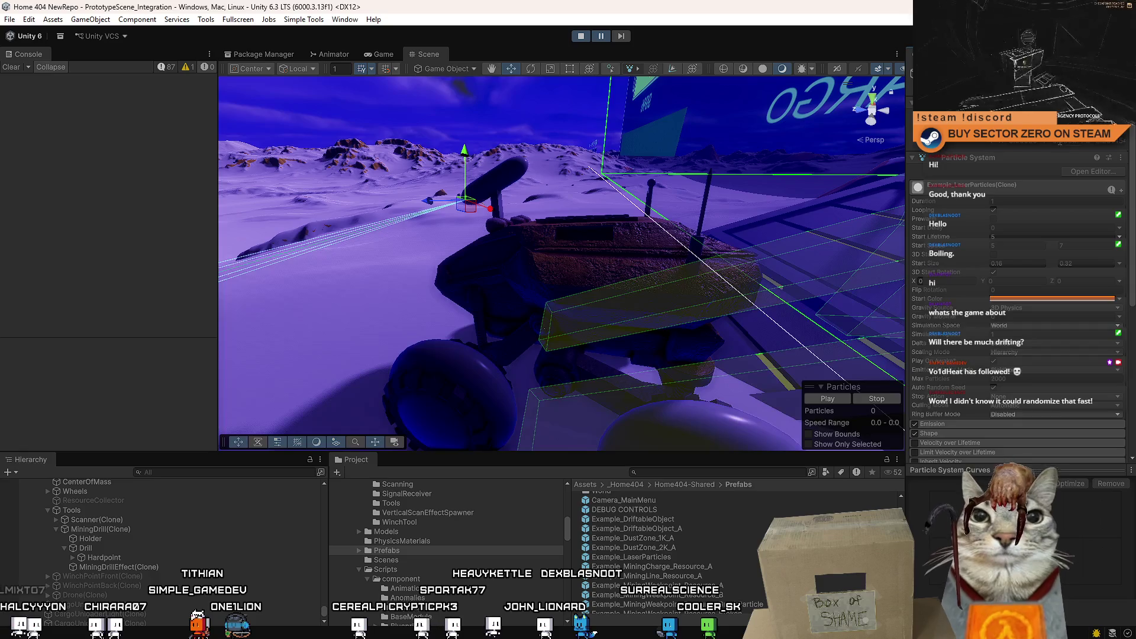
click(126, 557)
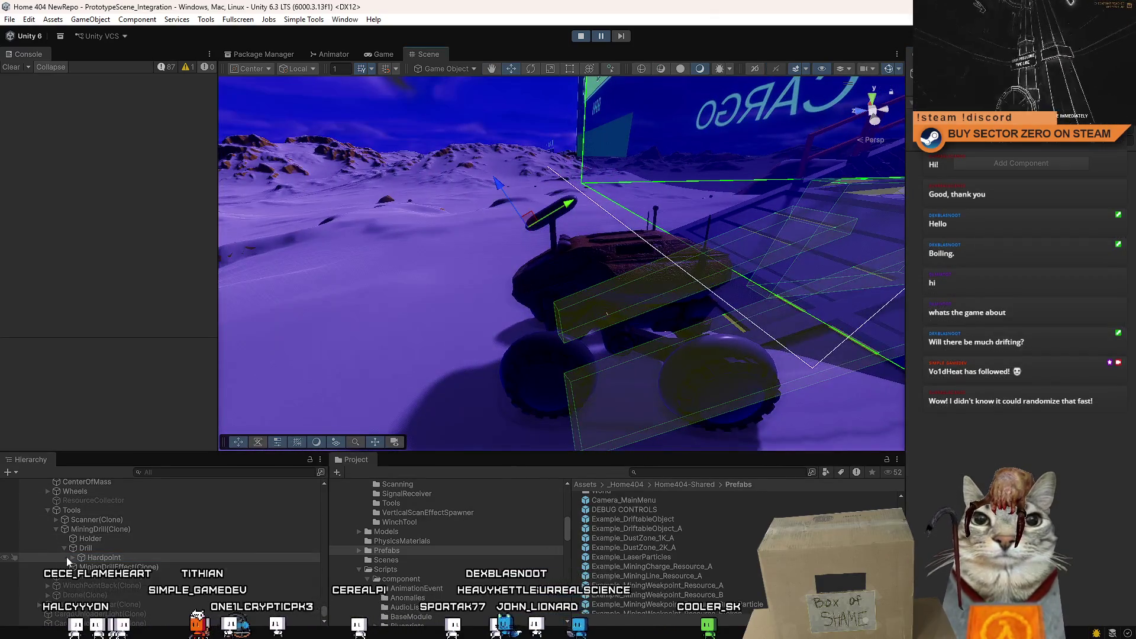
Step: Select the laser particles under Hardpoint and rotate them to point along the drill barrel
click(72, 558)
click(107, 567)
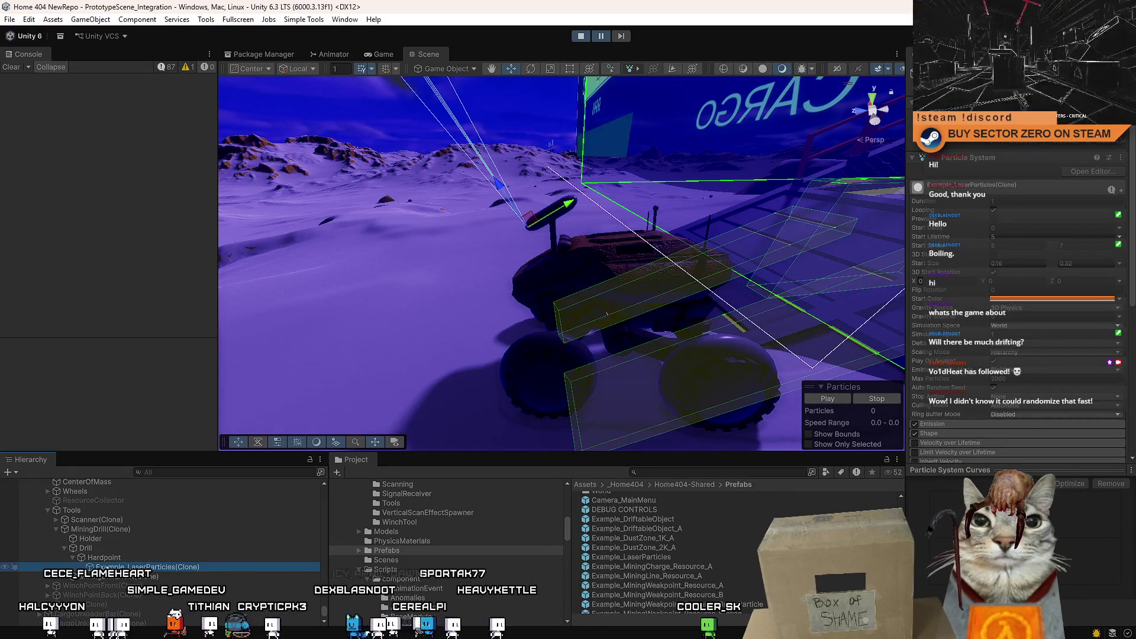
key(f)
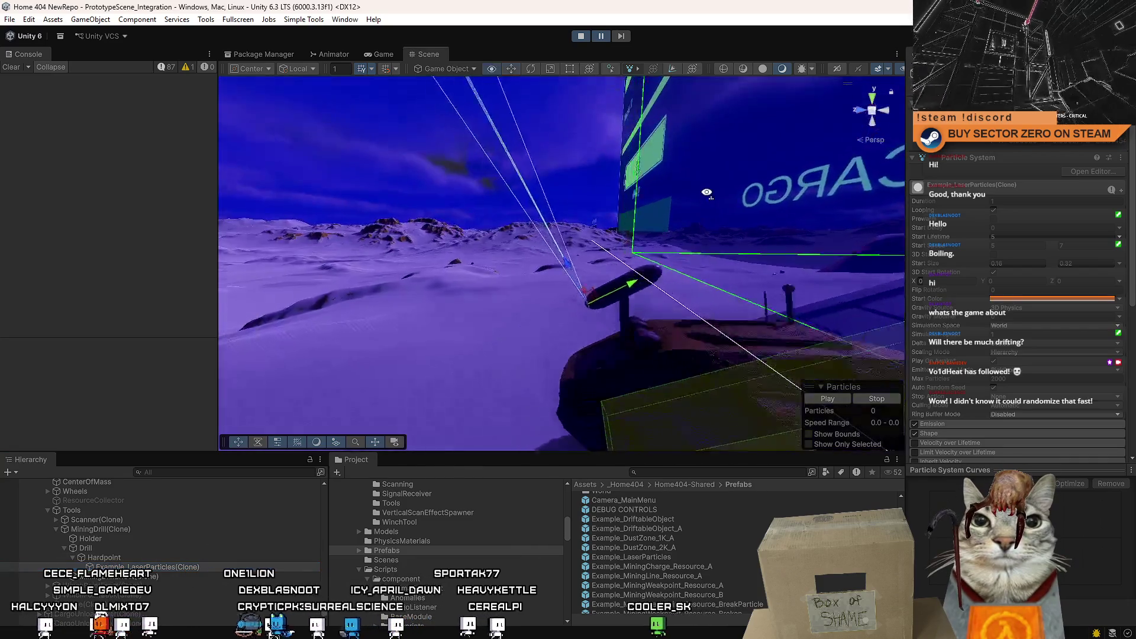
drag(607, 254, 465, 302)
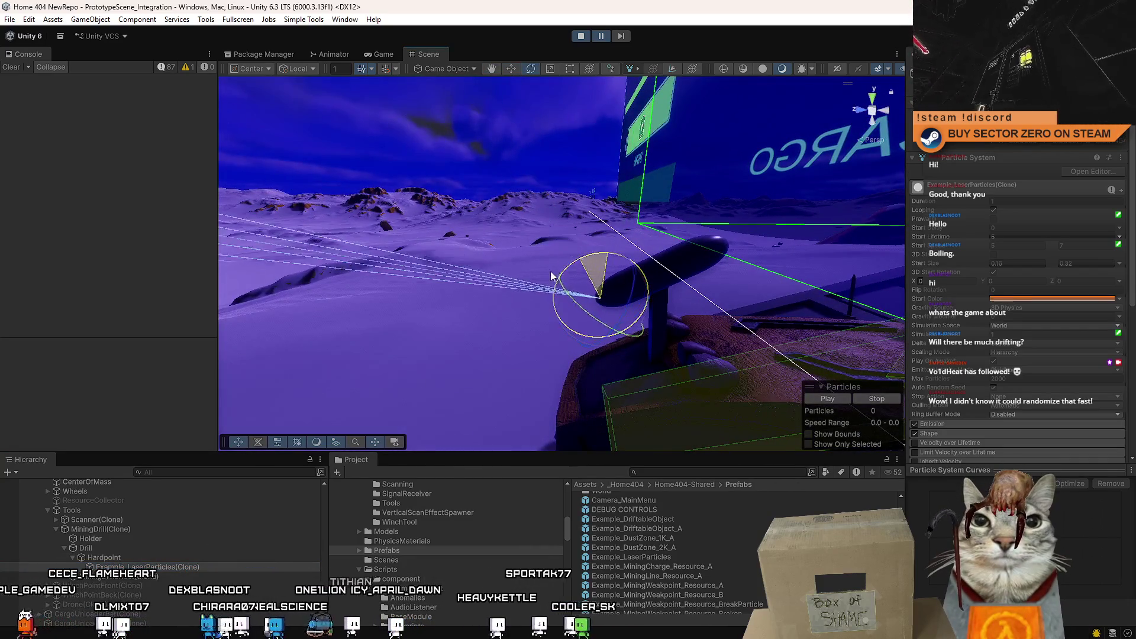
Step: Switch to the Game view, fire the drill laser, and change to the third-person camera behind the rover
click(387, 54)
click(686, 92)
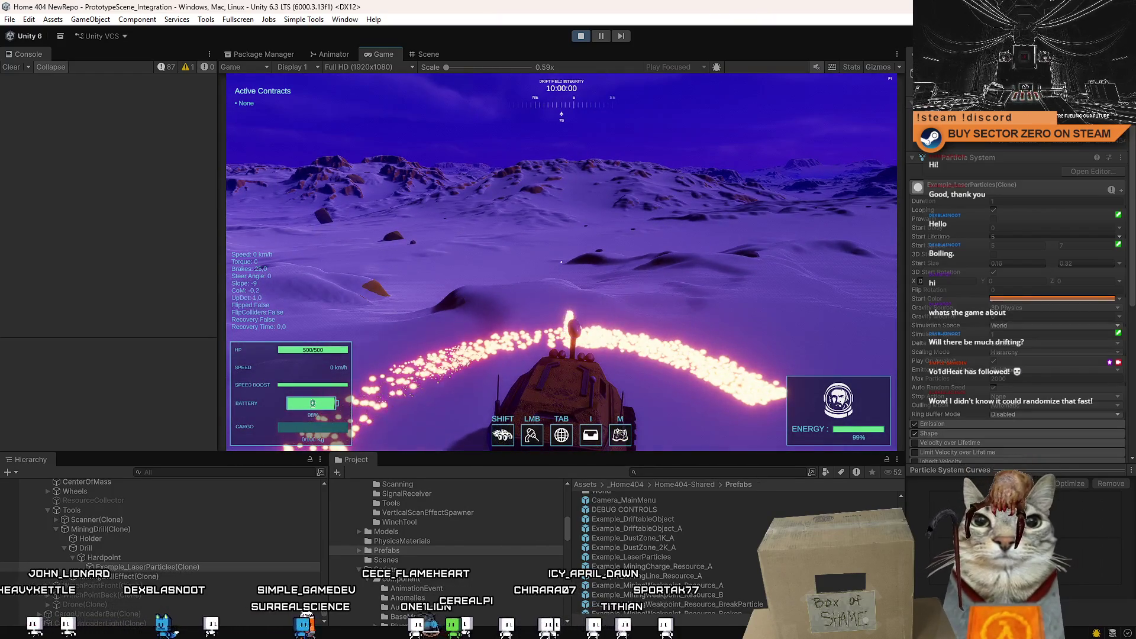
key(v)
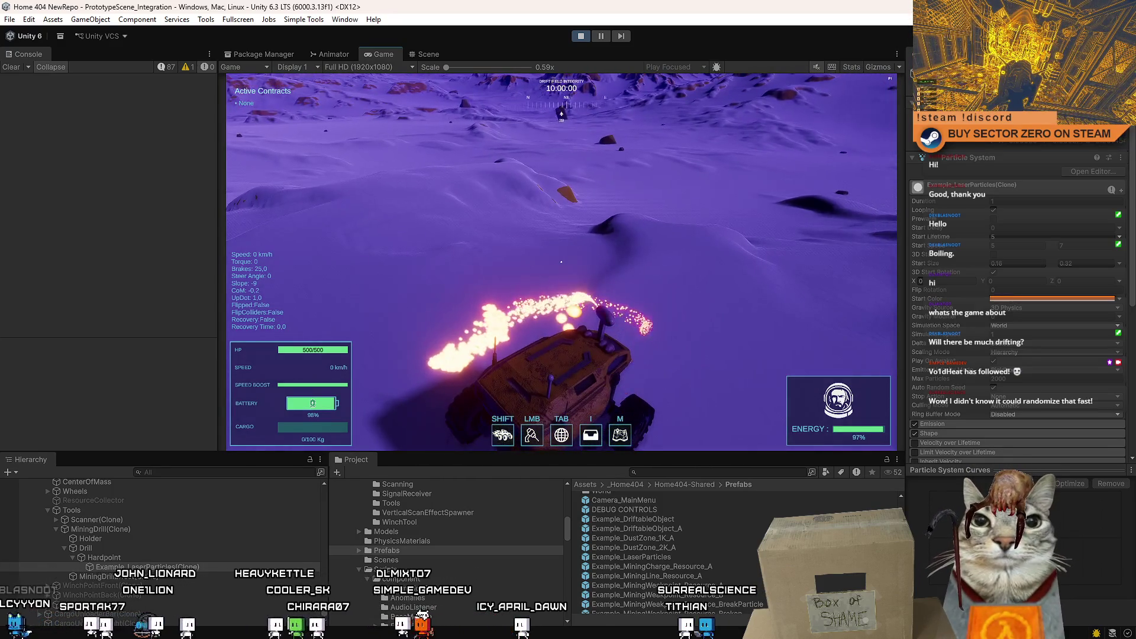
Step: Drive and fire the drill sparks over the terrain, toggling the in-game pause menu along the way
key(Escape)
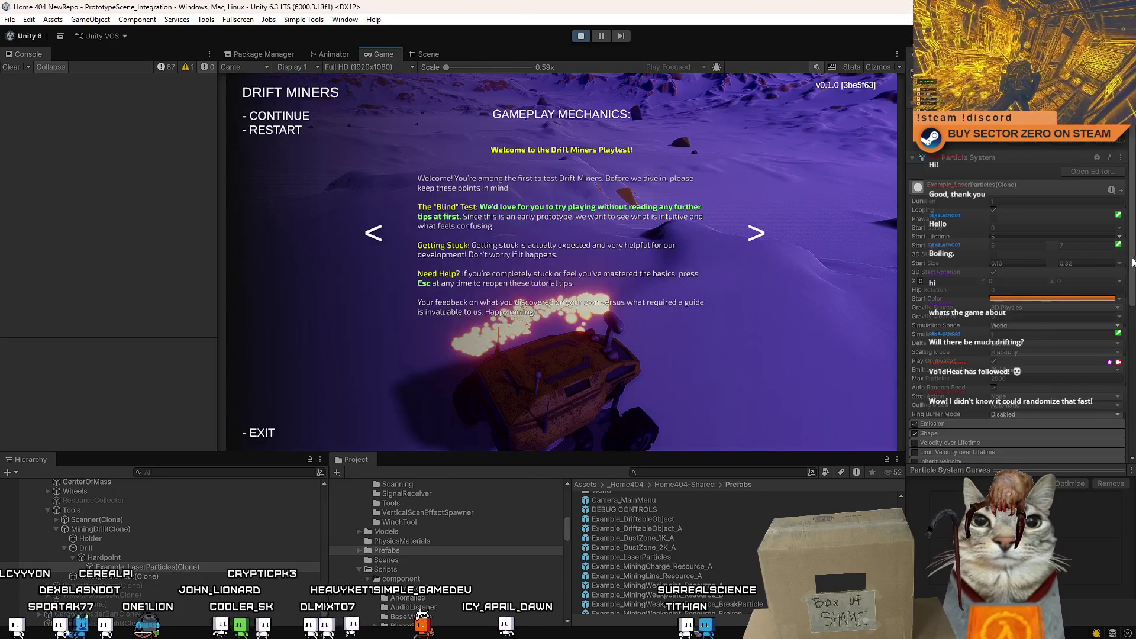
key(Escape)
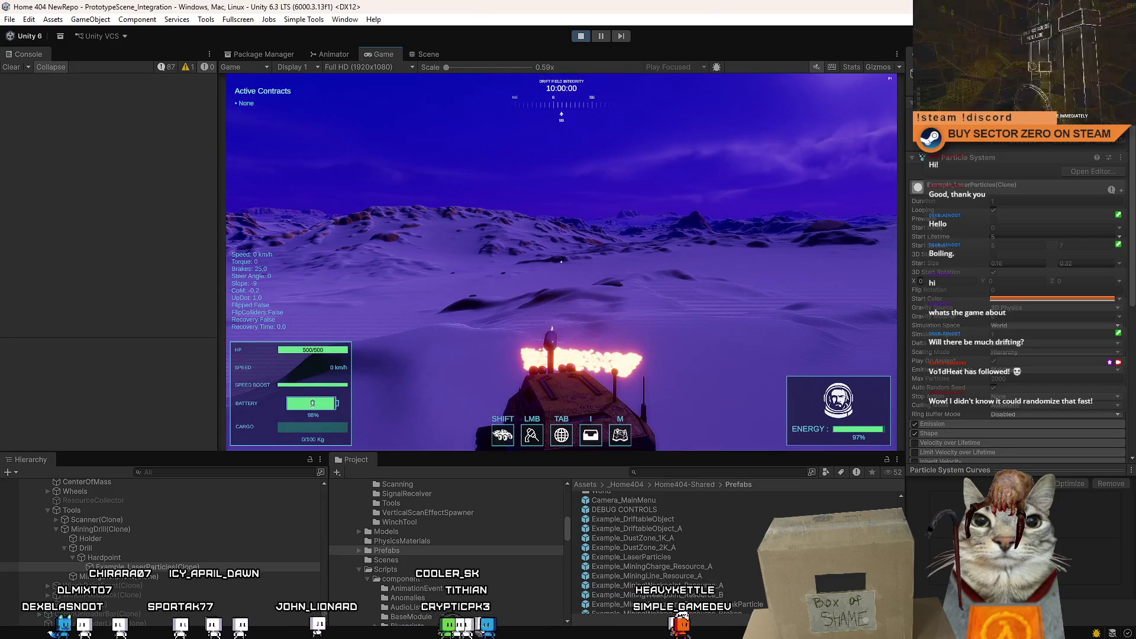
key(Escape)
key(Escape)
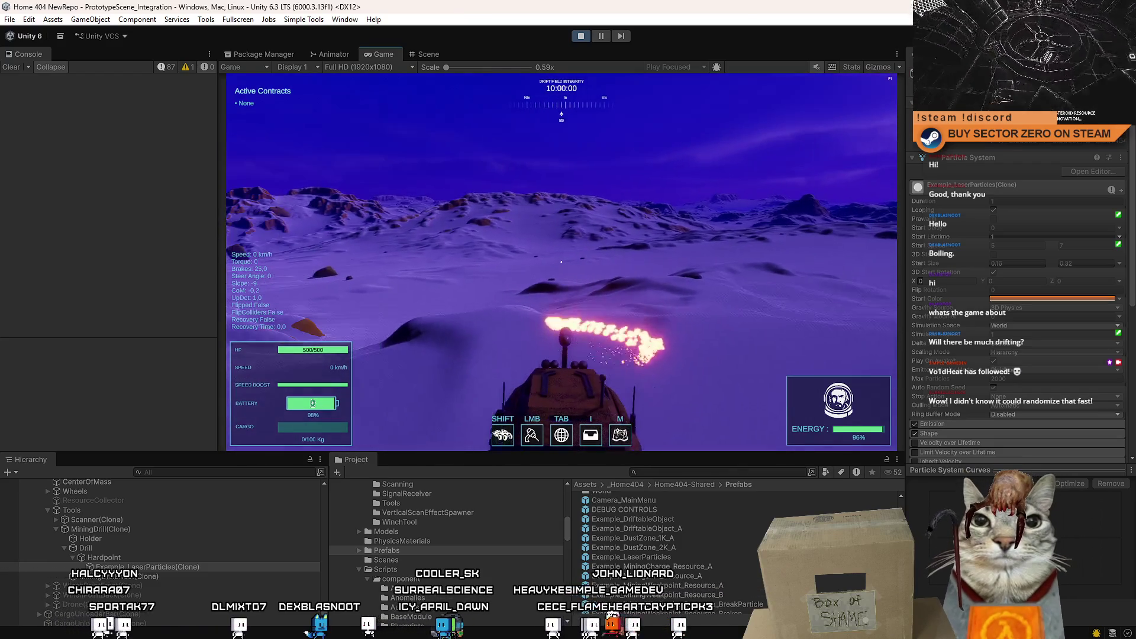
key(Escape)
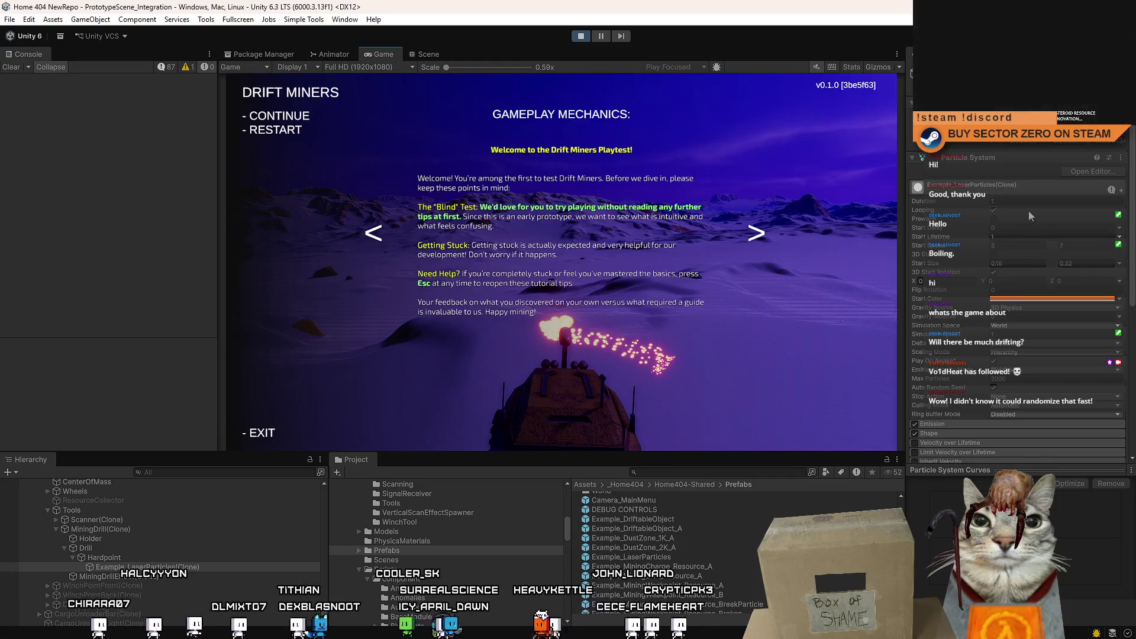
key(Escape)
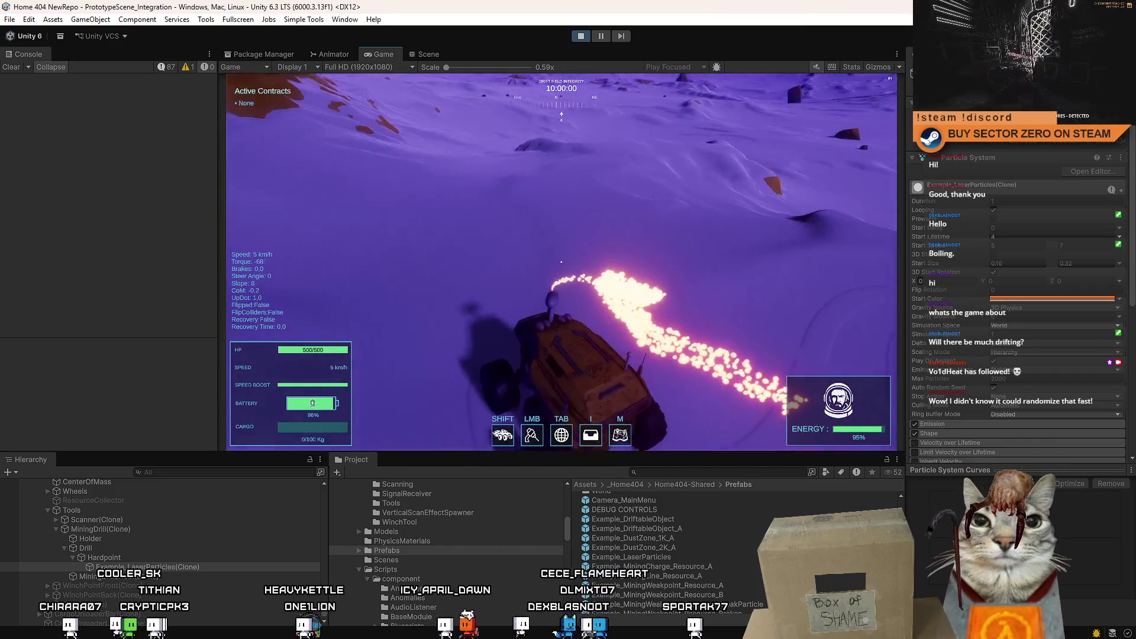
key(Escape)
key(Escape)
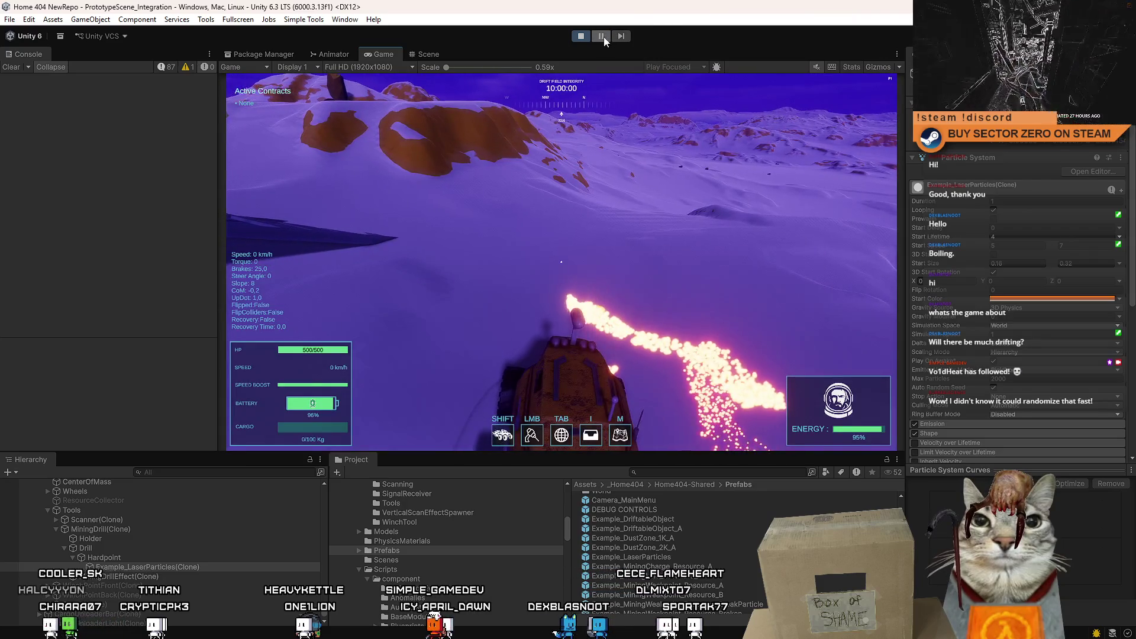
Step: Pause the game to inspect Hardpoint, resume briefly to drive and fire, then pause again and return to the Scene view
click(604, 36)
click(138, 560)
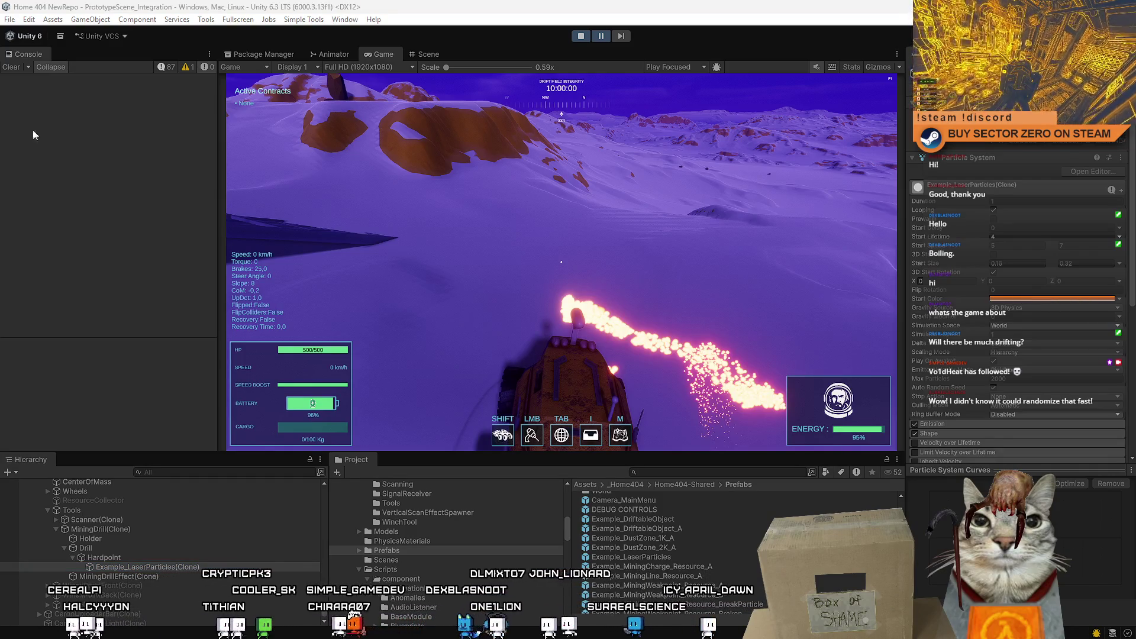
click(601, 37)
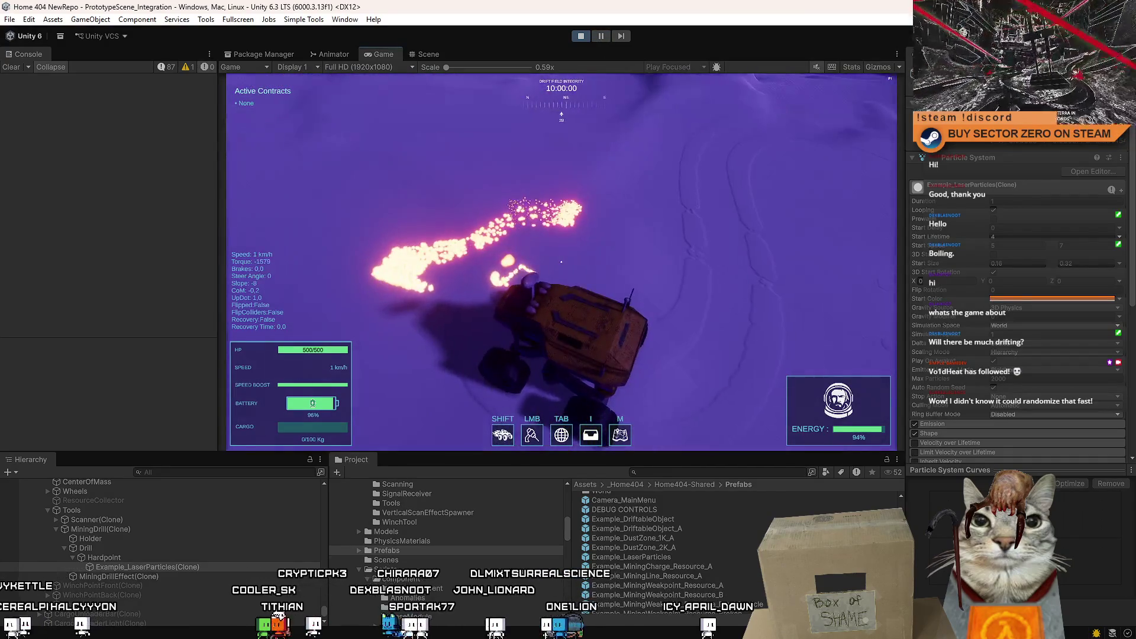
key(space)
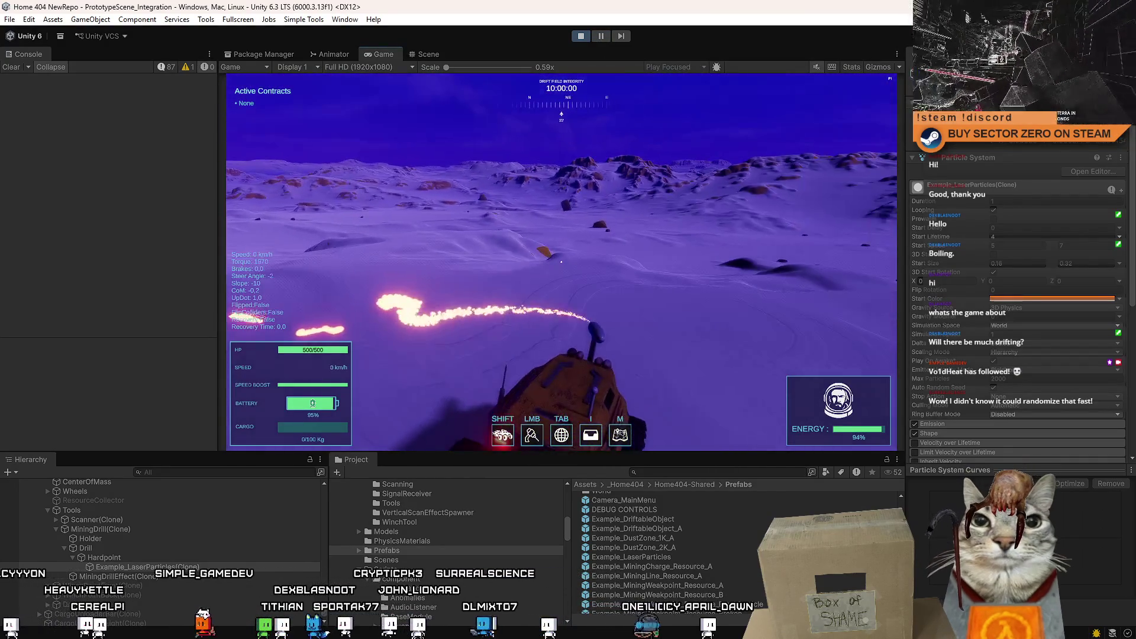
key(Escape)
click(603, 40)
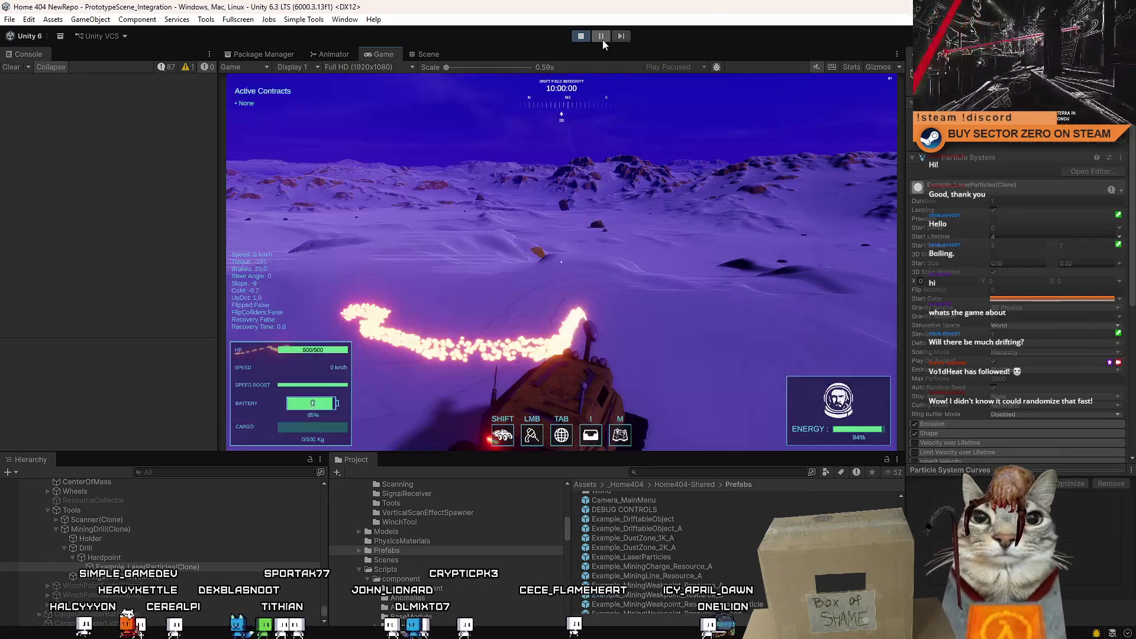
click(447, 51)
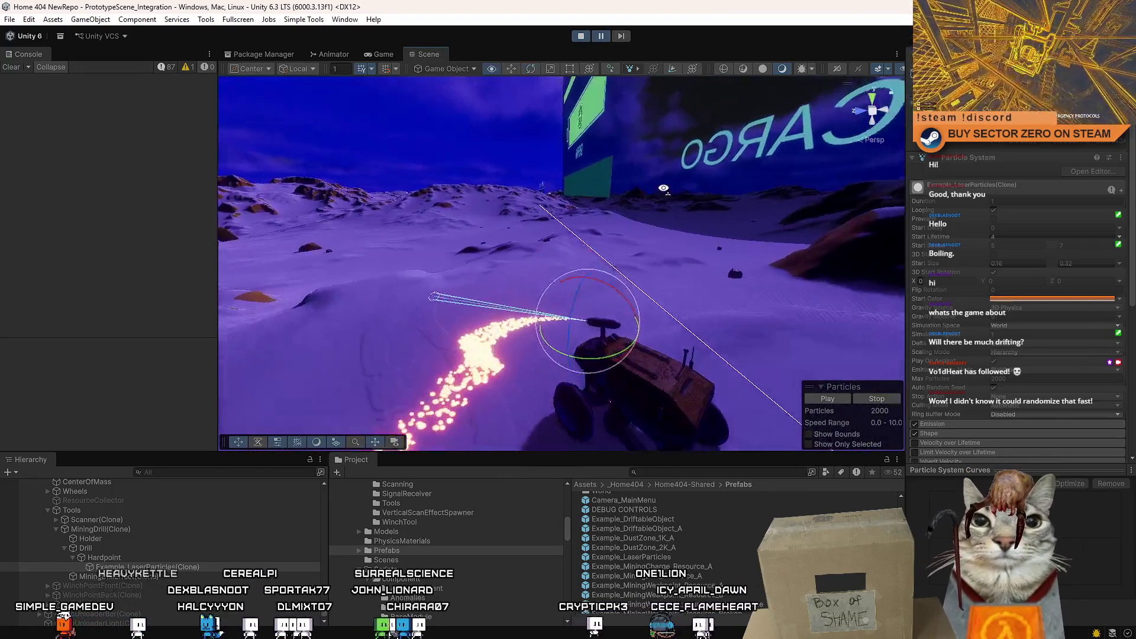
Step: Orbit the Scene view onto the drill's line renderer and particles, then resume the game
drag(693, 167, 147, 543)
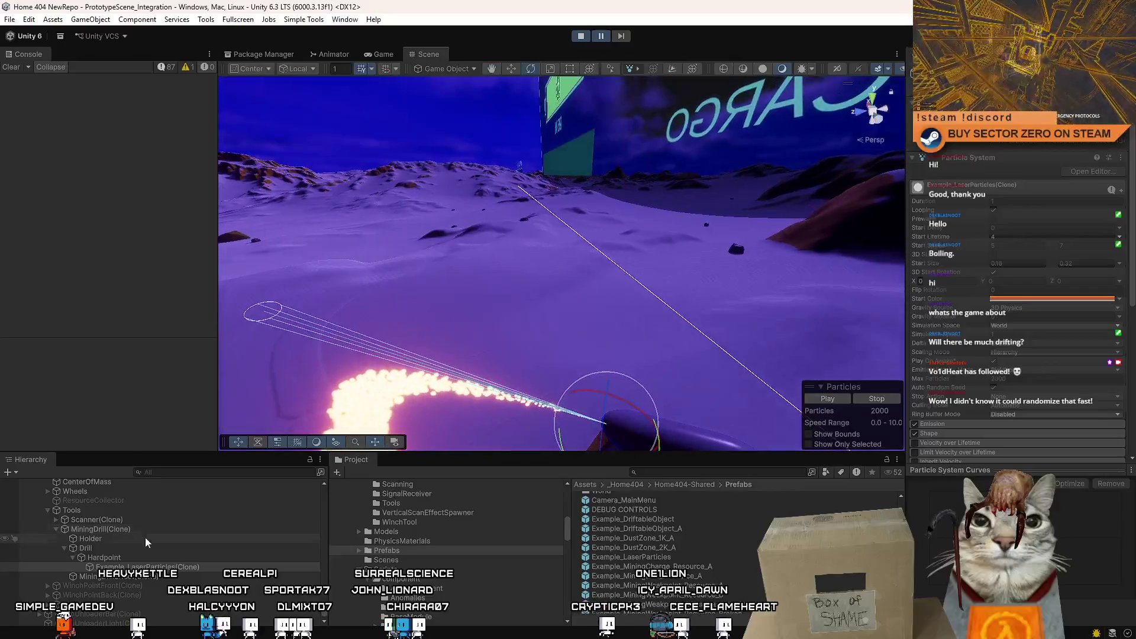
click(147, 577)
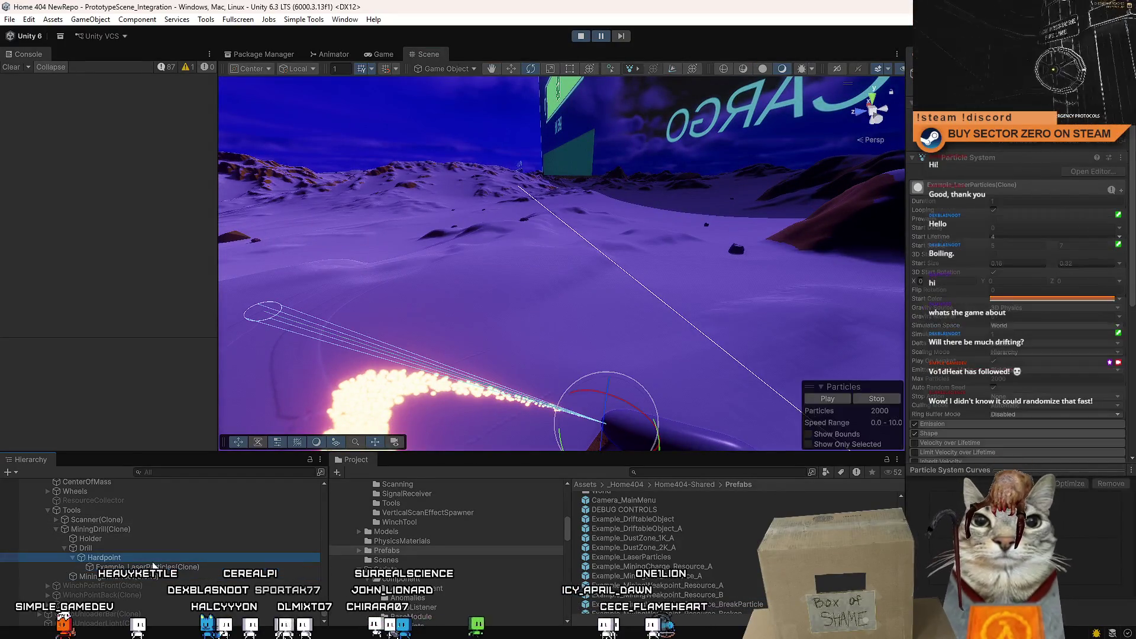
mouse_move(622, 267)
mouse_down()
mouse_move(576, 324)
mouse_move(533, 338)
mouse_up()
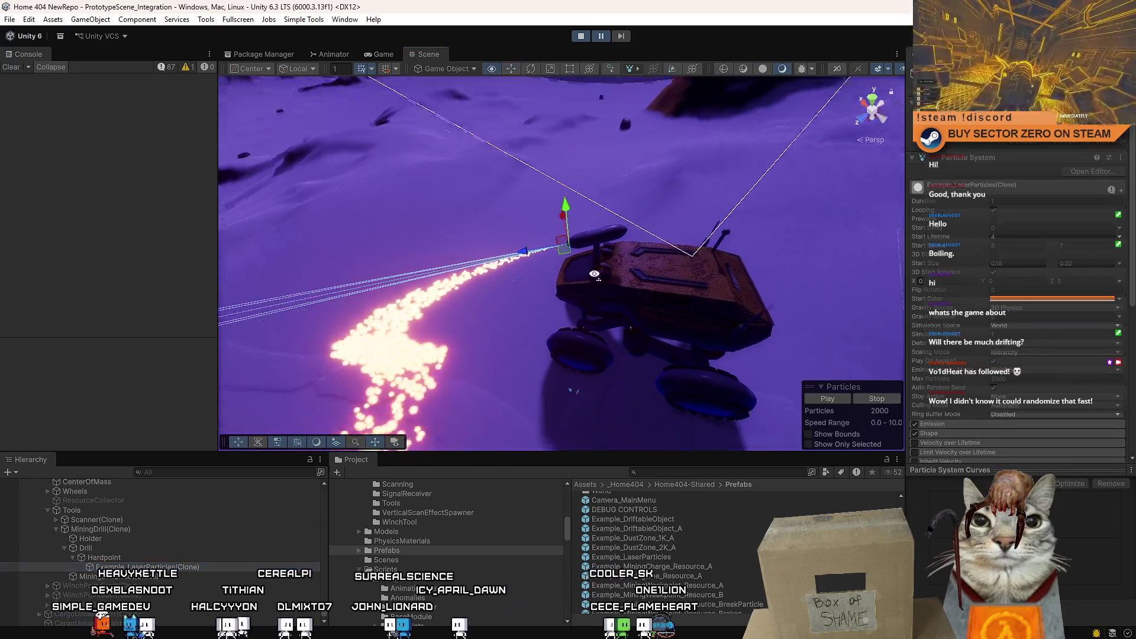
drag(569, 267, 529, 254)
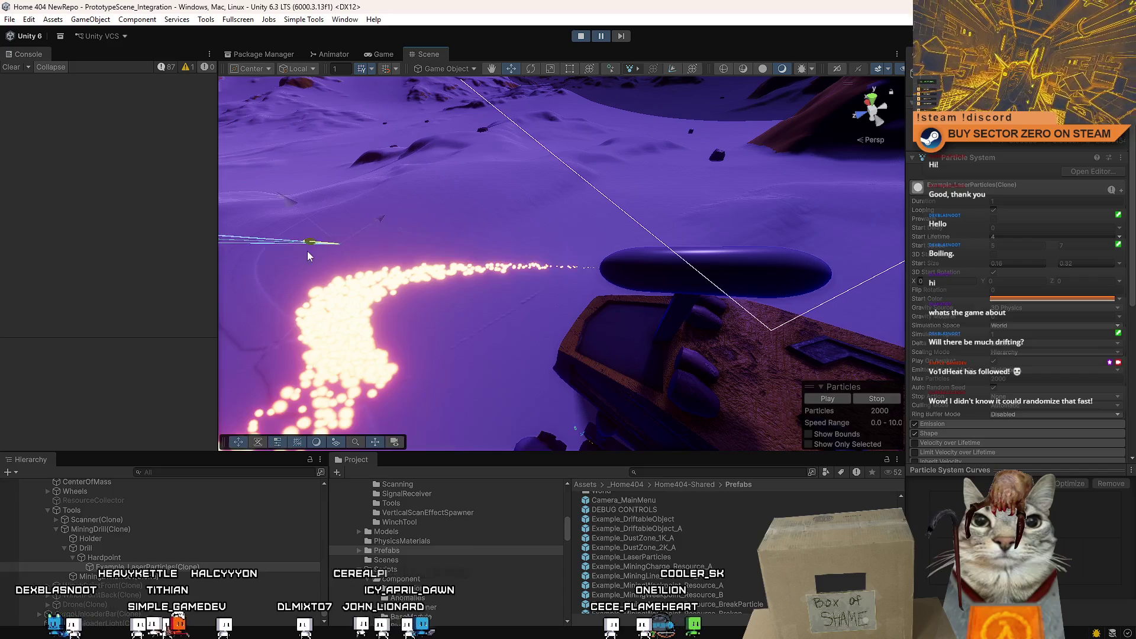
click(603, 35)
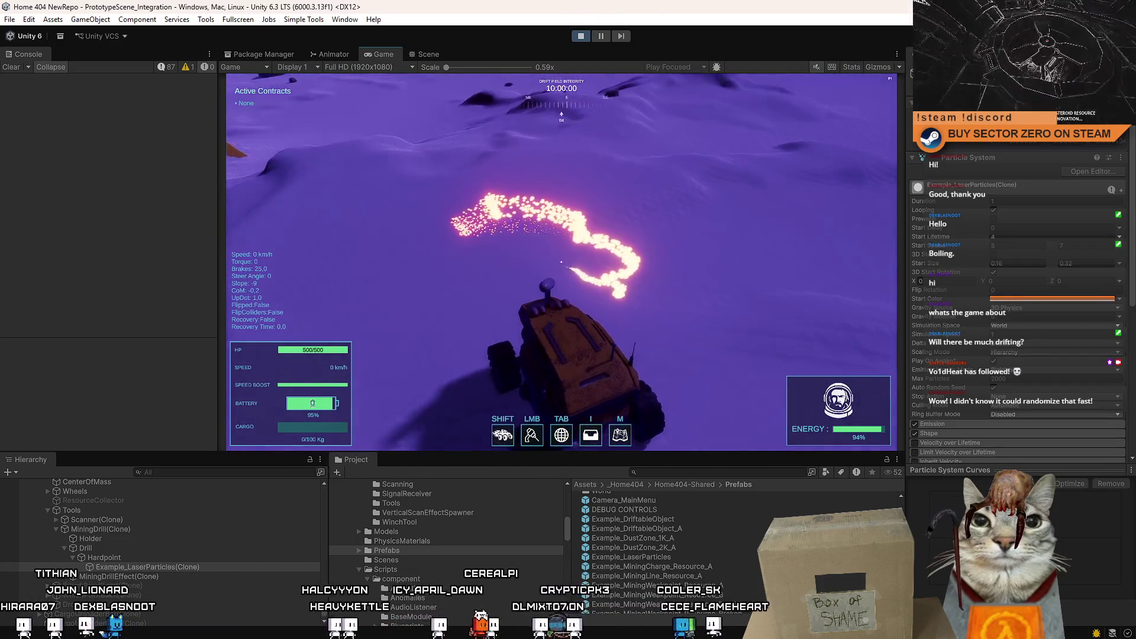
Step: Drive the rover past the glowing portal, brake, and sweep the drill beam right along the cliff
key(w)
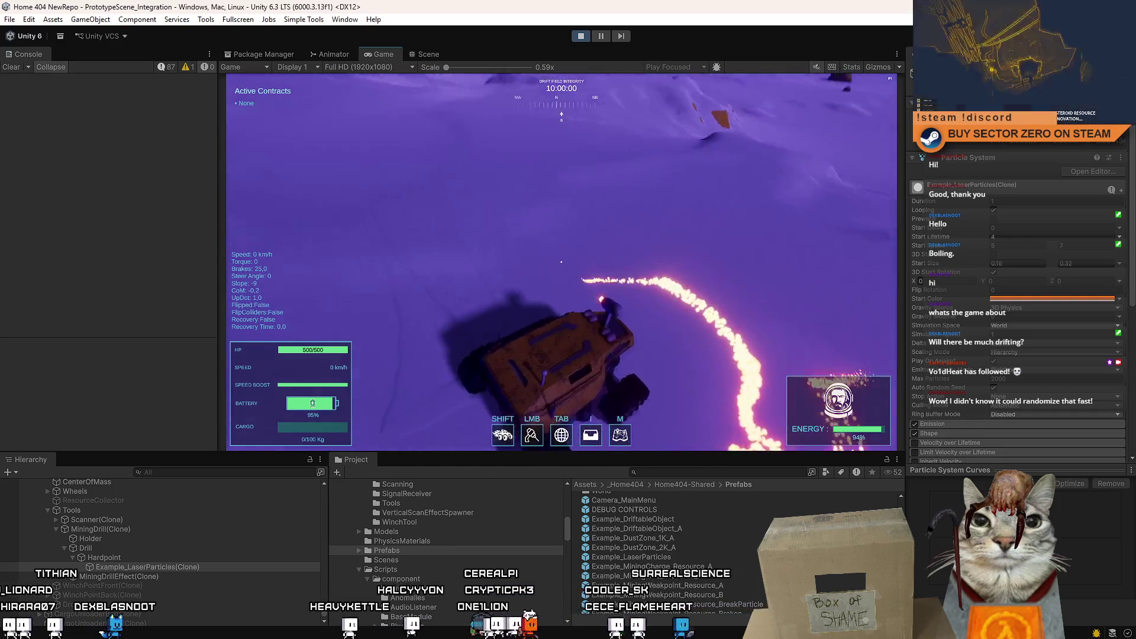
key(a)
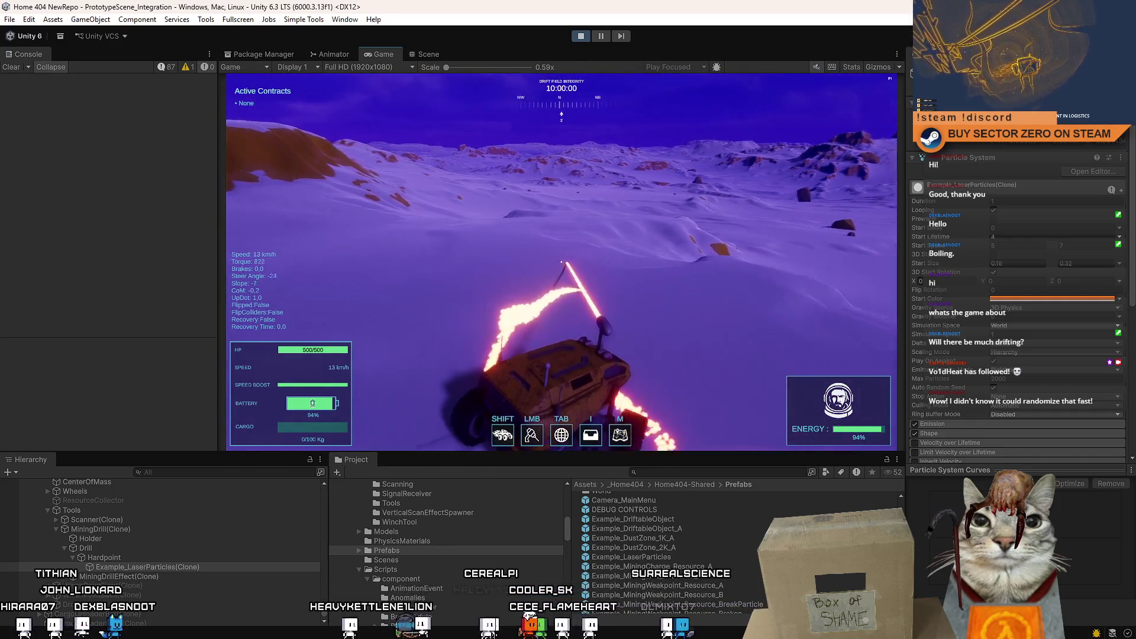
key(w)
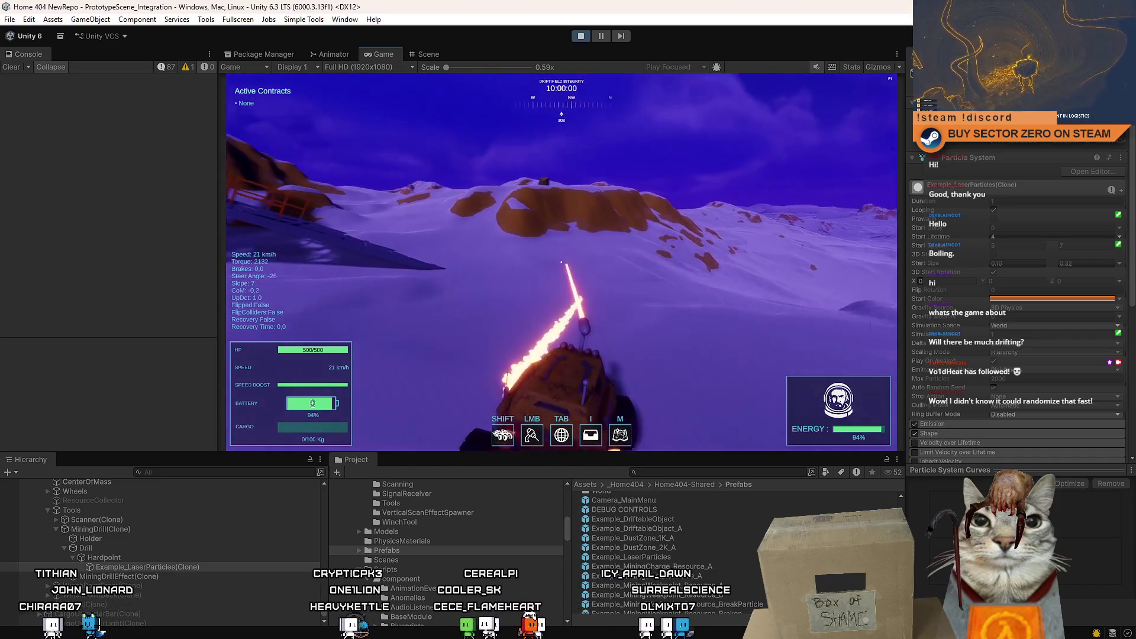
key(w)
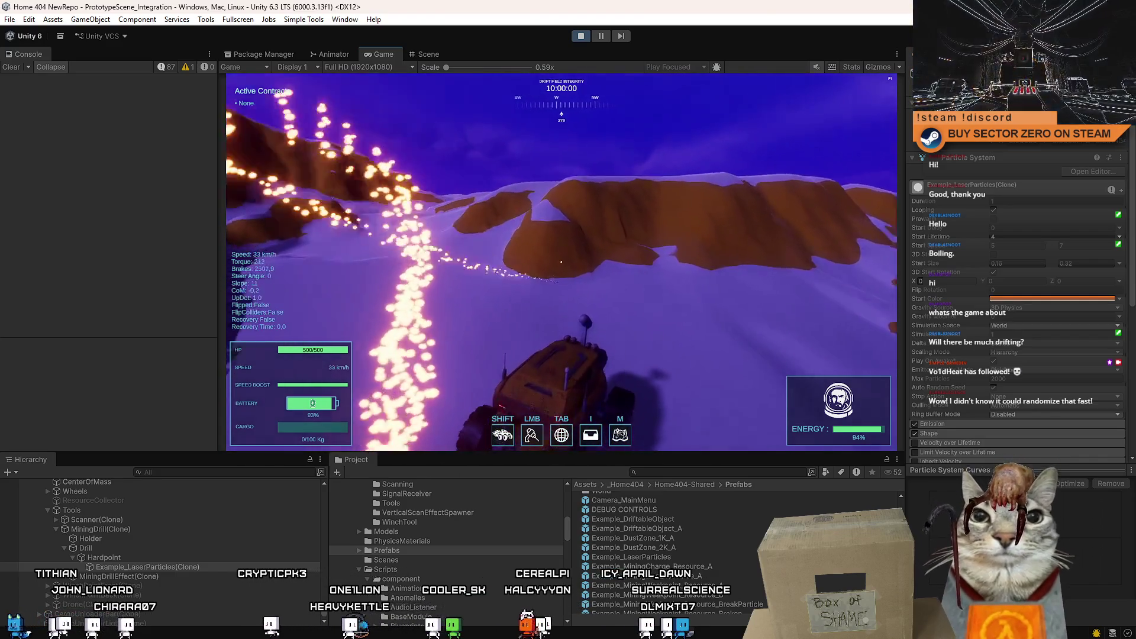
key(w)
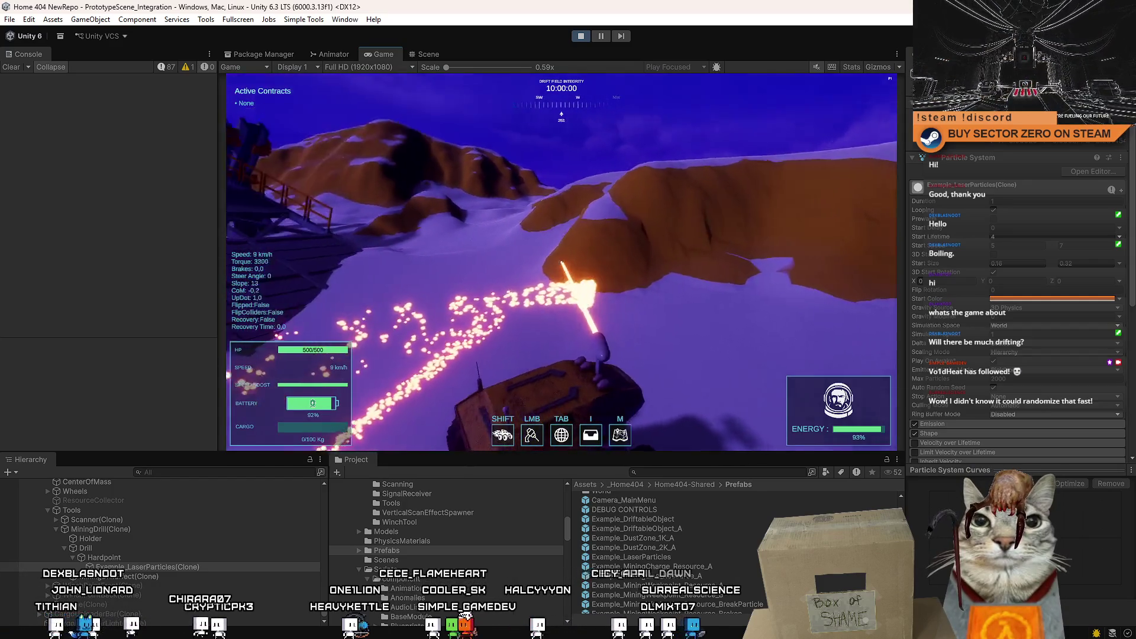
key(w)
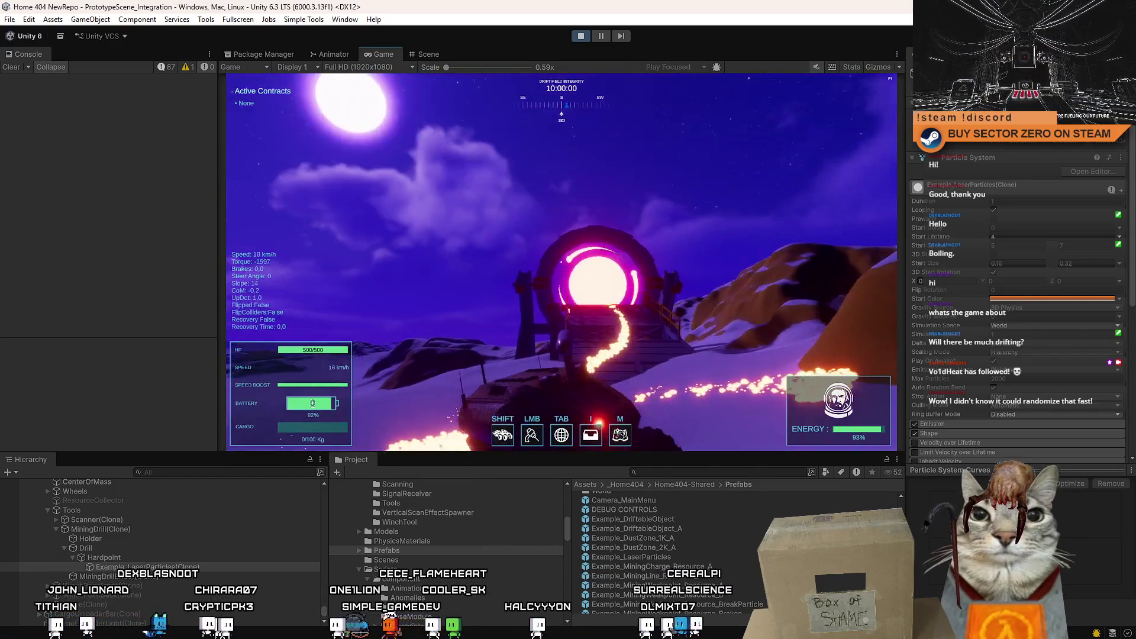
key(s)
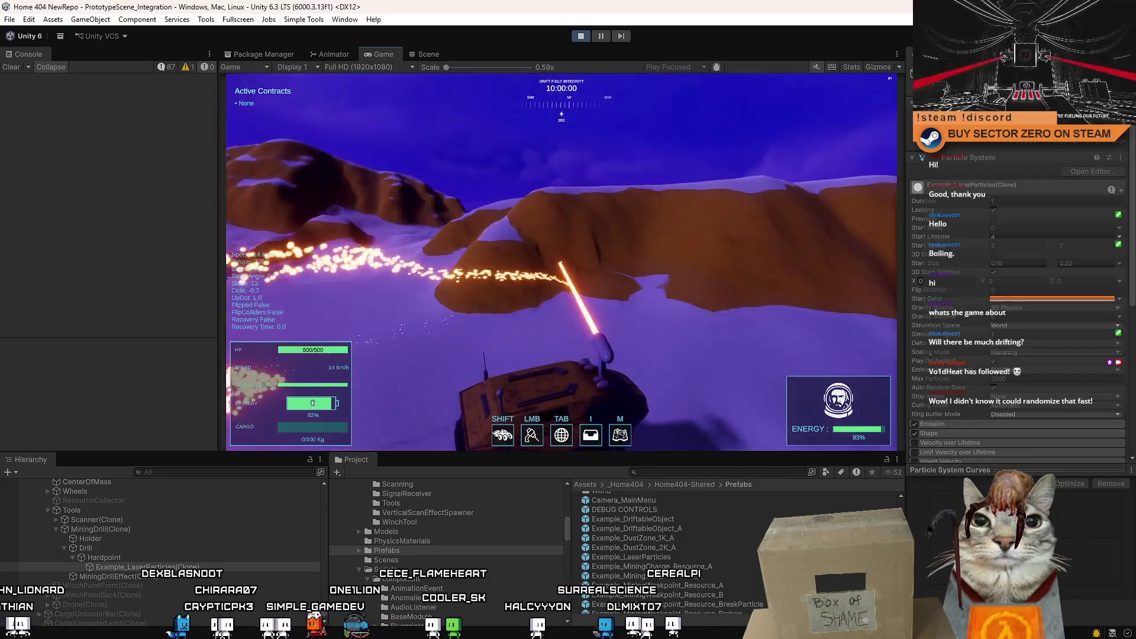
drag(561, 263, 542, 263)
Step: Pause the game, switch to the Scene view and select Example_LaserParticles(Clone)
key(Escape)
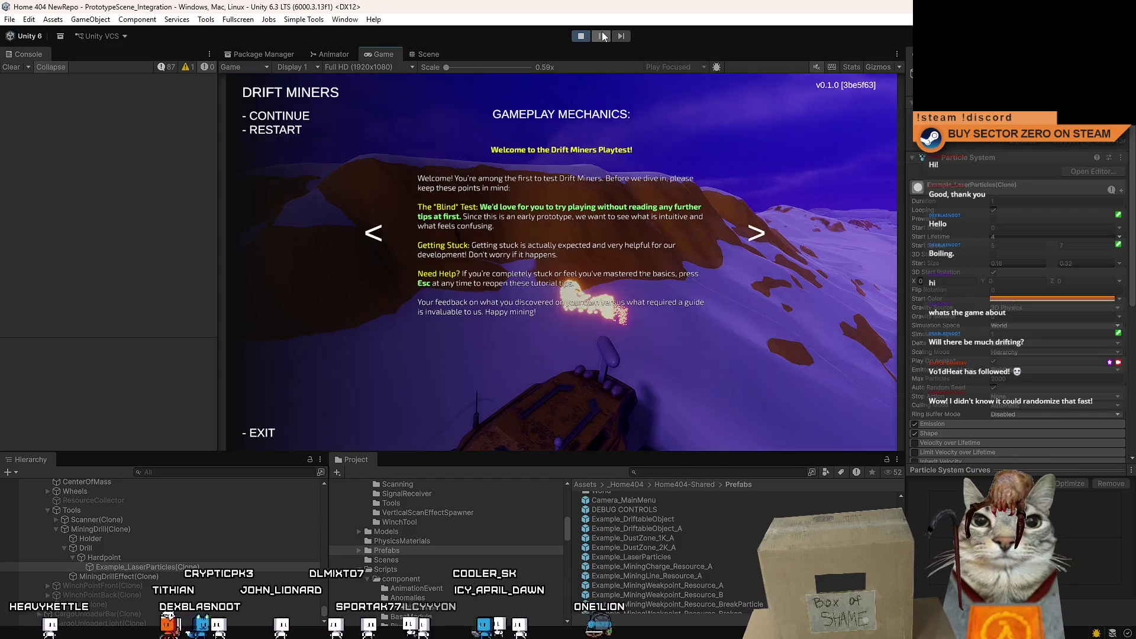
click(603, 35)
click(428, 54)
click(182, 569)
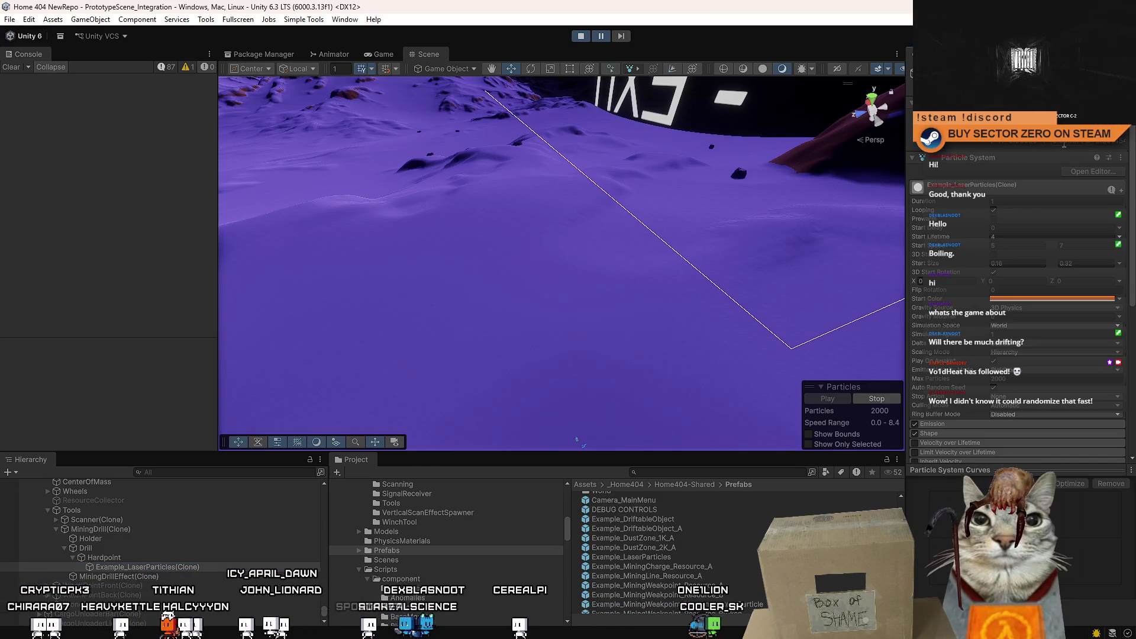
Step: Fly the Scene camera down to the drill and expand MiningDrill(Clone) in the Hierarchy
mouse_move(654, 215)
mouse_down()
mouse_move(713, 229)
mouse_move(550, 132)
mouse_up()
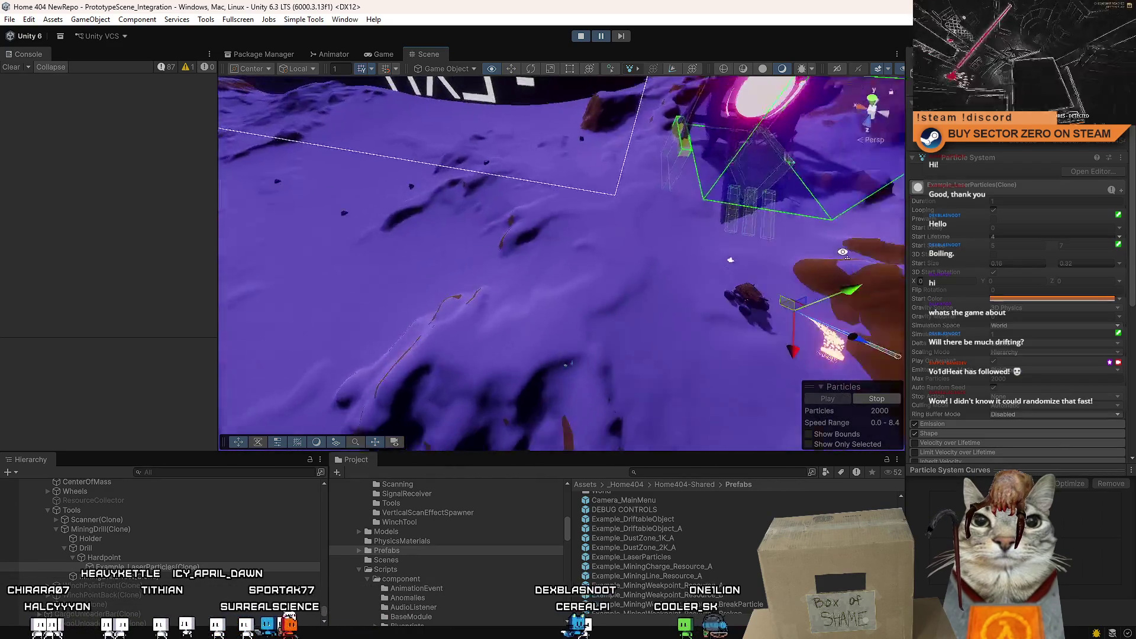
drag(550, 131, 950, 232)
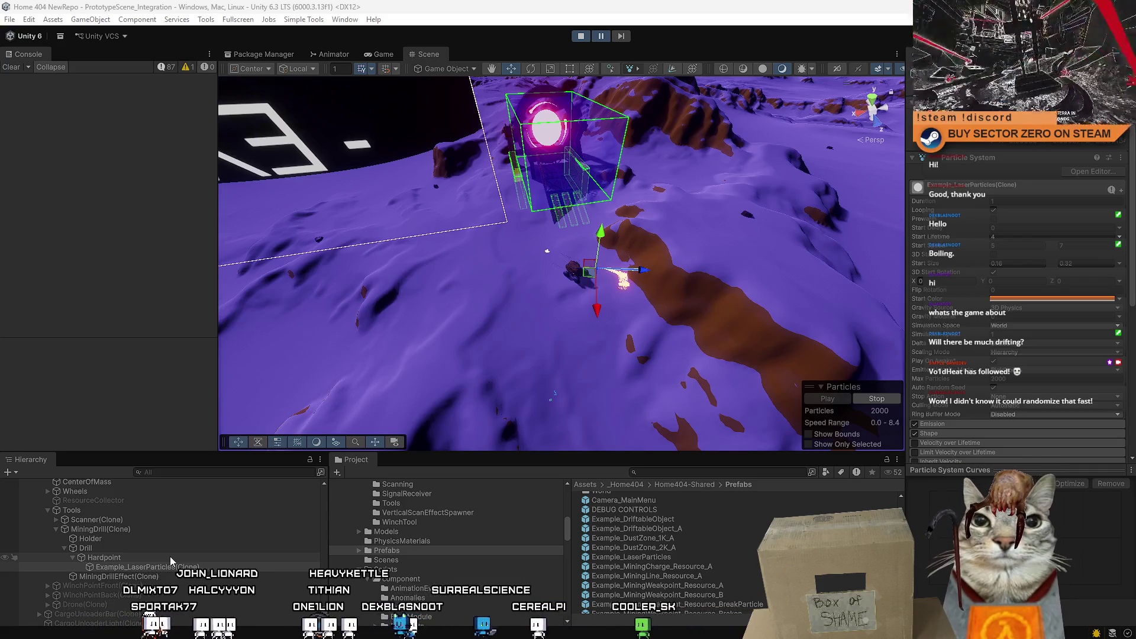
click(141, 531)
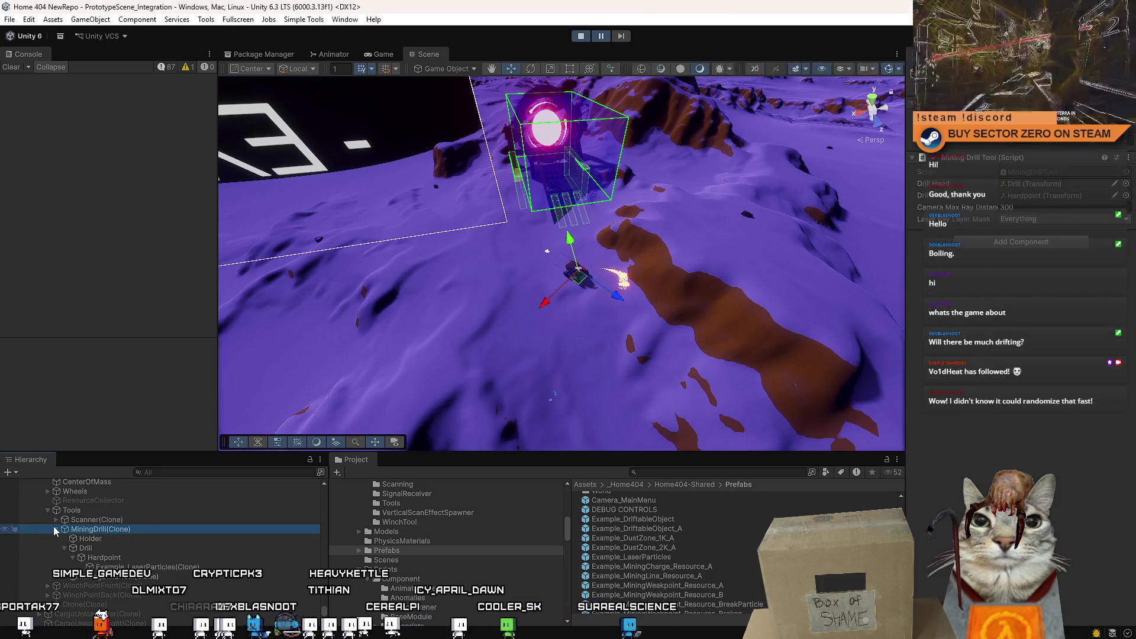
click(56, 530)
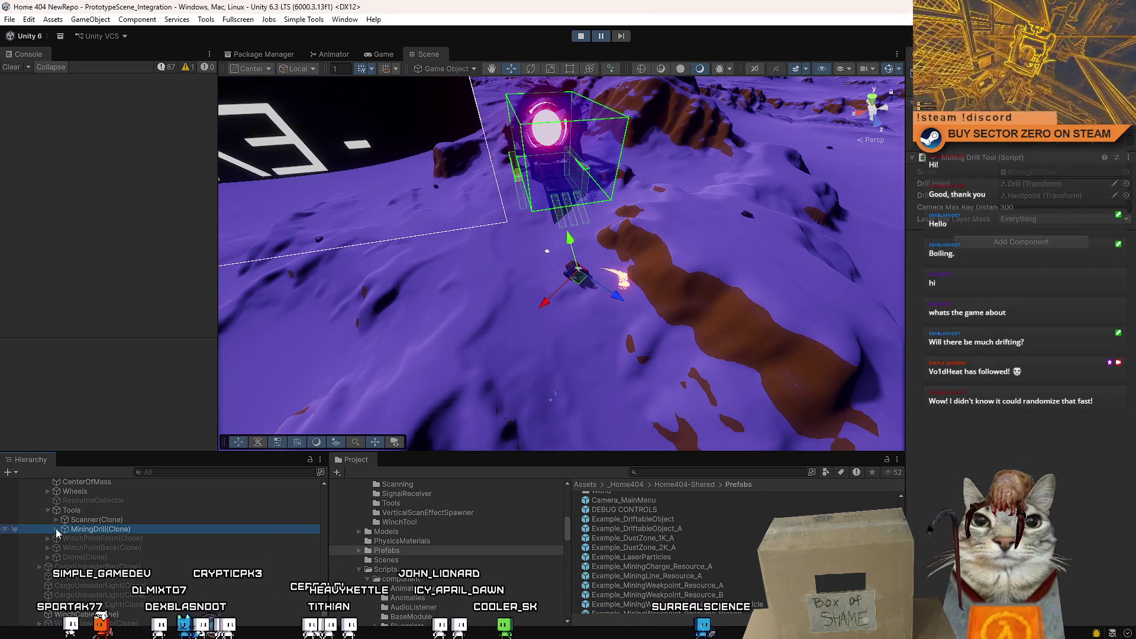
click(56, 529)
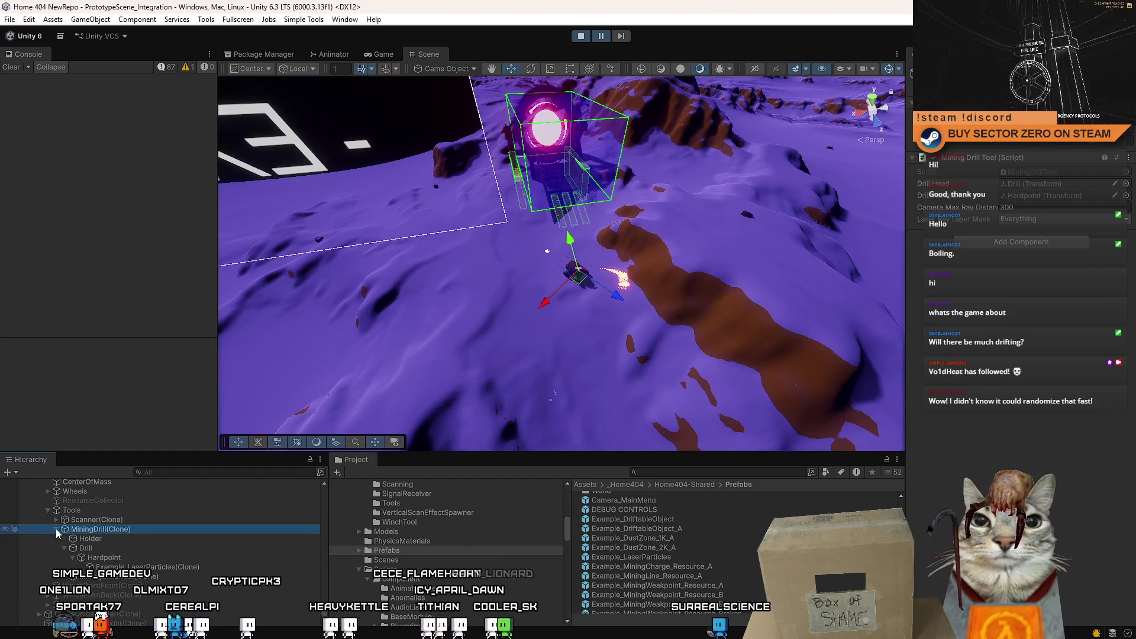
Step: Select the Drill child to show its components, then switch over to the drill tool code
click(64, 549)
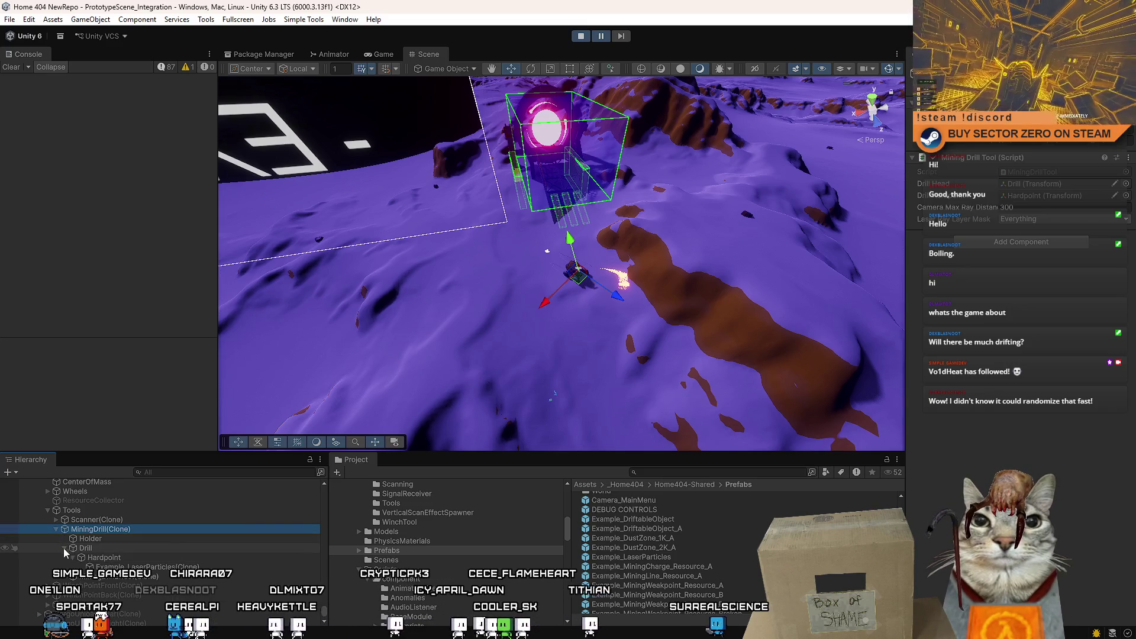
click(63, 547)
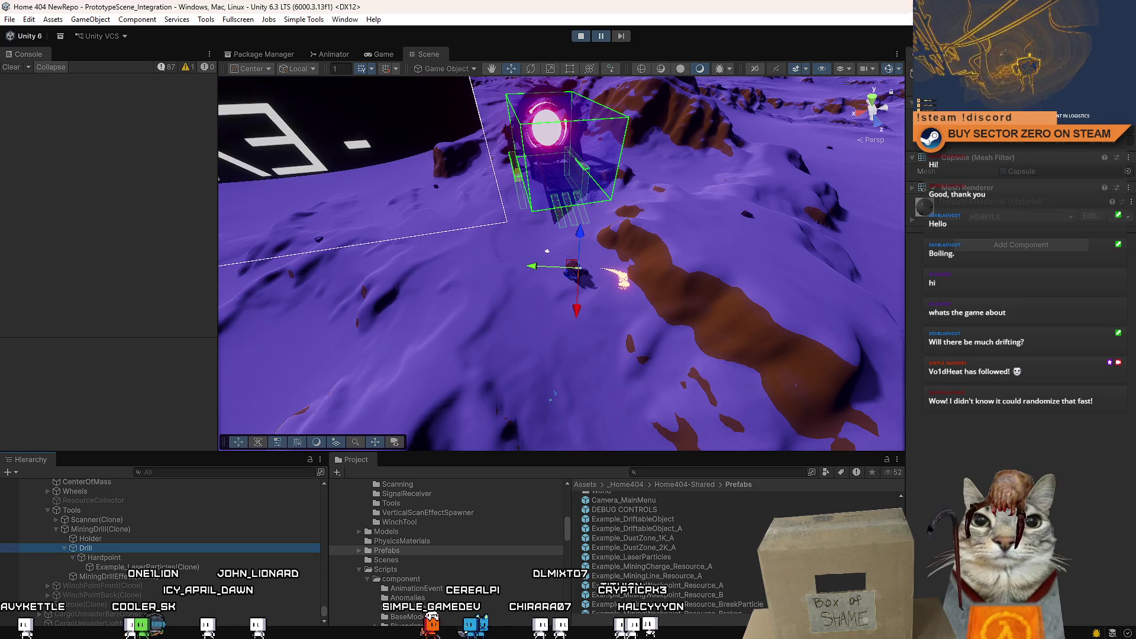
key(alt+Tab)
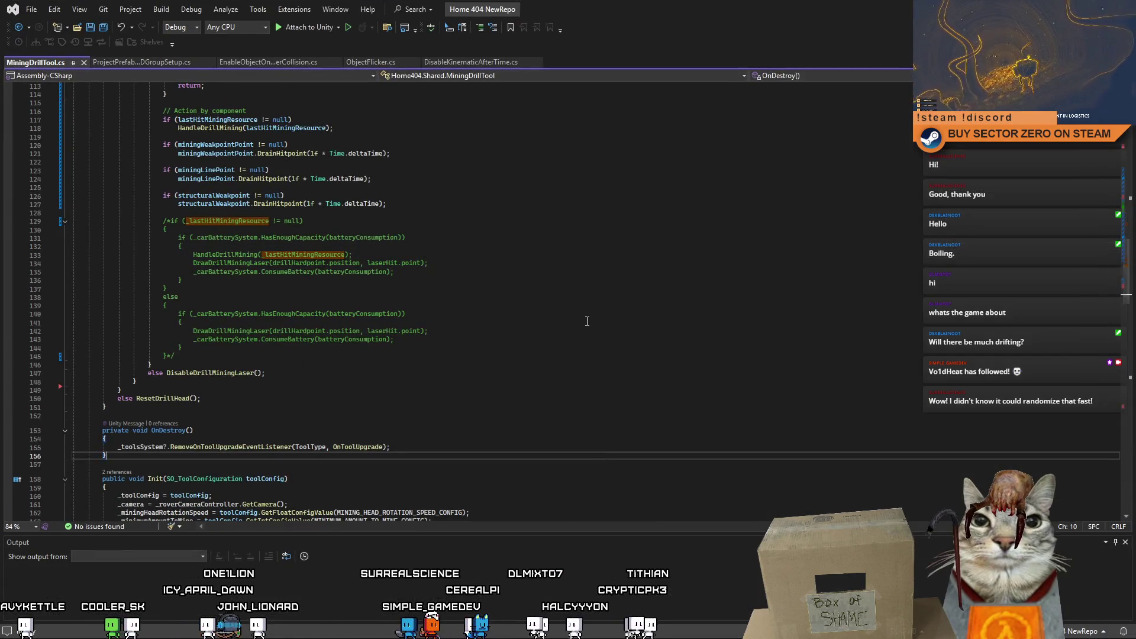
scroll(587, 321, up, 11)
Step: Read MiningDrillTool.cs's battery-consume, hit-object and rotation code, then return to Unity
click(587, 321)
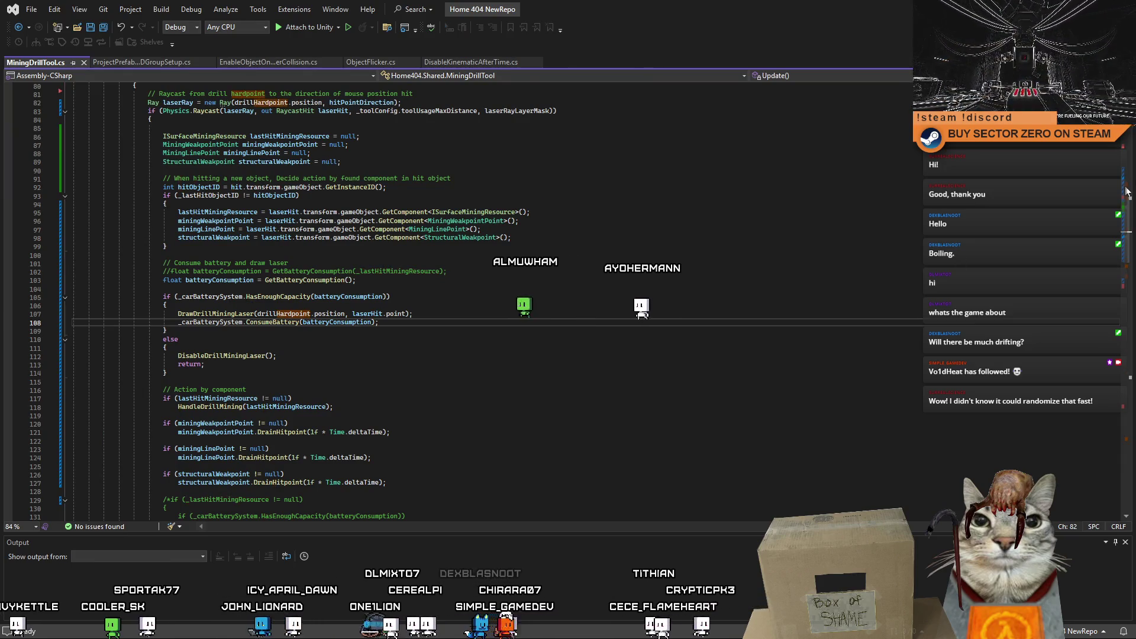
key(Up)
key(Up)
key(Up)
scroll(1126, 191, up, 9)
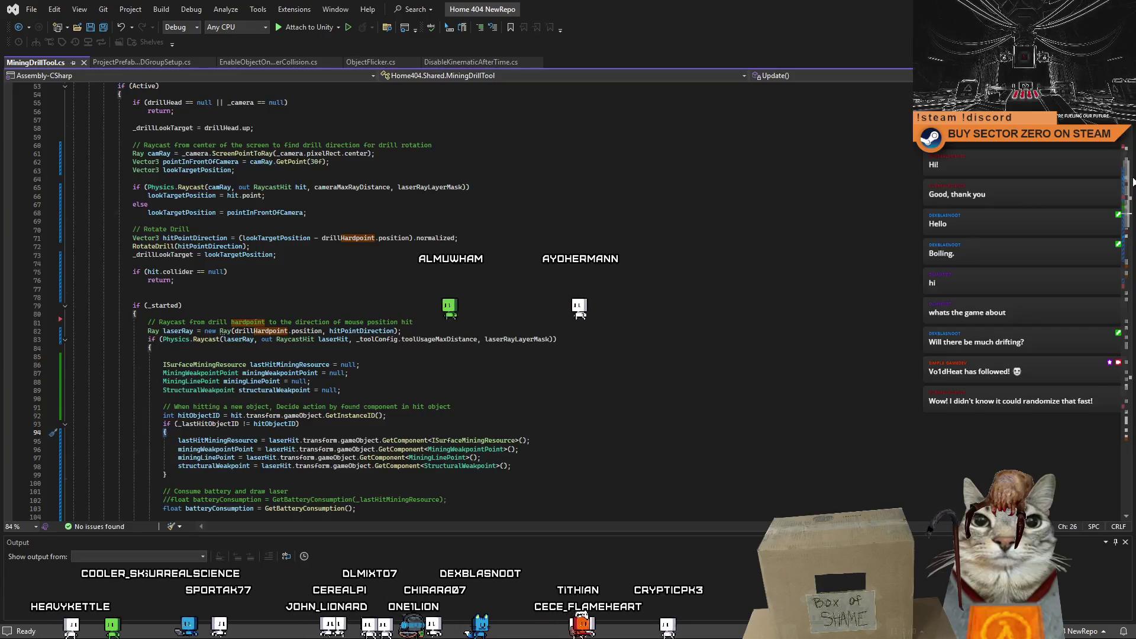
scroll(1133, 182, up, 10)
scroll(1133, 183, down, 4)
scroll(1134, 182, down, 4)
scroll(1134, 183, down, 3)
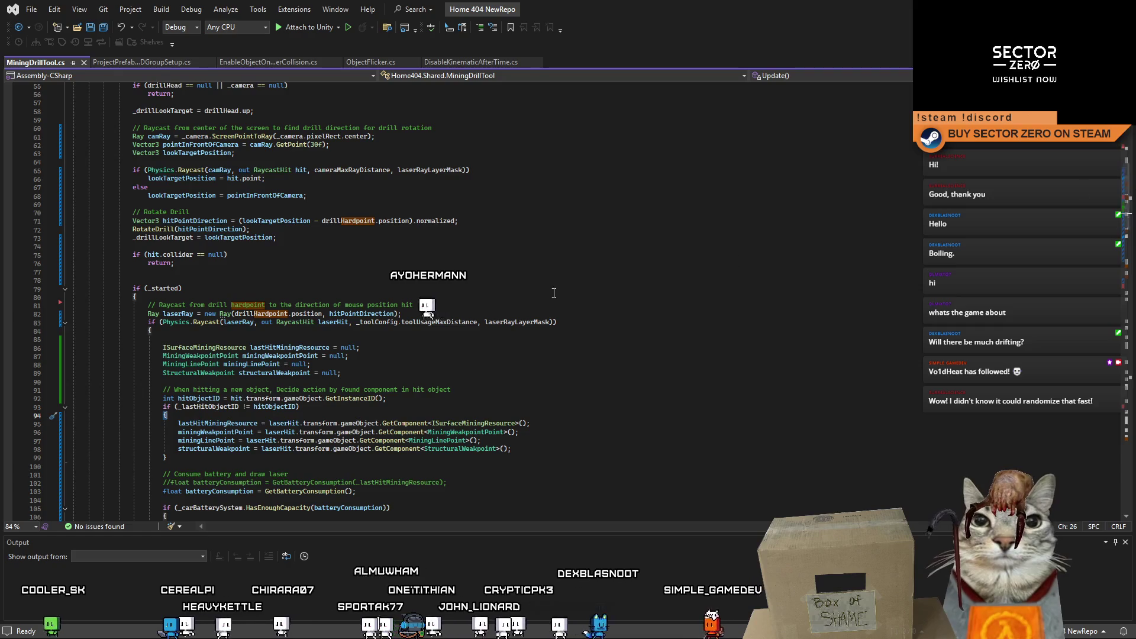
click(564, 246)
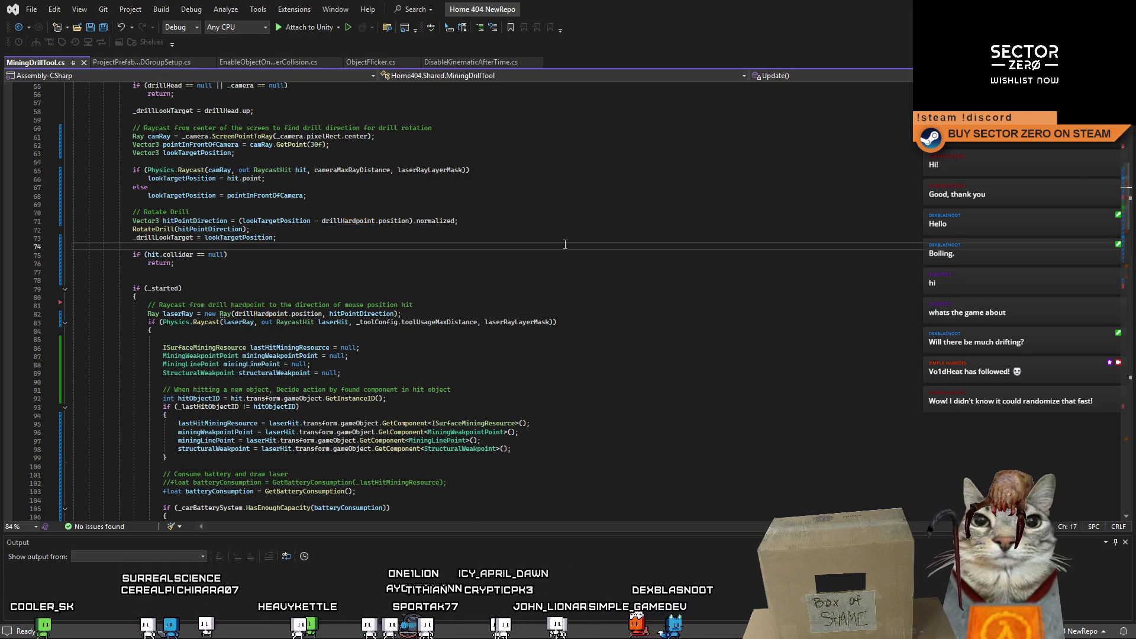
scroll(1090, 202, up, 3)
scroll(1092, 201, up, 4)
scroll(1091, 202, up, 5)
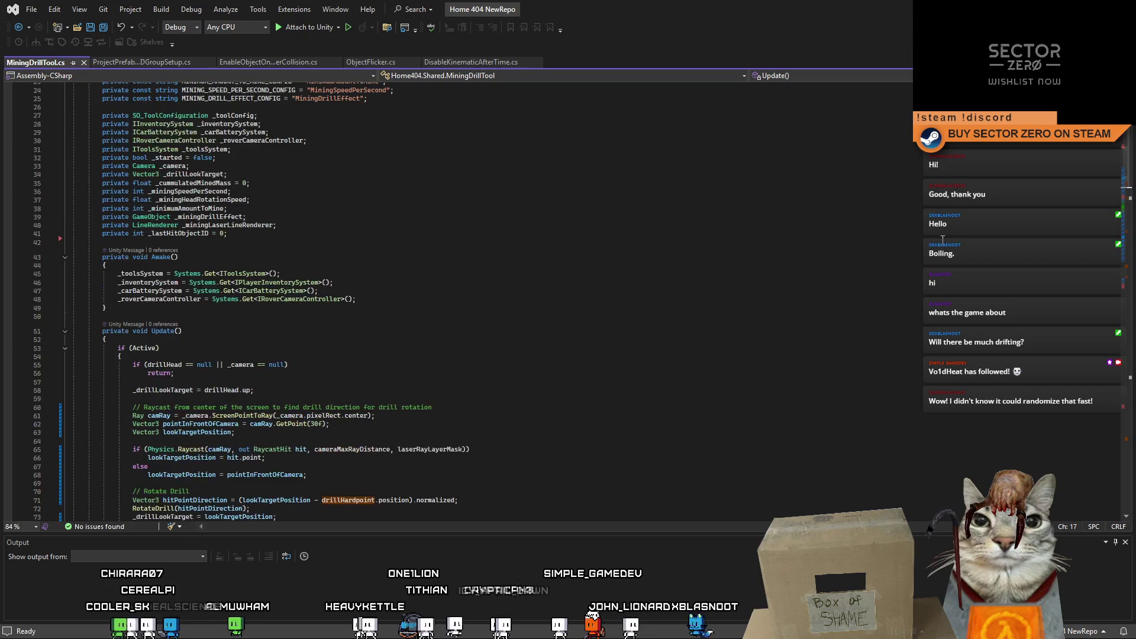
scroll(941, 240, up, 5)
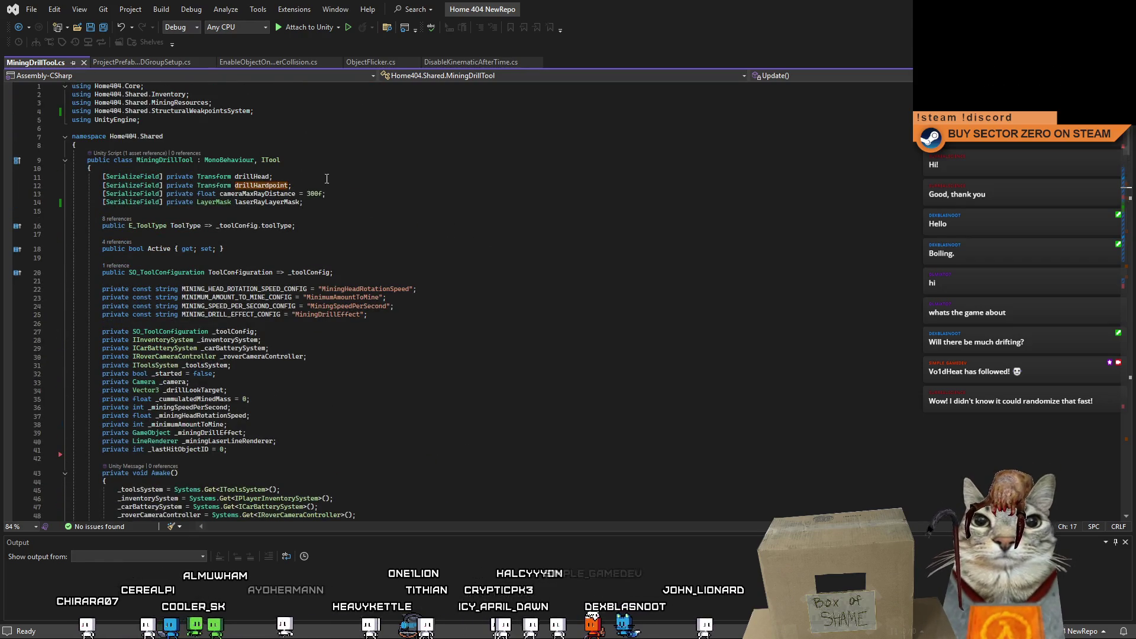
scroll(433, 238, down, 5)
scroll(436, 248, down, 4)
scroll(435, 249, down, 2)
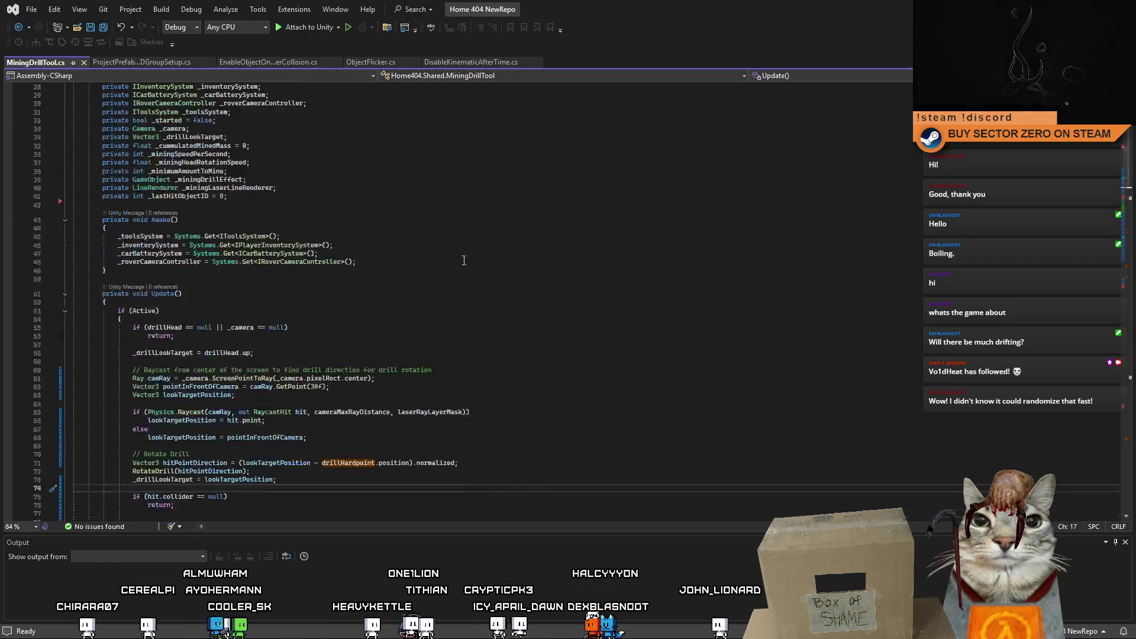
key(alt+Tab)
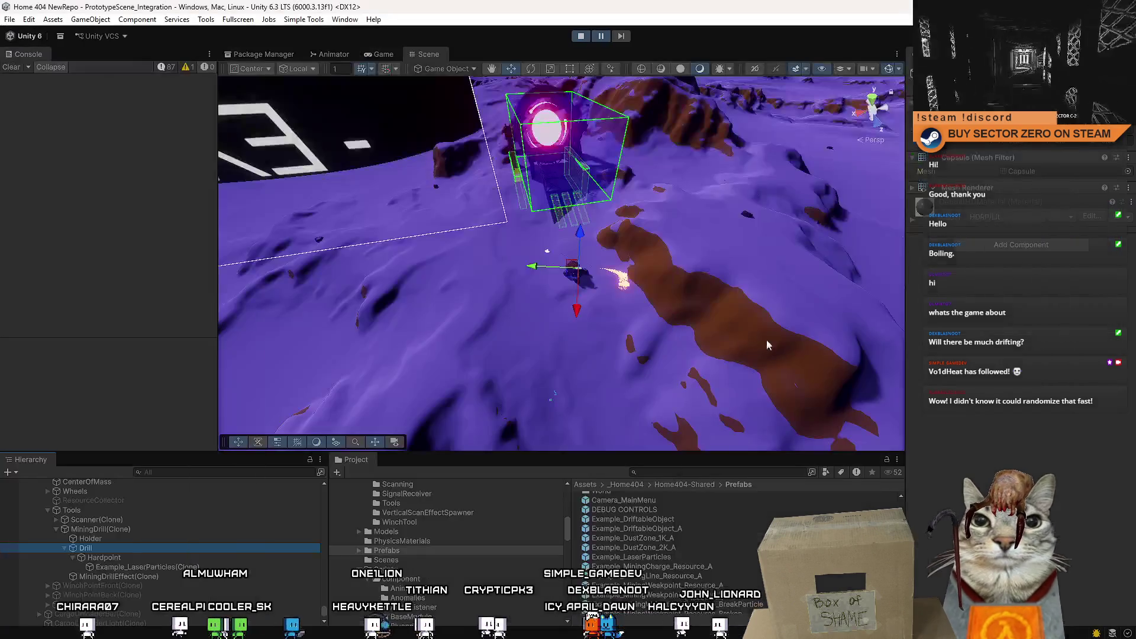
Step: Select the Hardpoint and MiningDrill(Clone) objects, then stop the running play session
click(139, 557)
click(134, 530)
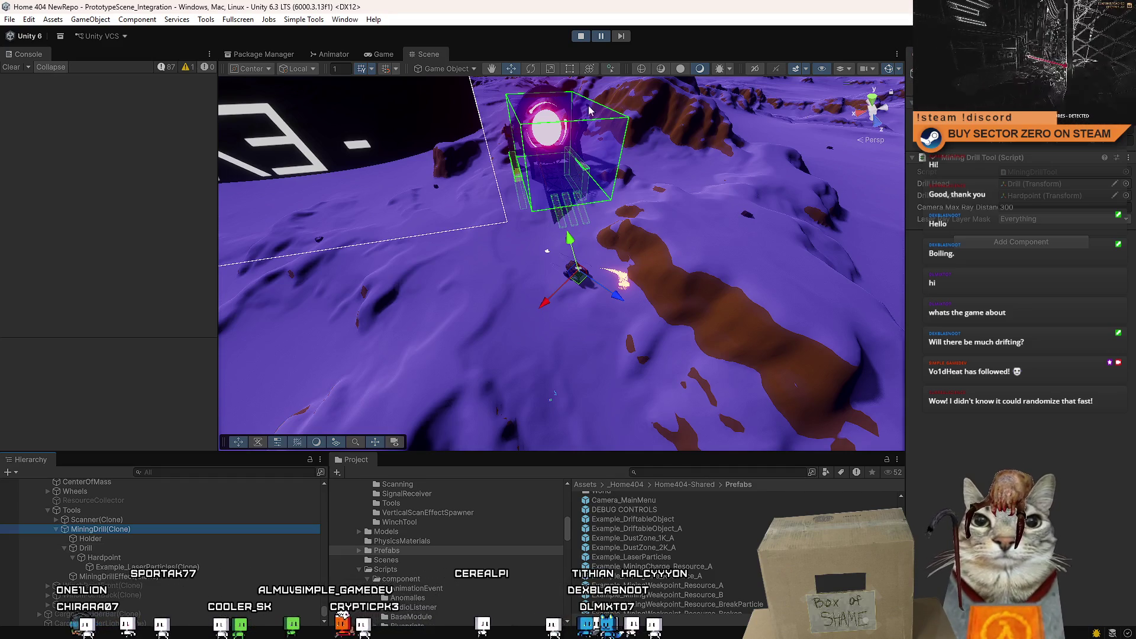
click(582, 37)
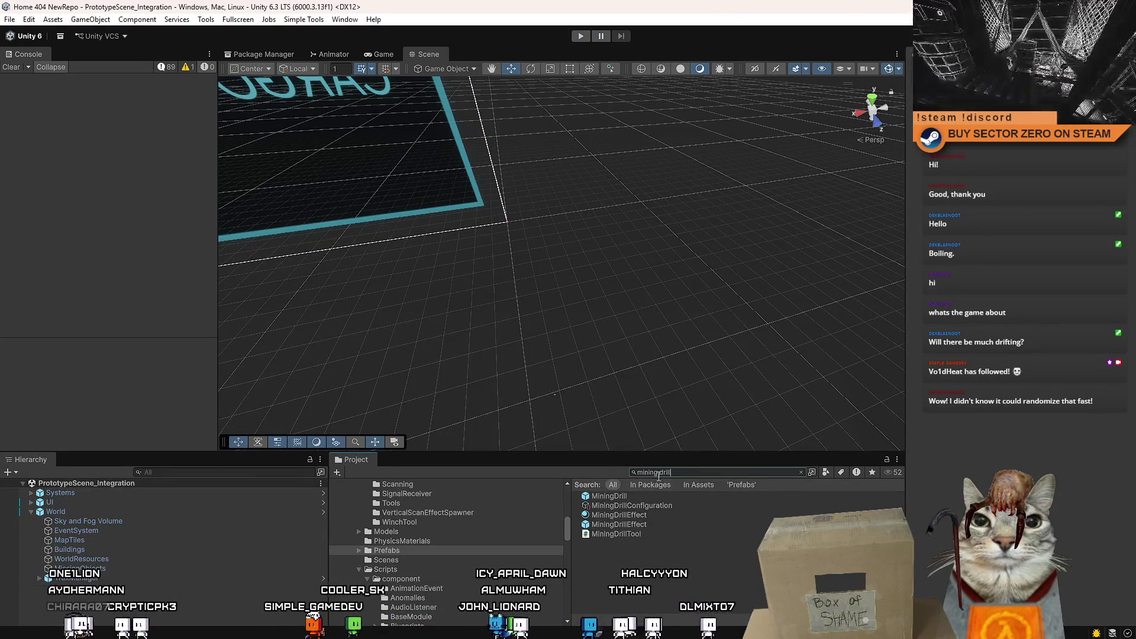
Step: Open the MiningDrill prefab and check its Laser Ray Layer Mask lists Everything, leaving it unchanged
double_click(648, 495)
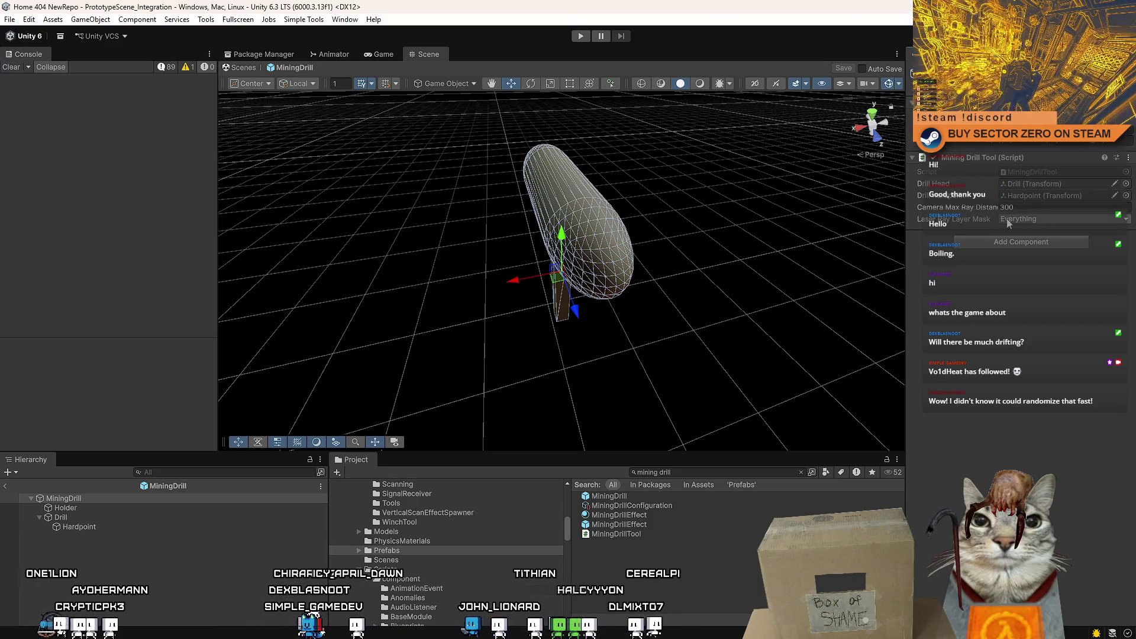
click(1041, 220)
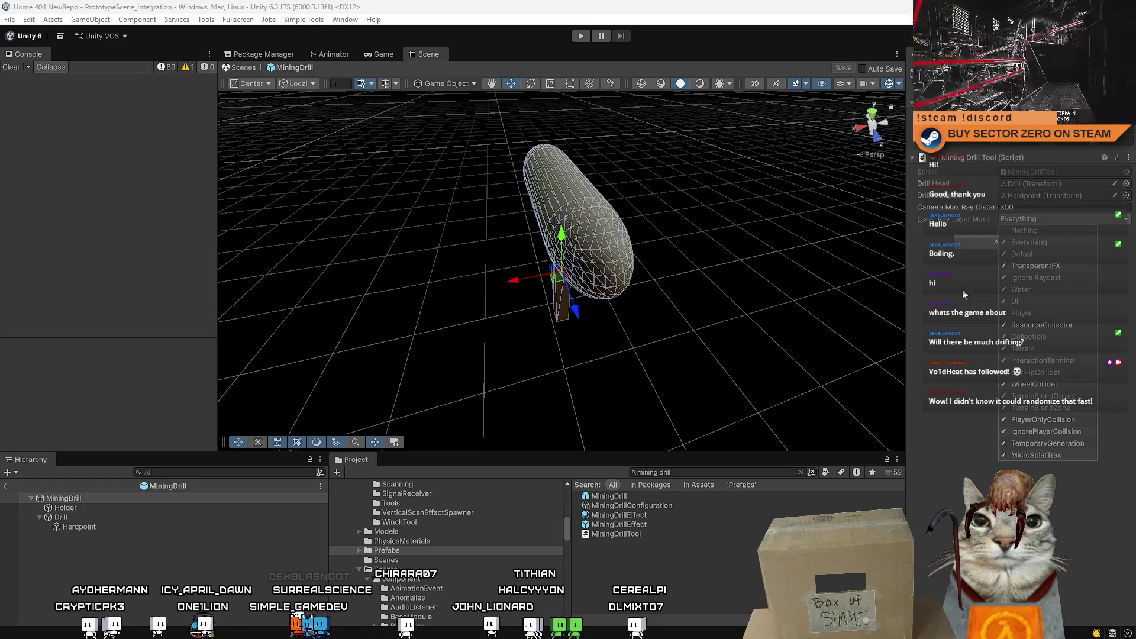
click(970, 276)
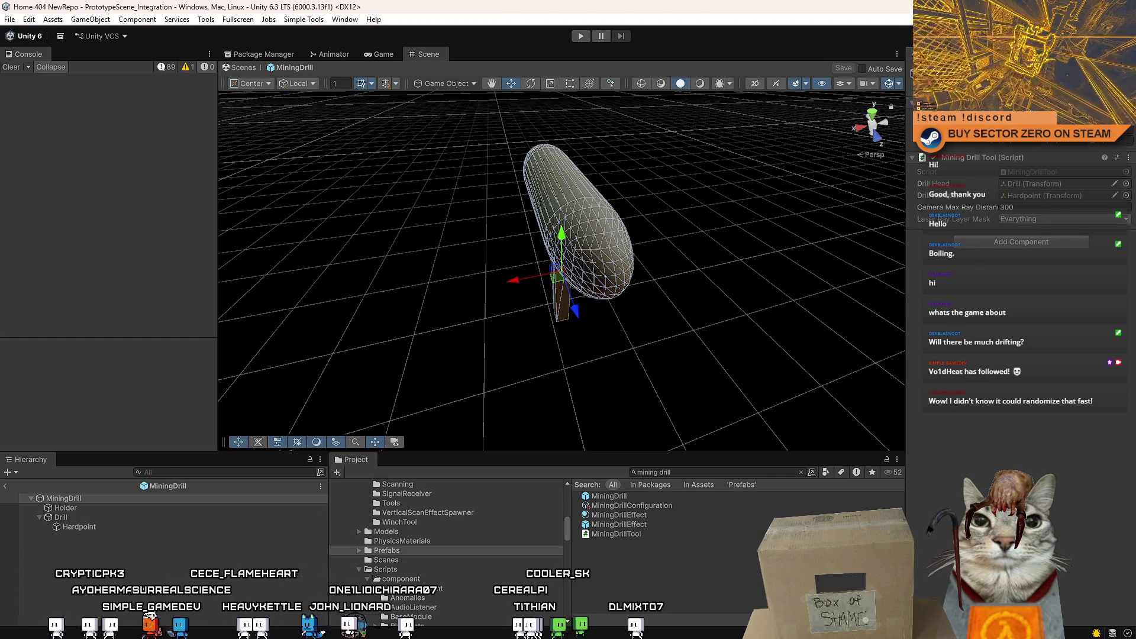
Step: In MiningDrillTool.cs, duplicate the serialized drillHardpoint field line
key(alt+Tab)
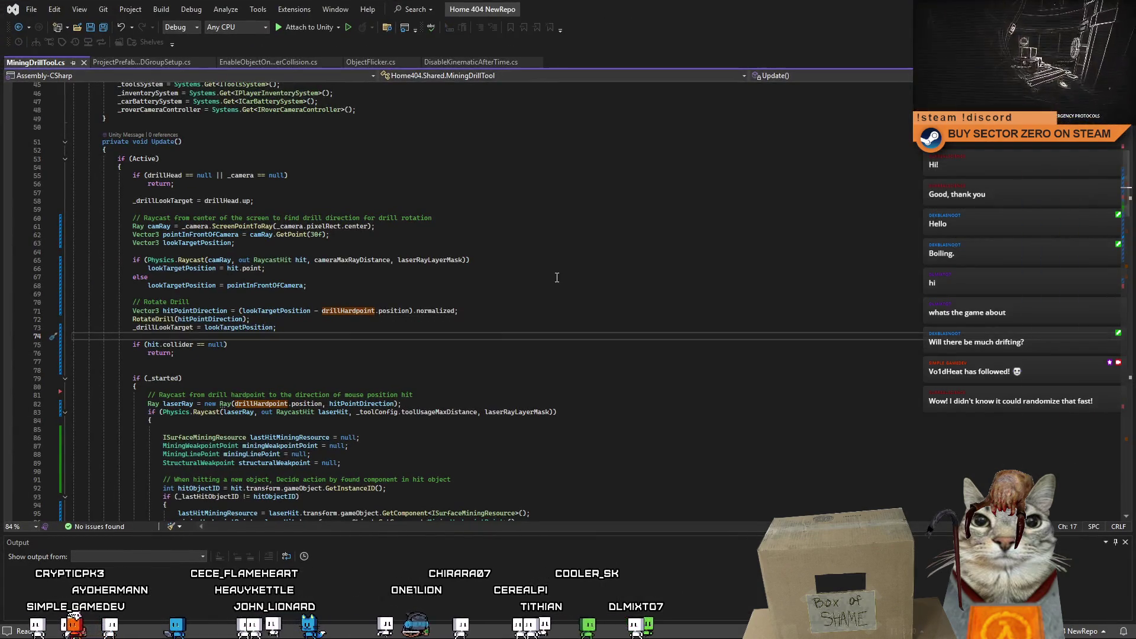
click(498, 289)
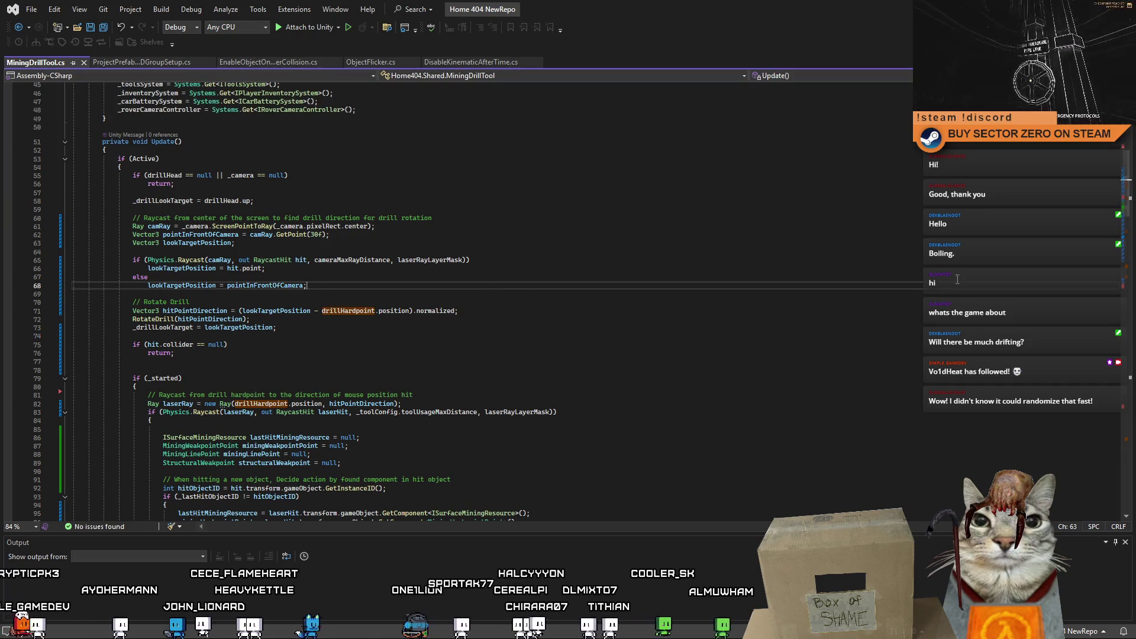
drag(1133, 208, 1127, 138)
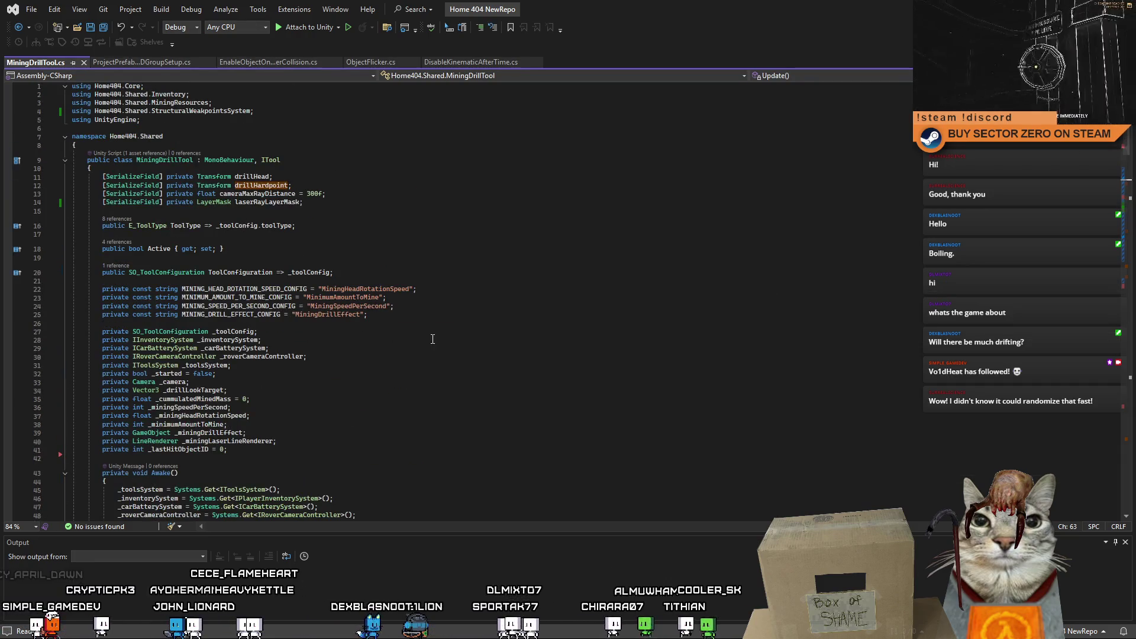
click(362, 186)
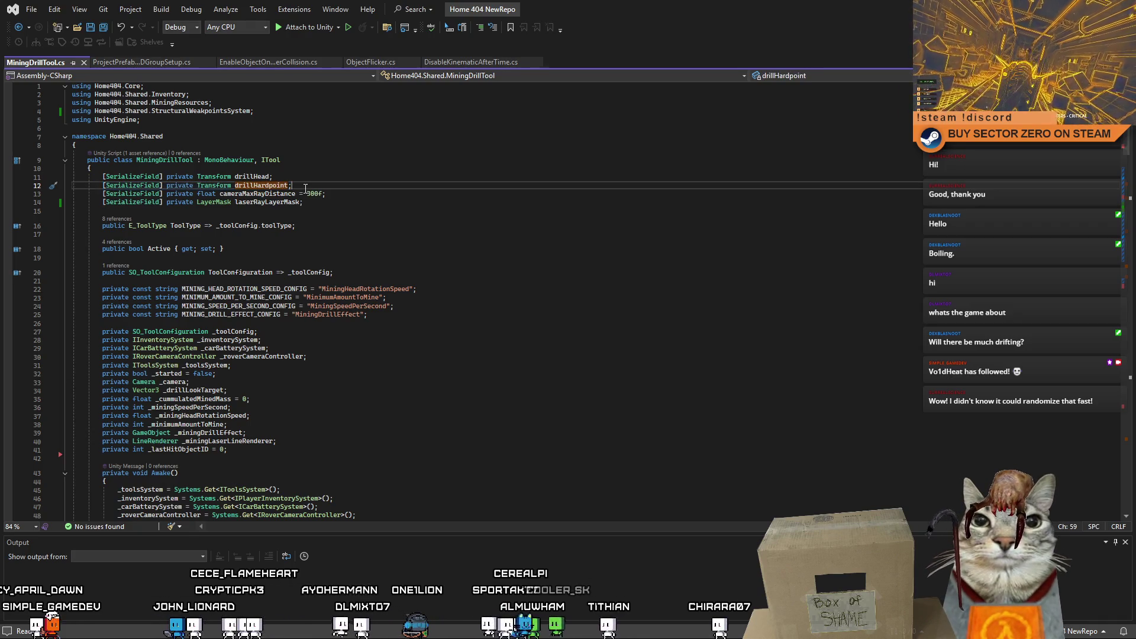
key(ctrl+d)
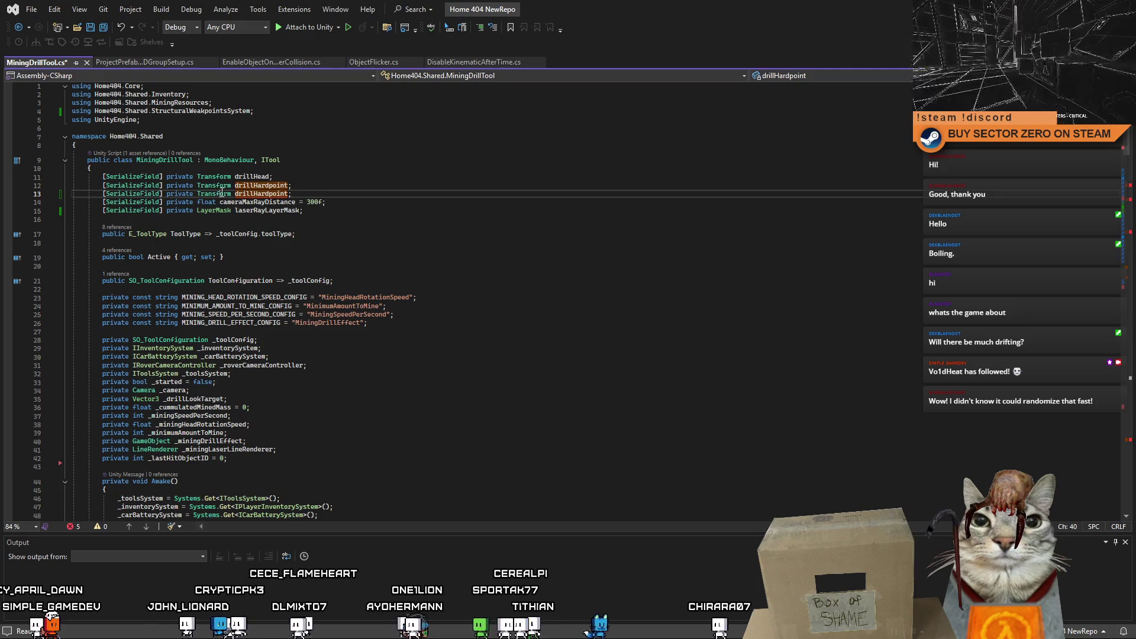
text(Particle)
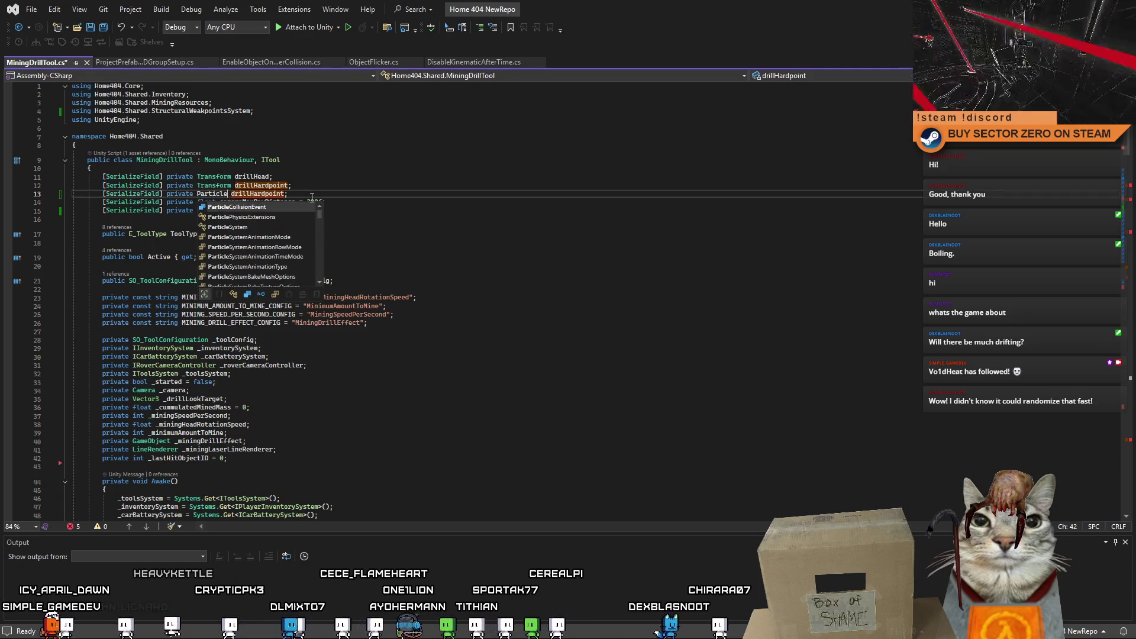
Step: Make the duplicate a ParticleSystem field named laserParticleSystem, then return to Unity
key(Tab)
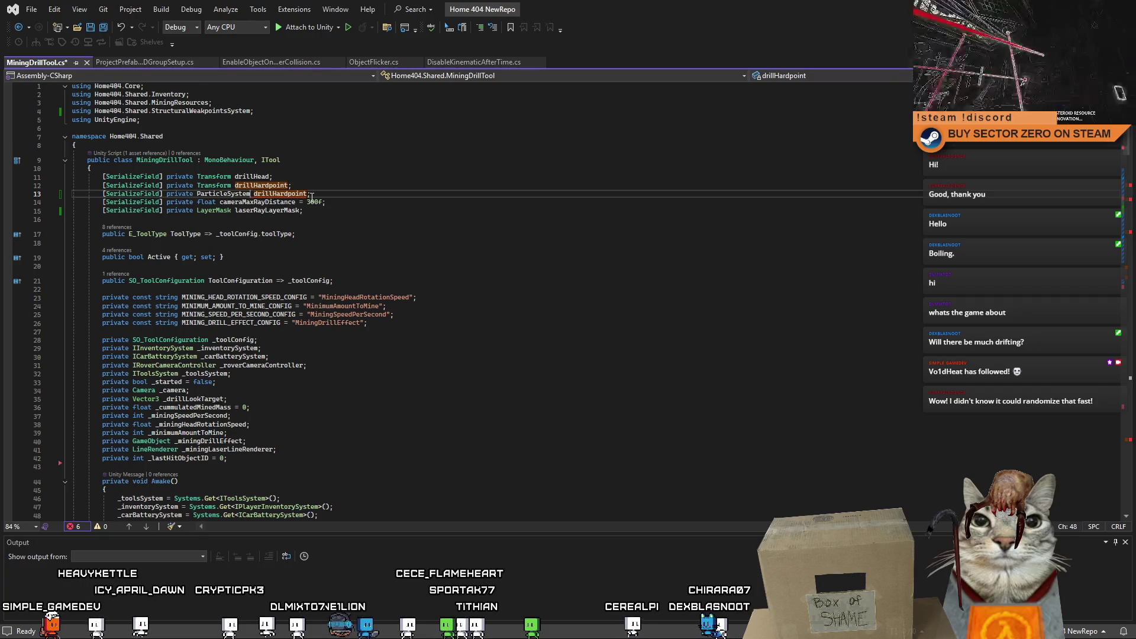
click(312, 197)
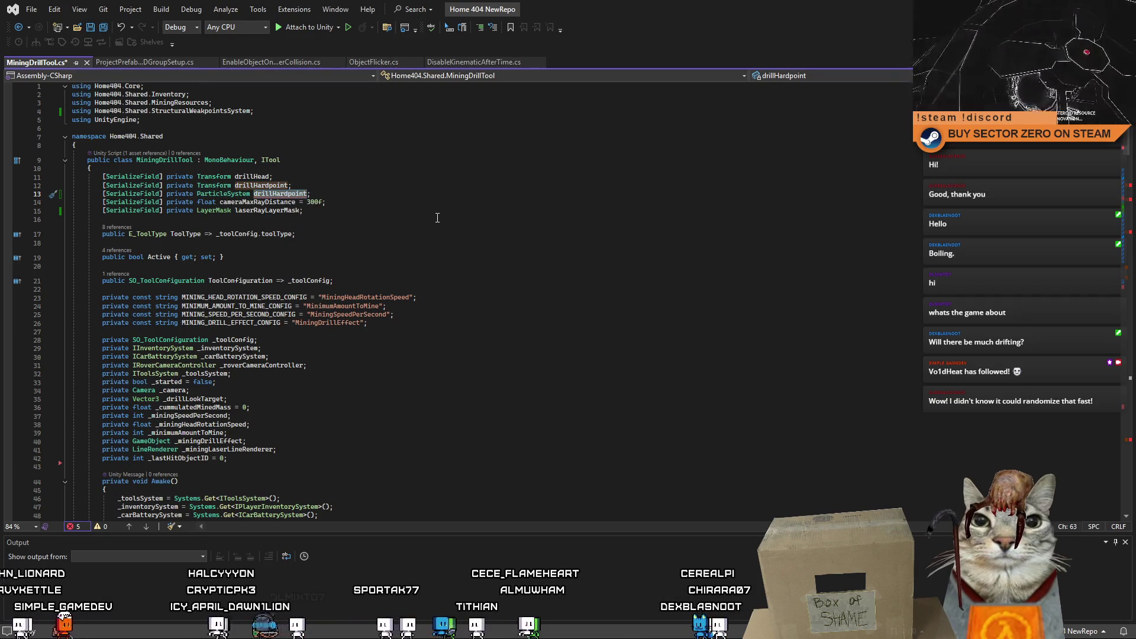
key(ctrl+BackSpace)
key(ctrl+BackSpace)
text(laserParticles)
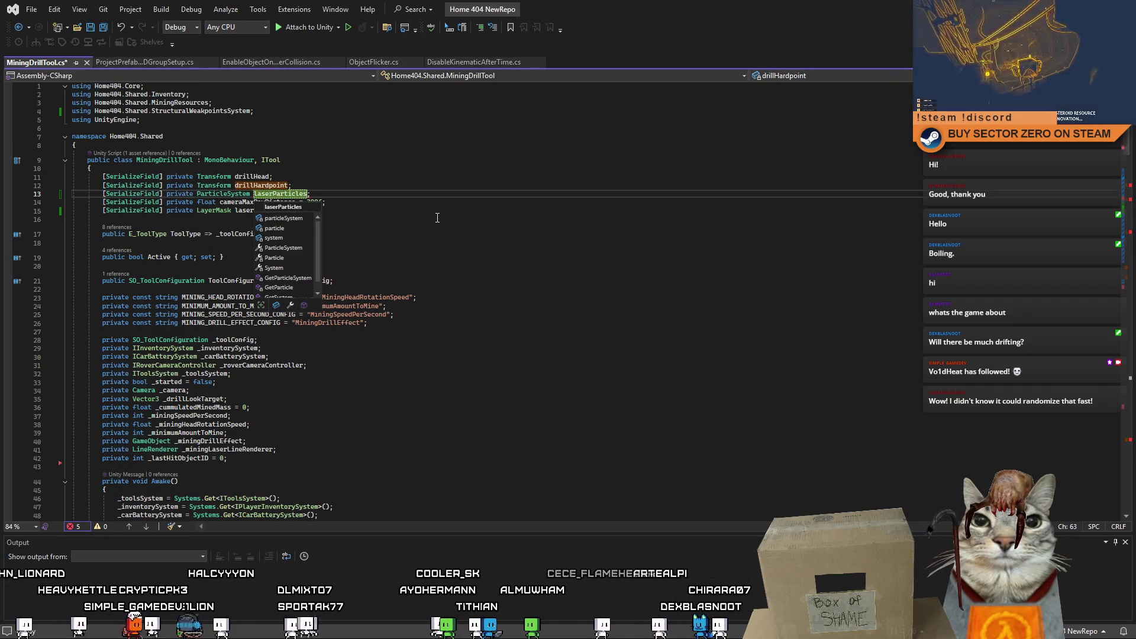
text(;)
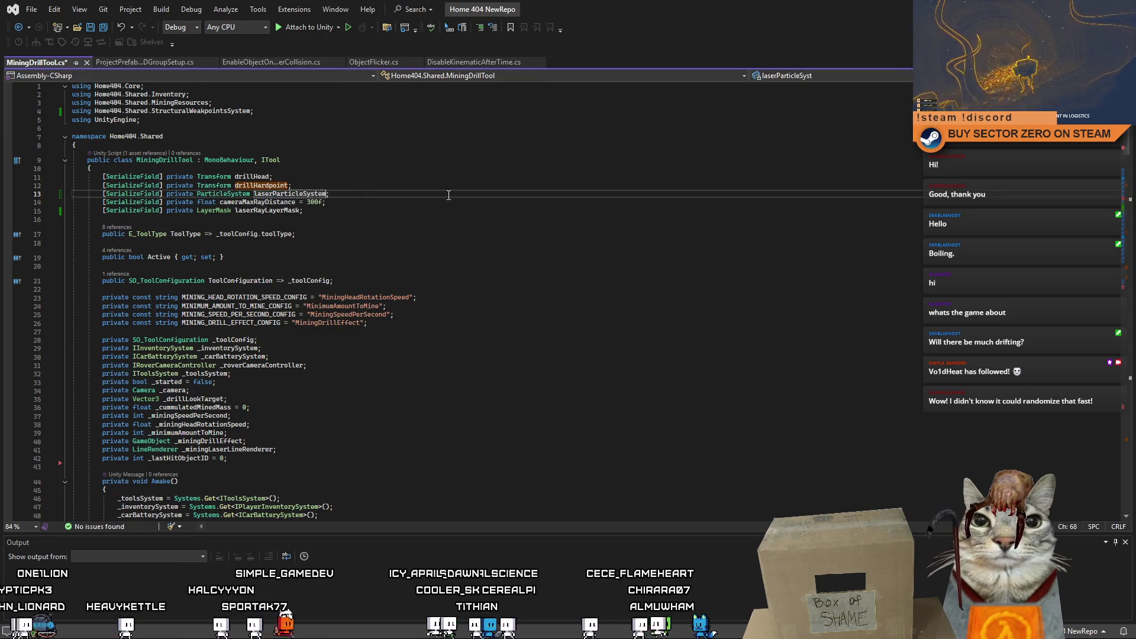
key(alt+Tab)
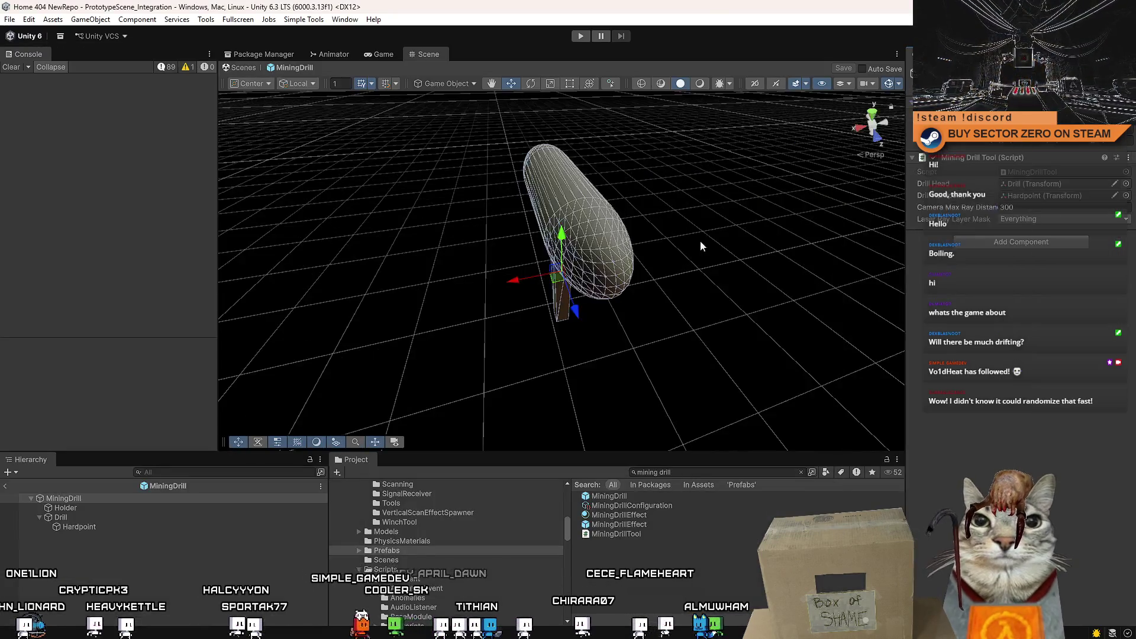
Step: Hop to the script and back to Unity so the new laserParticleSystem field recompiles
mouse_move(423, 315)
mouse_down()
mouse_move(480, 284)
mouse_move(469, 266)
mouse_move(482, 273)
mouse_up()
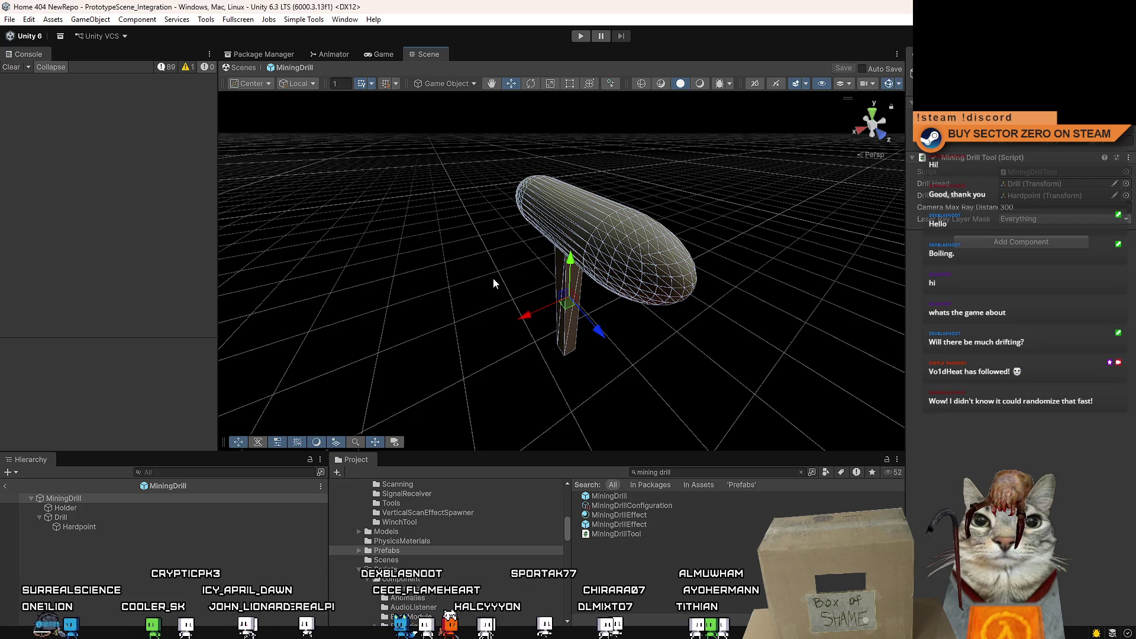
drag(494, 283, 480, 285)
key(alt+Tab)
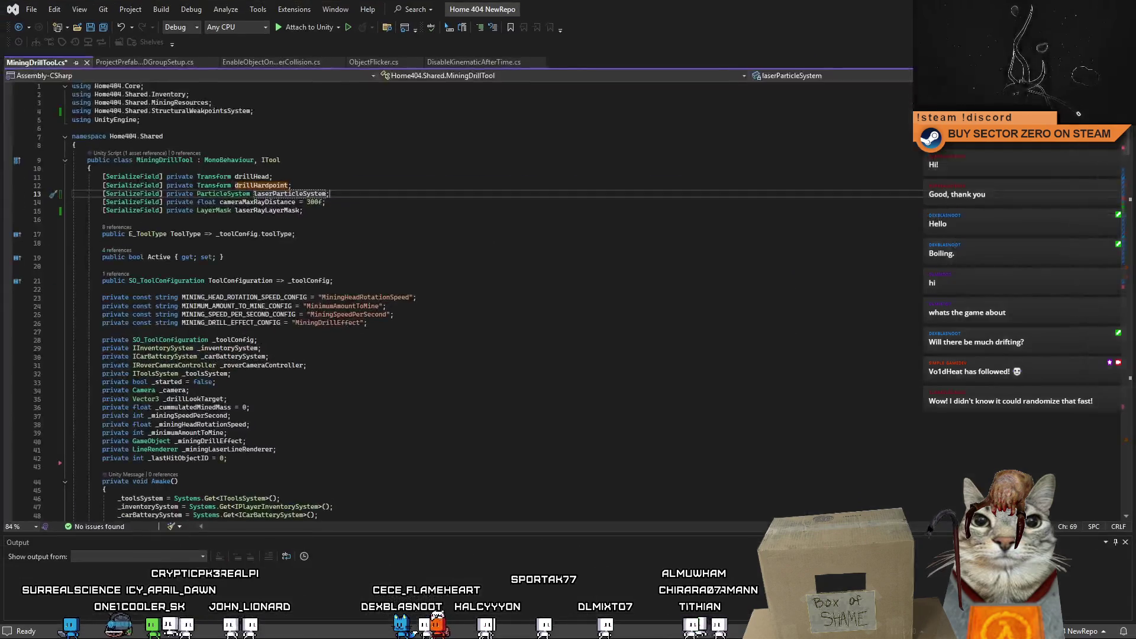
click(477, 383)
key(alt+Tab)
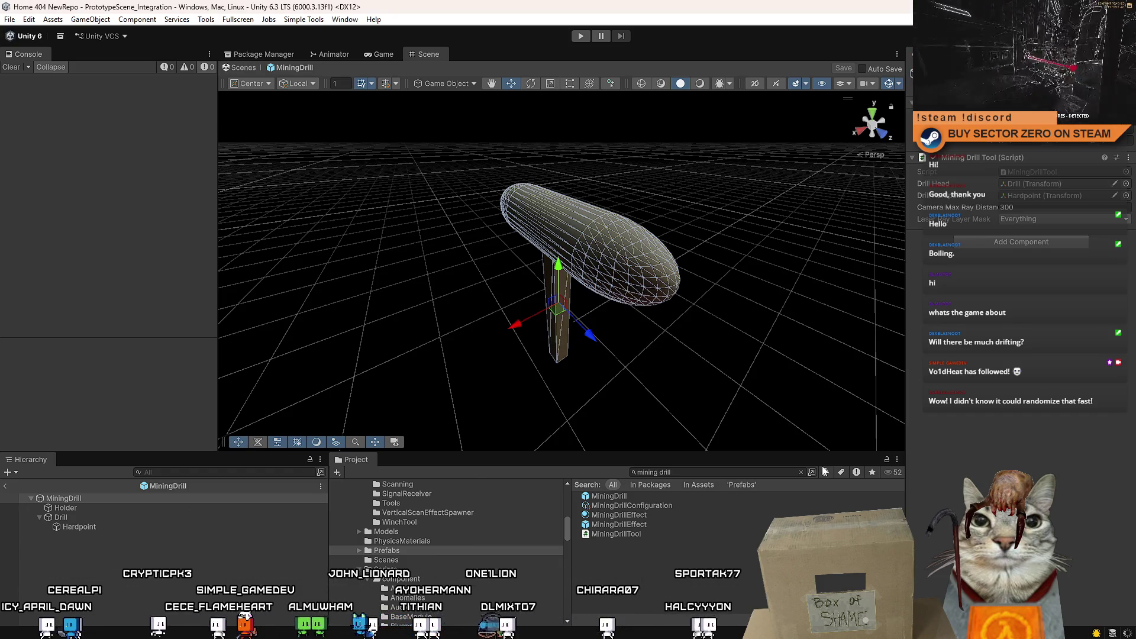
Step: Drag Example_LaserParticles under Drill with Position Z 0 and Rotation X 90
click(716, 473)
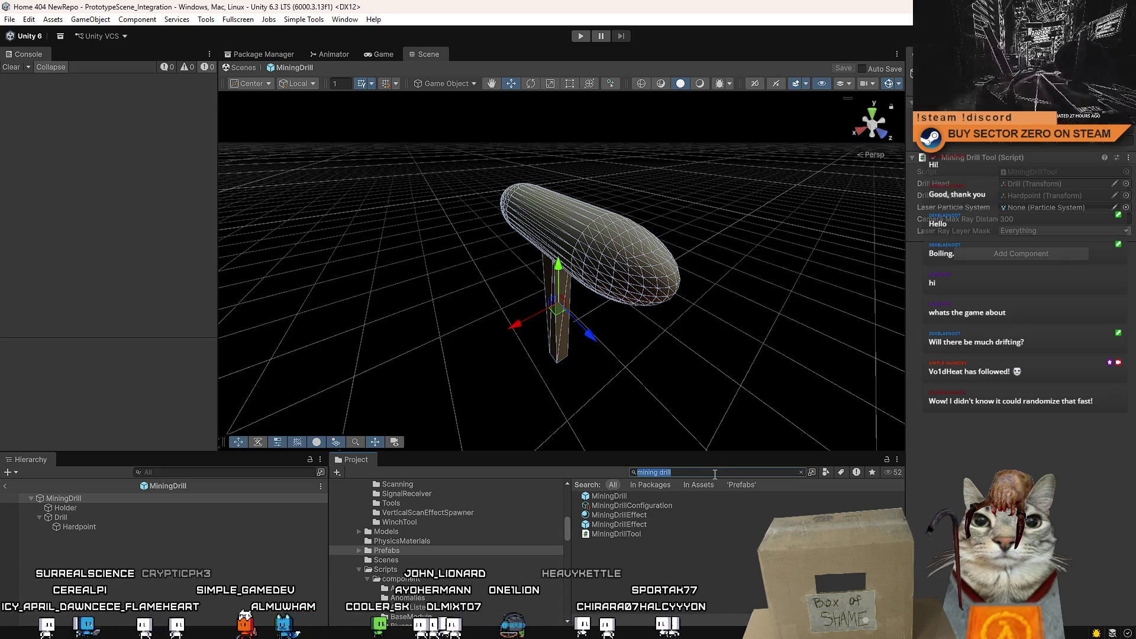
text(laser particle)
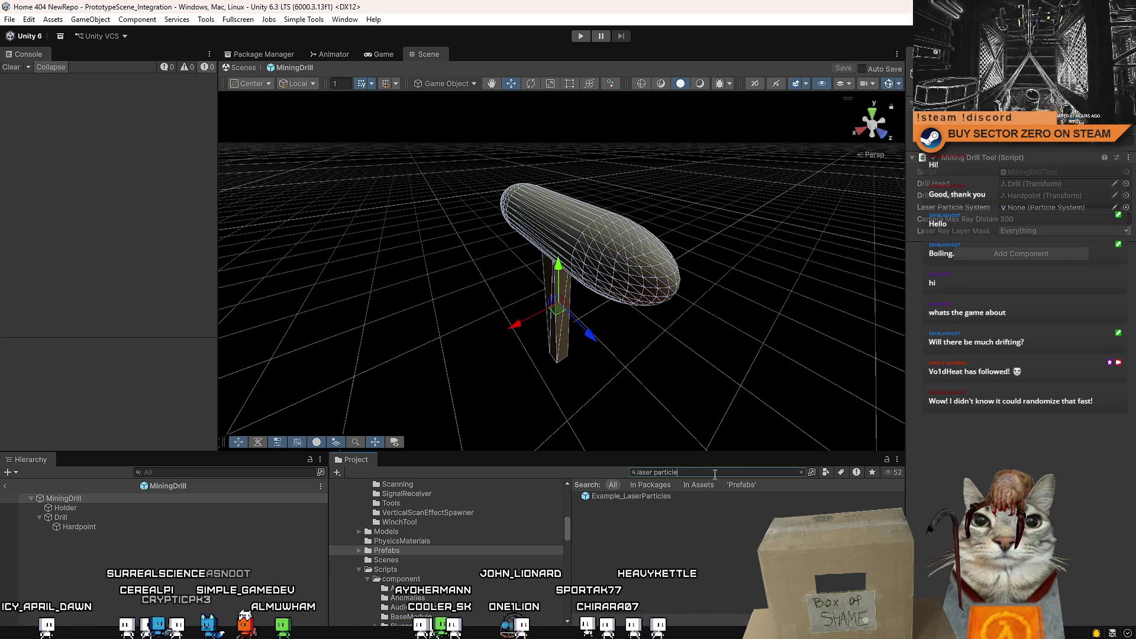
drag(666, 495, 99, 531)
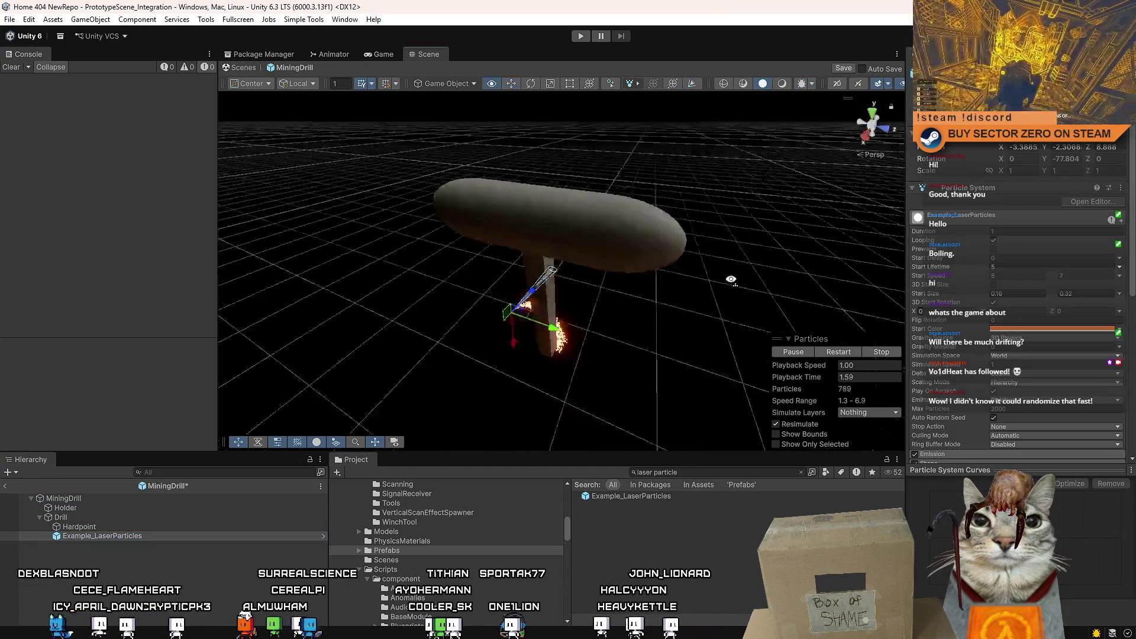
mouse_move(622, 293)
mouse_down()
mouse_move(849, 279)
mouse_move(728, 266)
mouse_up()
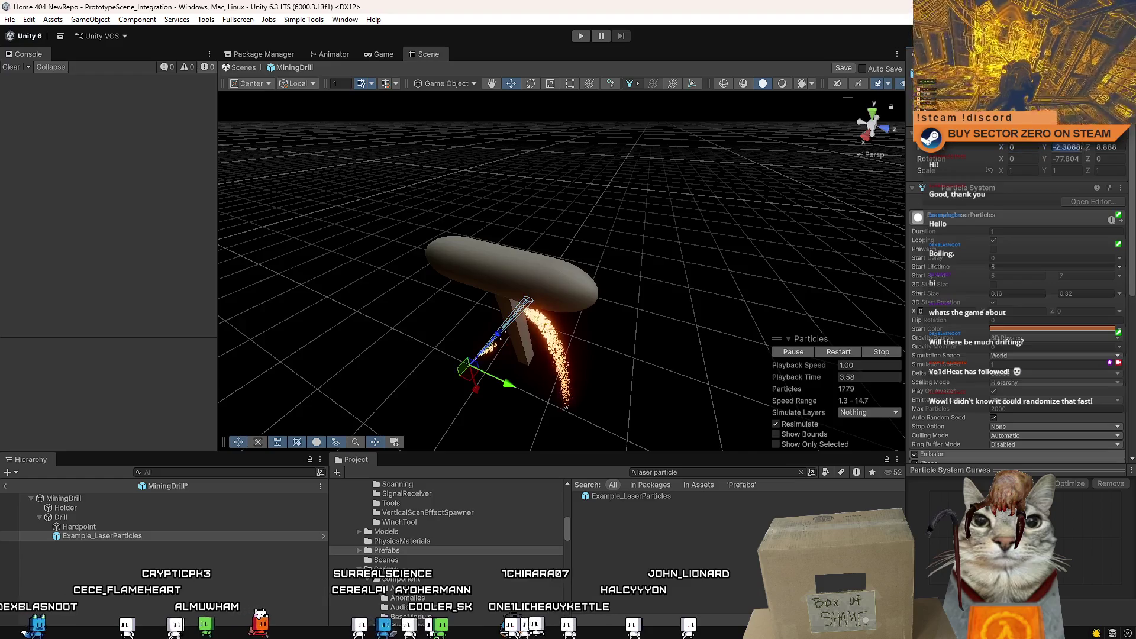
text(0)
click(1028, 160)
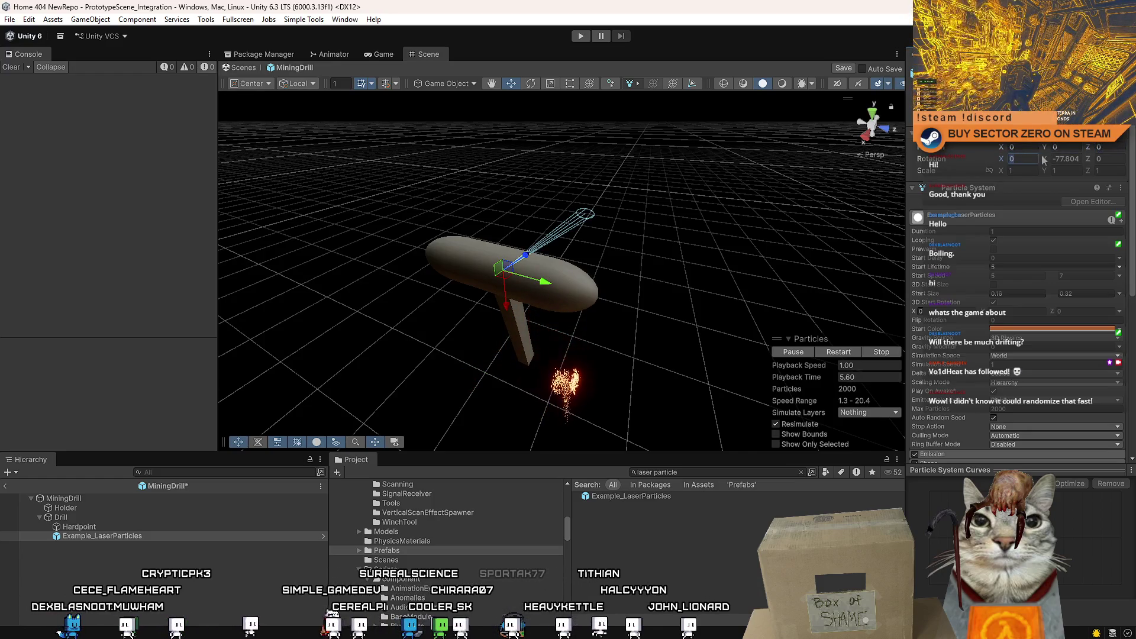
text(90)
click(1081, 157)
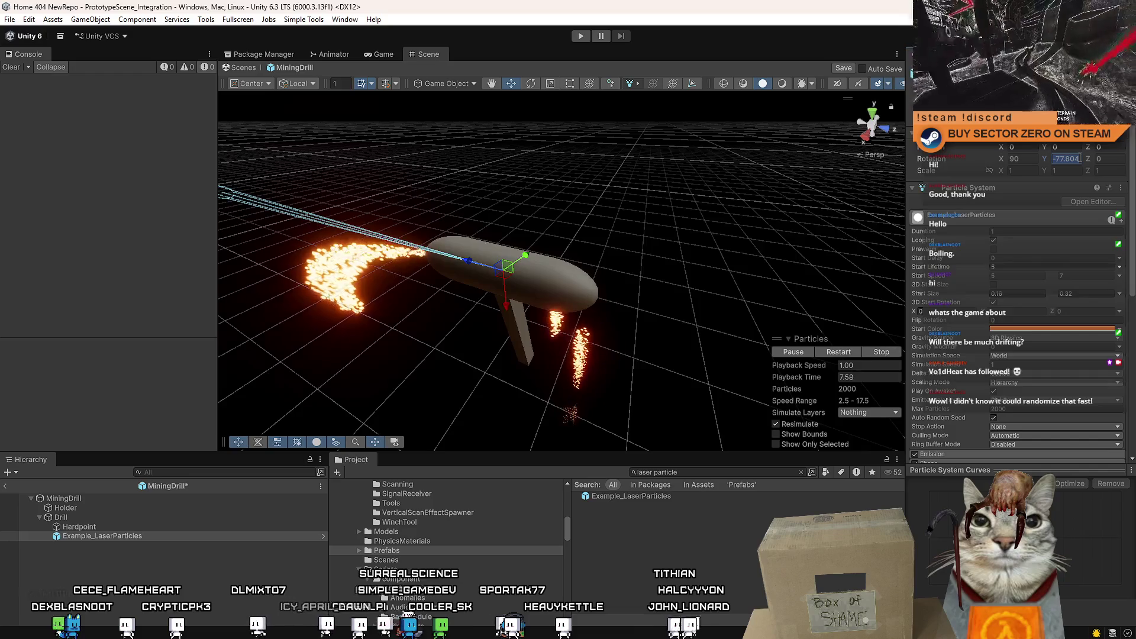
text(0)
Step: Slide the laser particles along the beam axis and lower their Start Lifetime to 4
drag(754, 267, 704, 280)
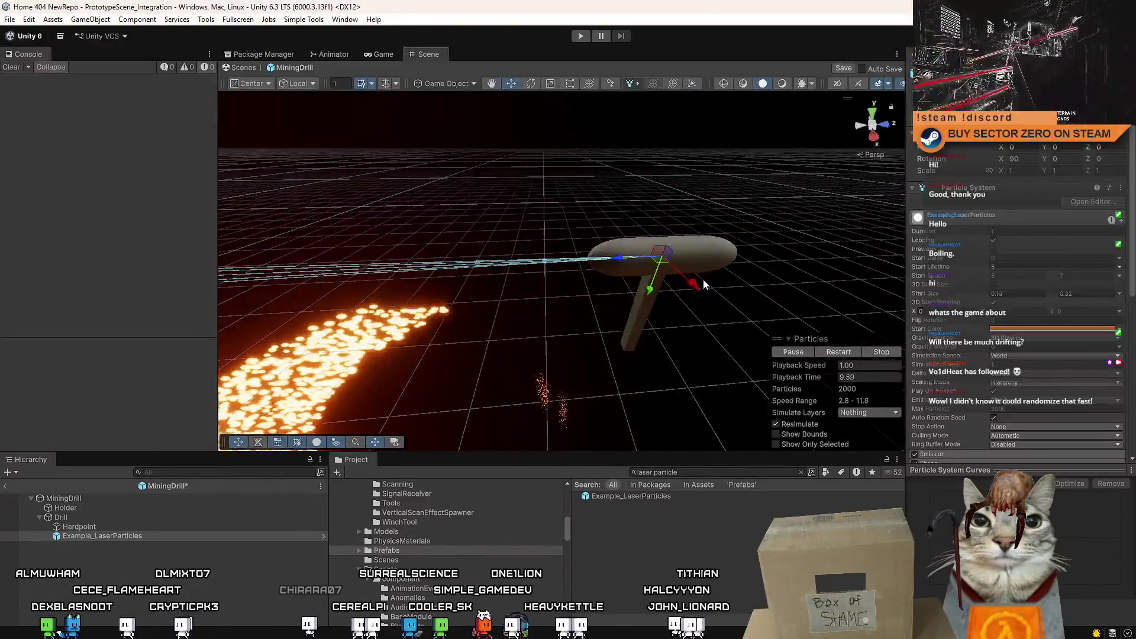
drag(620, 258, 537, 262)
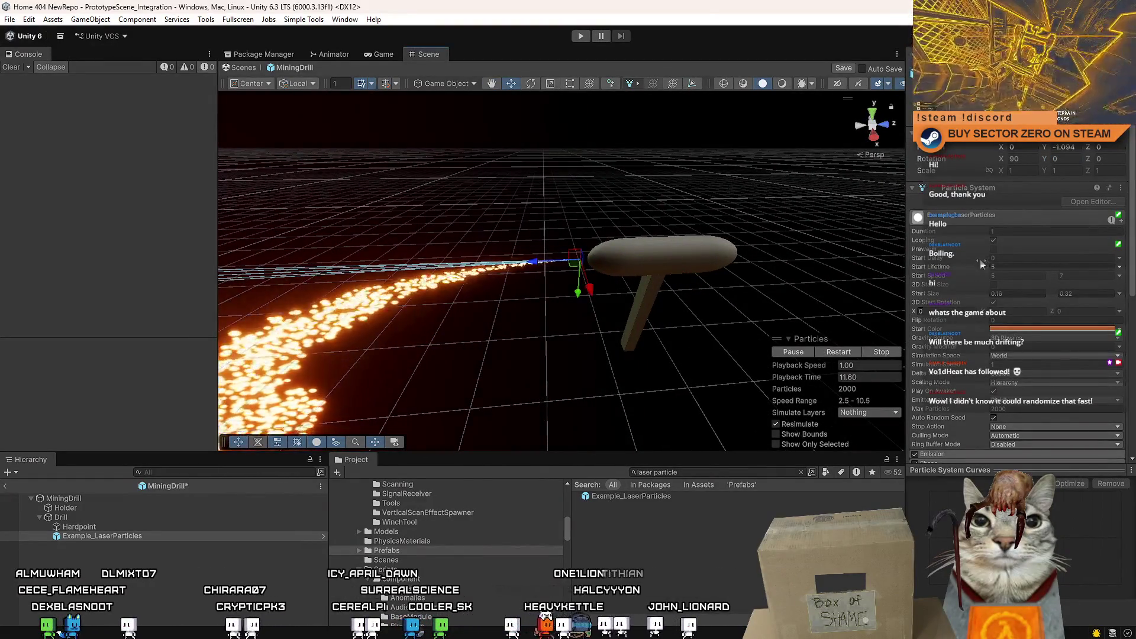
mouse_move(743, 274)
mouse_down()
mouse_move(543, 266)
mouse_move(676, 487)
mouse_up()
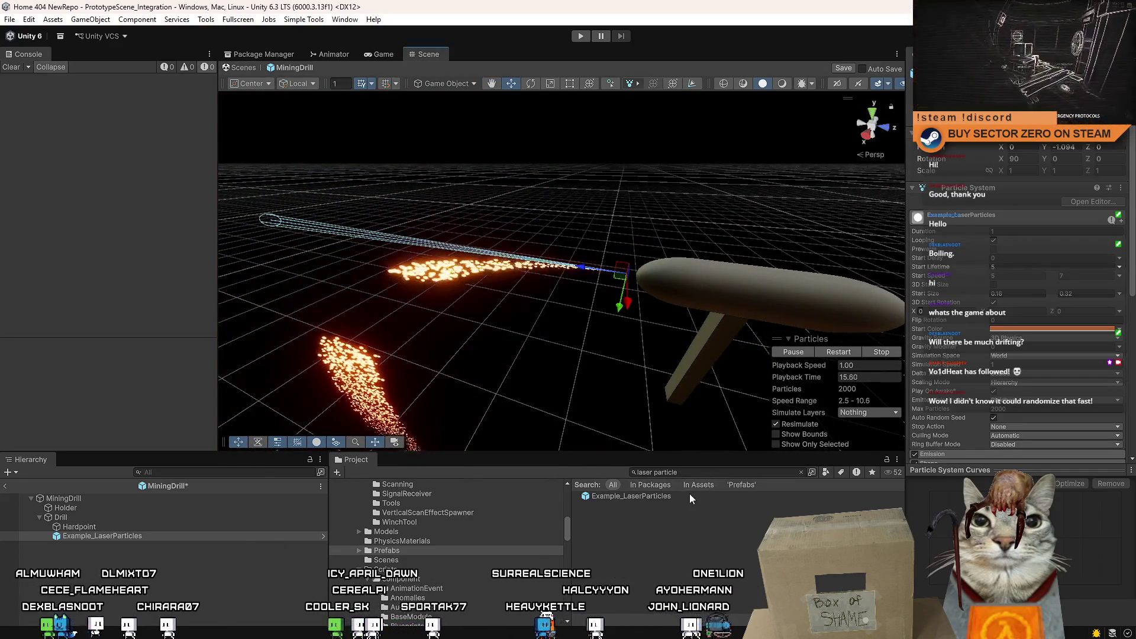
click(690, 497)
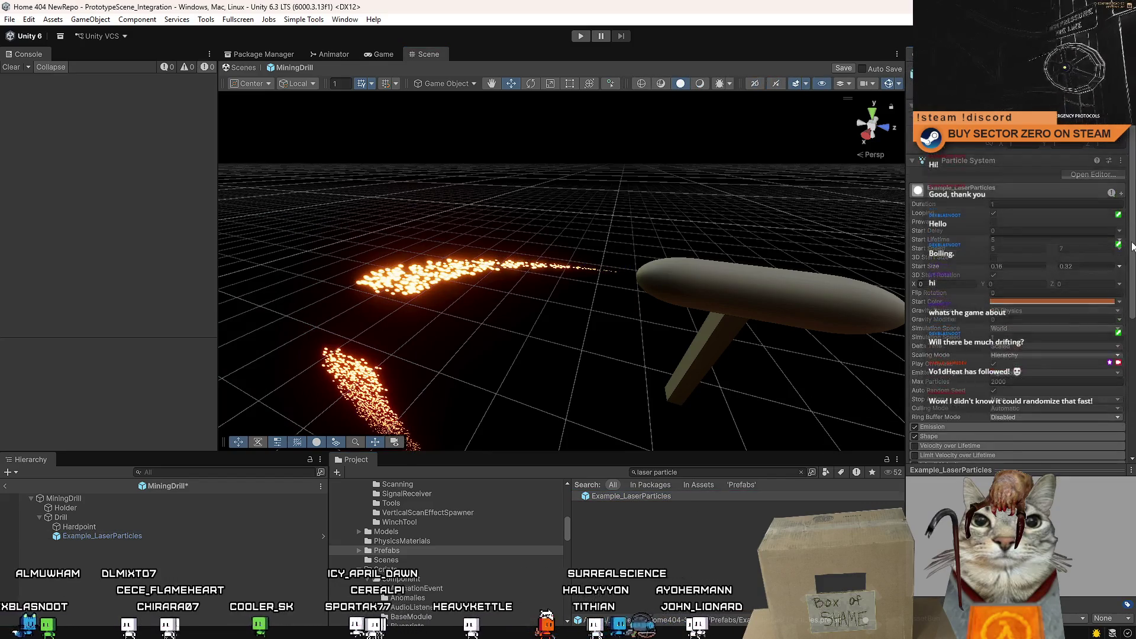
click(1035, 238)
text(7)
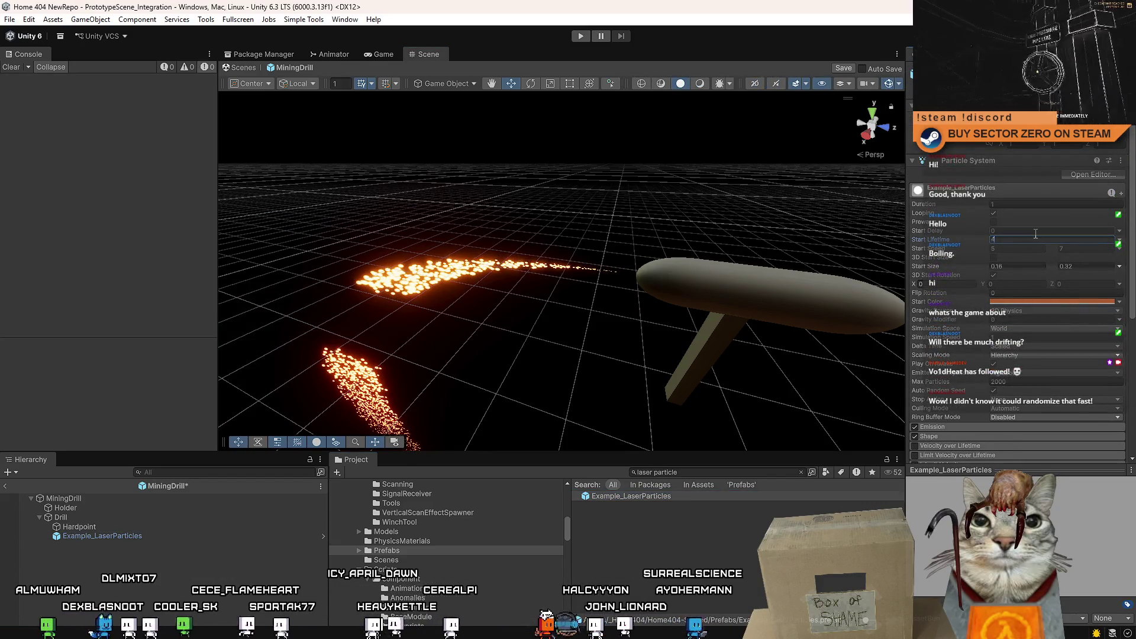
click(161, 537)
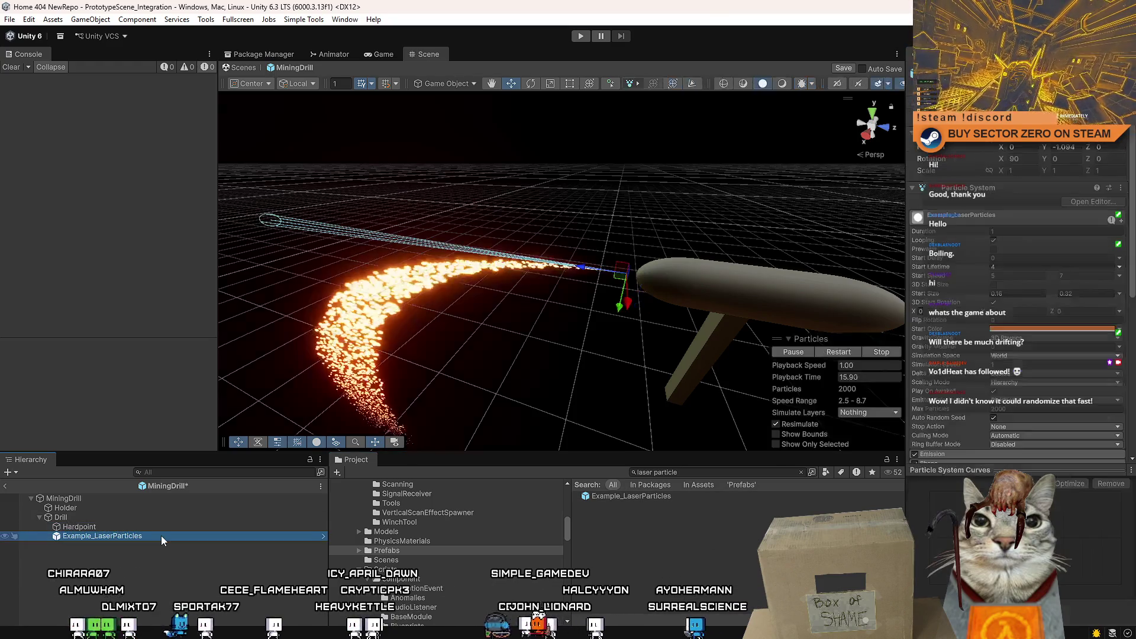
Step: Toggle the laser particles' Emission module off and on and reselect the particle system
mouse_move(602, 189)
mouse_down()
mouse_move(708, 278)
mouse_move(647, 213)
mouse_move(675, 245)
mouse_up()
scroll(1127, 263, down, 3)
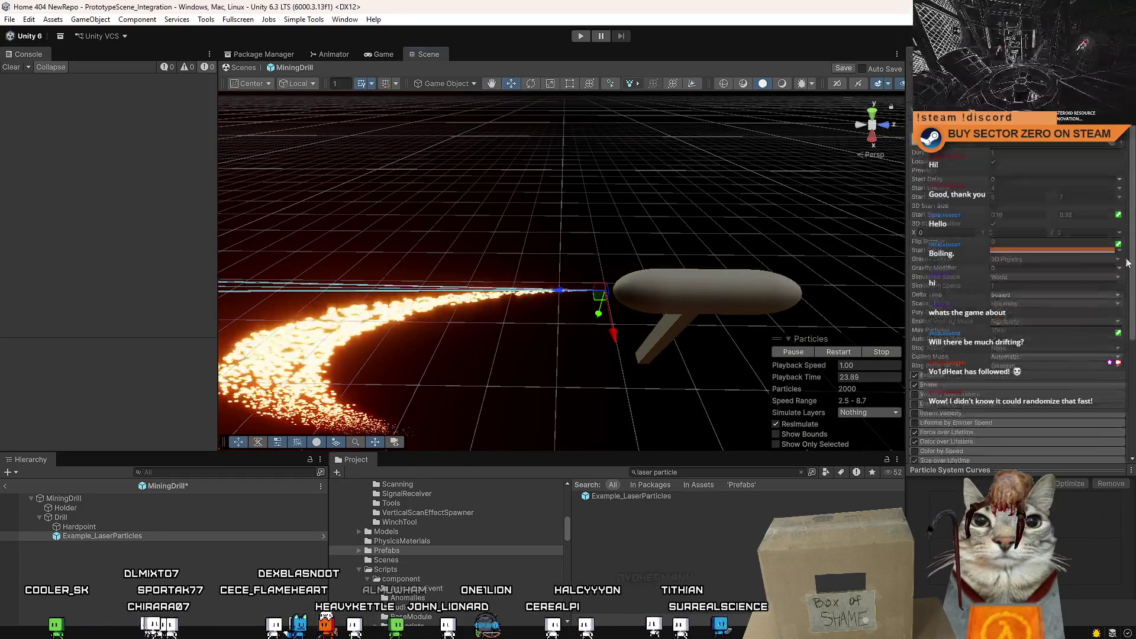
scroll(1127, 264, down, 5)
click(915, 200)
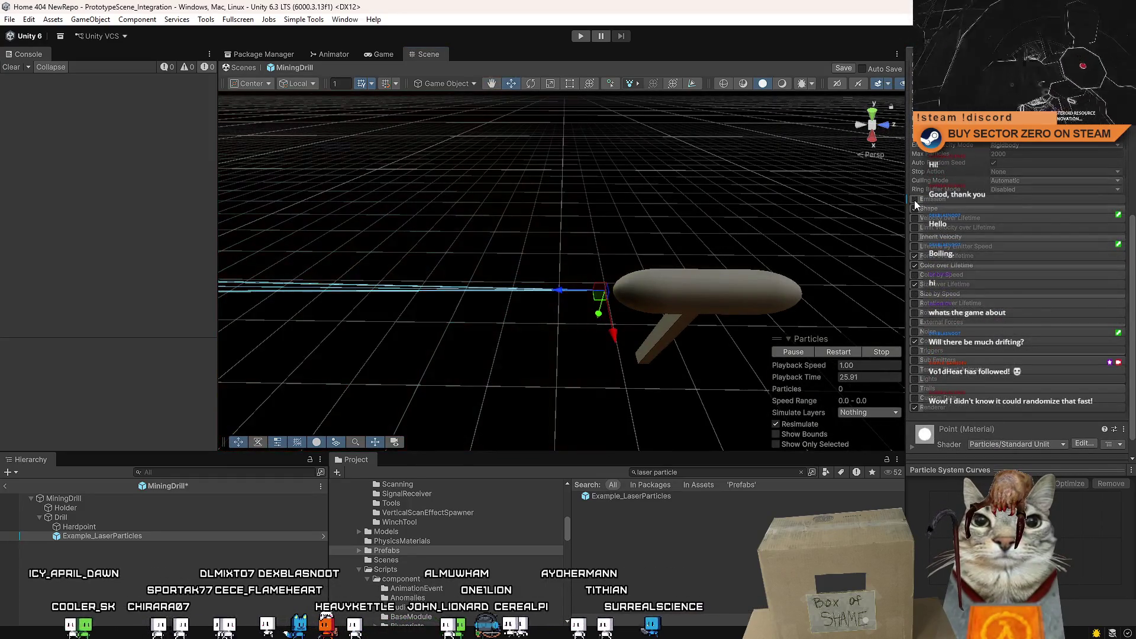
click(915, 198)
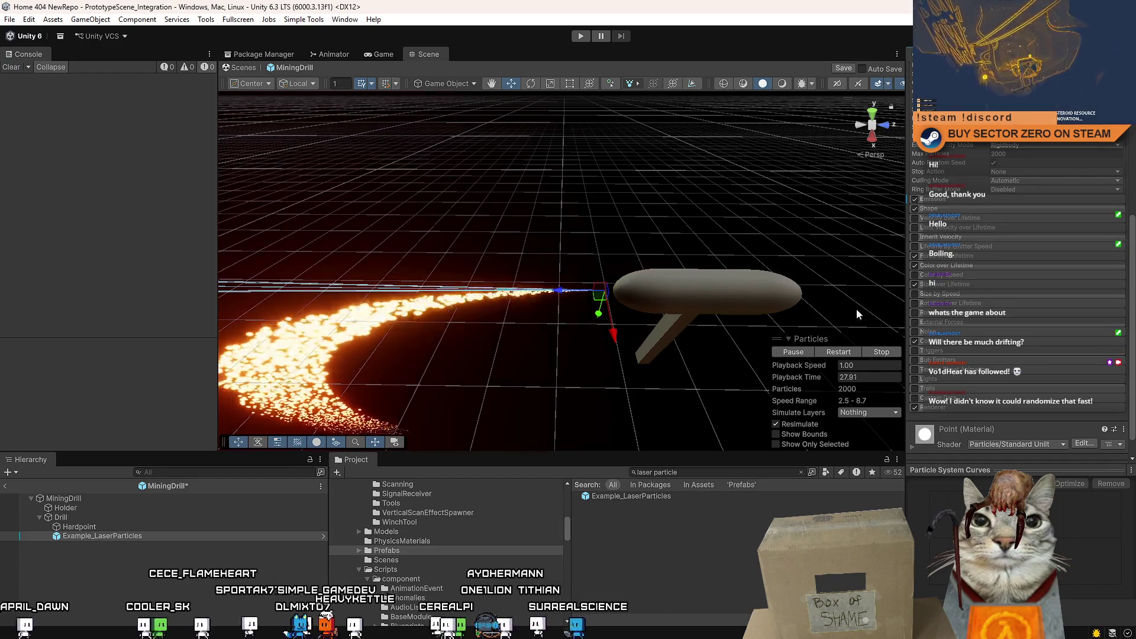
click(661, 538)
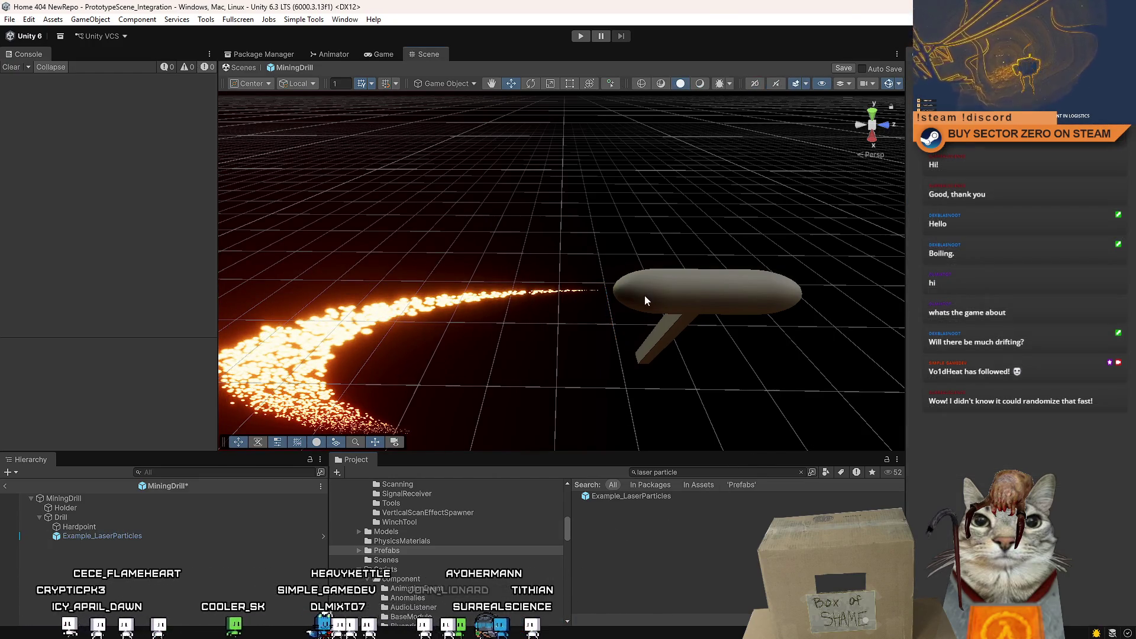
click(589, 292)
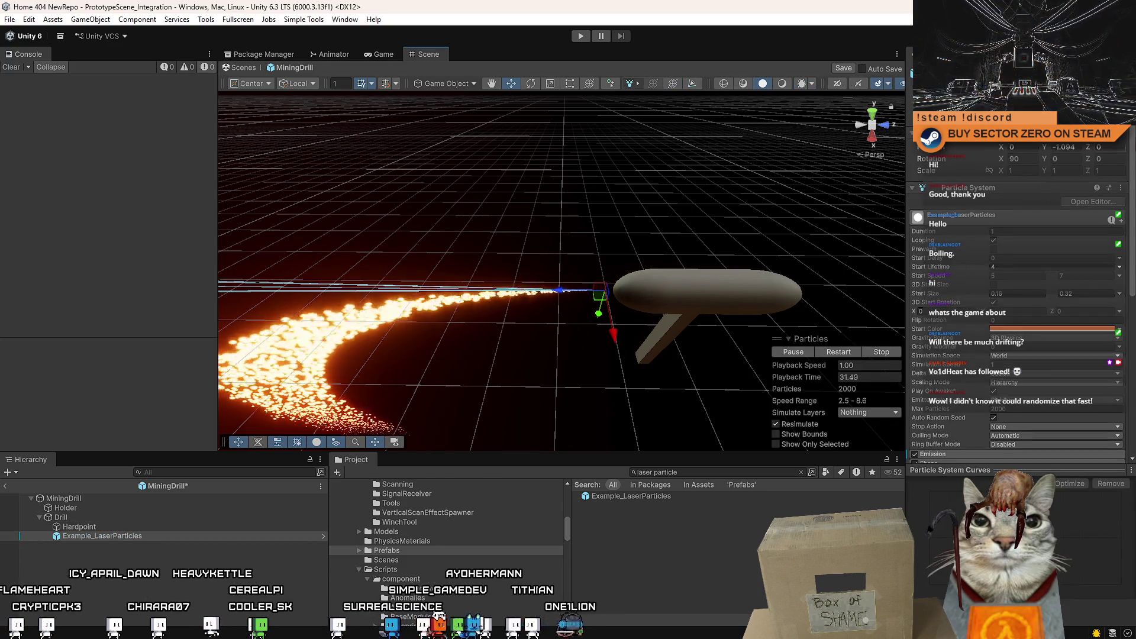
scroll(942, 316, down, 3)
scroll(942, 315, down, 3)
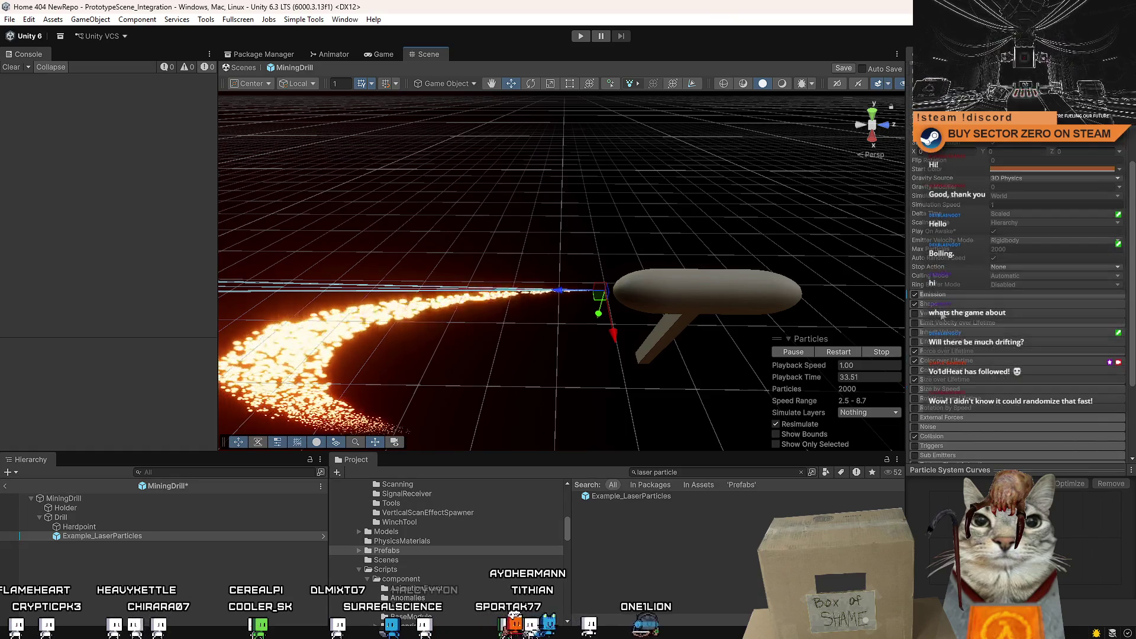
Step: Toggle emission several times until sparks spray along the beam, then bring up the Emission module options
click(916, 293)
scroll(977, 310, up, 6)
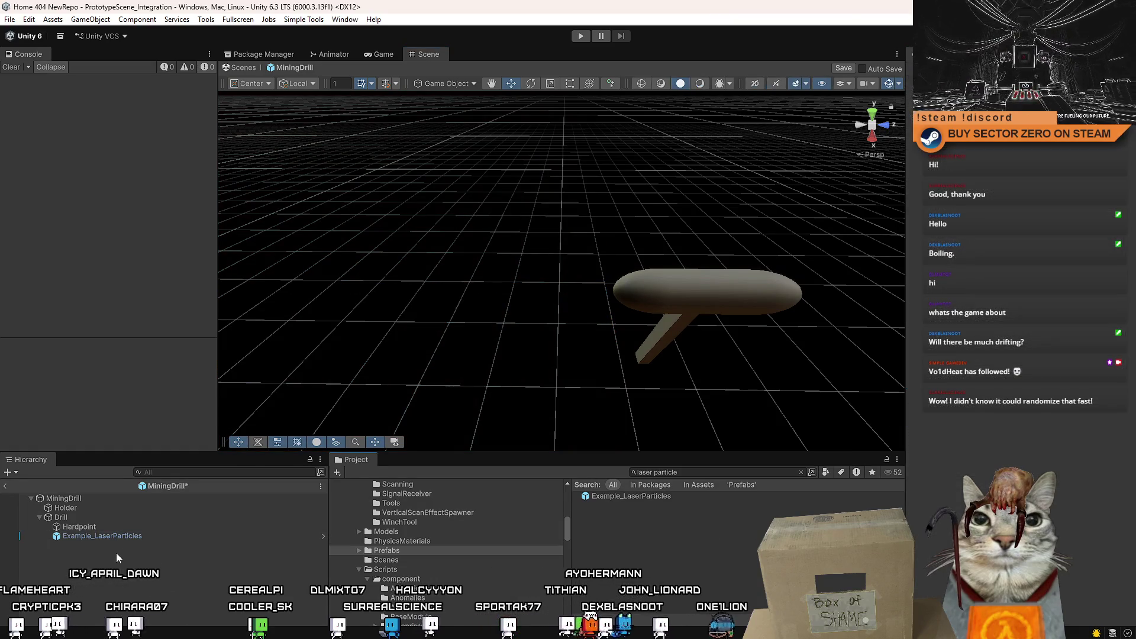
click(108, 536)
scroll(977, 311, down, 3)
scroll(977, 311, down, 3)
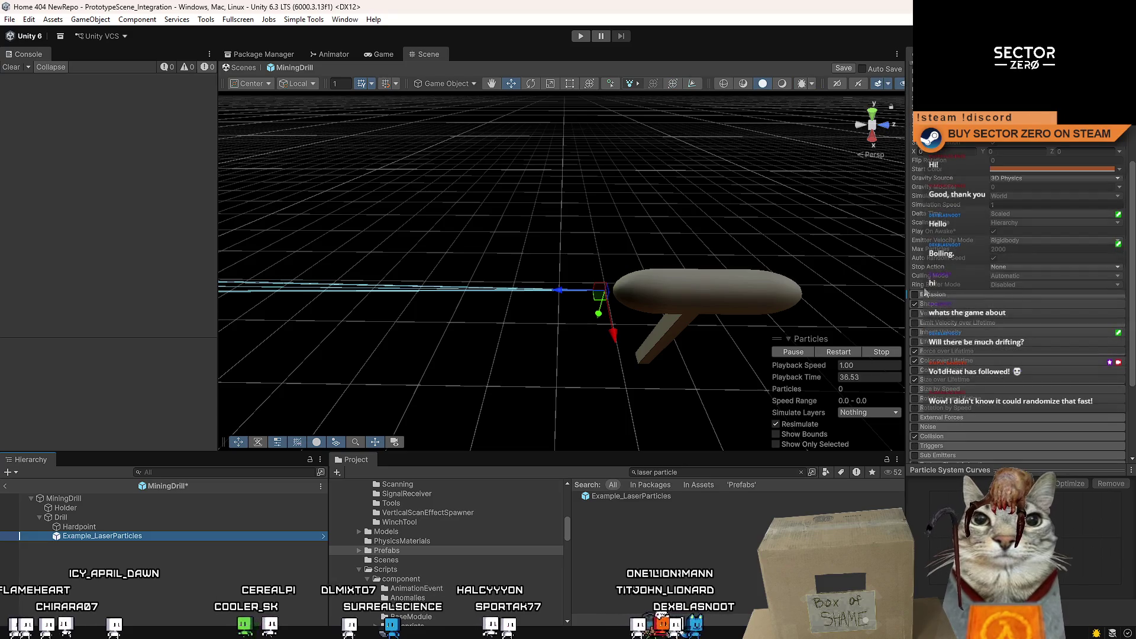
click(917, 293)
click(917, 293)
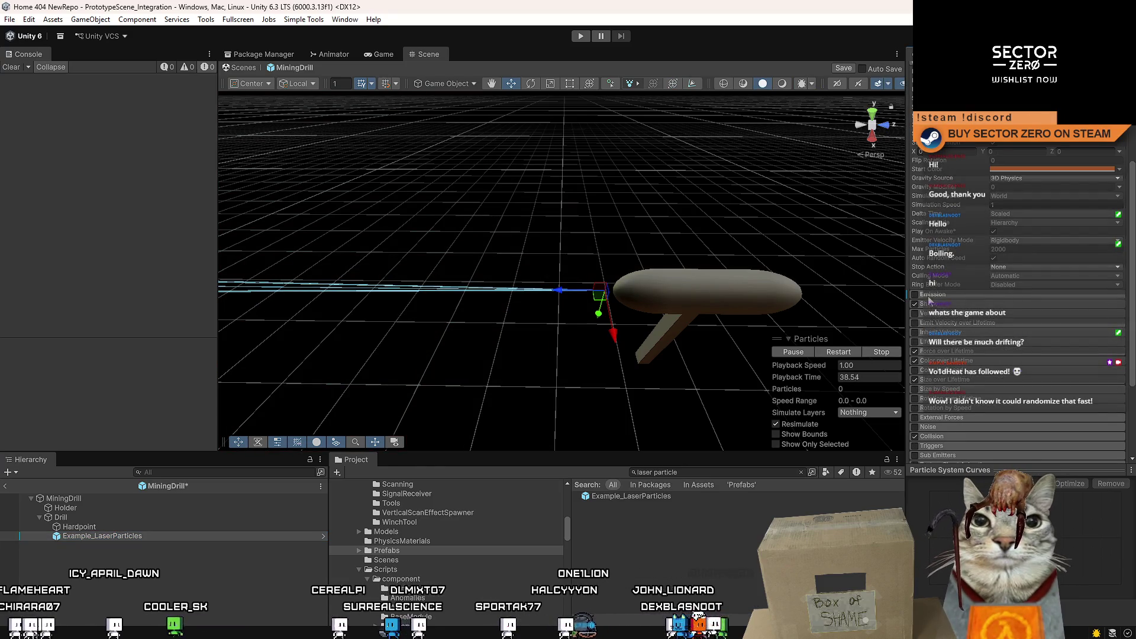
click(916, 295)
click(916, 296)
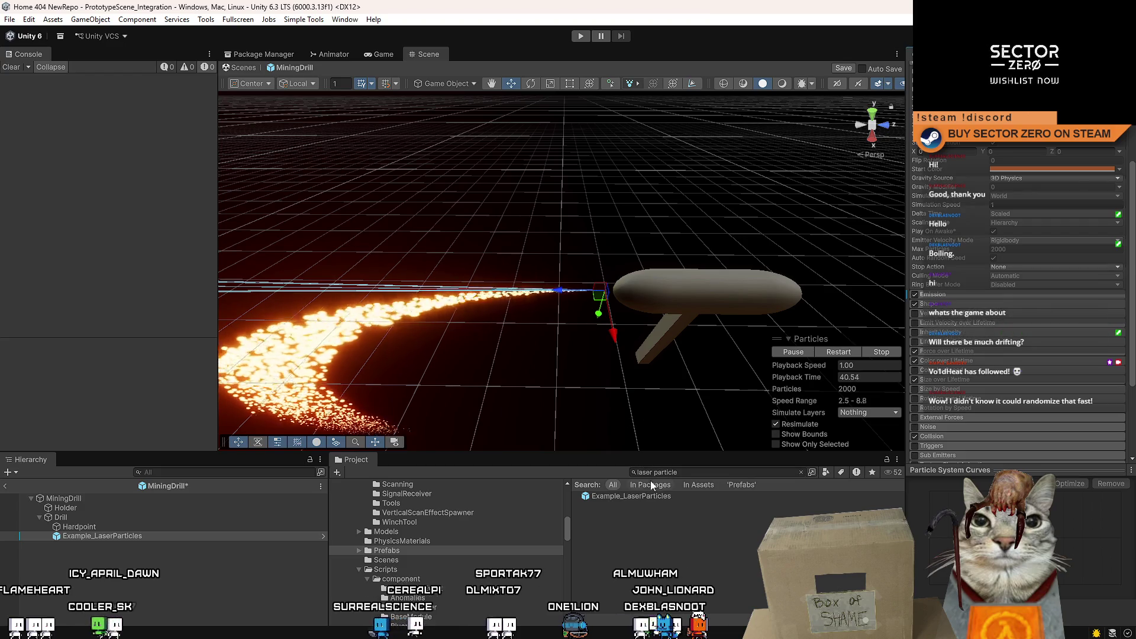
scroll(975, 206, up, 6)
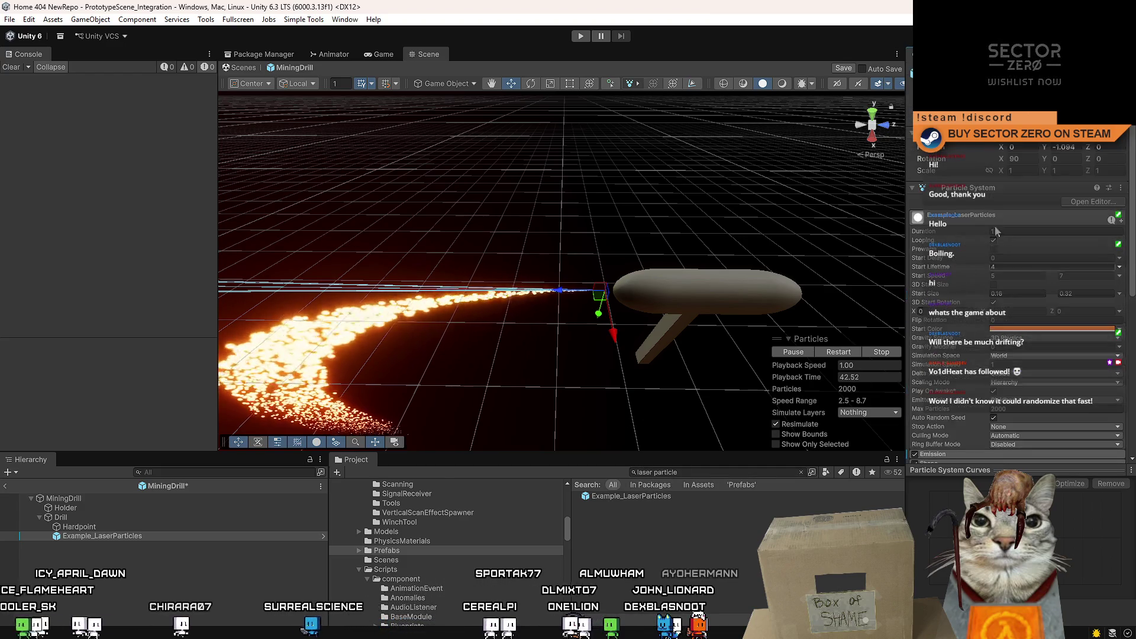
scroll(951, 295, down, 5)
right_click(952, 325)
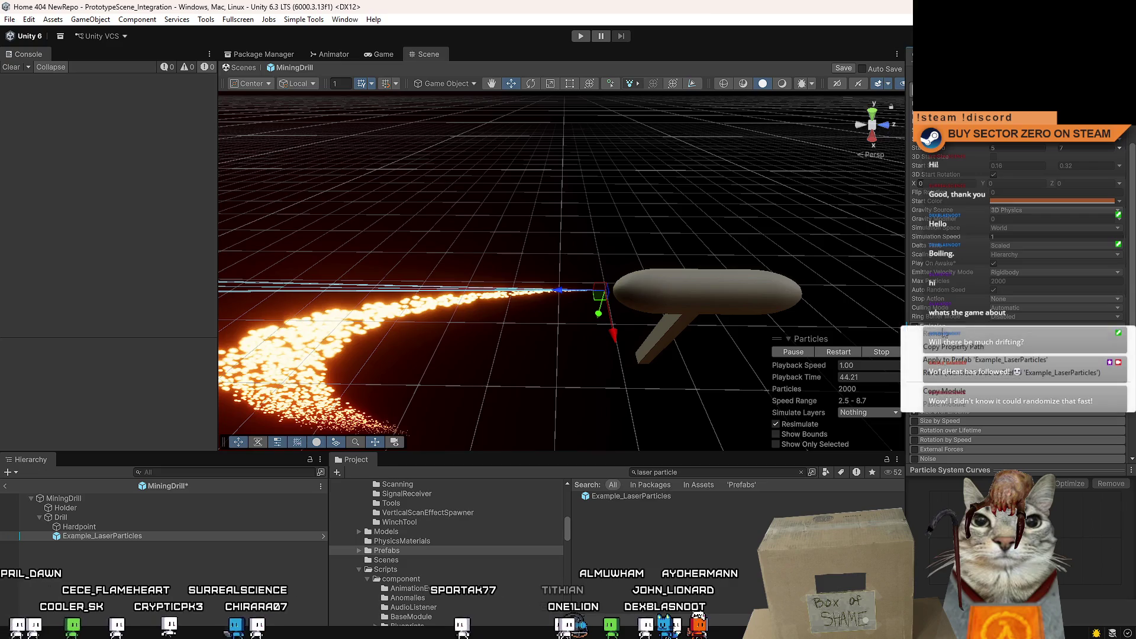
Step: Review the Example_LaserParticles prefab asset and reselect the particle object under the drill
click(919, 420)
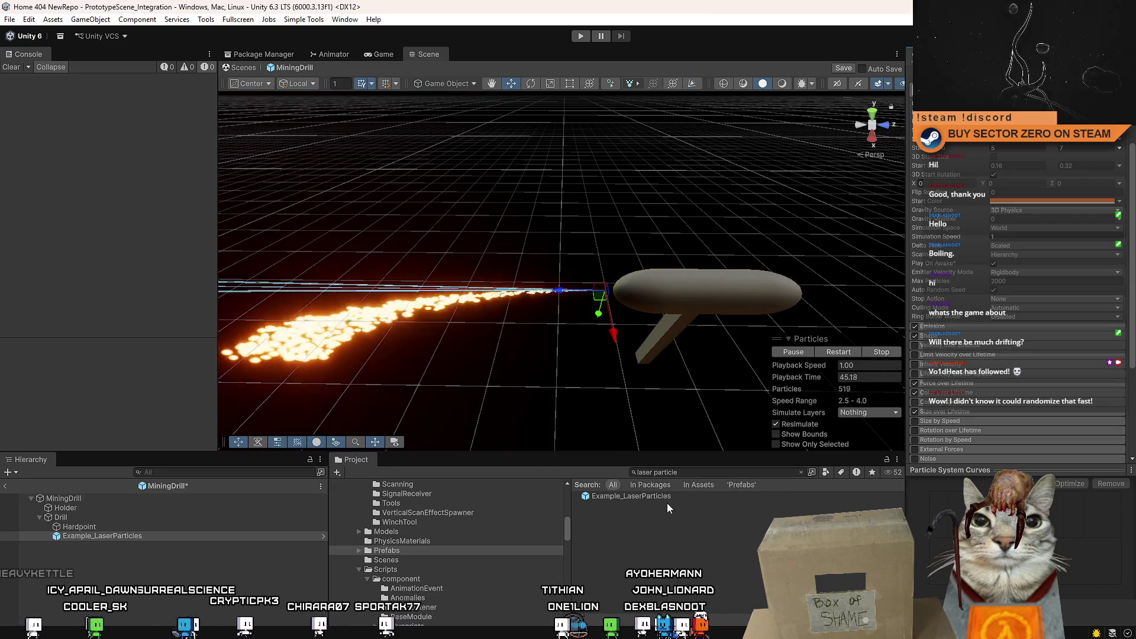
click(667, 503)
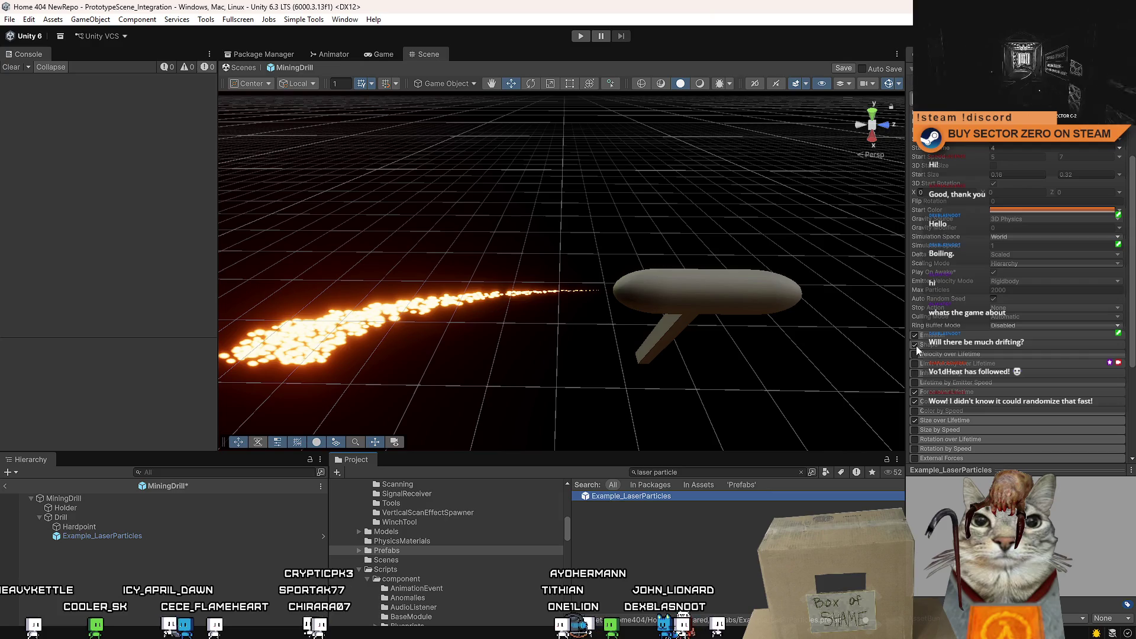
scroll(924, 355, down, 4)
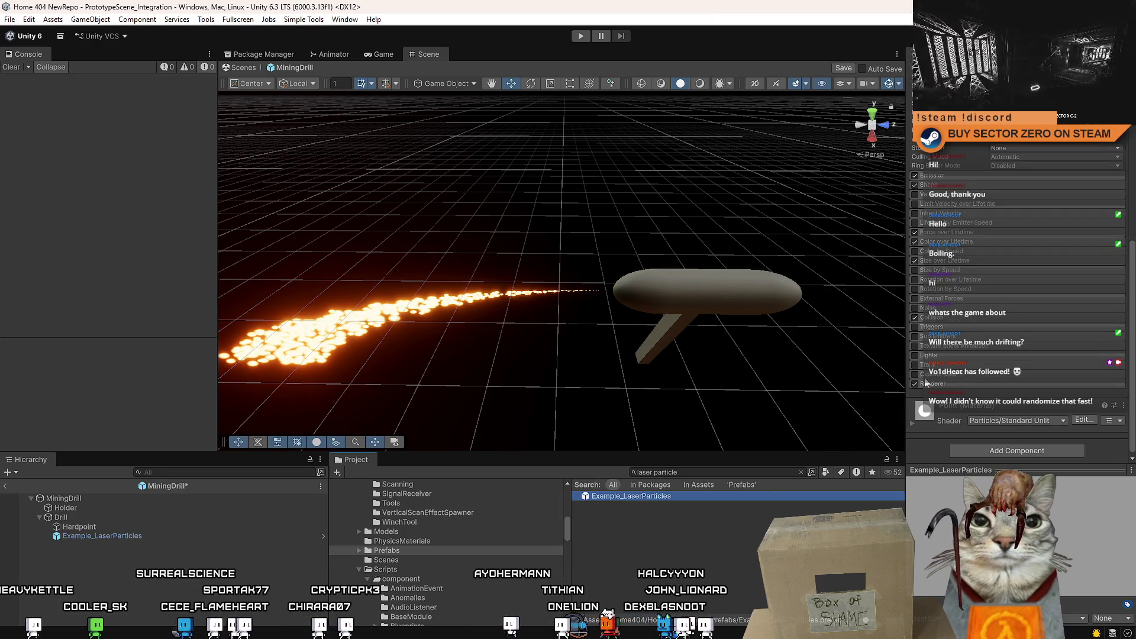
click(706, 558)
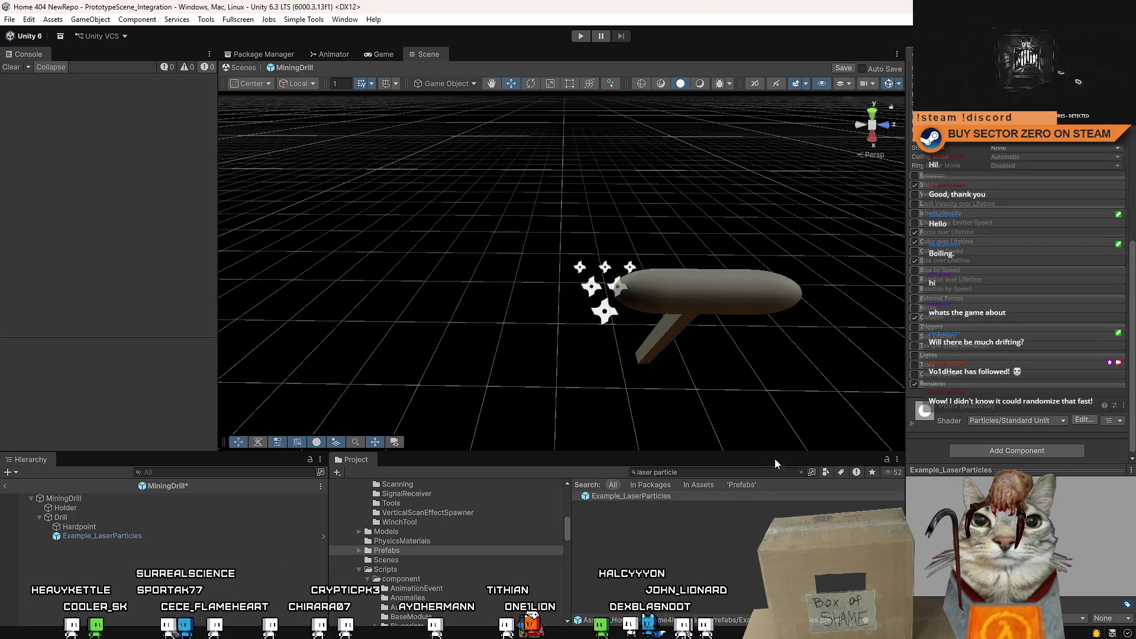
click(139, 536)
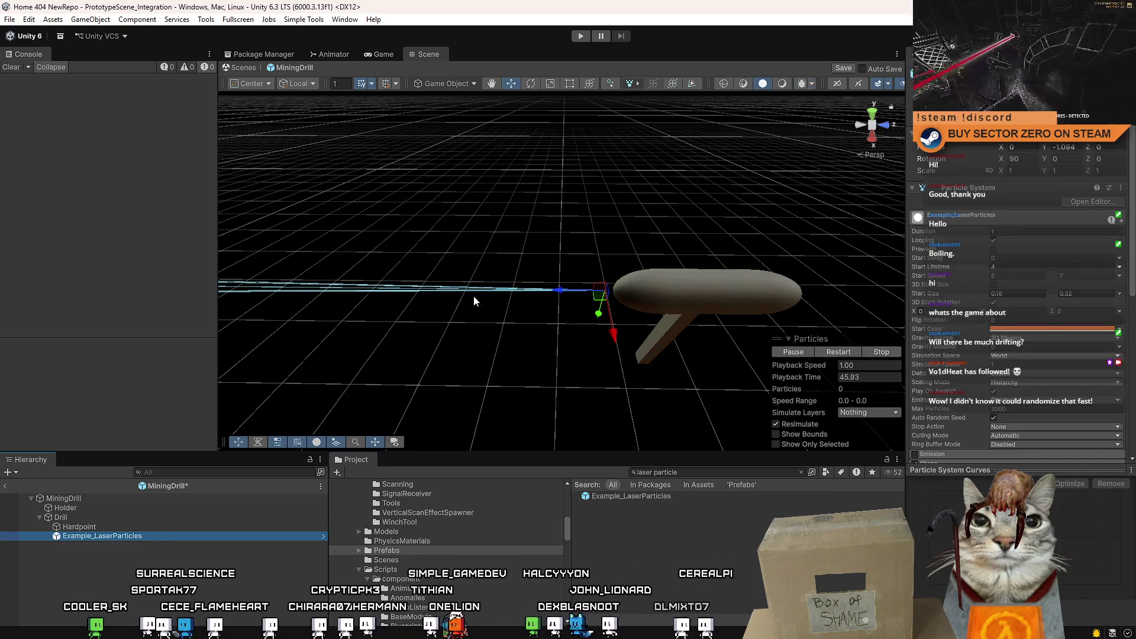
Step: Undo a trial slide of the particle object, then switch to MiningDrillTool.cs in Visual Studio
drag(562, 294, 404, 301)
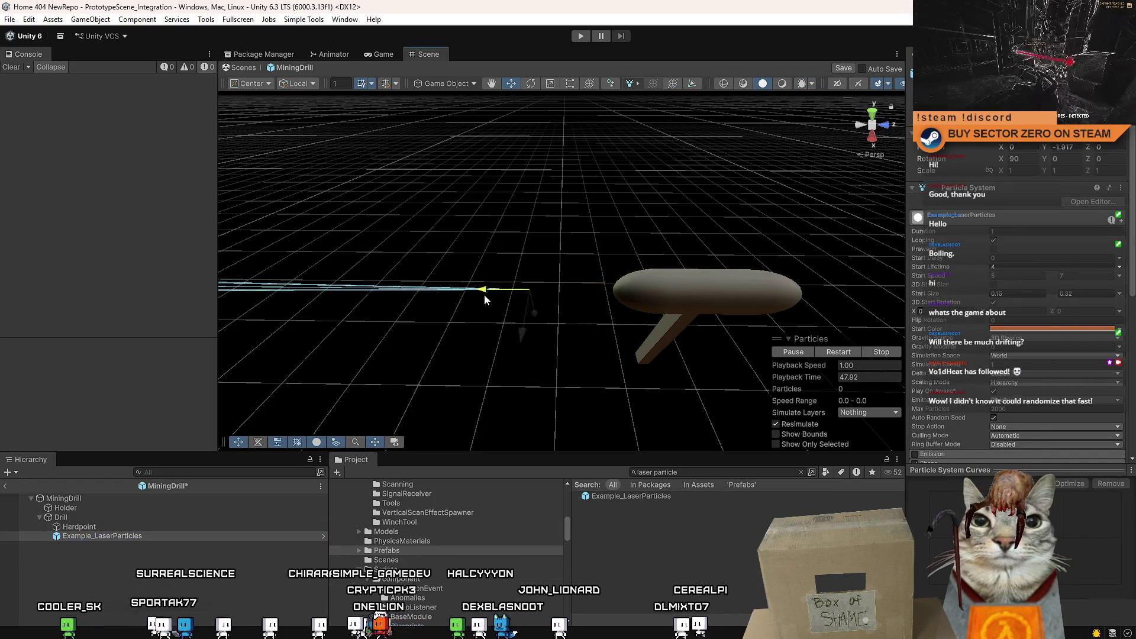
key(ctrl+z)
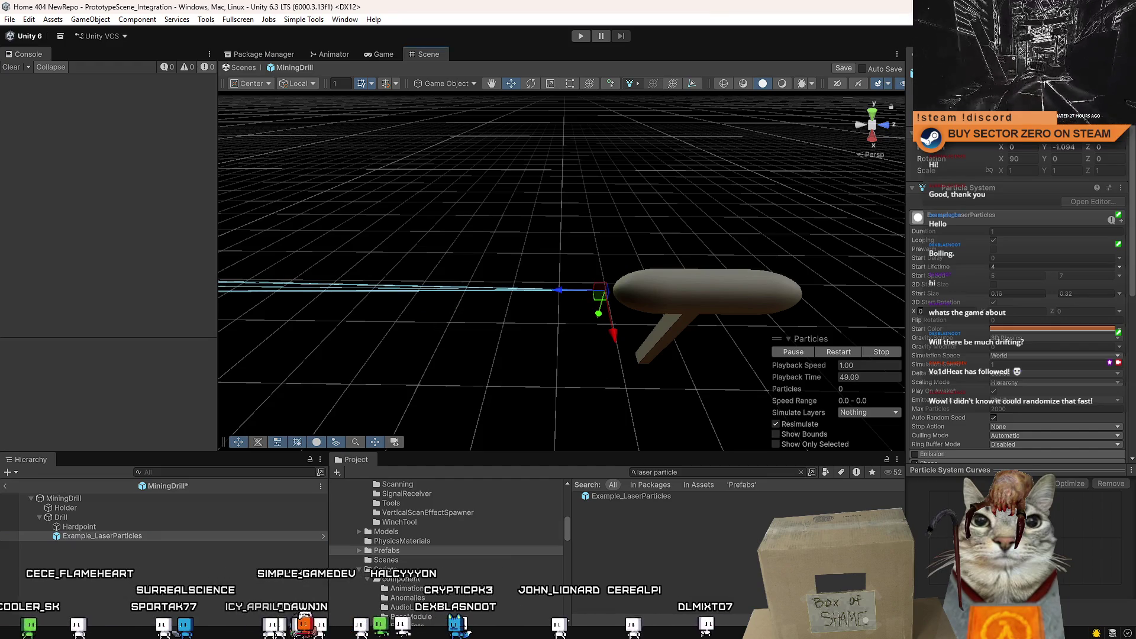
key(alt+Tab)
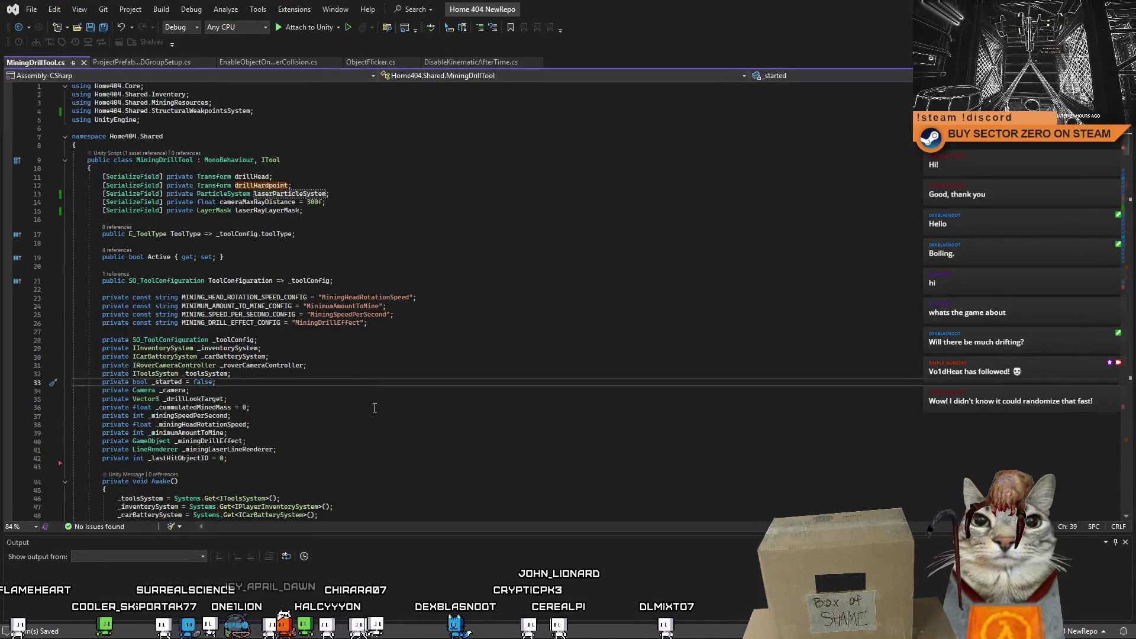
Step: Move from the _drillLookTarget field up into the Update method body
click(374, 402)
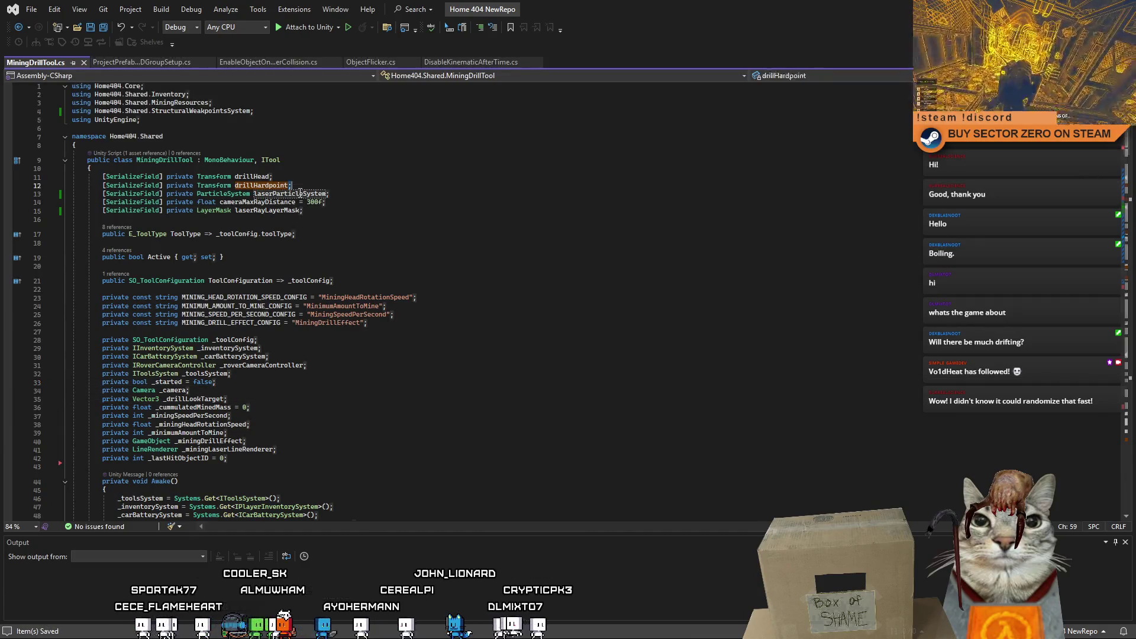
click(424, 242)
scroll(424, 240, down, 5)
scroll(409, 239, down, 3)
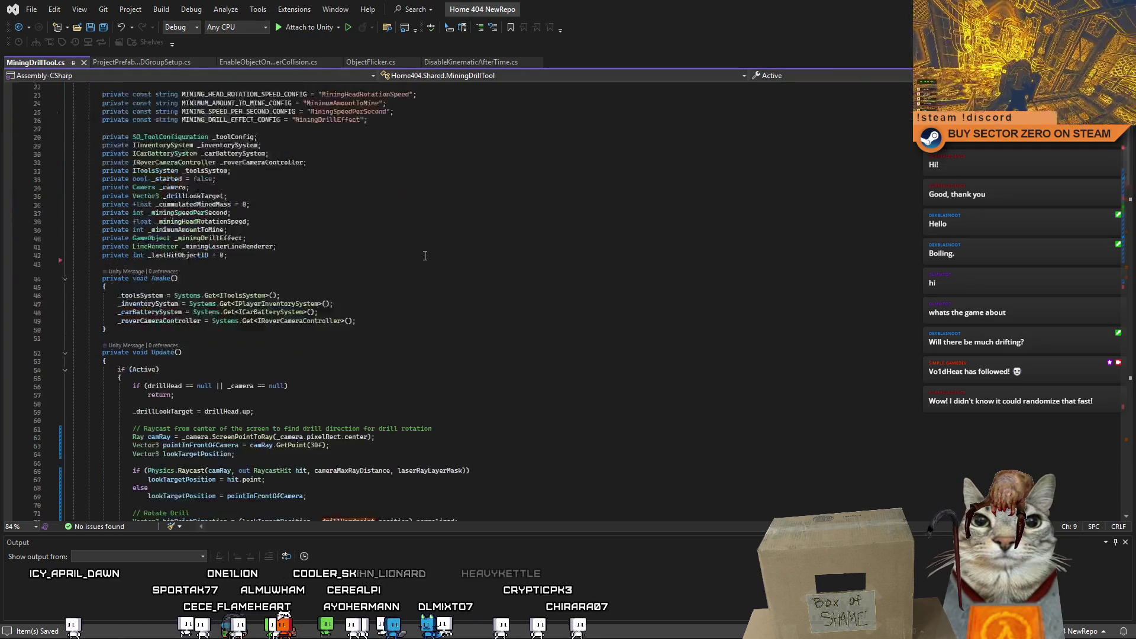
scroll(393, 238, down, 3)
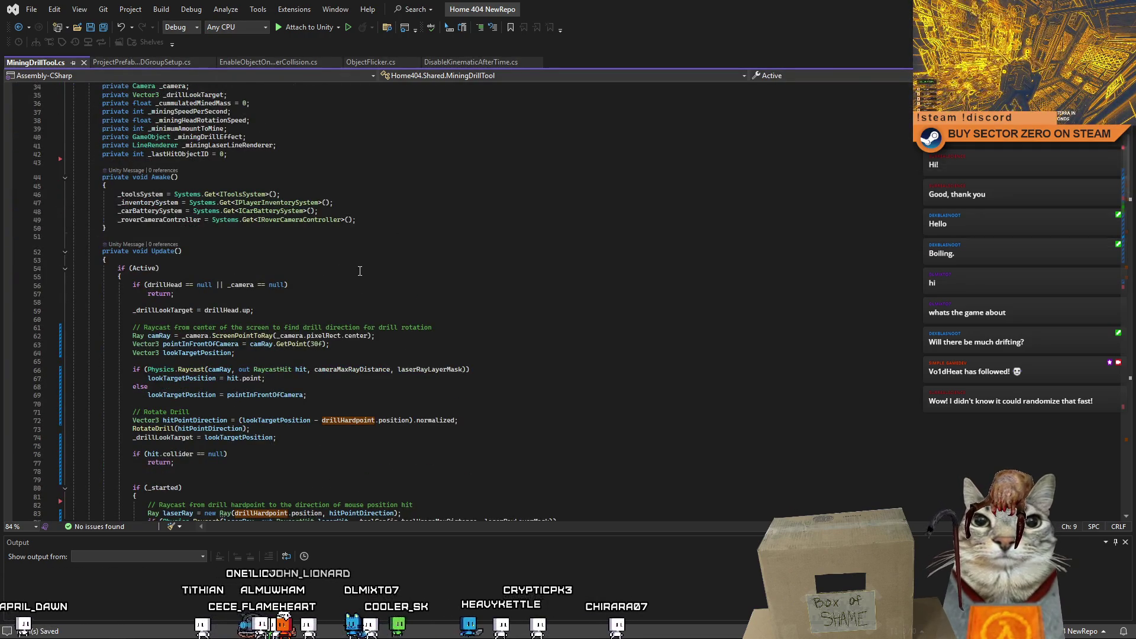
scroll(383, 266, up, 3)
scroll(360, 293, down, 2)
scroll(347, 291, down, 2)
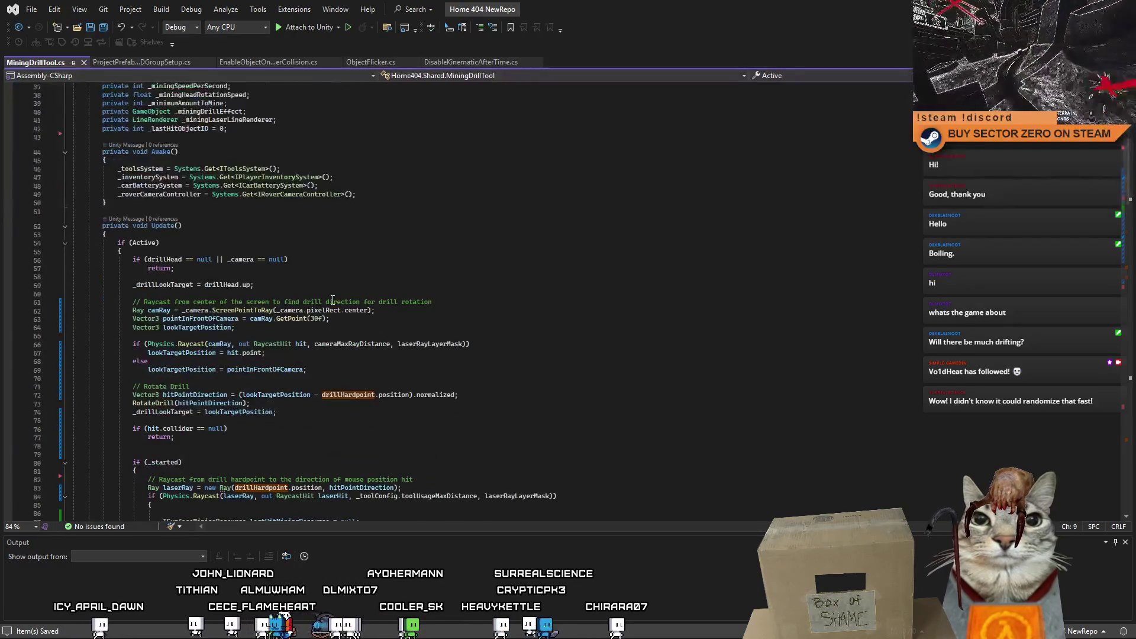
scroll(339, 291, down, 4)
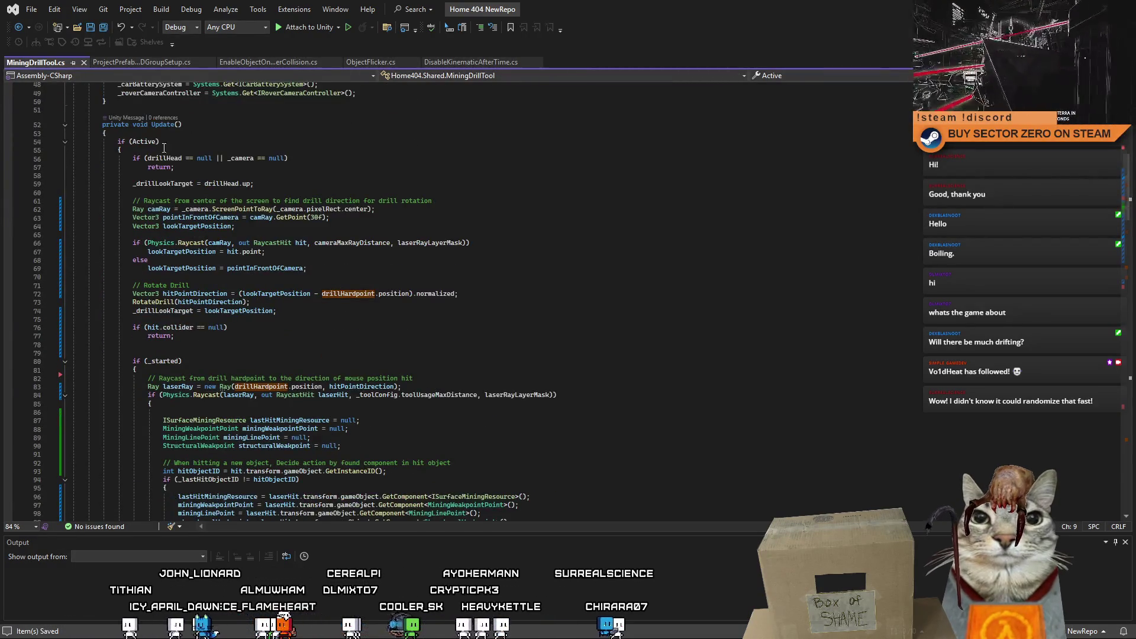
click(297, 149)
scroll(295, 195, down, 2)
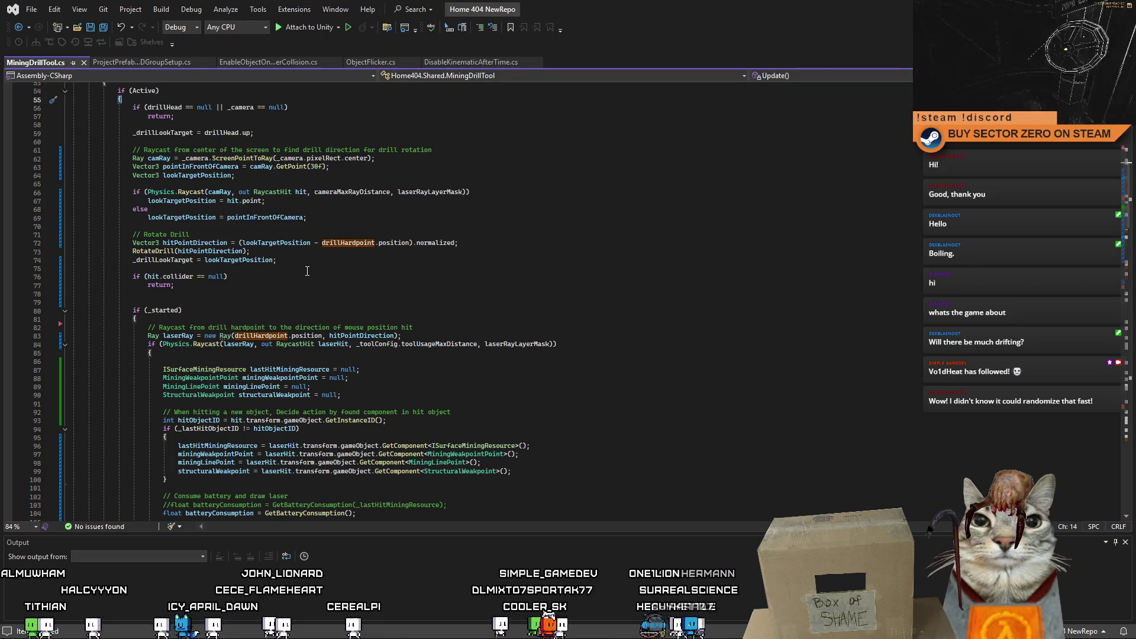
scroll(311, 289, up, 3)
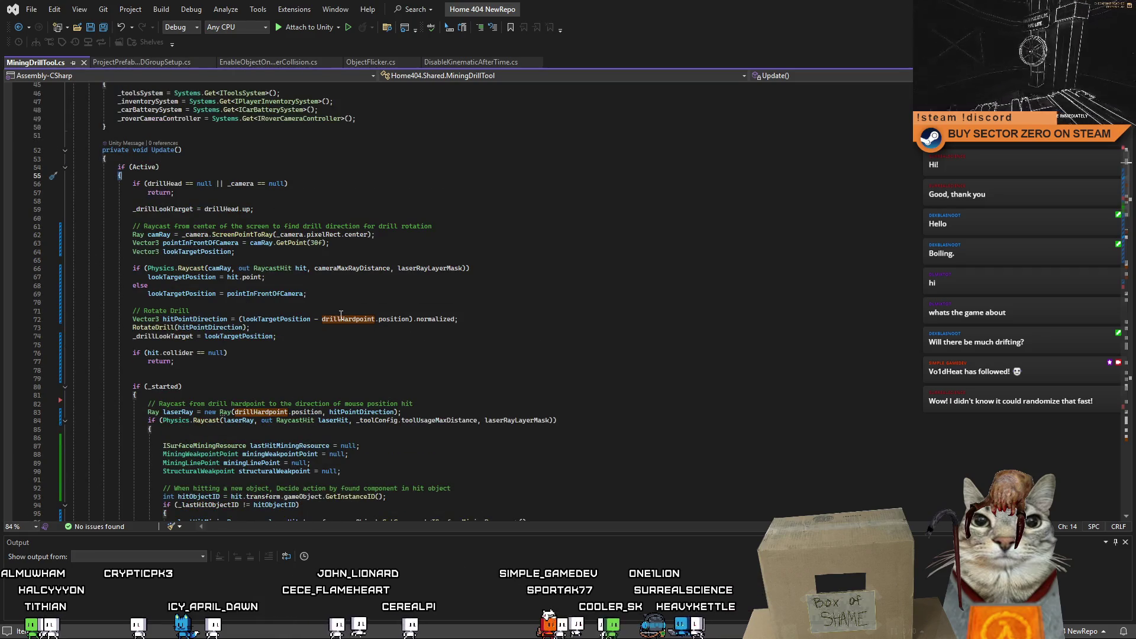
scroll(340, 317, down, 2)
scroll(340, 316, down, 8)
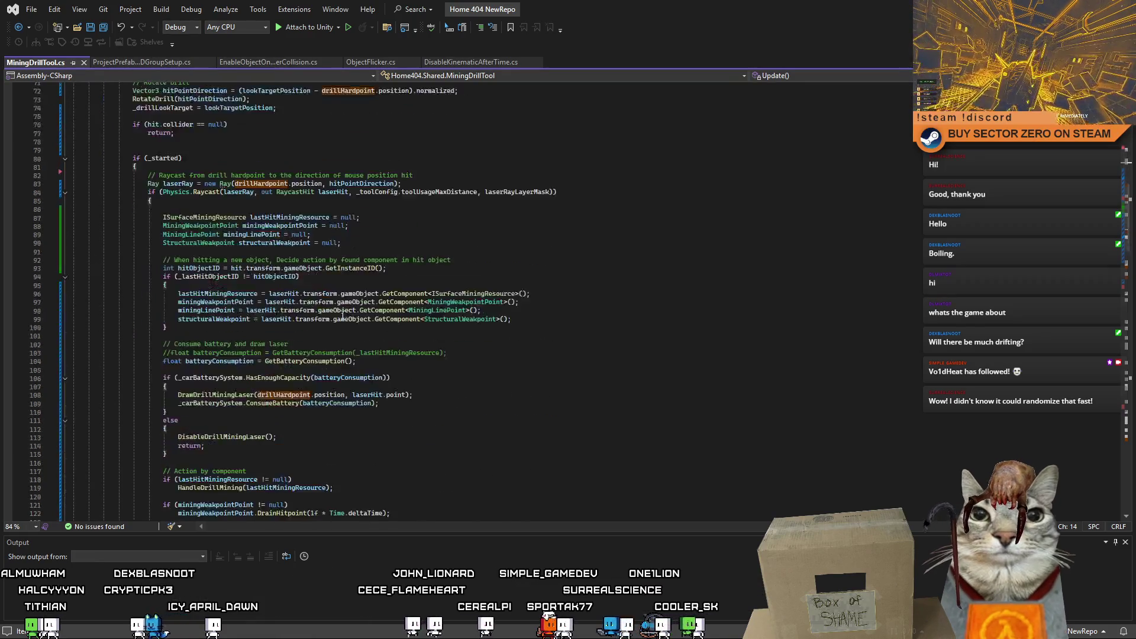
scroll(342, 317, down, 7)
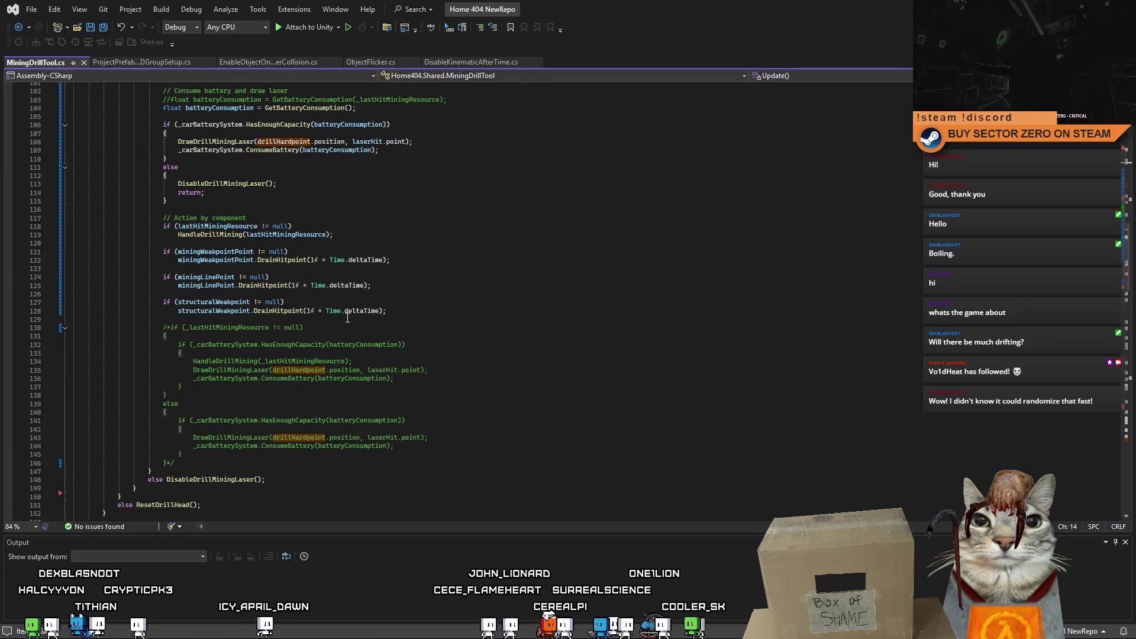
scroll(369, 355, up, 5)
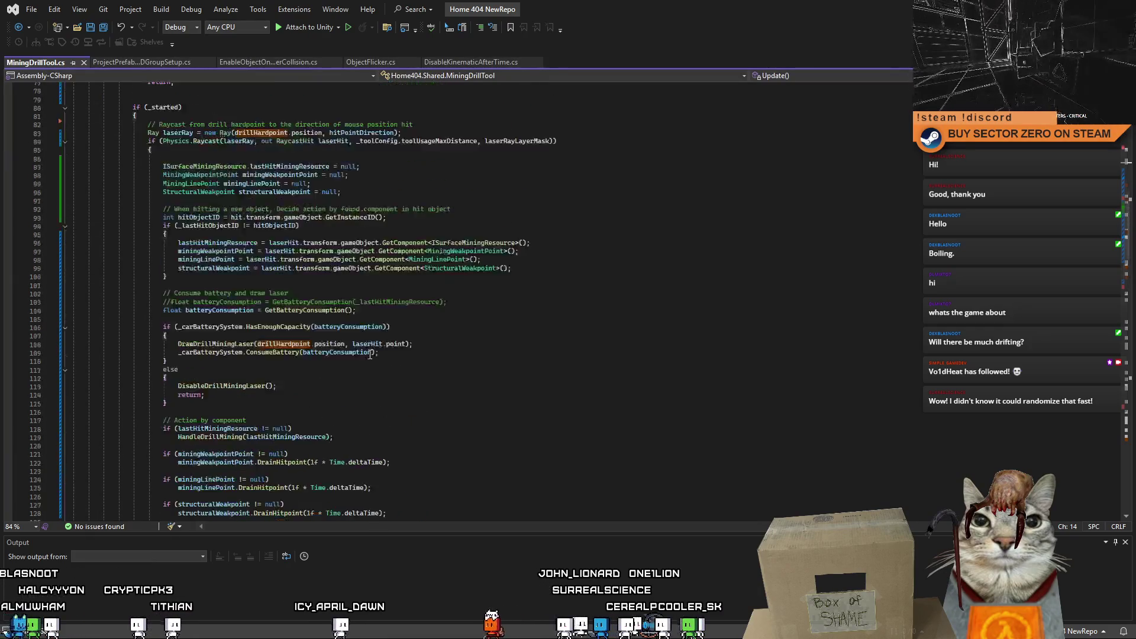
scroll(370, 355, up, 1)
scroll(370, 355, down, 3)
scroll(371, 355, down, 1)
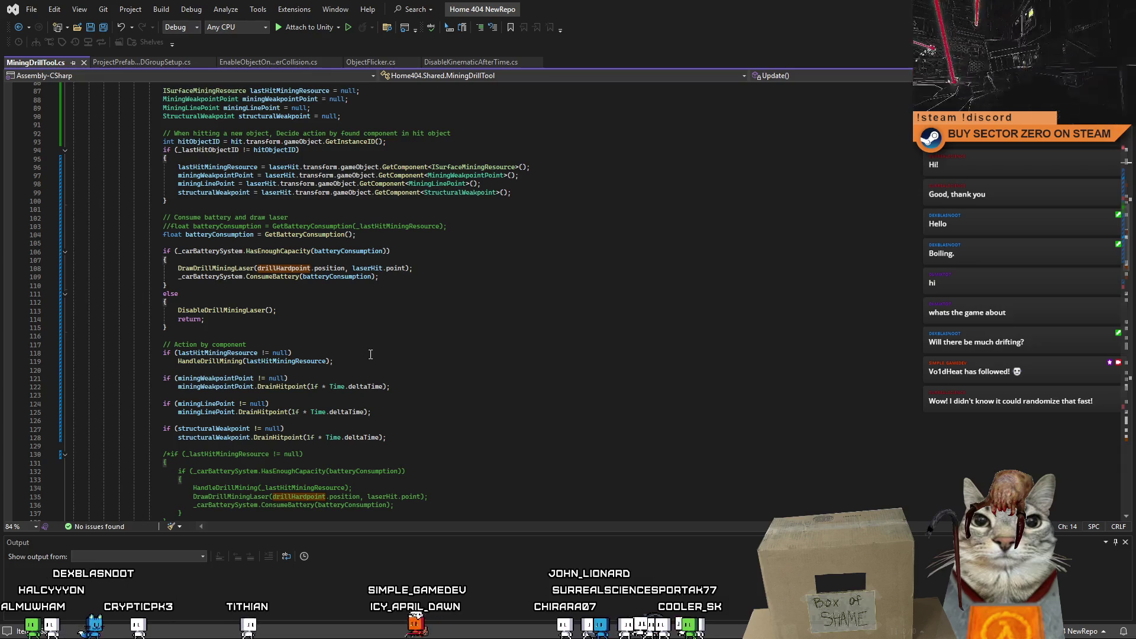
scroll(372, 355, up, 1)
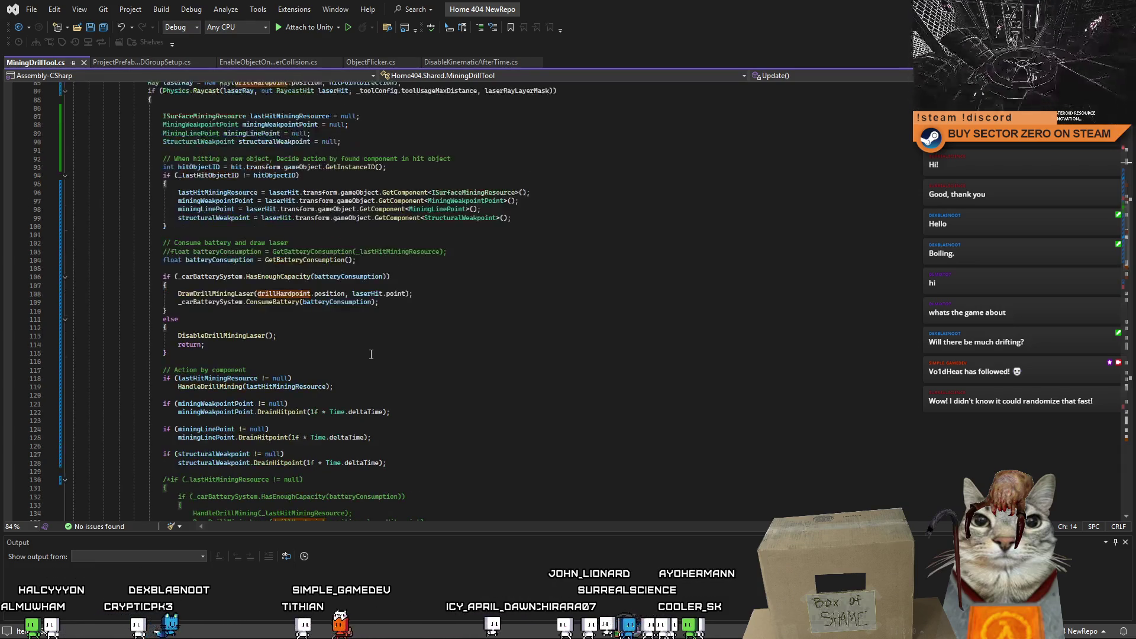
Step: Inspect the DrawDrillMiningLaser call's from/to parameters and where the laser end point is set
click(346, 293)
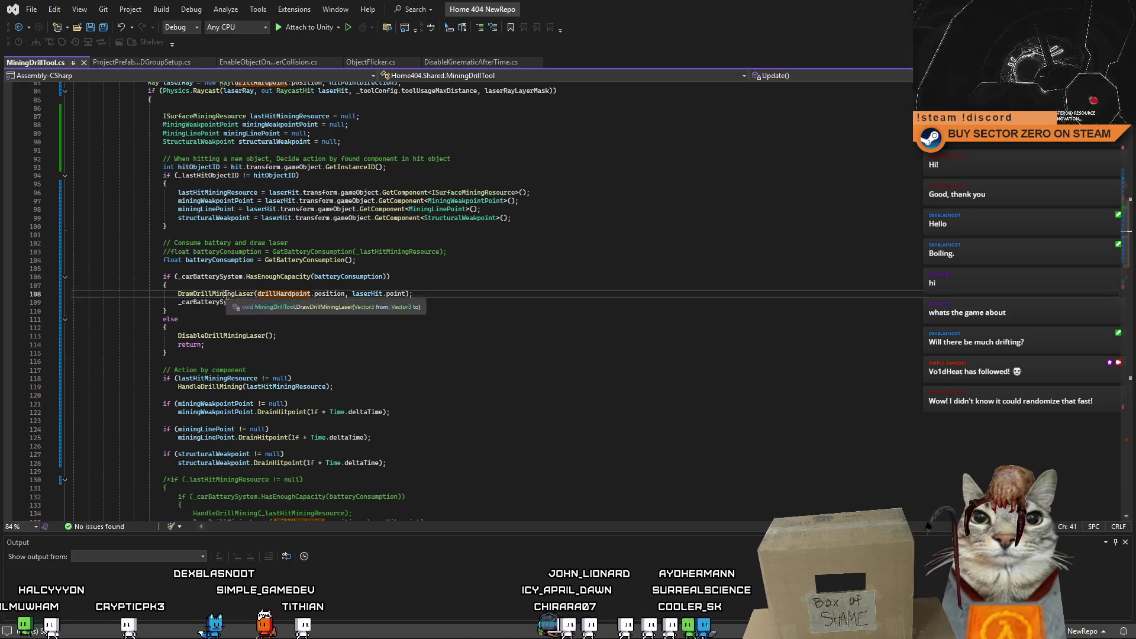
scroll(460, 370, down, 3)
scroll(461, 371, down, 2)
scroll(460, 370, down, 6)
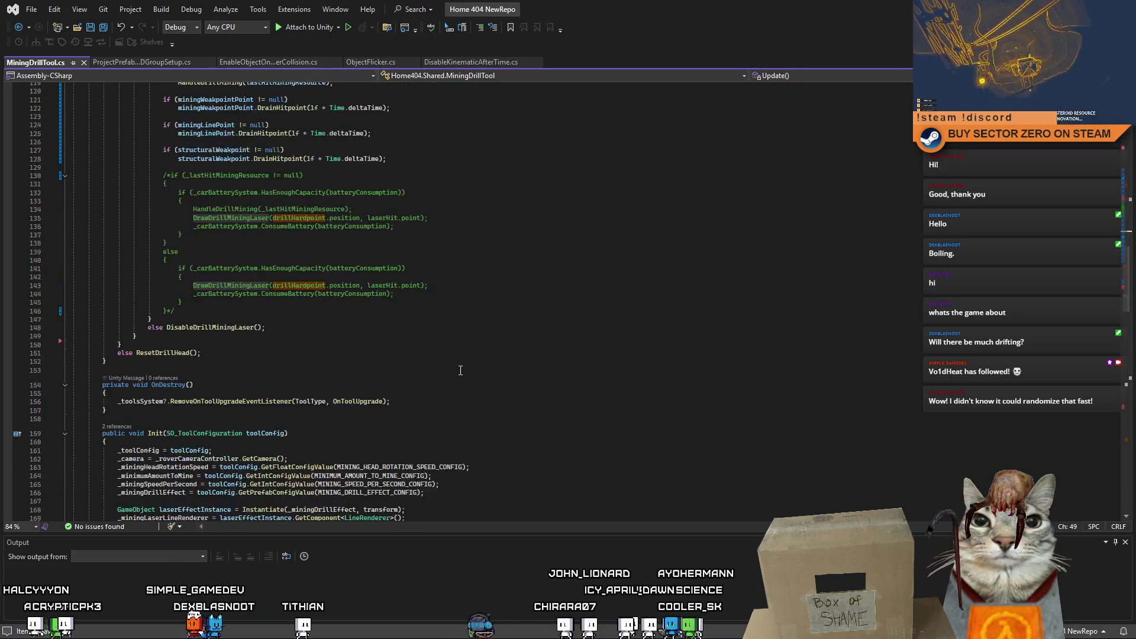
scroll(460, 370, down, 7)
scroll(460, 370, down, 2)
scroll(460, 370, down, 3)
scroll(459, 370, down, 5)
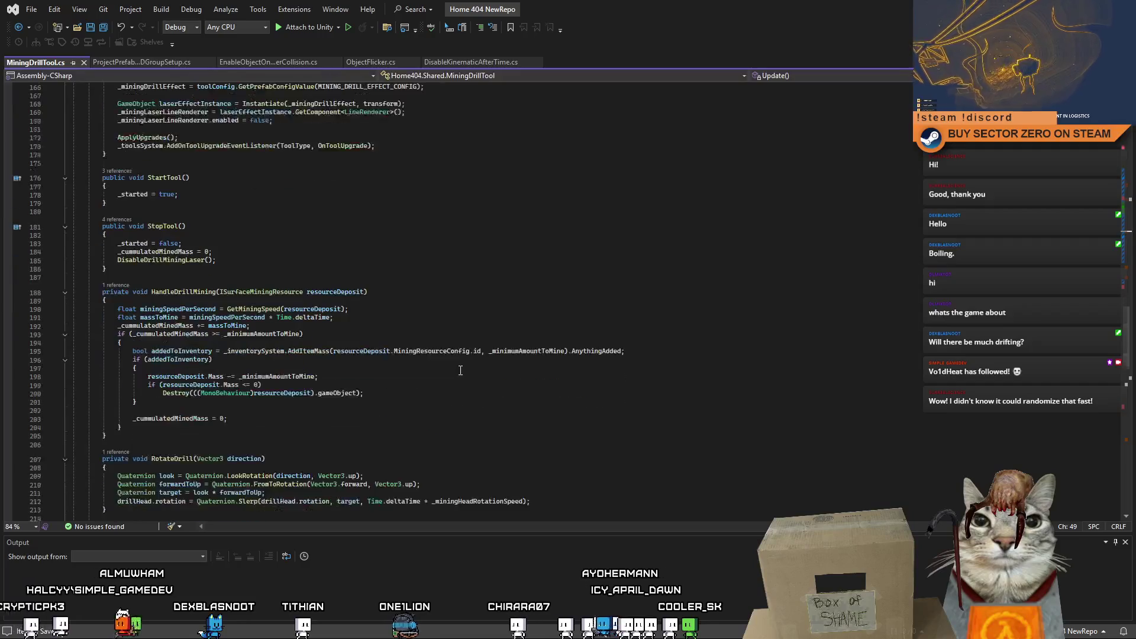
scroll(460, 371, down, 4)
scroll(460, 371, down, 5)
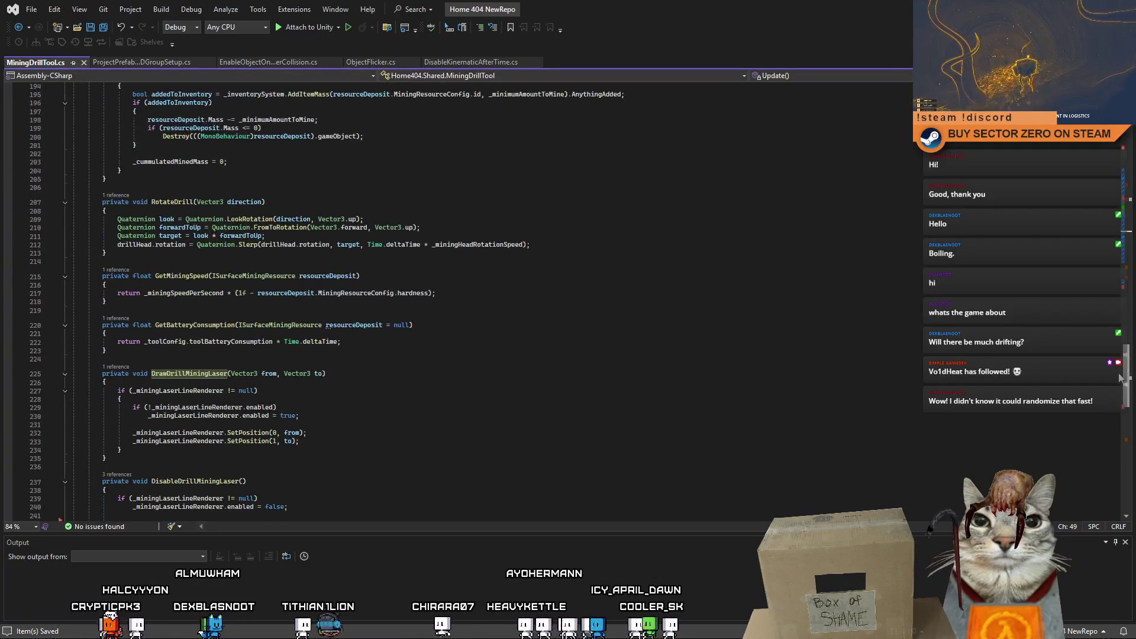
scroll(1117, 388, down, 3)
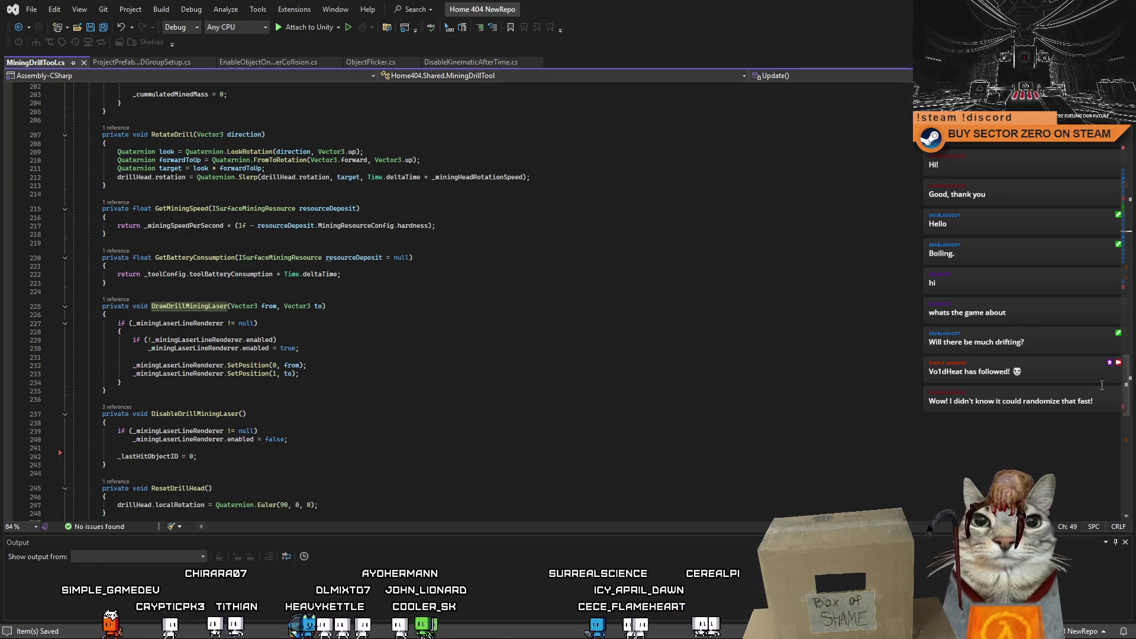
click(318, 307)
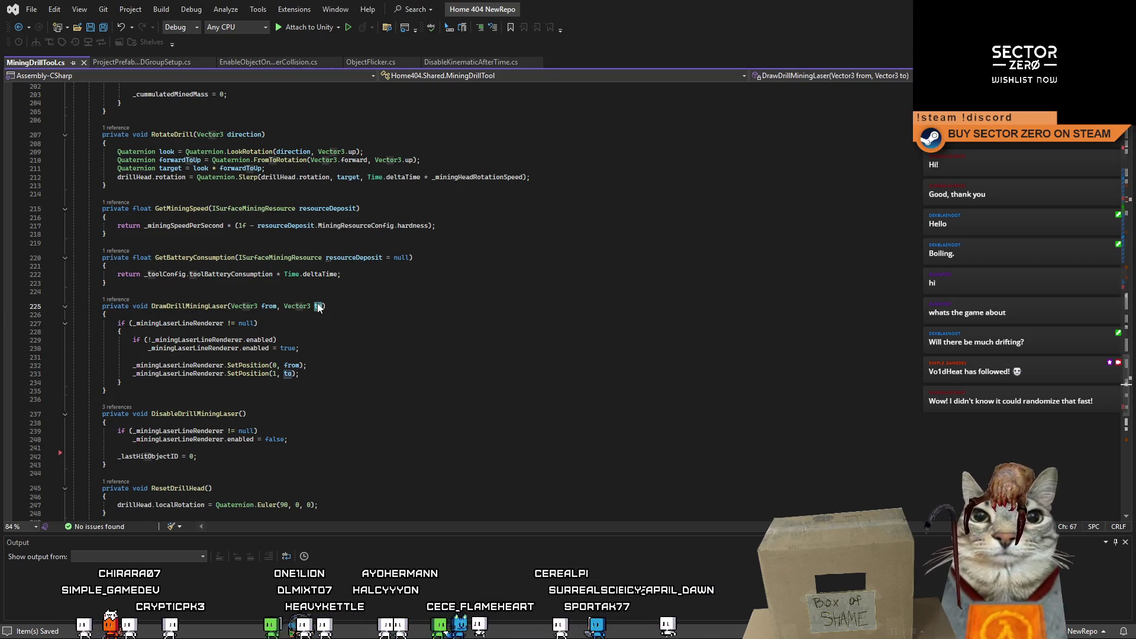
click(313, 374)
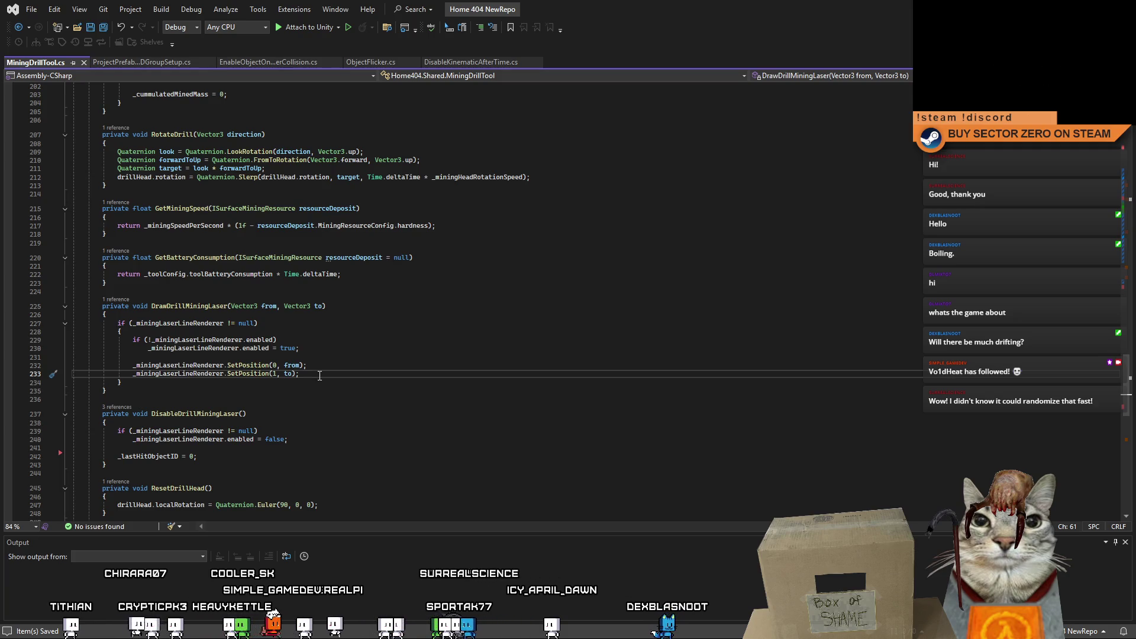
drag(1123, 388, 1135, 255)
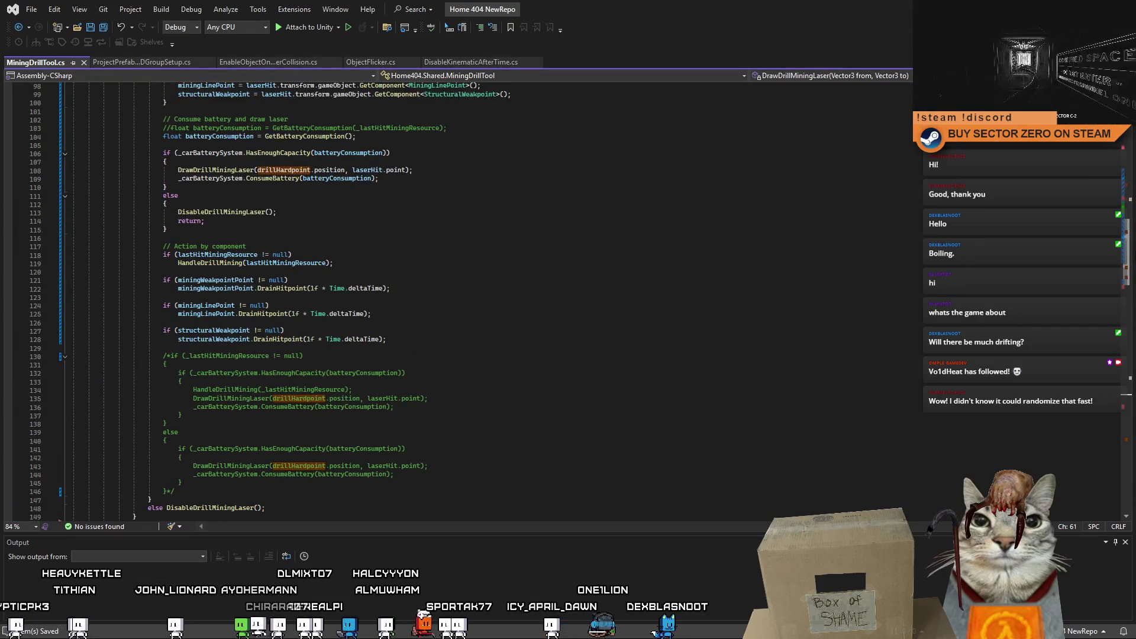
scroll(444, 293, up, 3)
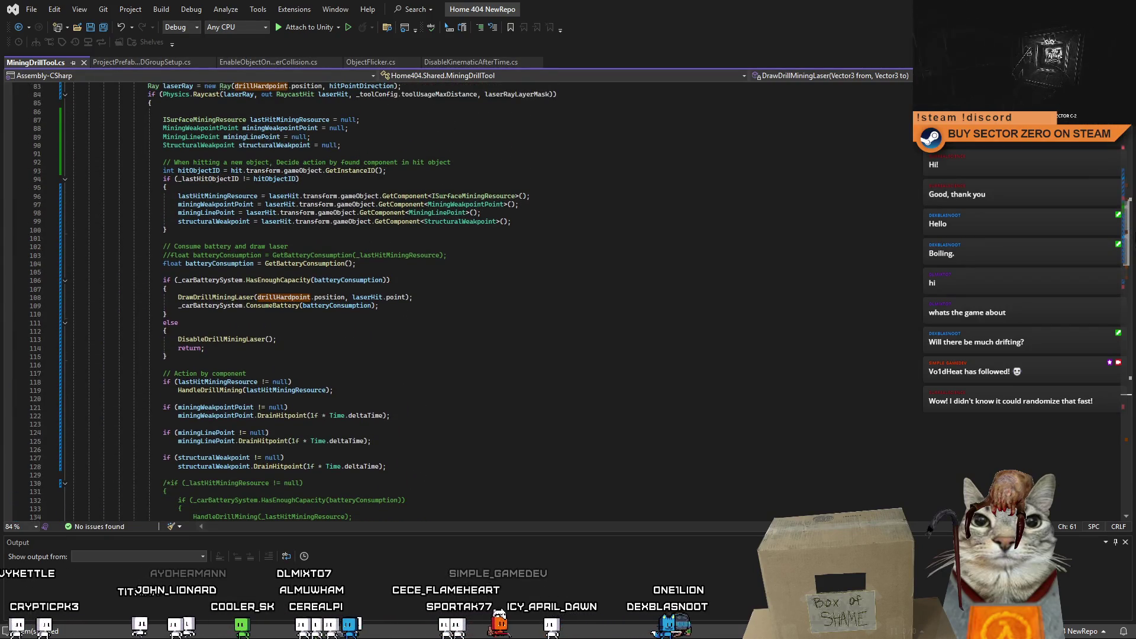
Step: Write laserParticleSystem.transform.position = on a new line after DrawDrillMiningLaser, completing via IntelliSense
click(424, 301)
key(Return)
text(laserParticleSystem)
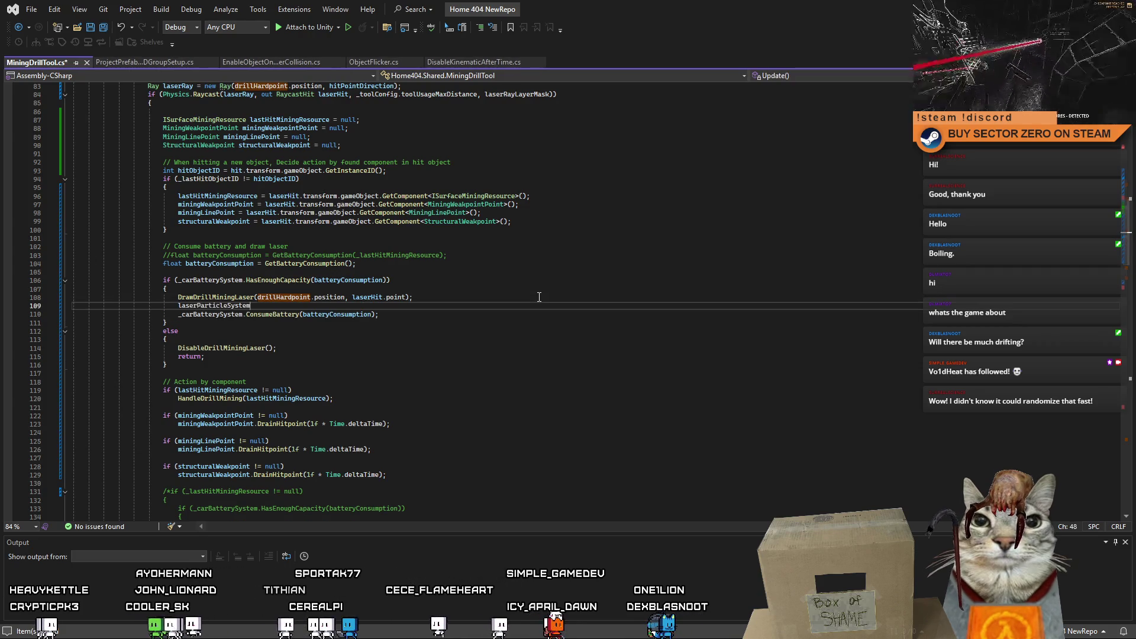
text(.)
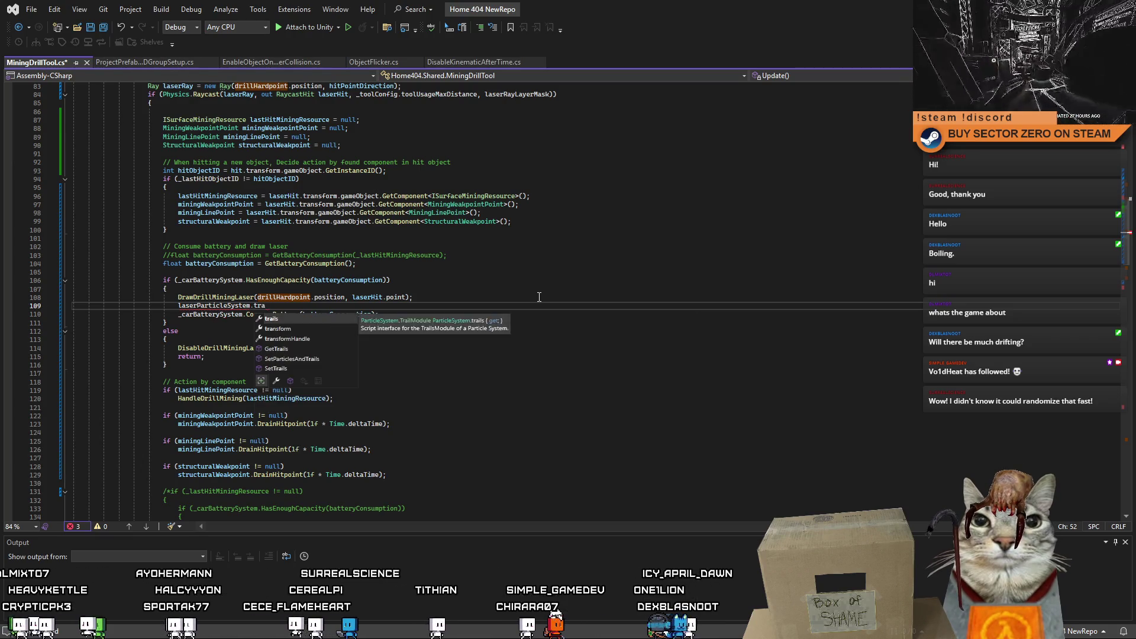
text(t)
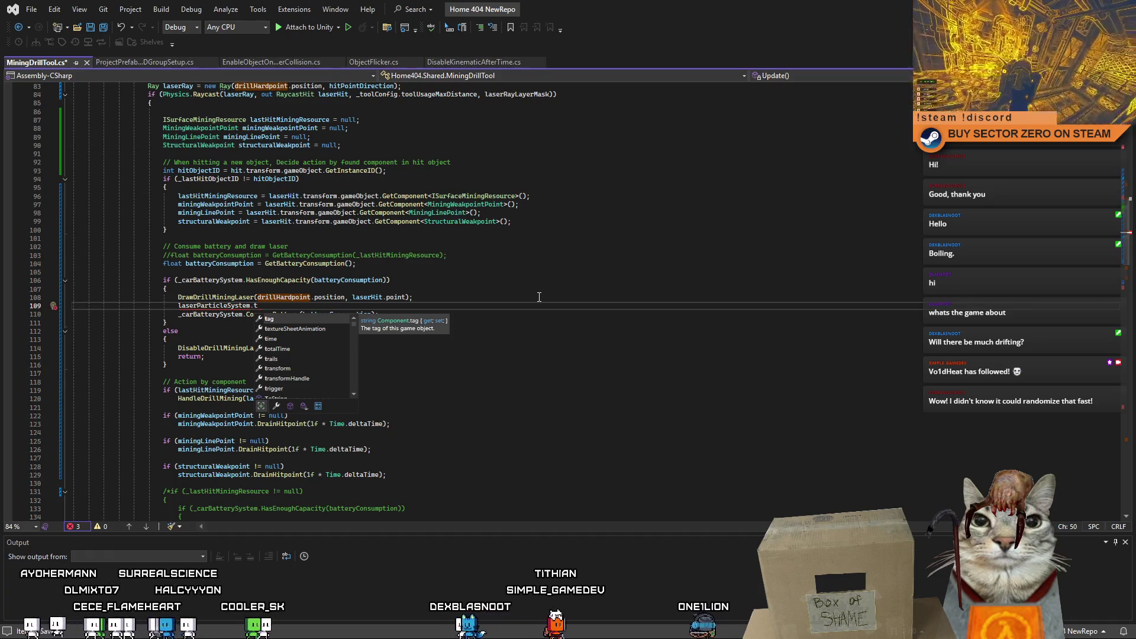
key(BackSpace)
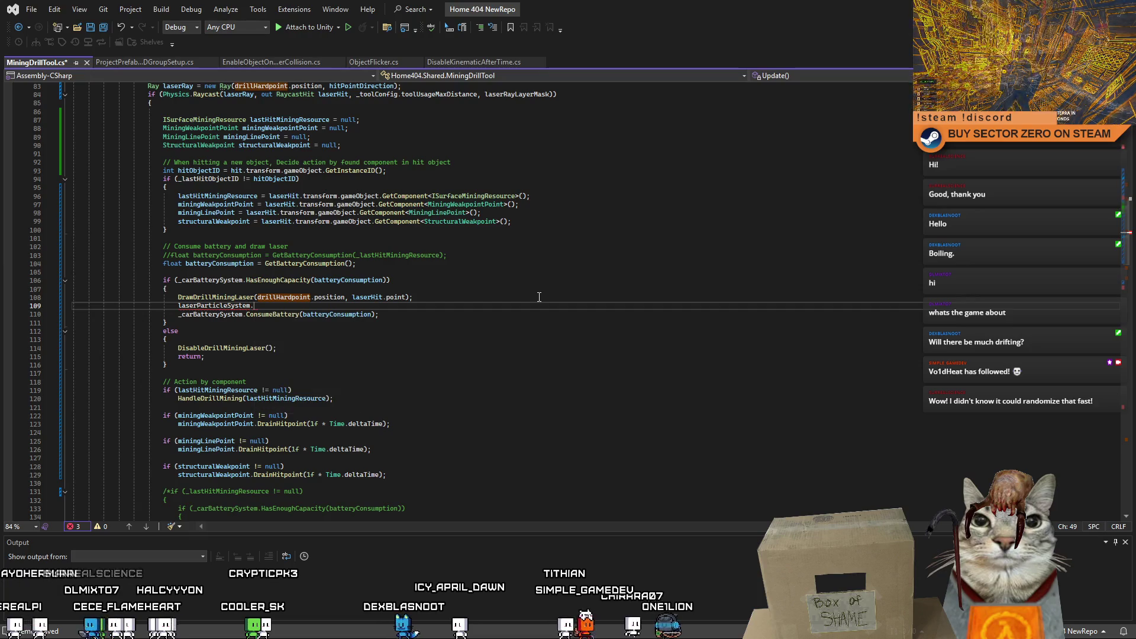
key(BackSpace)
text(.)
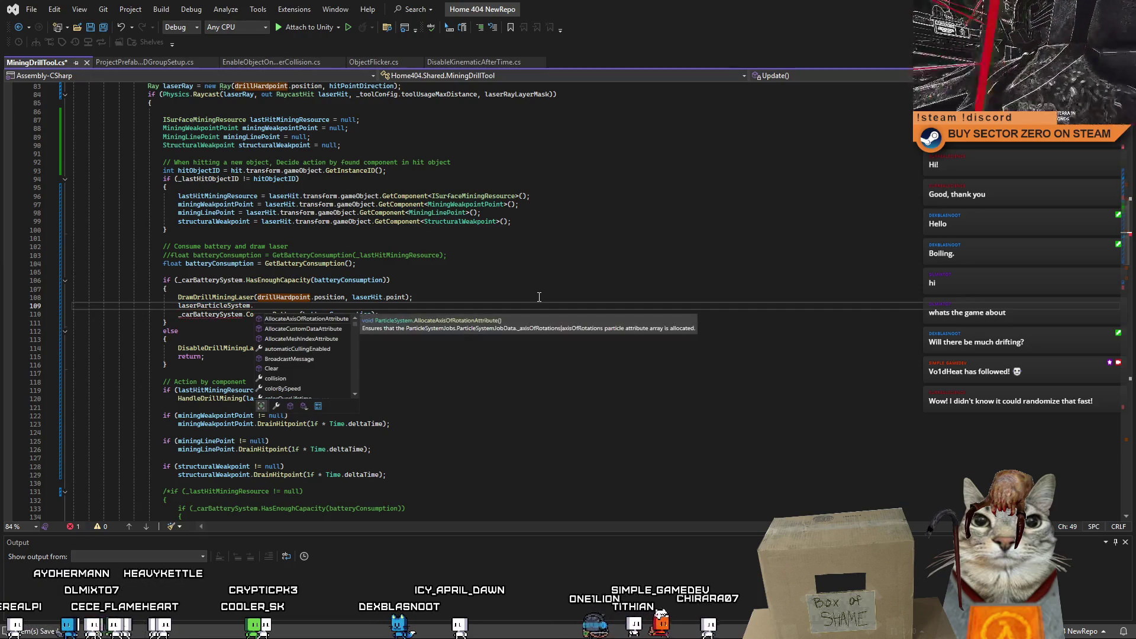
text(transform.)
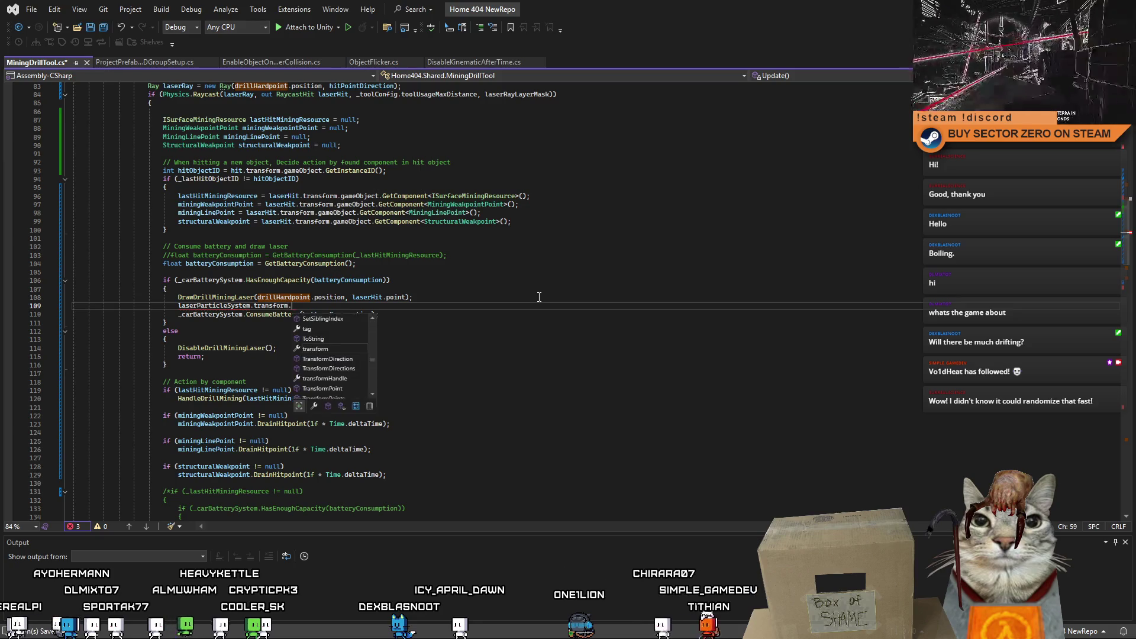
text(pos)
key(Tab)
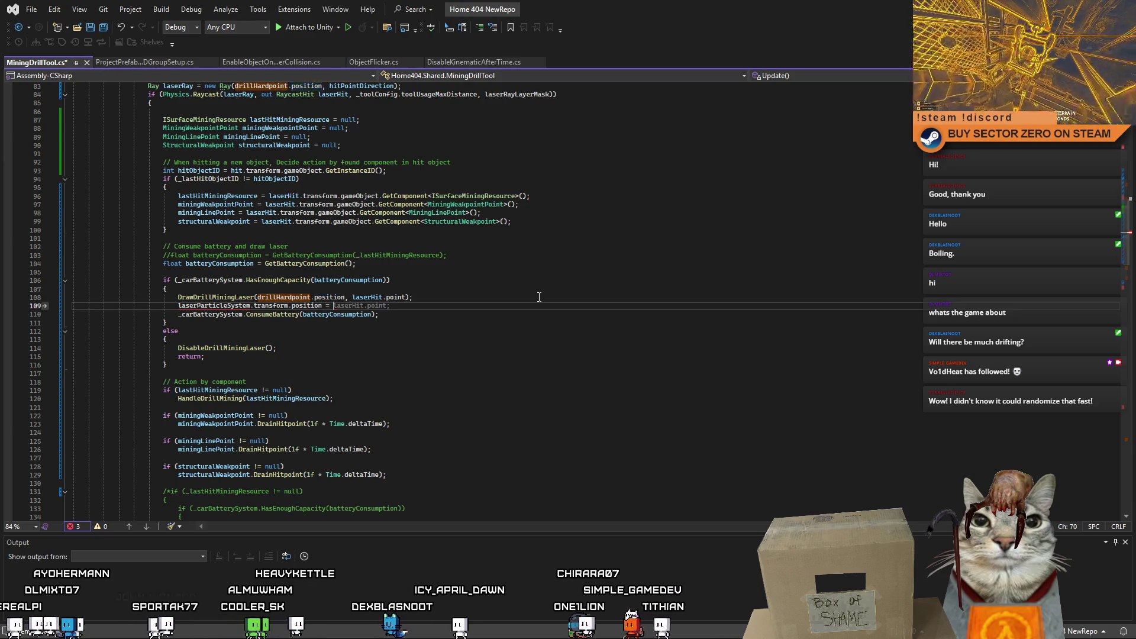
Step: Review the laser start and hit-point arguments of the drawing call, then return to the assignment
click(538, 297)
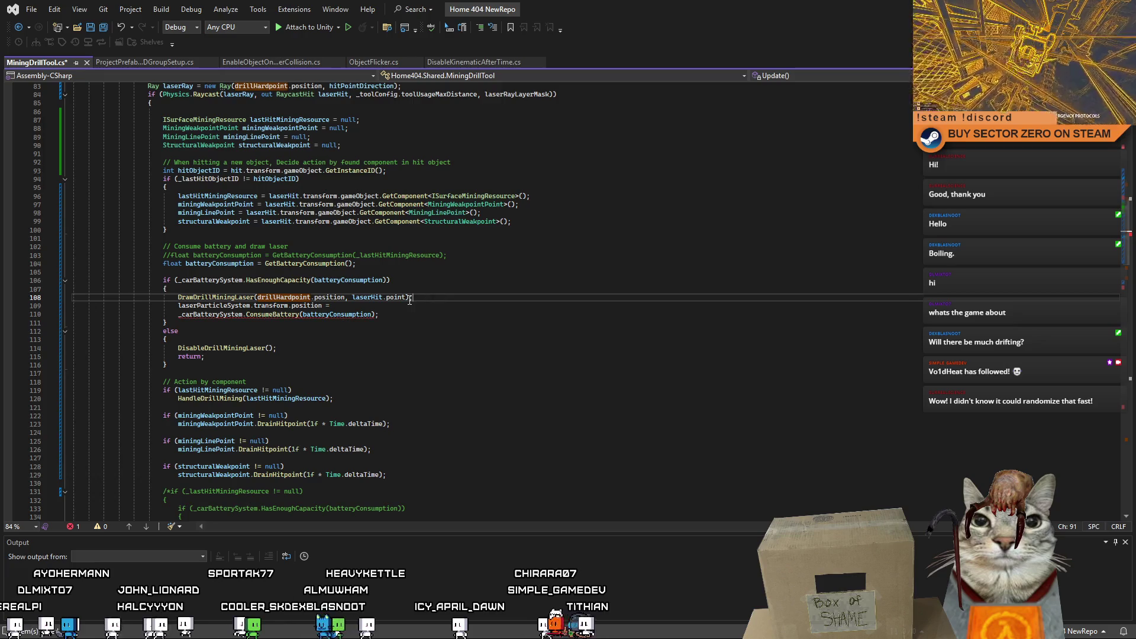
drag(410, 298, 270, 299)
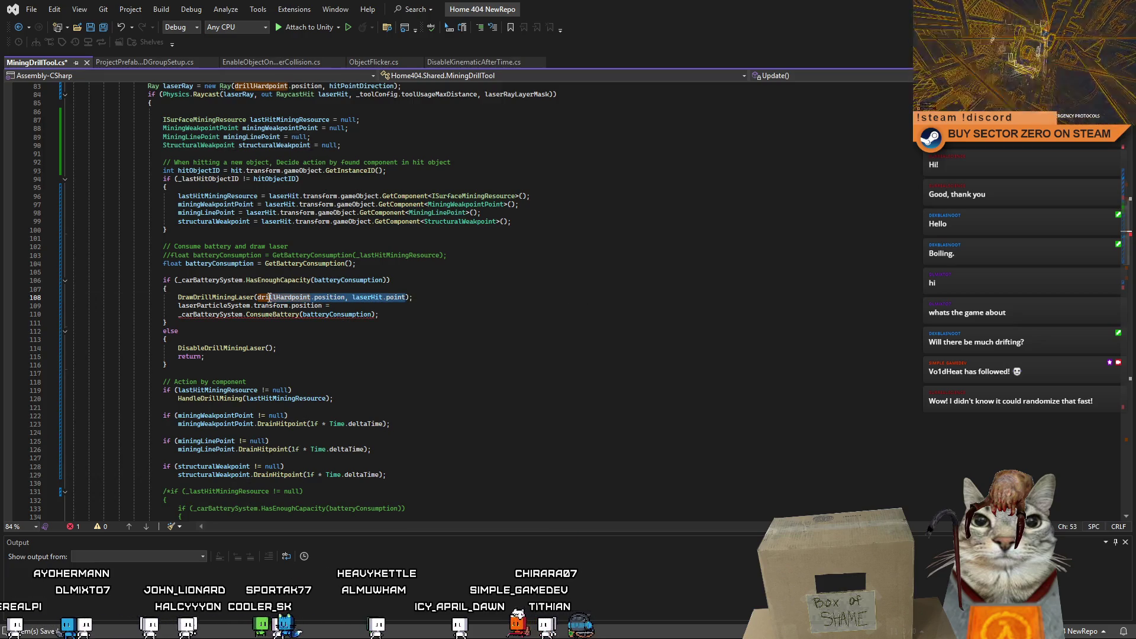
click(362, 306)
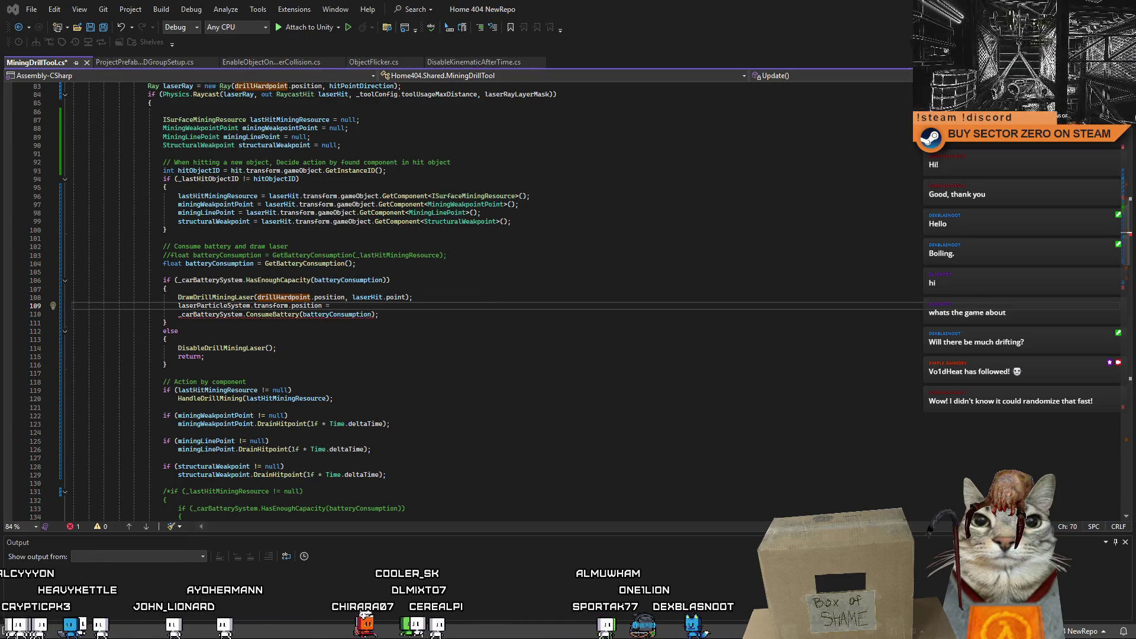
Step: Add directionToDrill and pointNearHit Vector3 lines (0.2 units back from the hit) and assign pointNearHit to the position
click(439, 390)
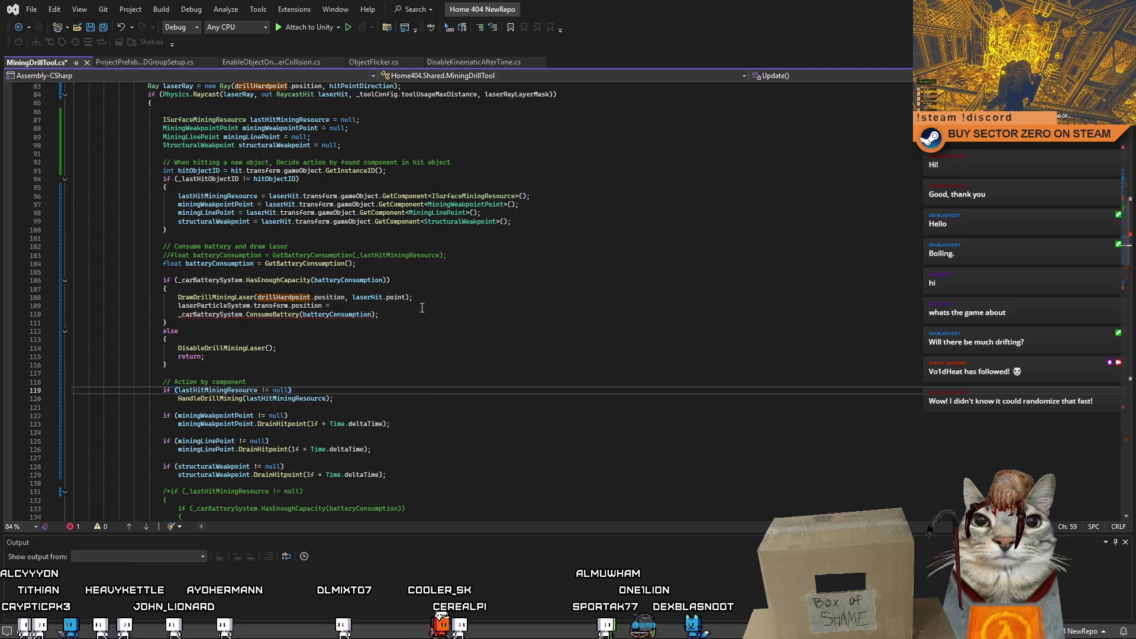
click(422, 307)
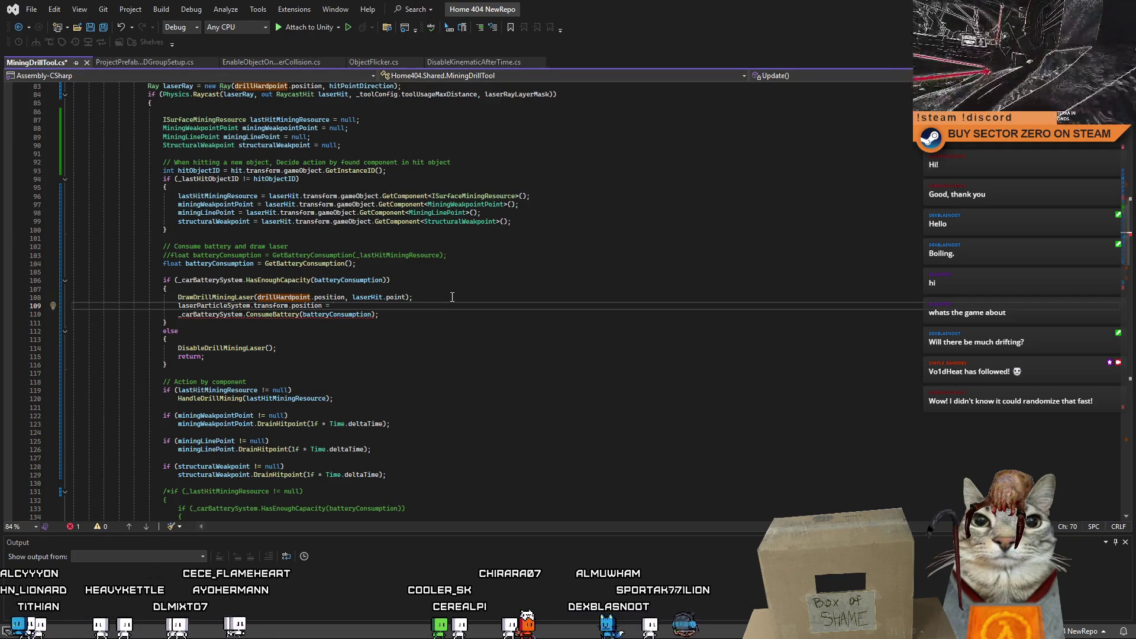
key(Up)
key(Return)
key(Return)
text(Vector3 directionToDrill = (drillHardpoint.position - laserHit.point).normalized;)
key(Return)
text(Vector3 pointNearHit = laserHit.point + directionToDrill * 0.2f;)
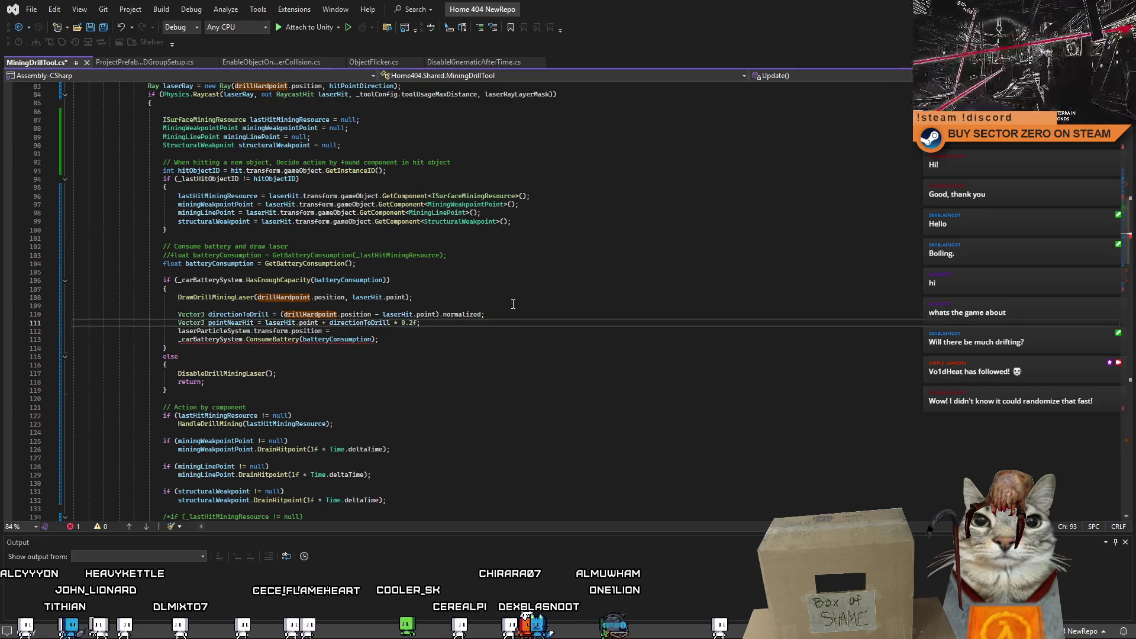
key(Down)
key(Return)
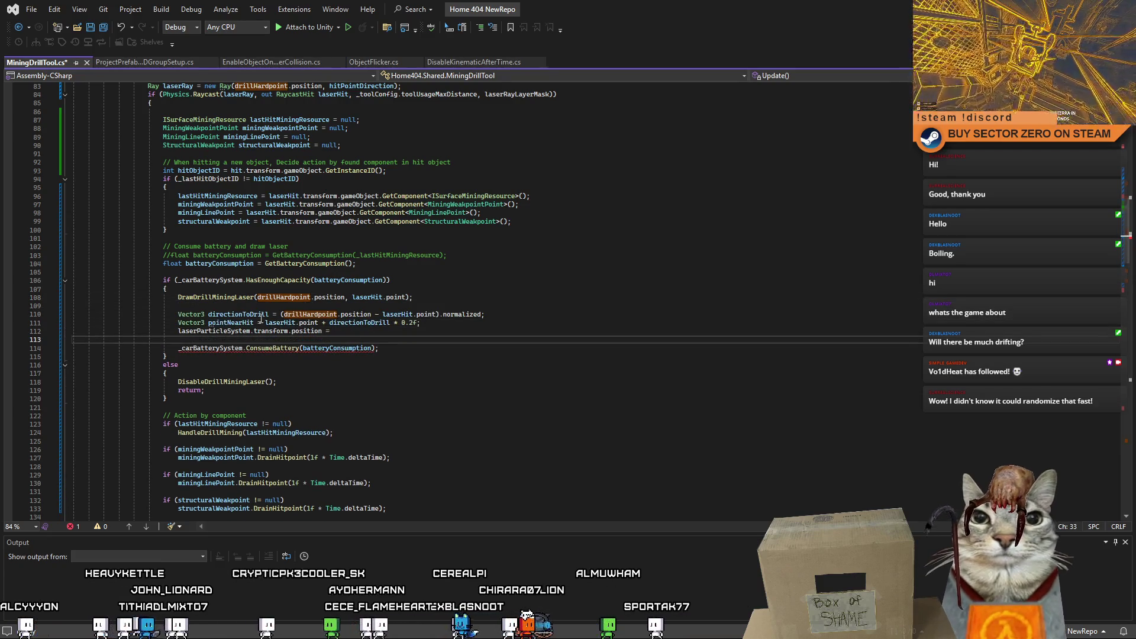
click(238, 322)
click(355, 335)
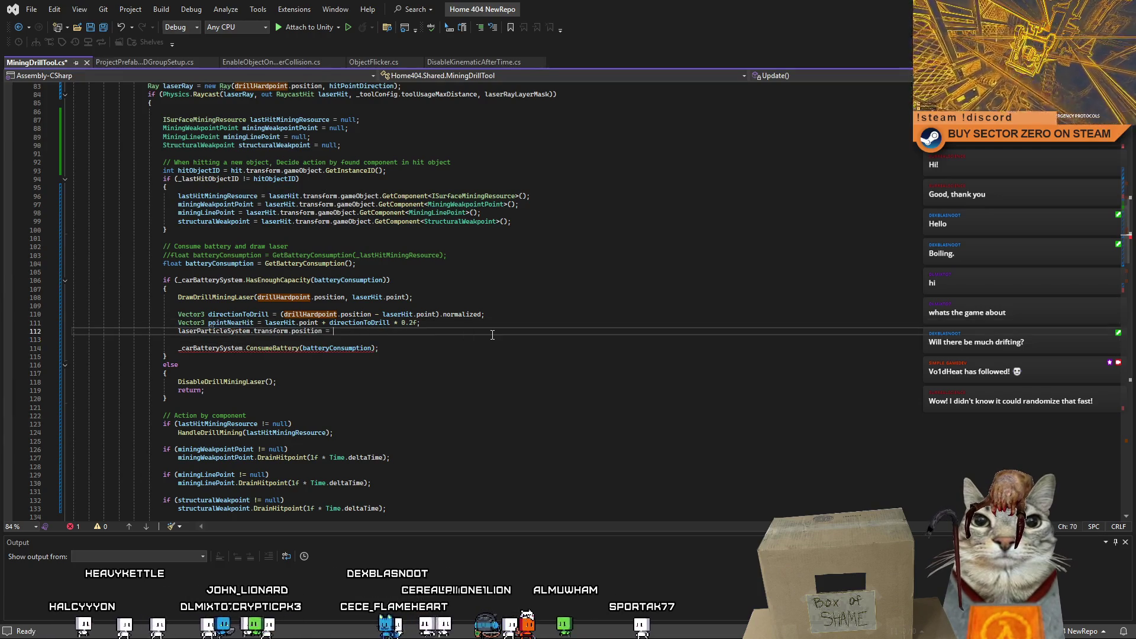
text(pointNearHit;)
Step: Add an explanatory comment above the calculations, review the battery and else branches, save and switch to Unity
click(352, 306)
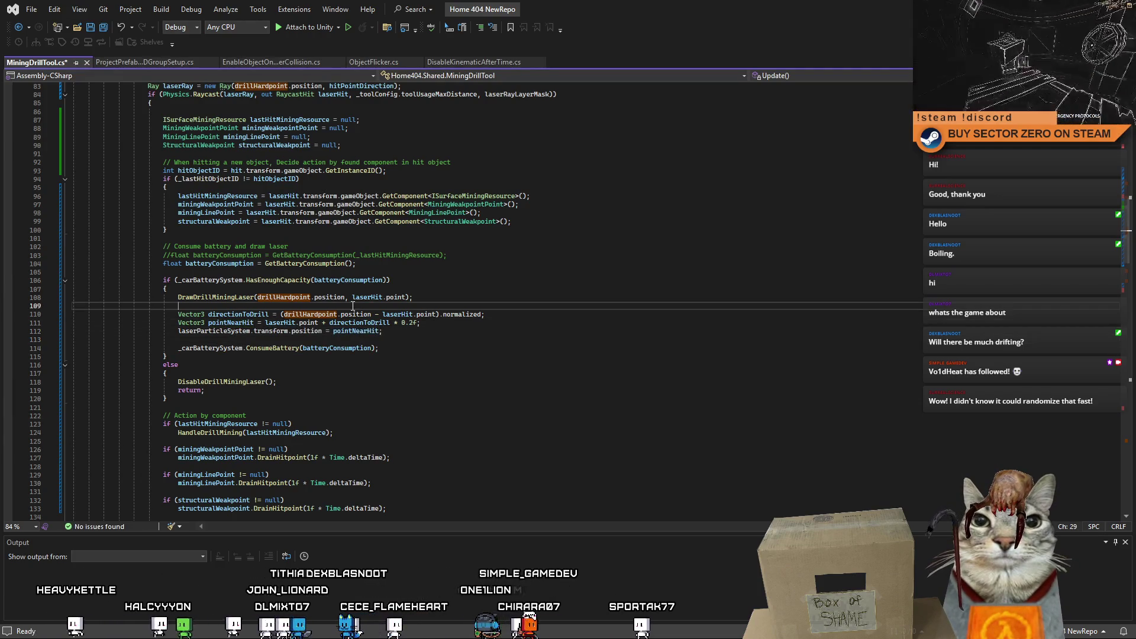
key(Return)
text(// Position laser p)
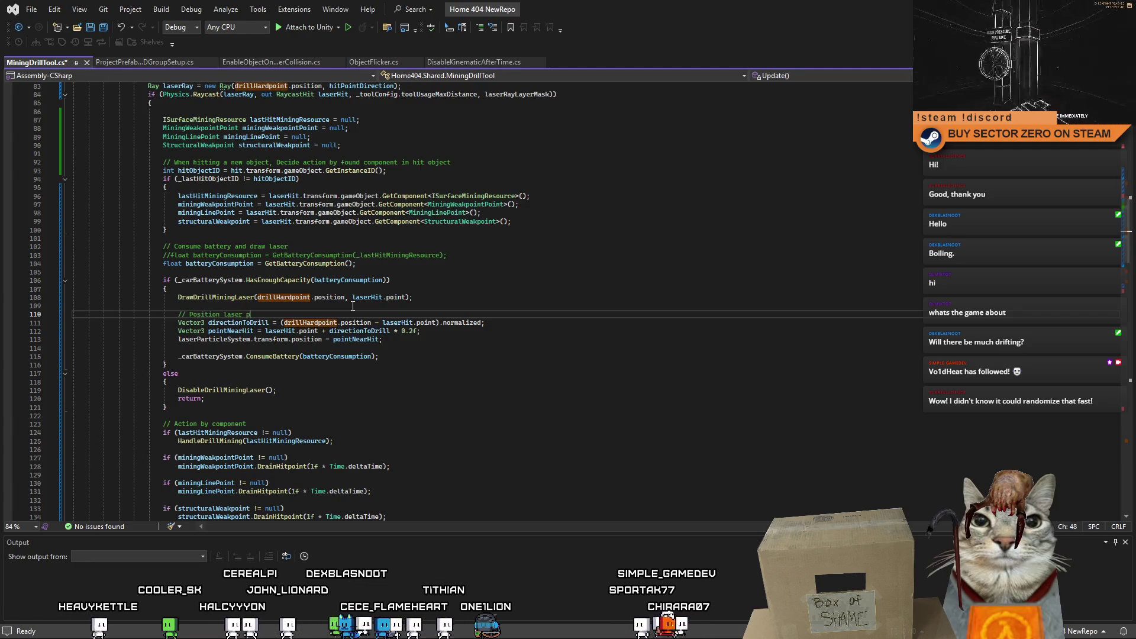
text(articles)
click(460, 374)
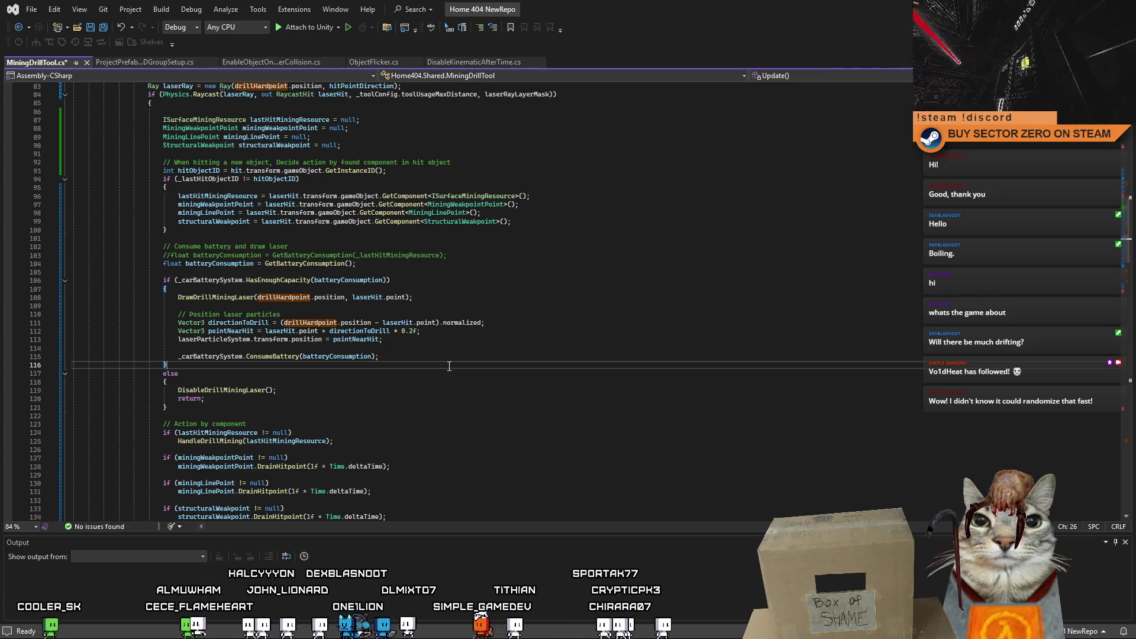
click(459, 383)
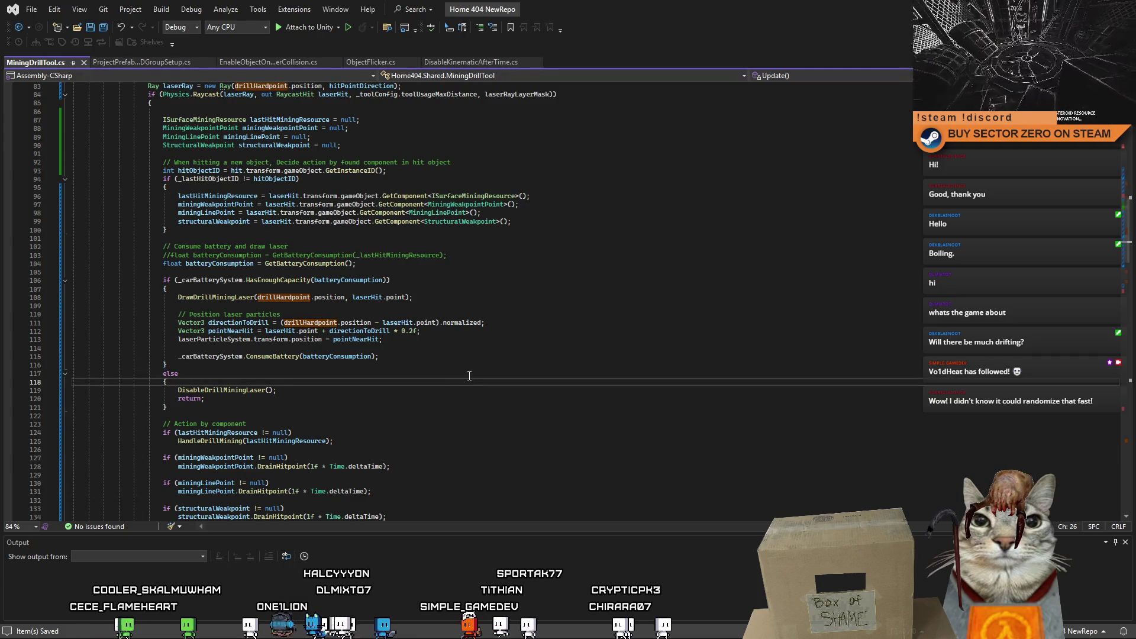
click(469, 376)
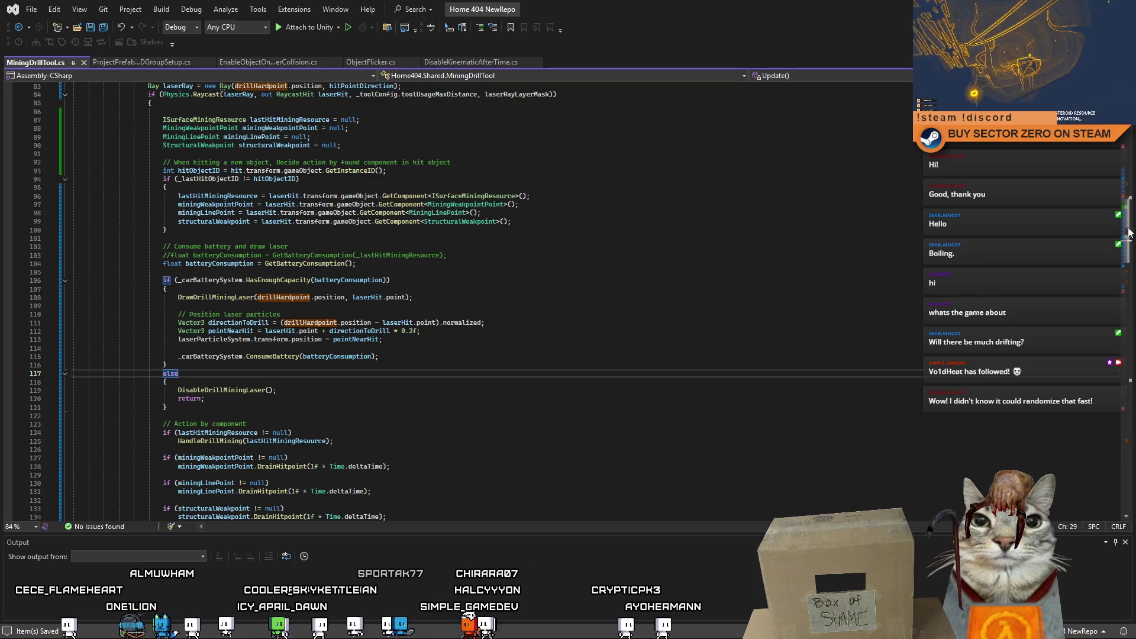
mouse_move(1127, 231)
mouse_down()
mouse_move(1129, 258)
mouse_move(1133, 229)
mouse_up()
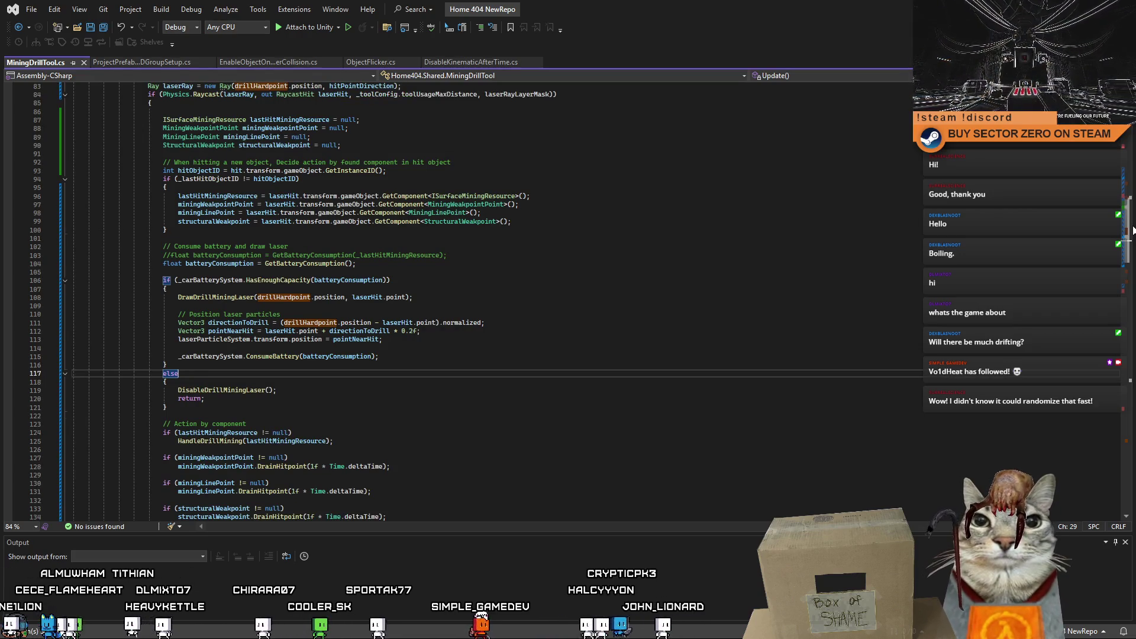
click(615, 330)
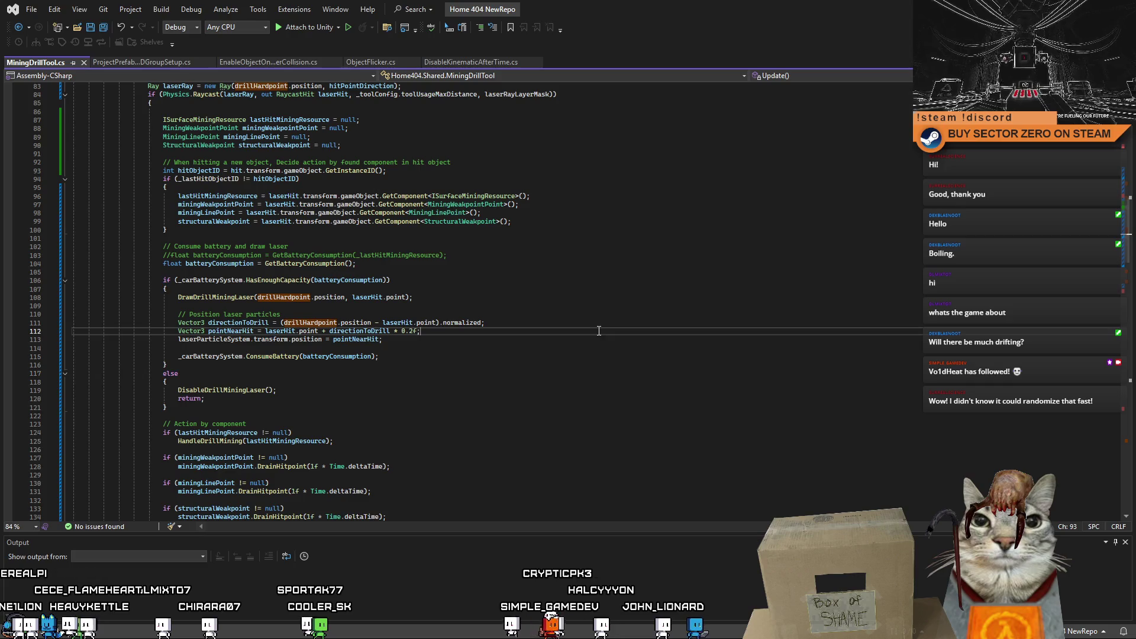
key(alt+Tab)
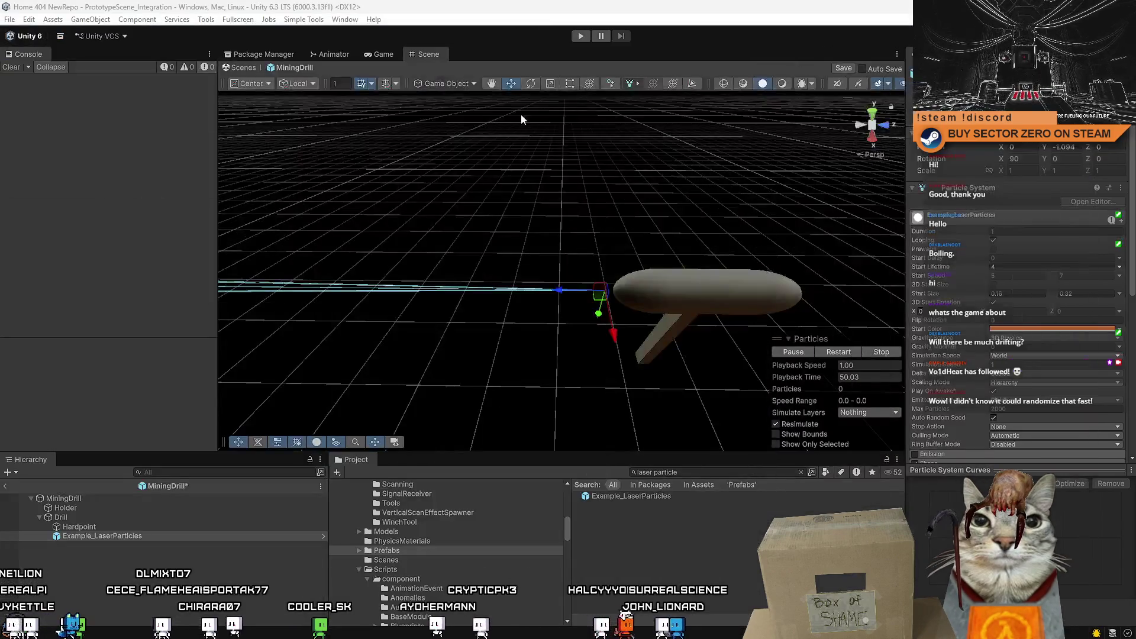
drag(543, 222, 506, 222)
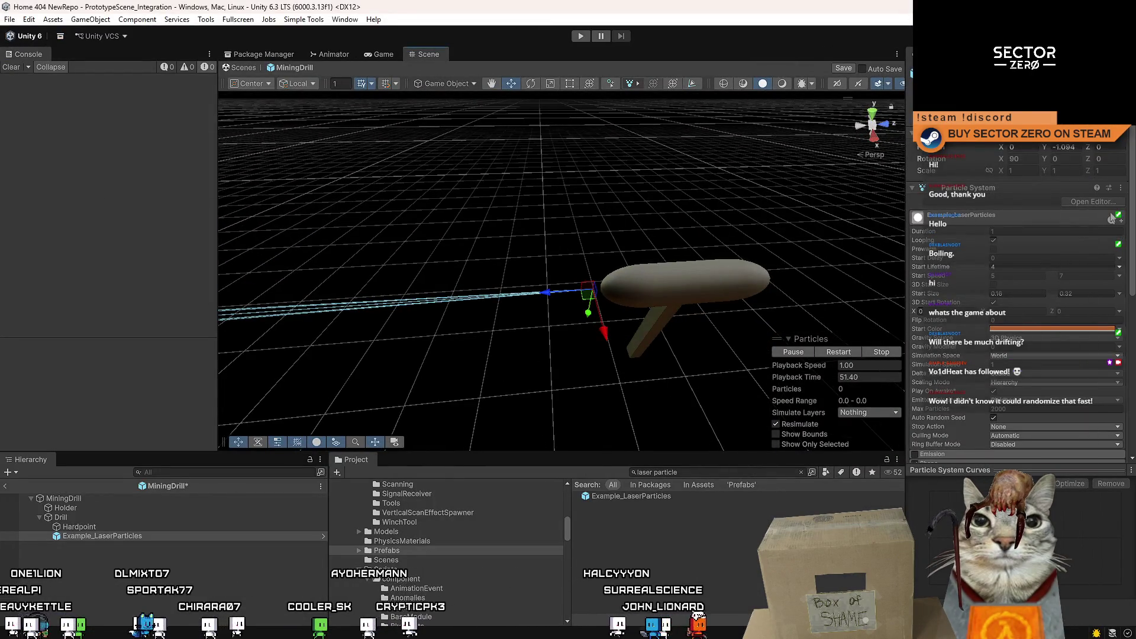
scroll(1021, 312, down, 5)
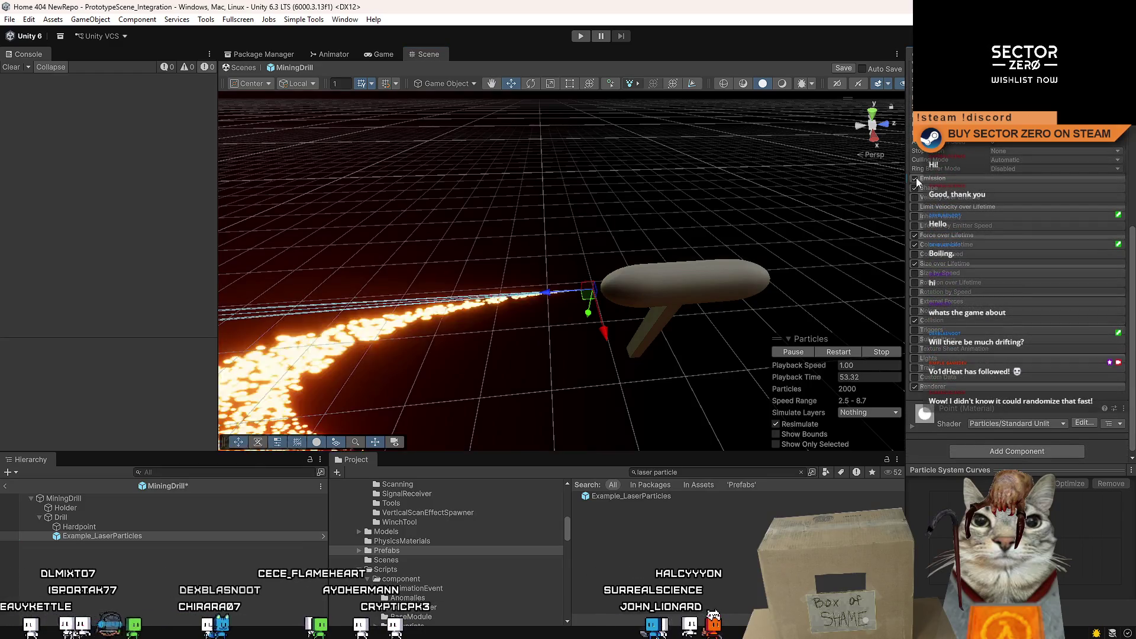
Step: Save the MiningDrill prefab and assign Example_LaserParticles as the drill tool's laser particle system
click(136, 595)
key(ctrl+s)
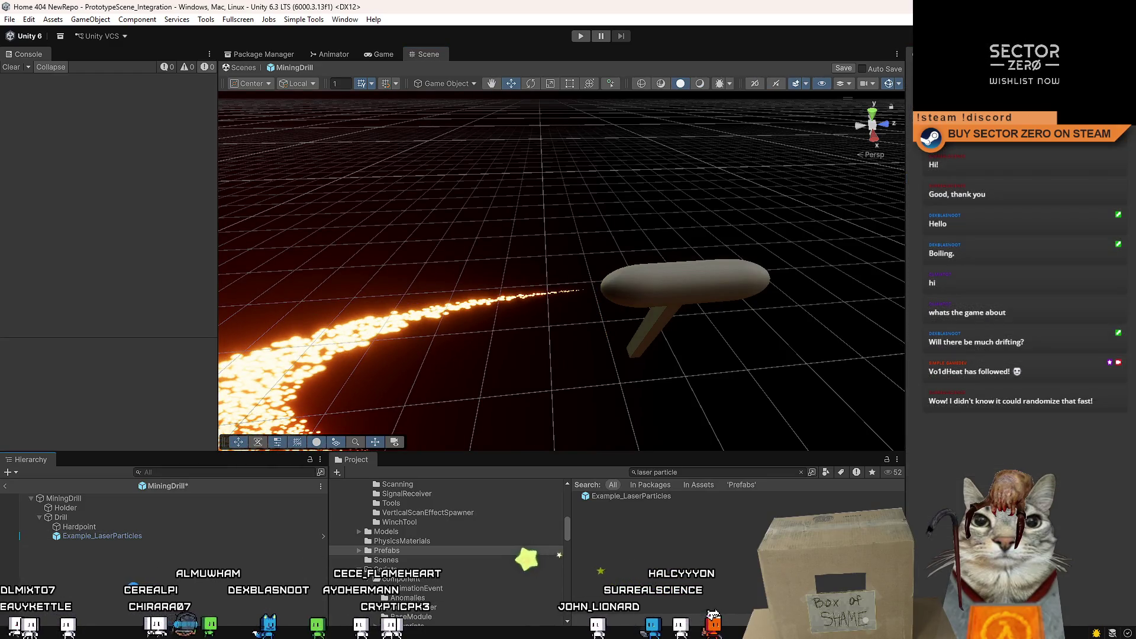
click(114, 498)
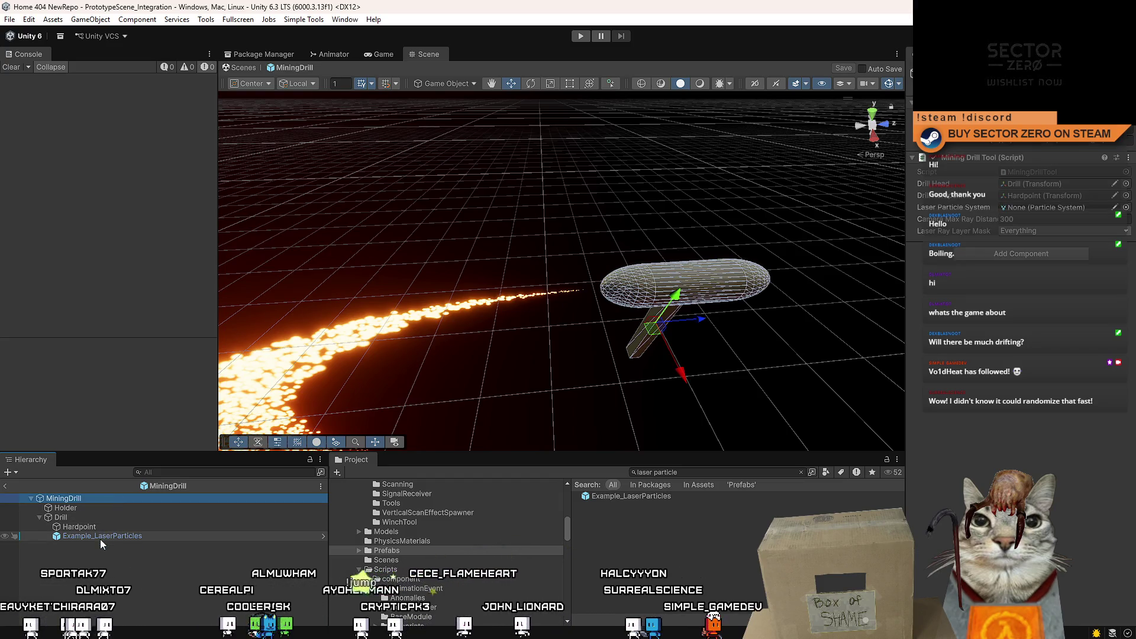
drag(100, 537, 1081, 204)
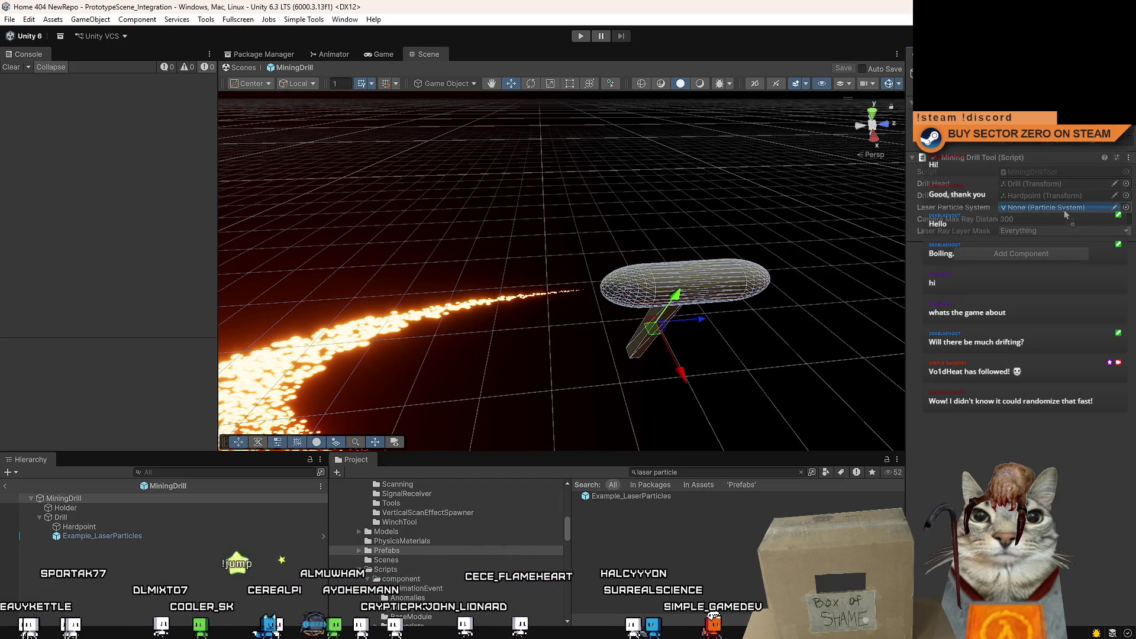
Step: Set the Laser Ray Layer Mask to Nothing, then only Default, Player and Terrain
click(1041, 232)
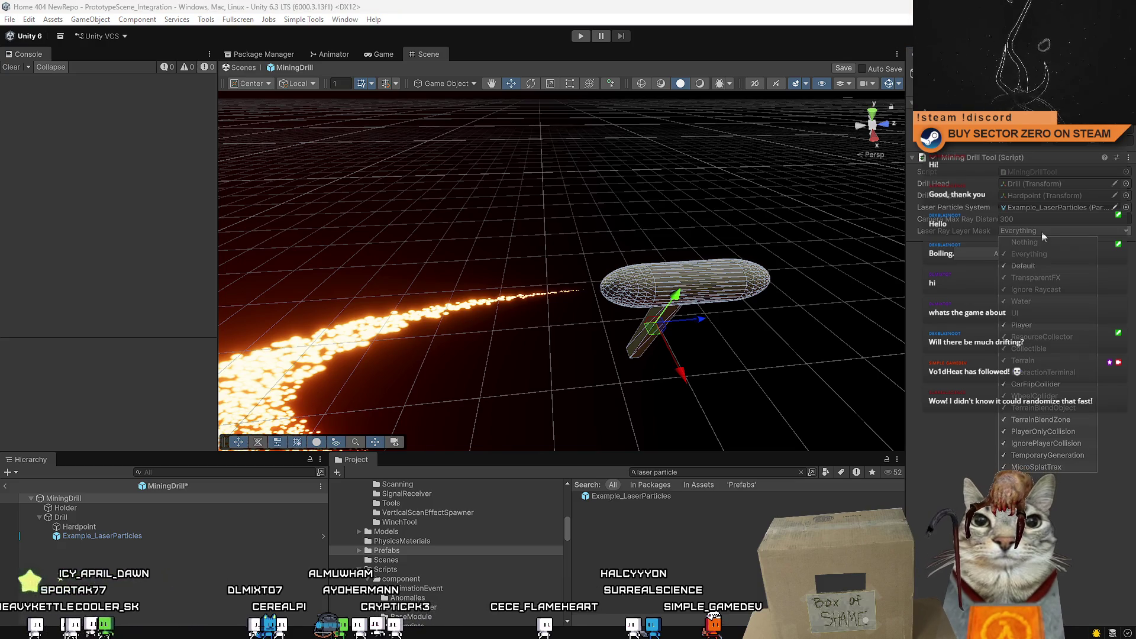
click(1047, 242)
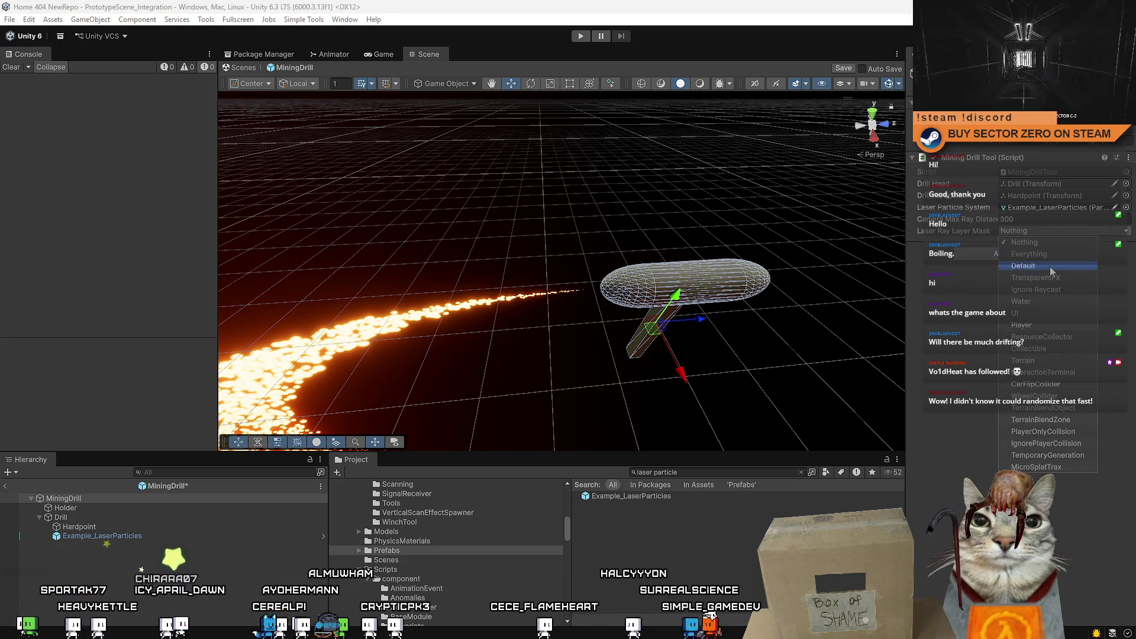
click(1051, 266)
click(1047, 328)
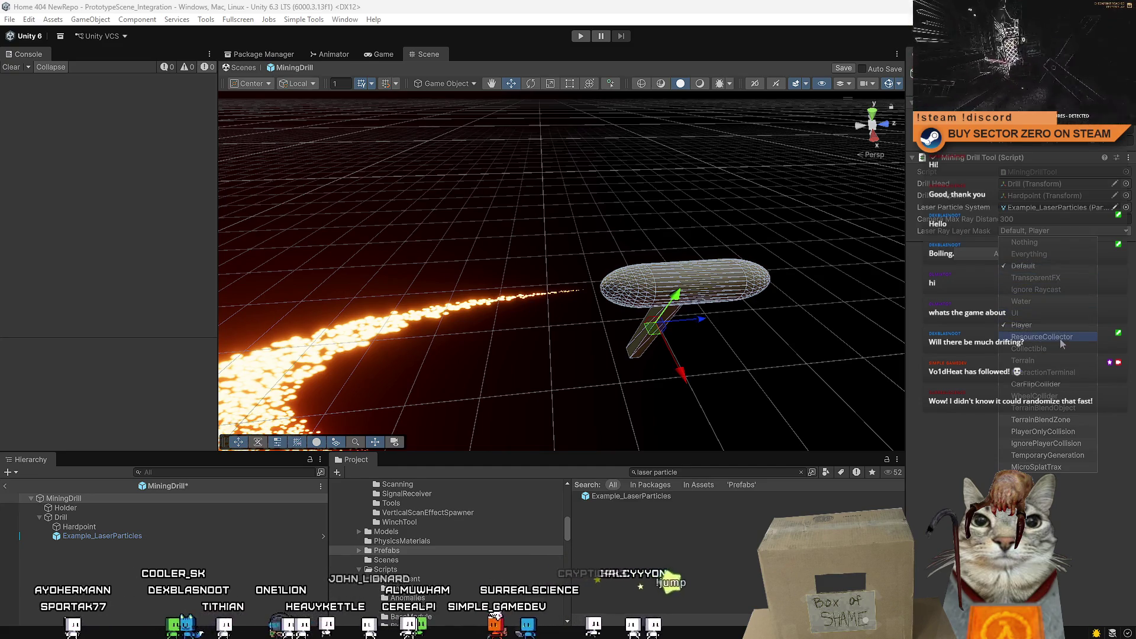
click(1057, 361)
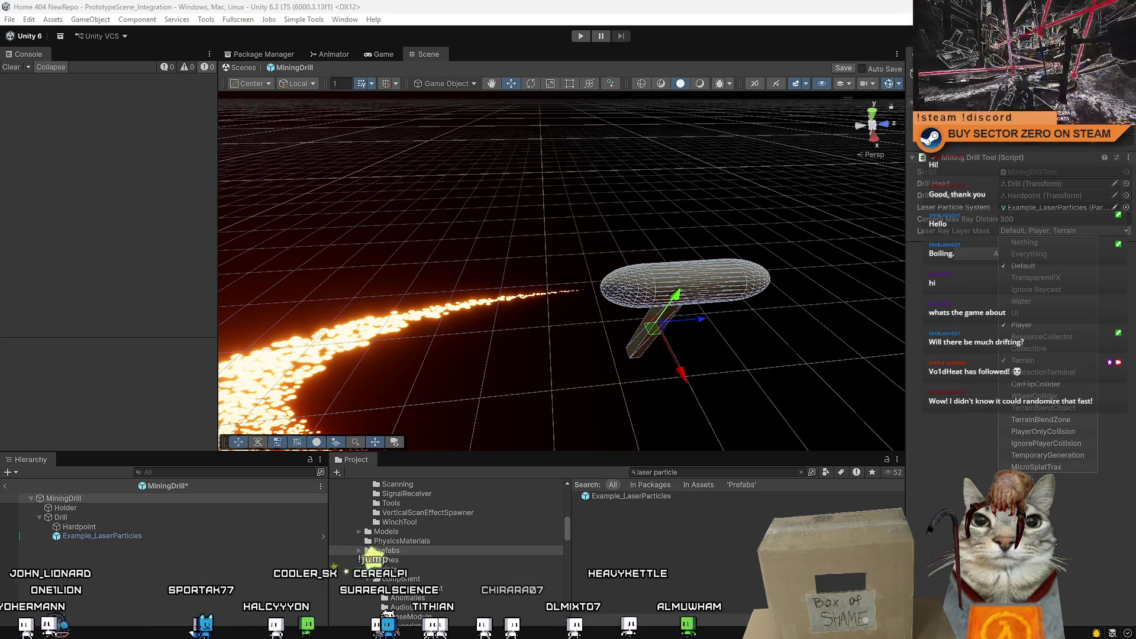
click(226, 597)
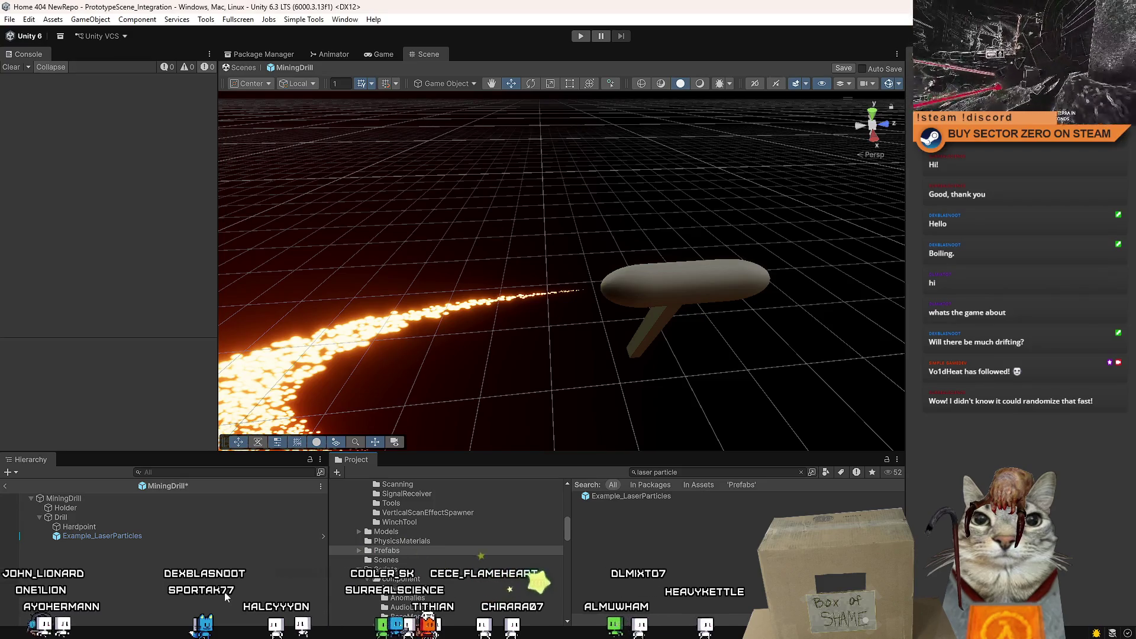
Step: Save, enter Play mode, start from the game menu, walk to the railing and take control of the rover
key(ctrl+s)
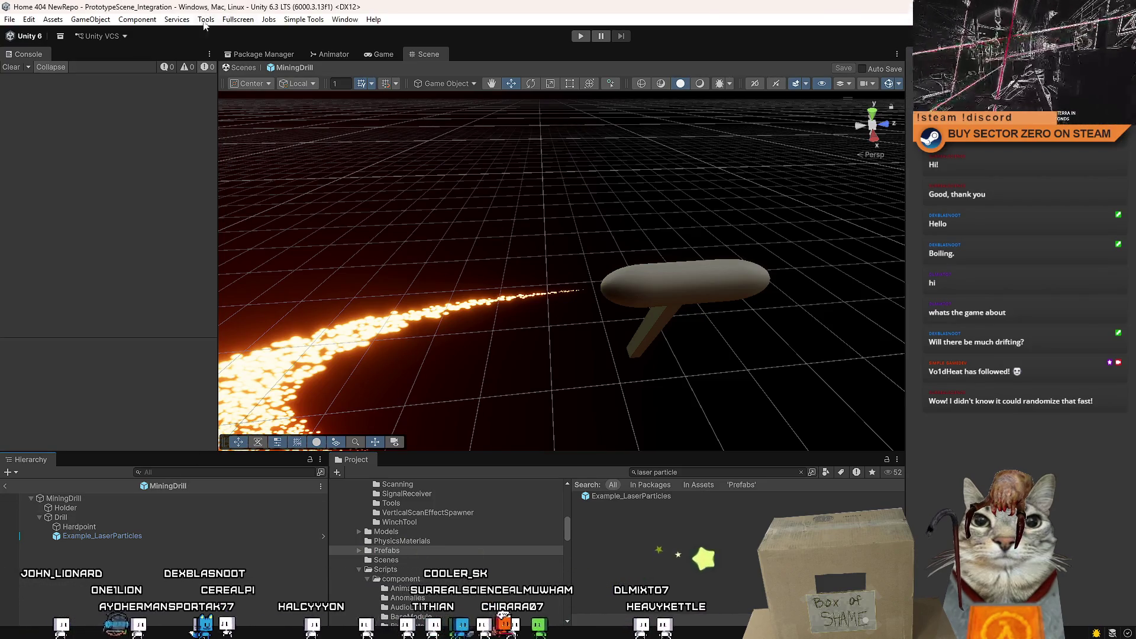
key(ctrl+p)
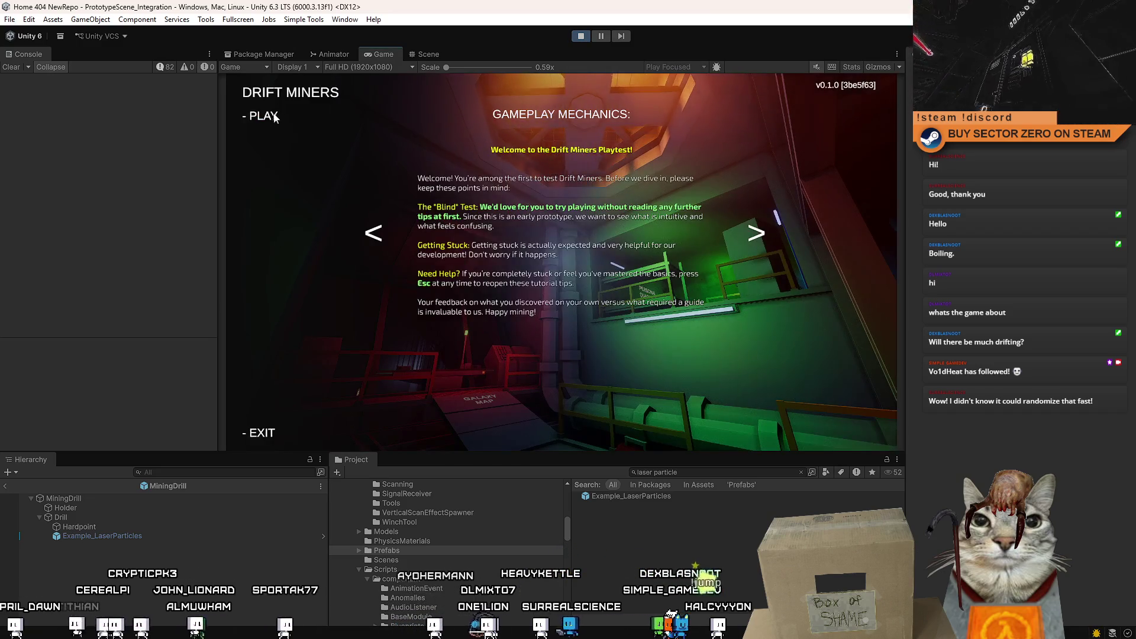
click(258, 115)
key(w)
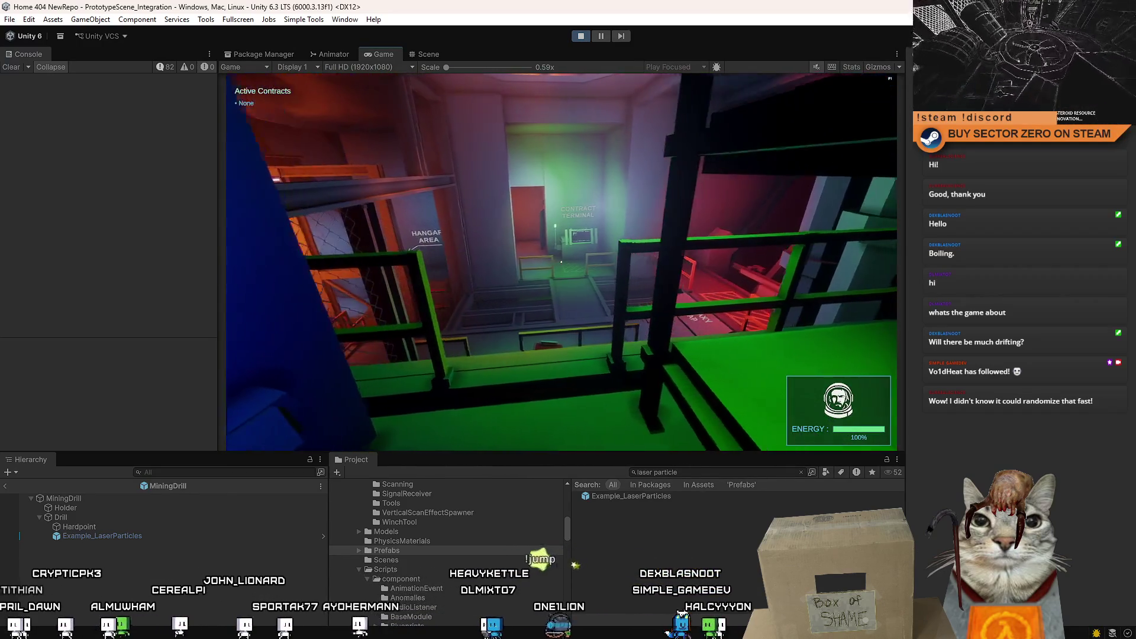
key(w)
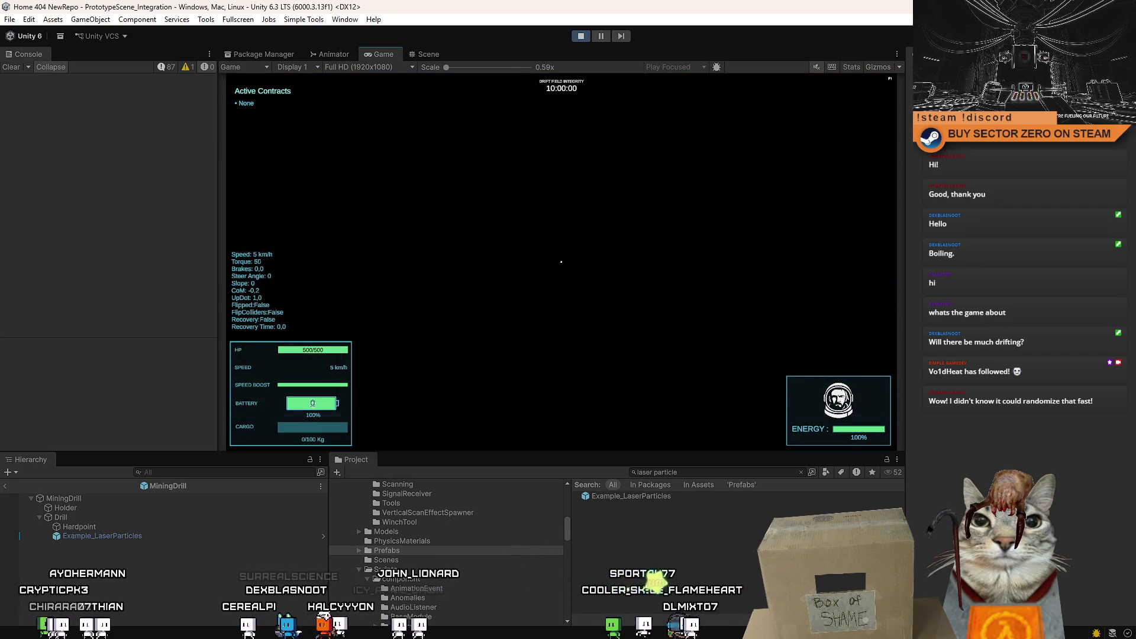
key(c)
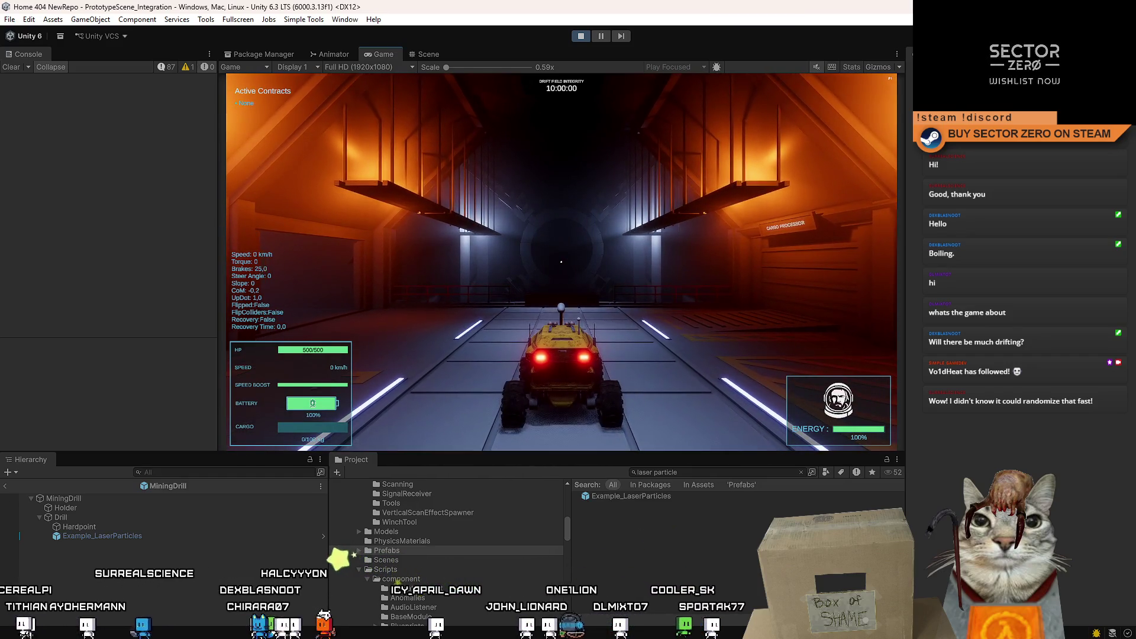
Step: Drive the rover out of the hangar with WASD while firing the drill laser, then stop
key(w)
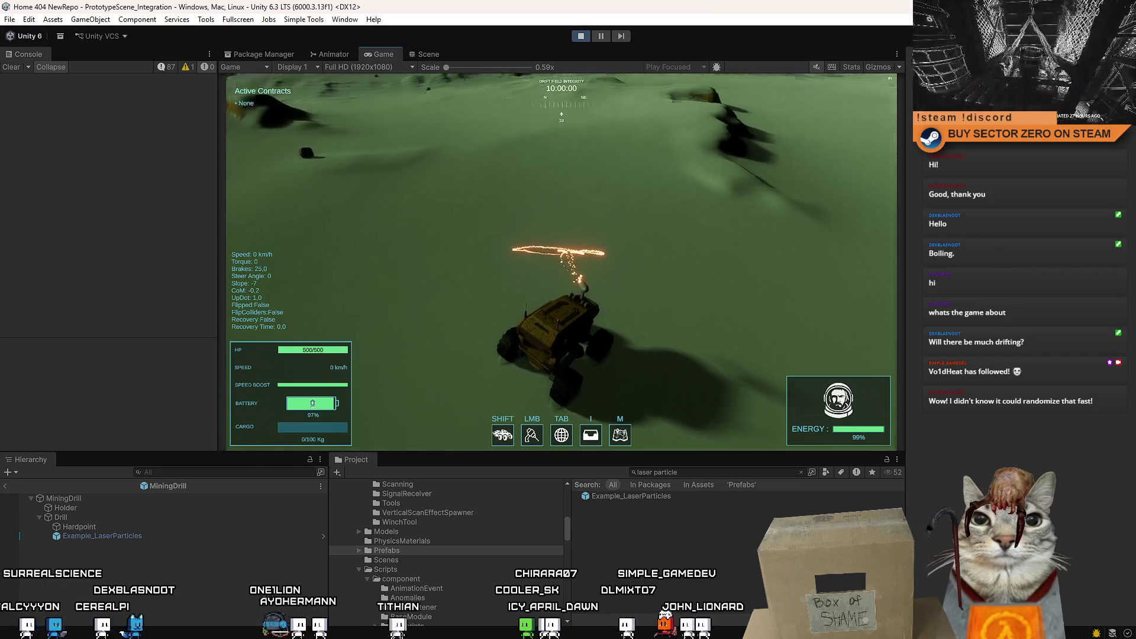
key(w)
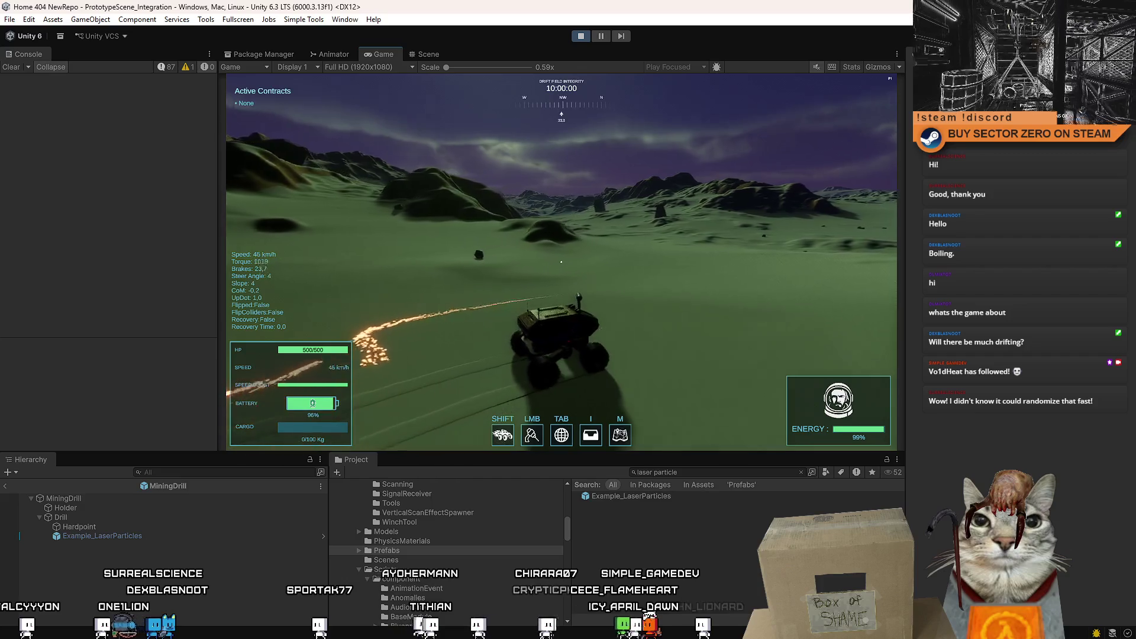
key(s)
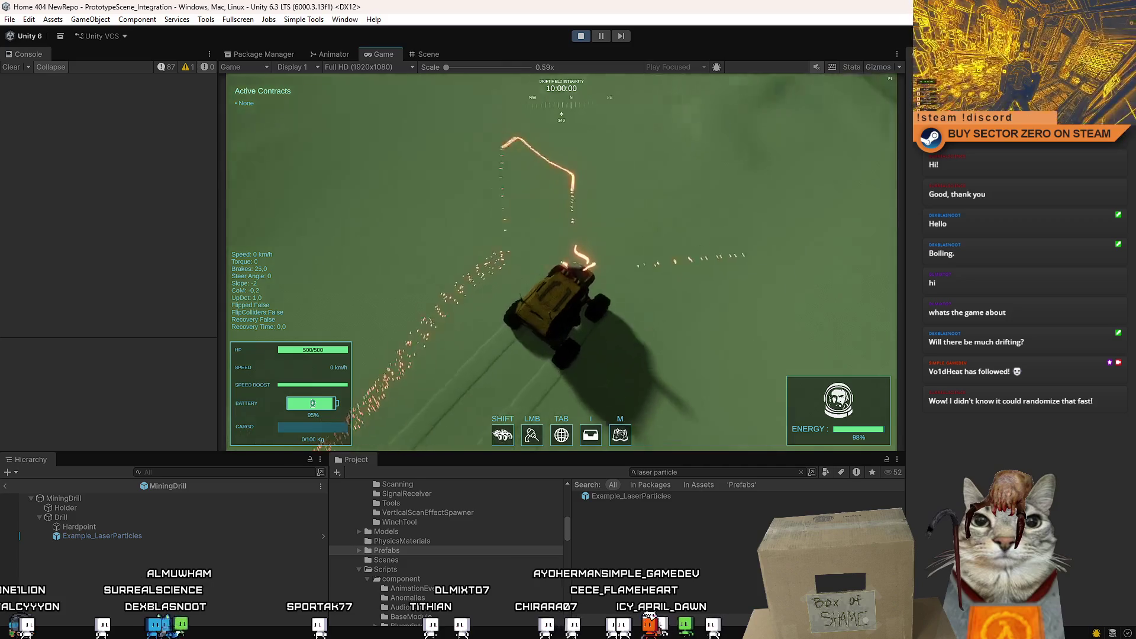
key(w)
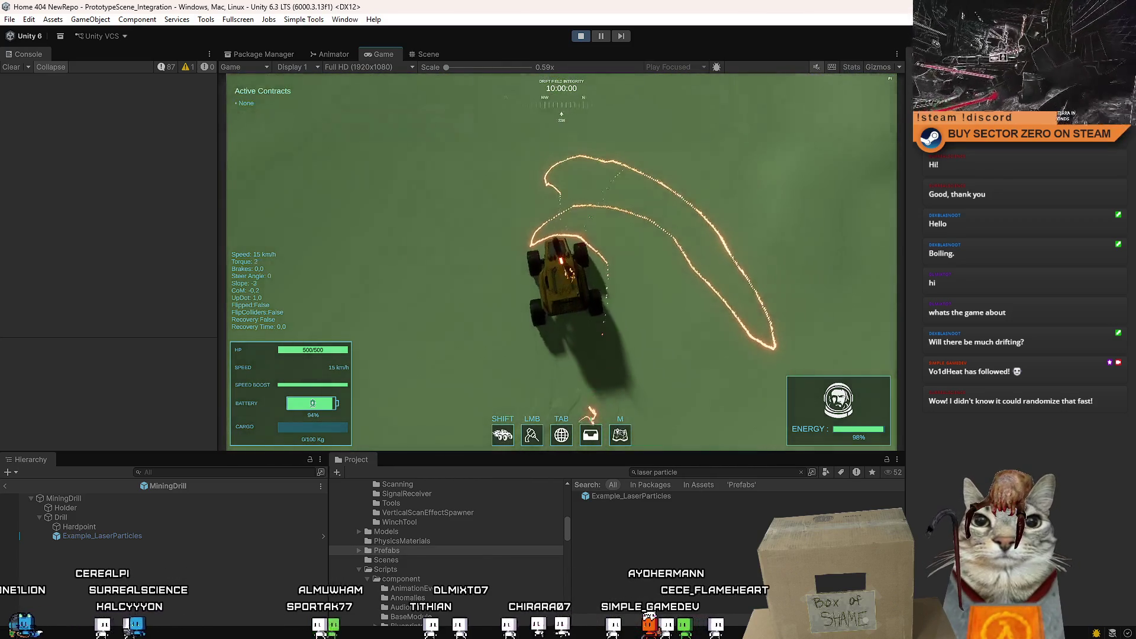
key(w)
key(a)
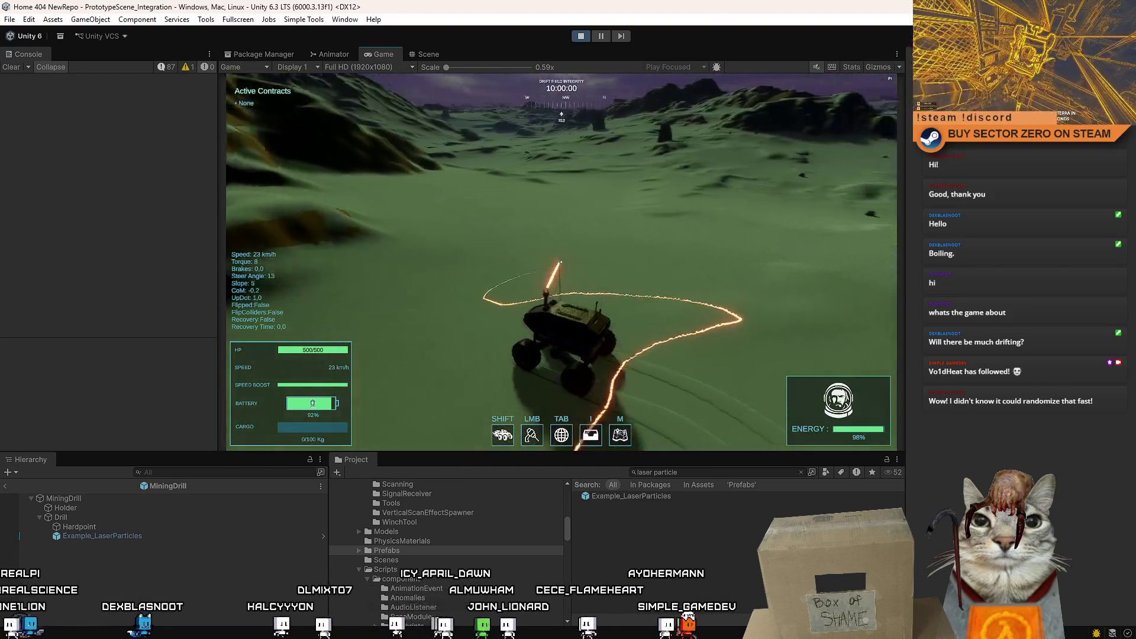
key(d)
key(s)
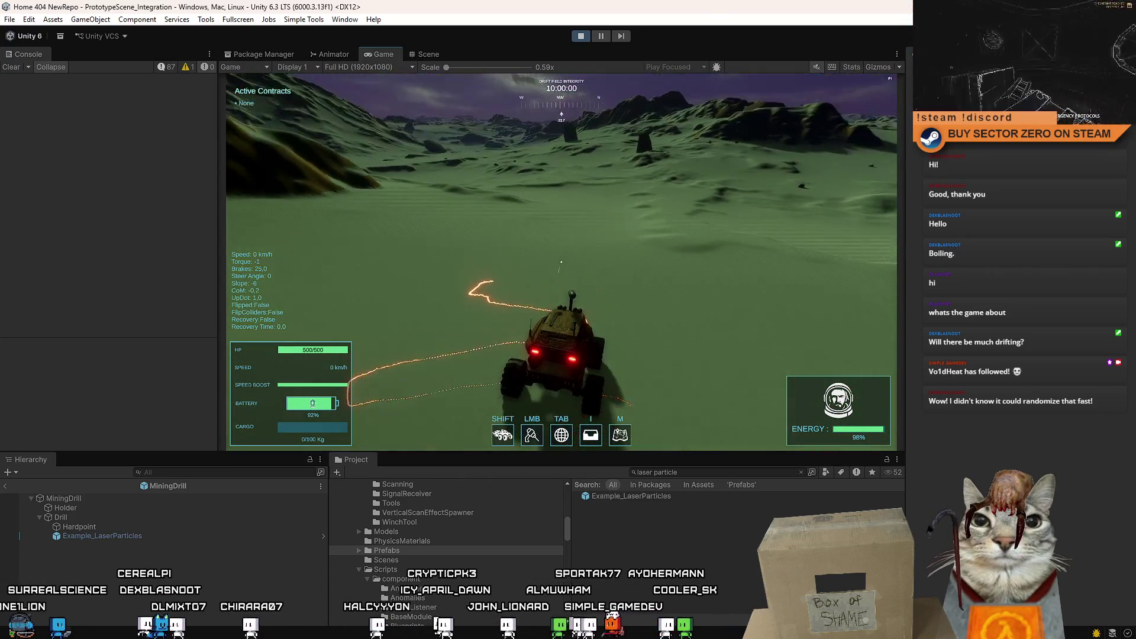
Step: Pause the game and maximise the Game view to resume playing full size
key(Escape)
key(Escape)
double_click(384, 51)
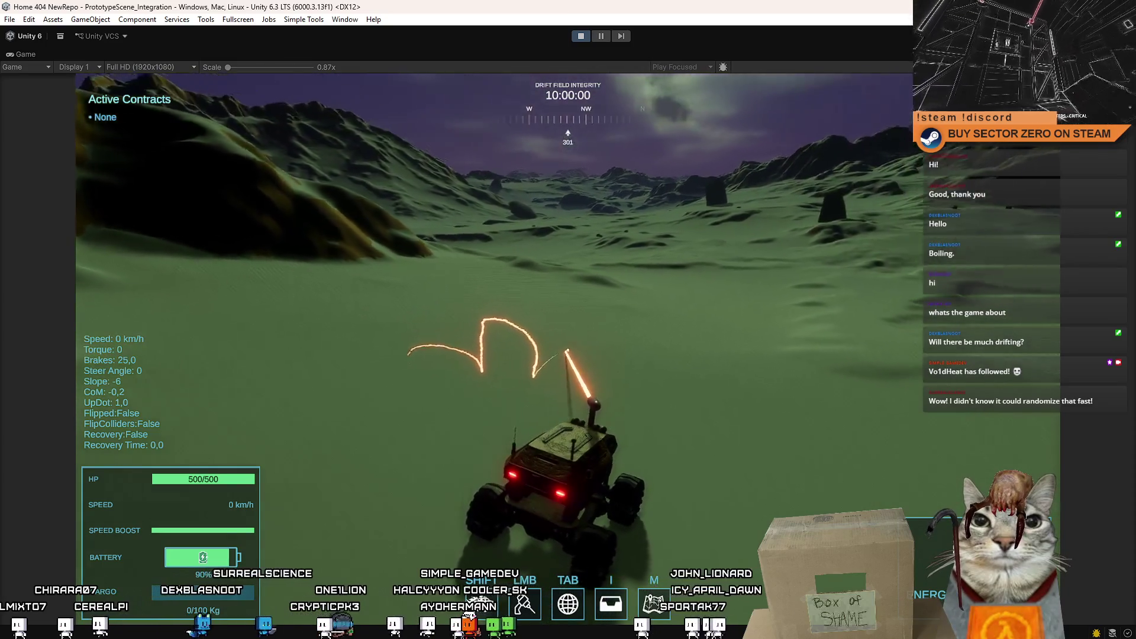
Step: Drive and steer the rover at top speed firing the laser over terrain and the yellow rock, then pause
key(w)
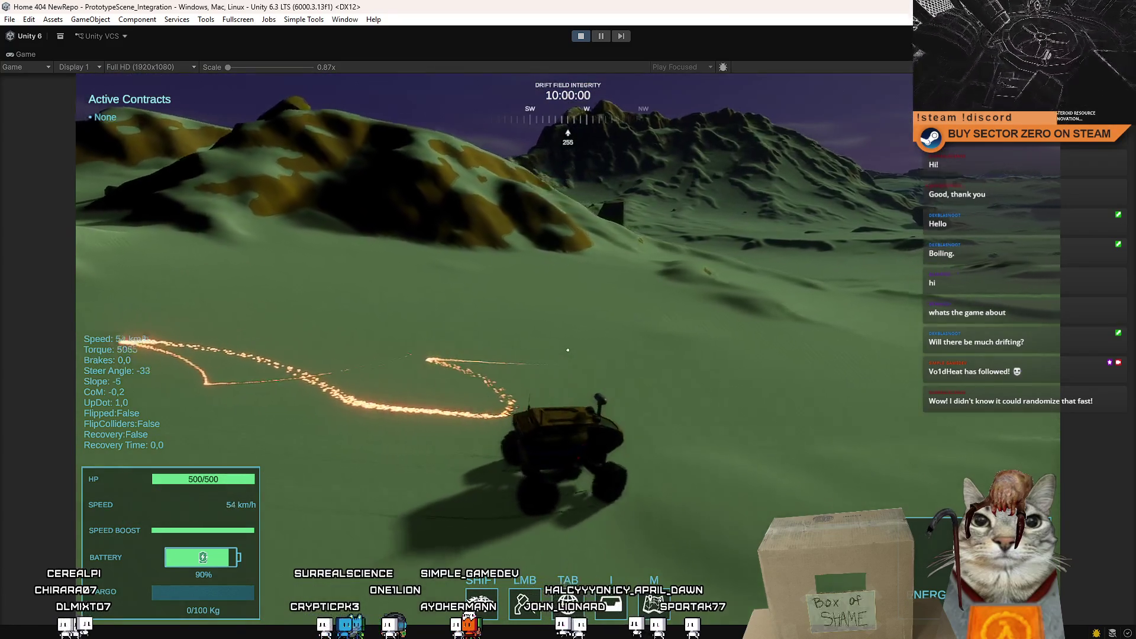
key(d)
key(w)
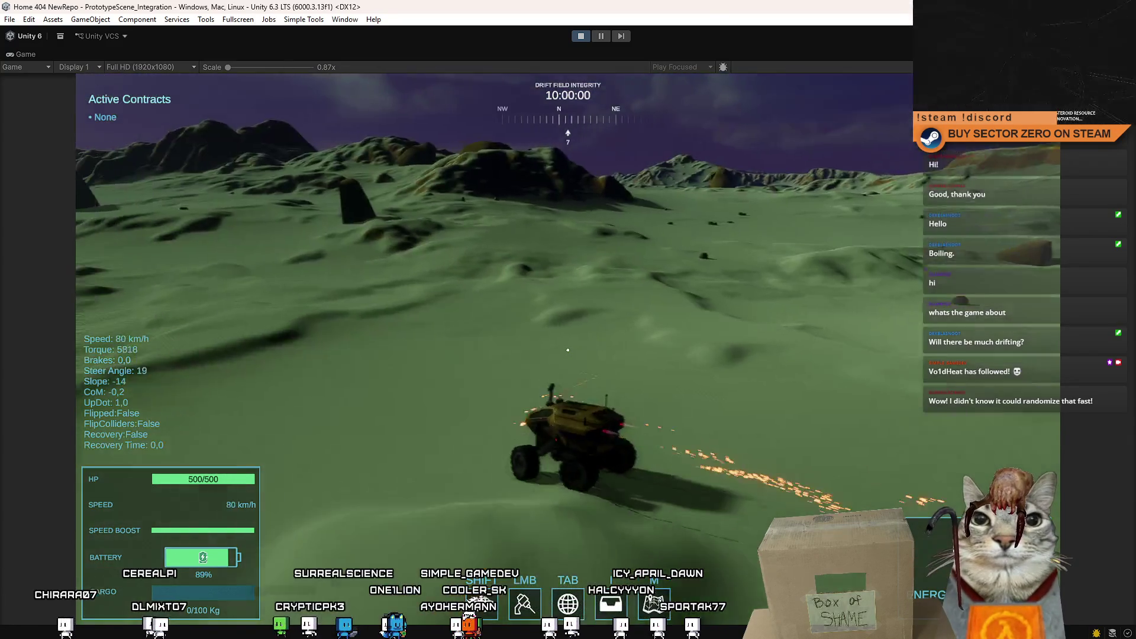
key(d)
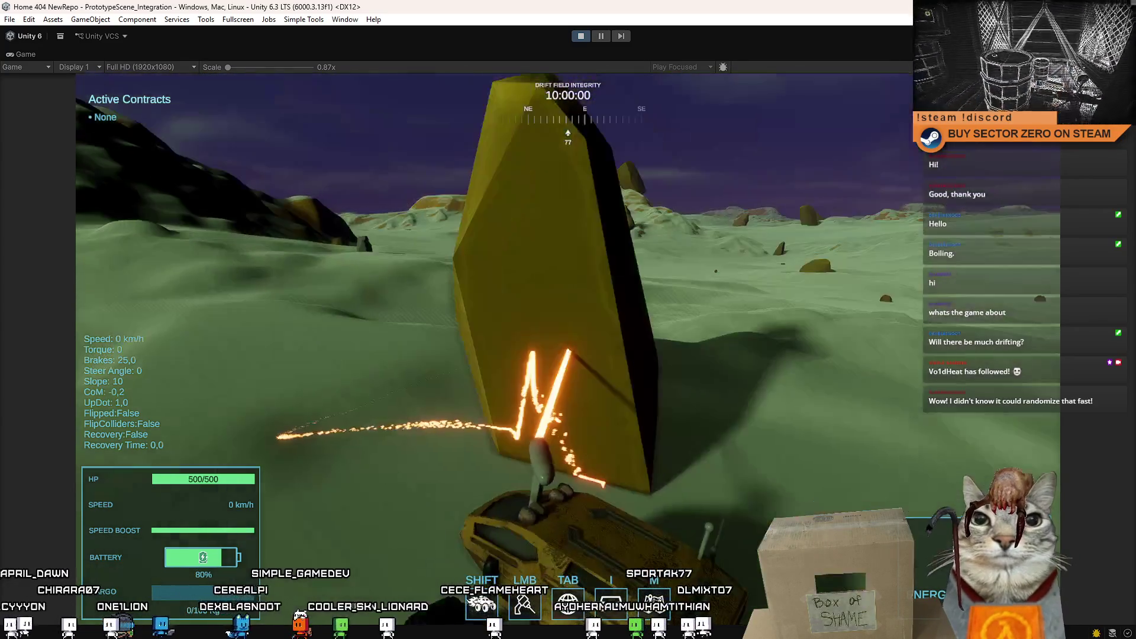
key(Escape)
key(Escape)
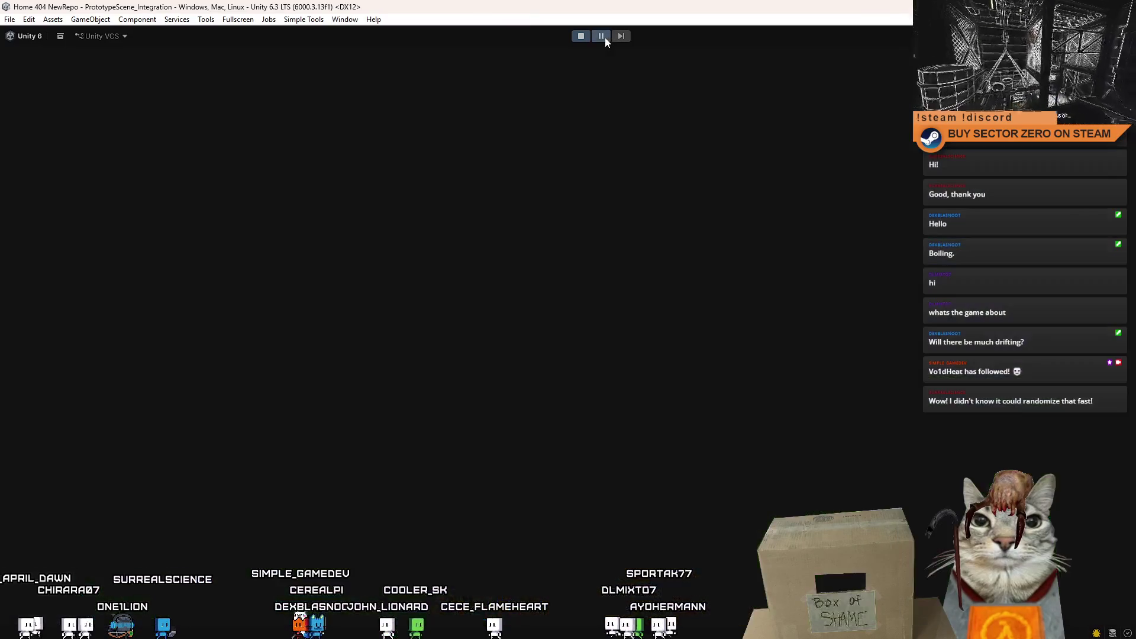
Step: Restore the normal editor layout, show the laser particle settings and switch to the live scene view out of prefab mode
key(shift+space)
click(139, 535)
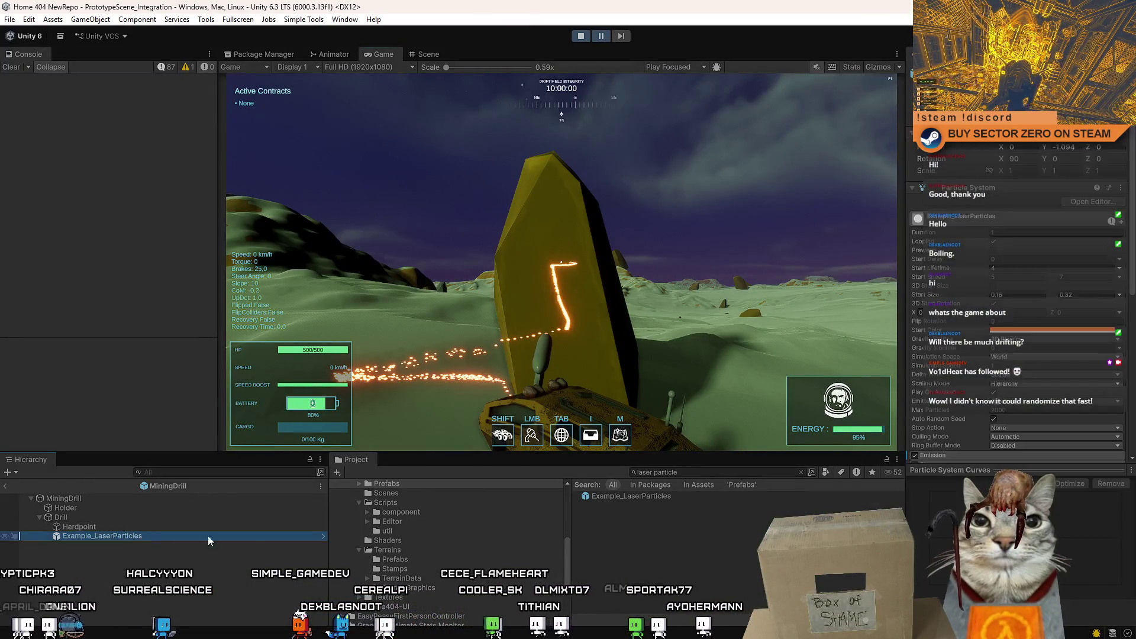
click(428, 53)
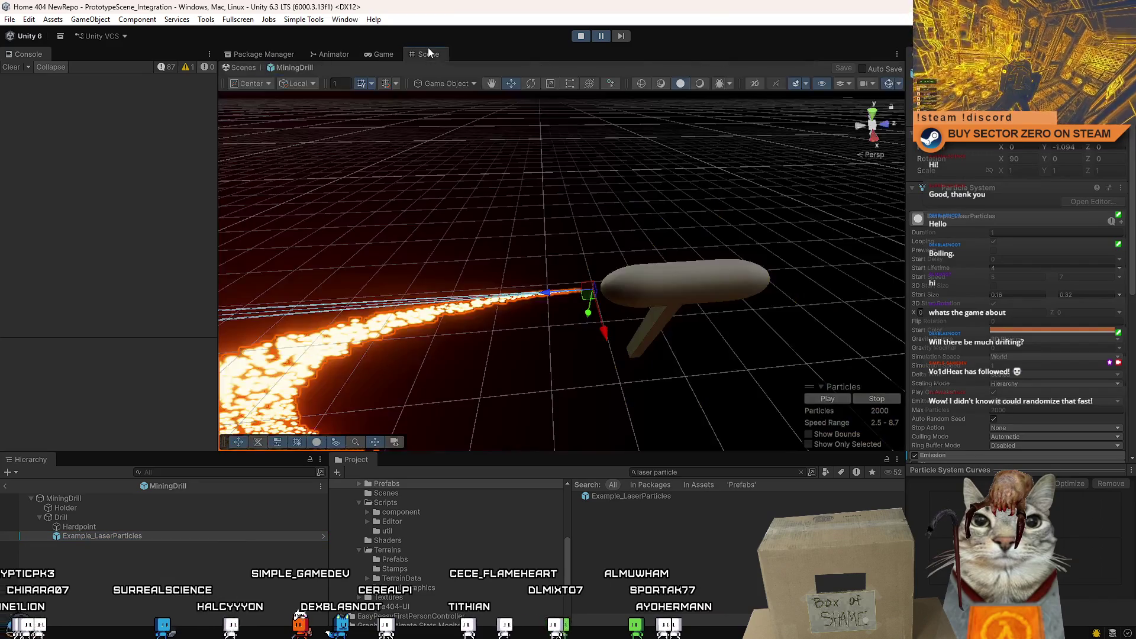
click(254, 70)
text(la)
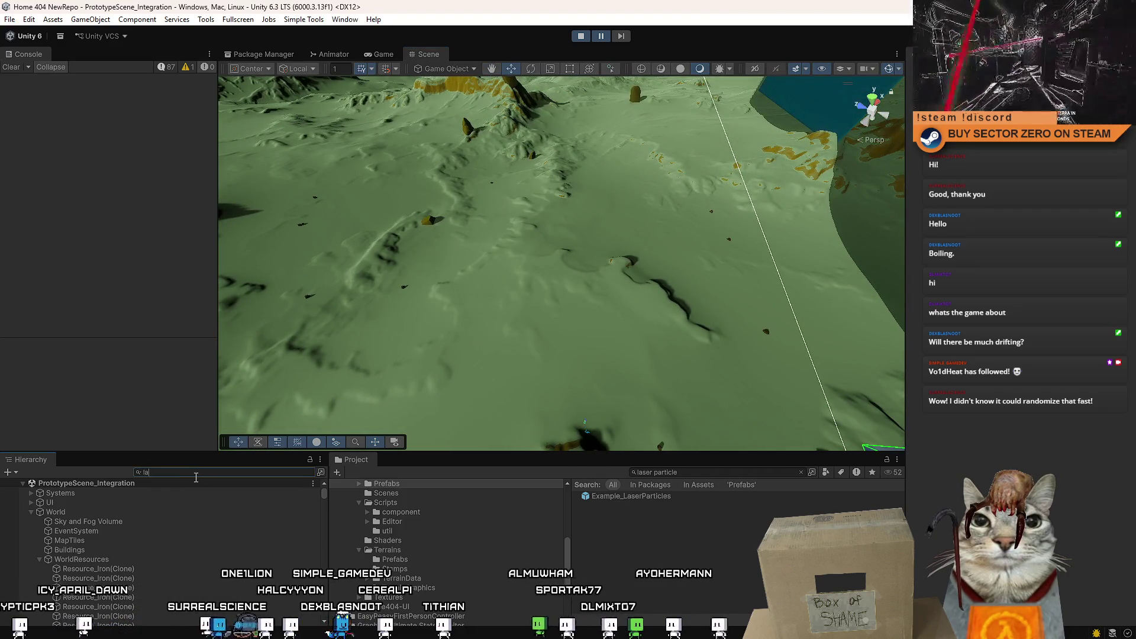
text(serp)
Step: Select the live Example_LaserParticles, frame and orbit the sparks on the rock, then return to the game
click(178, 494)
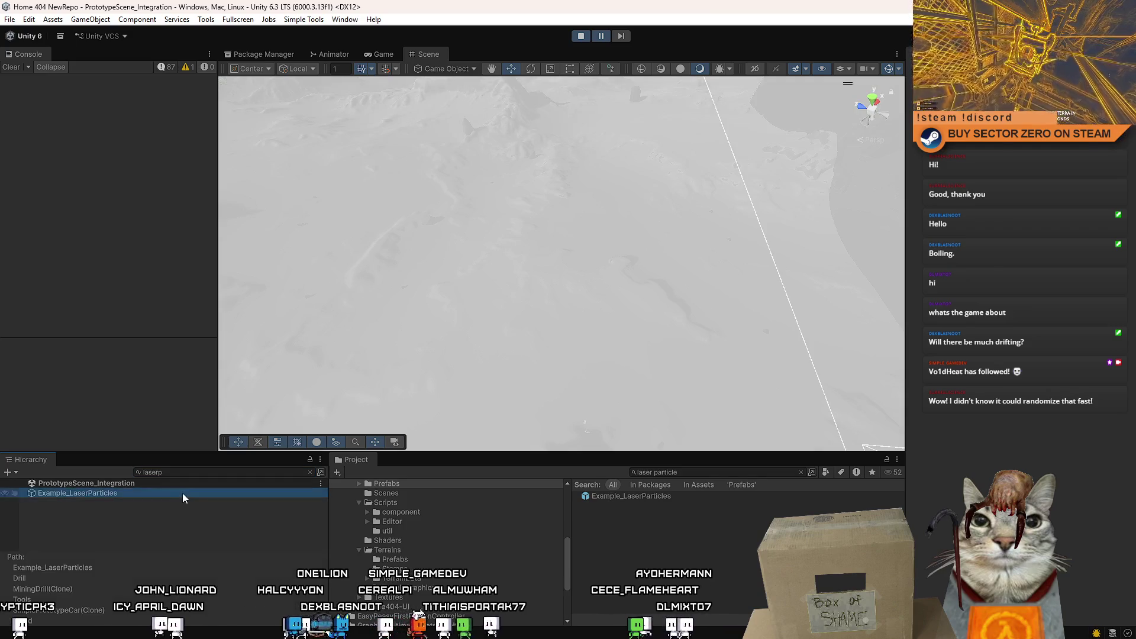
click(308, 472)
key(f)
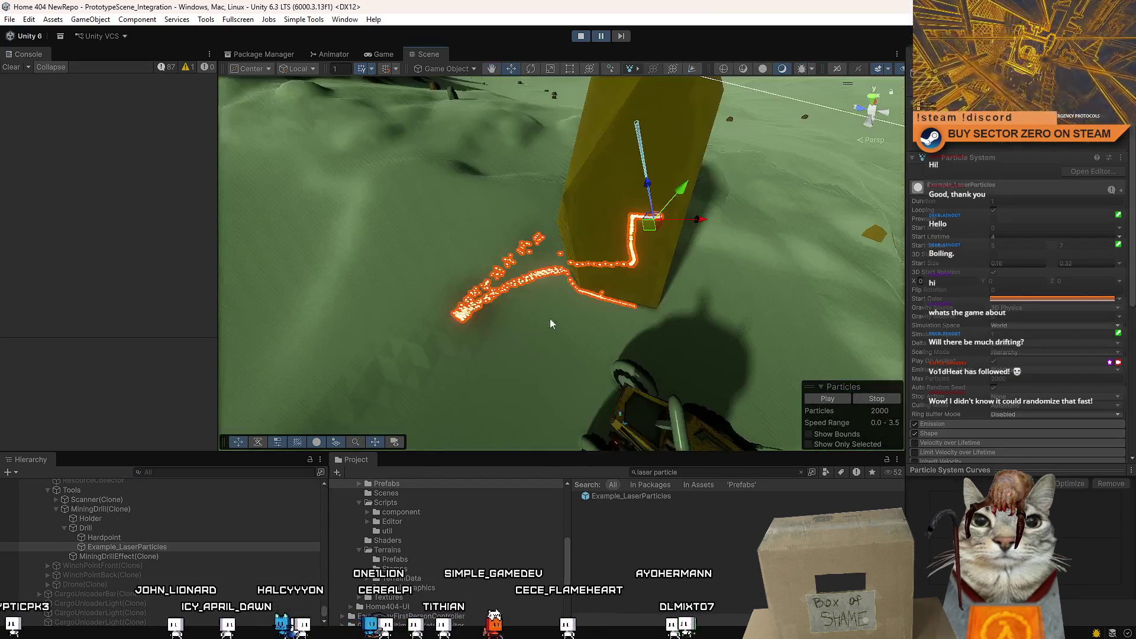
mouse_move(550, 319)
mouse_down()
mouse_move(818, 251)
mouse_move(999, 228)
mouse_up()
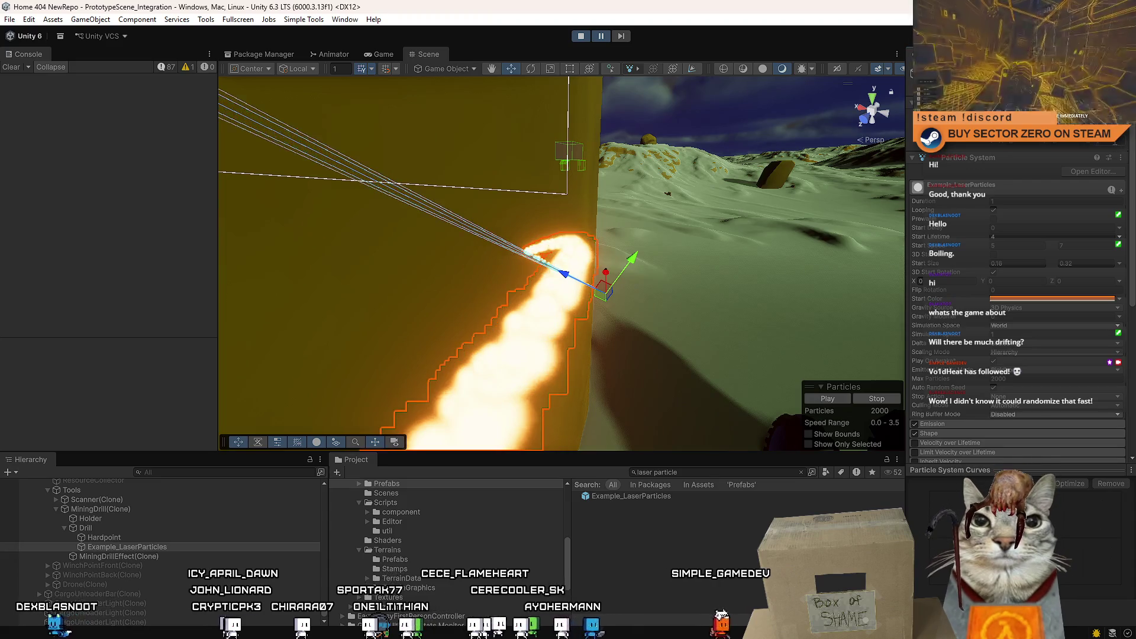
click(604, 38)
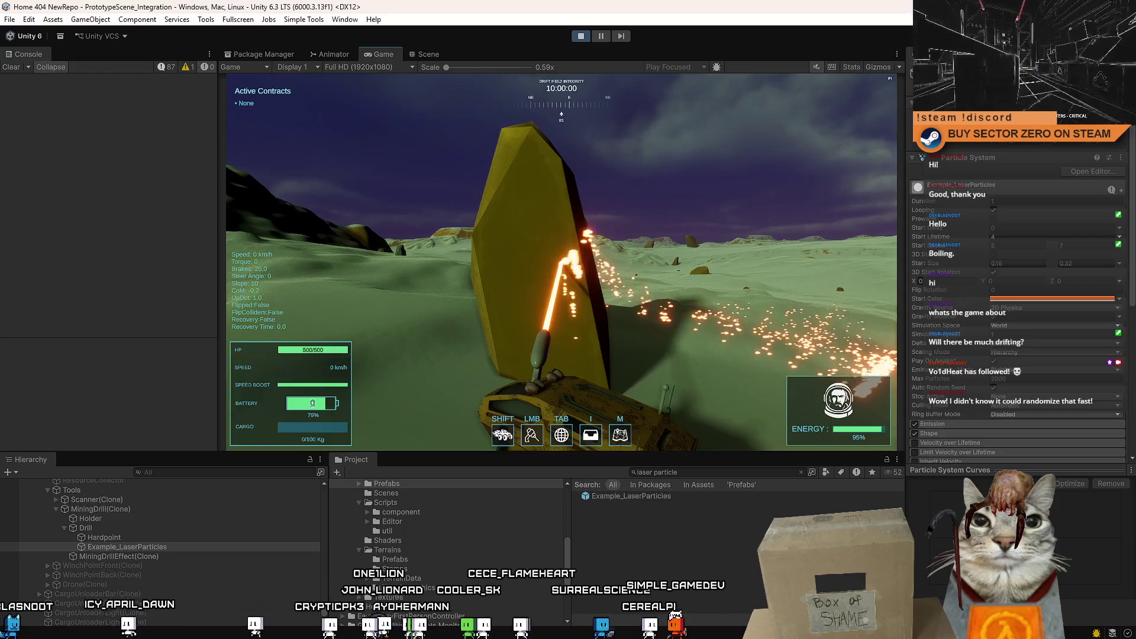
Step: Sweep the drill beam across the yellow rock in play mode, tracing glowing spark trails
drag(561, 262, 562, 262)
key(Escape)
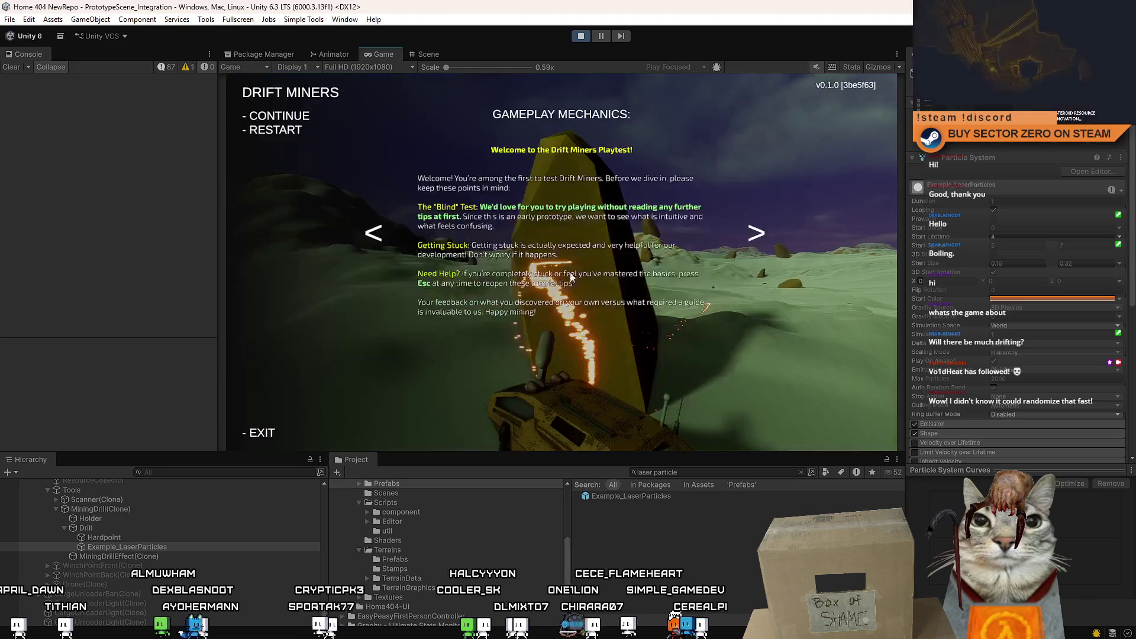
key(Escape)
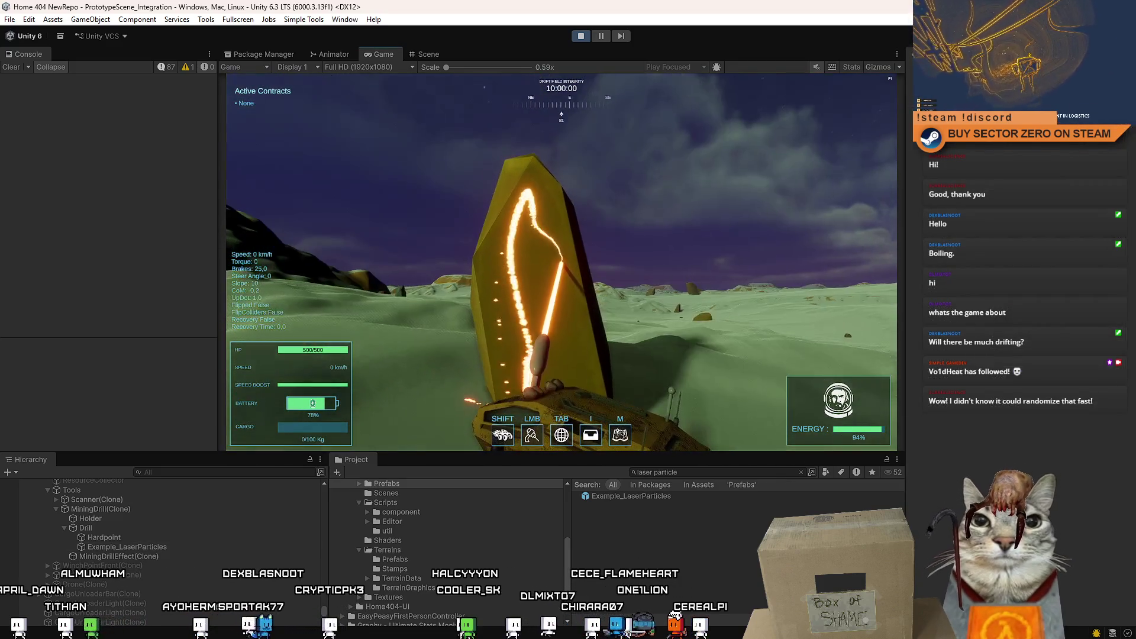
drag(562, 262, 562, 263)
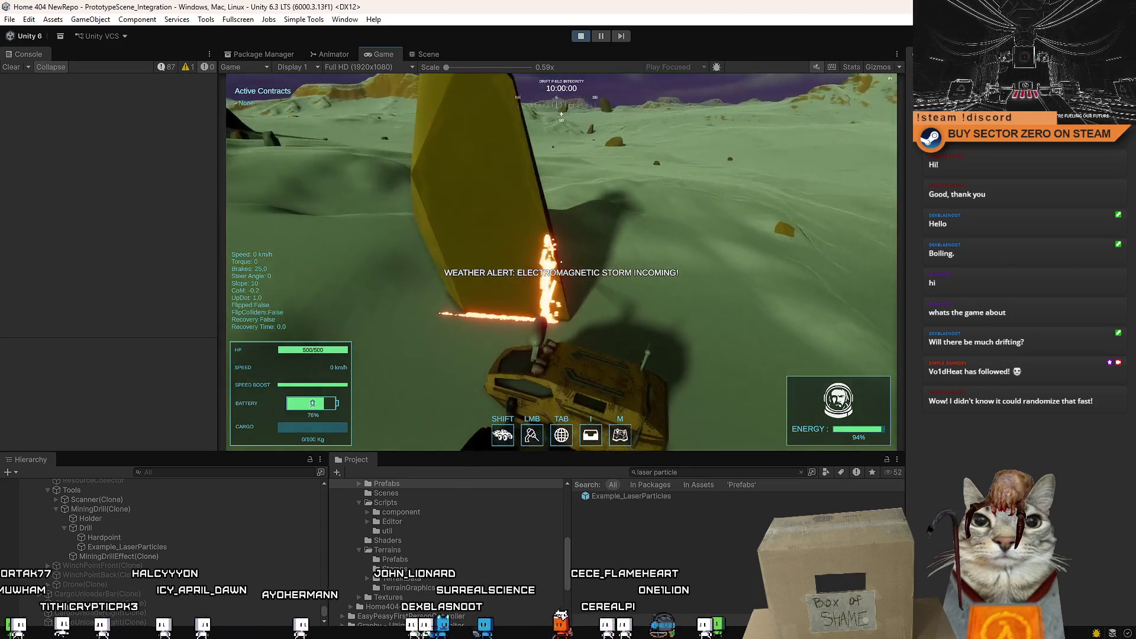
drag(561, 262, 562, 262)
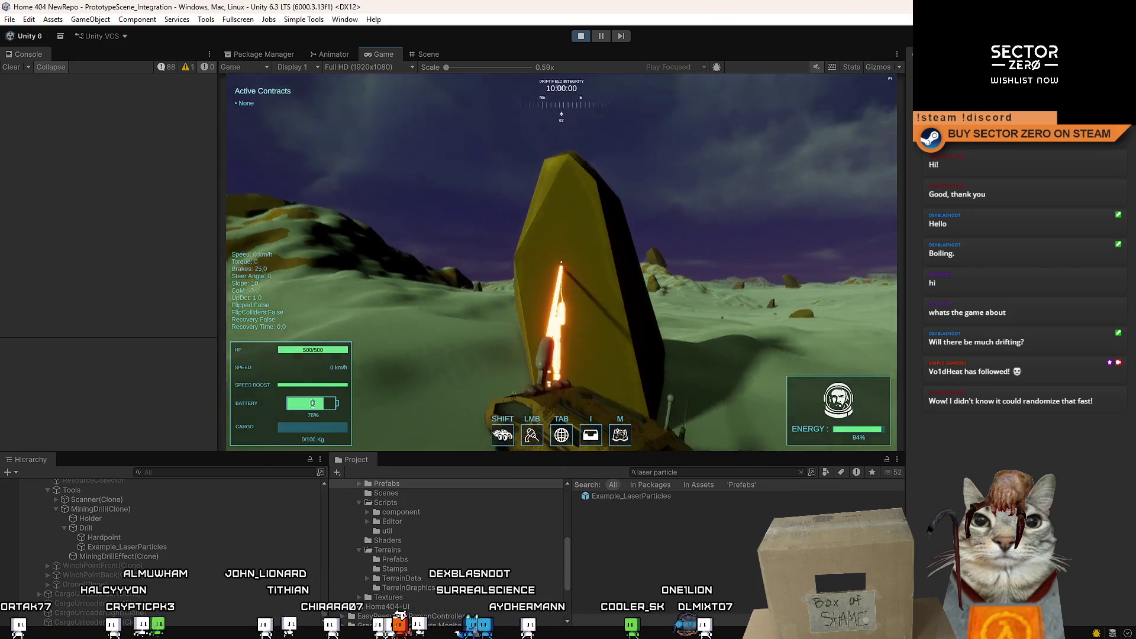
drag(561, 262, 561, 263)
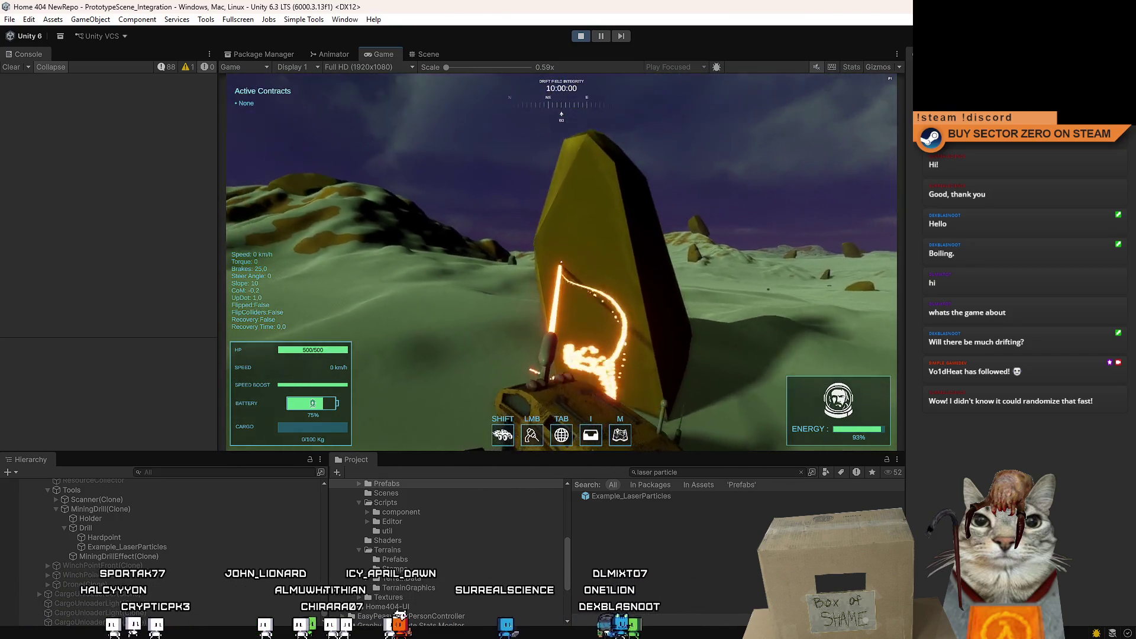
drag(562, 263, 561, 262)
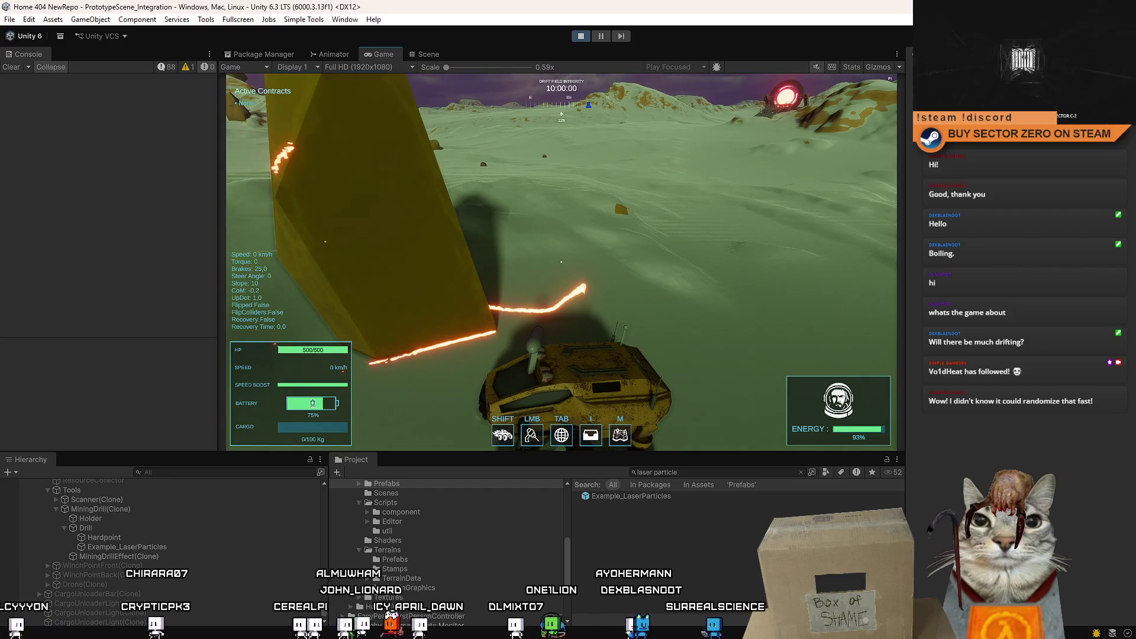
drag(562, 263, 562, 262)
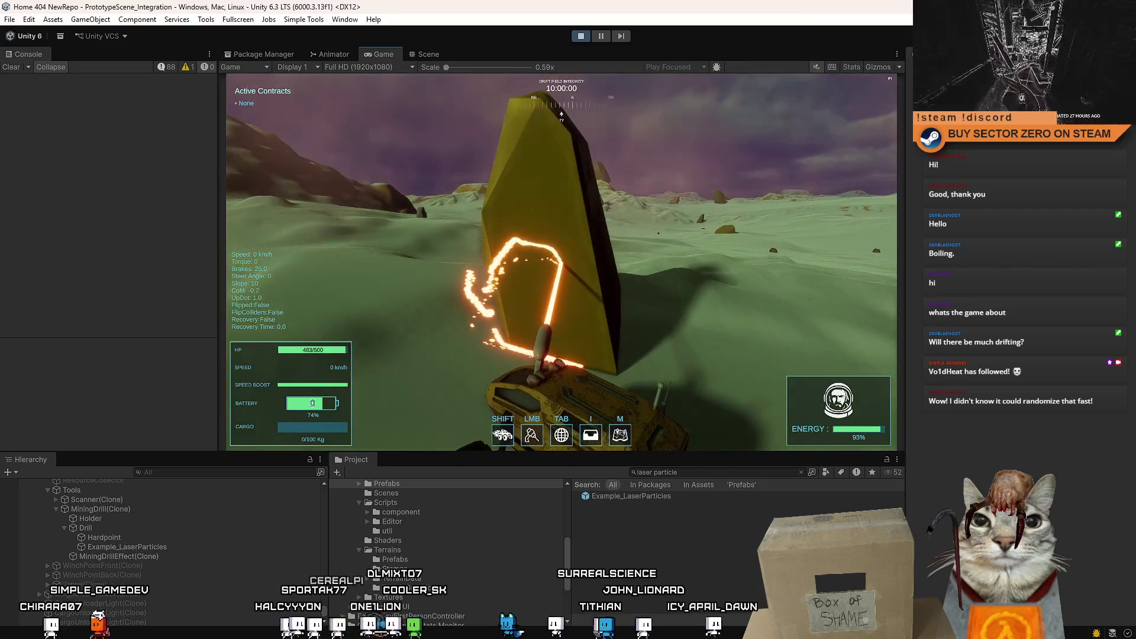
Step: Pause, select MiningDrillEffect(Clone) to show its Line Renderer, then close the pause menu
key(Escape)
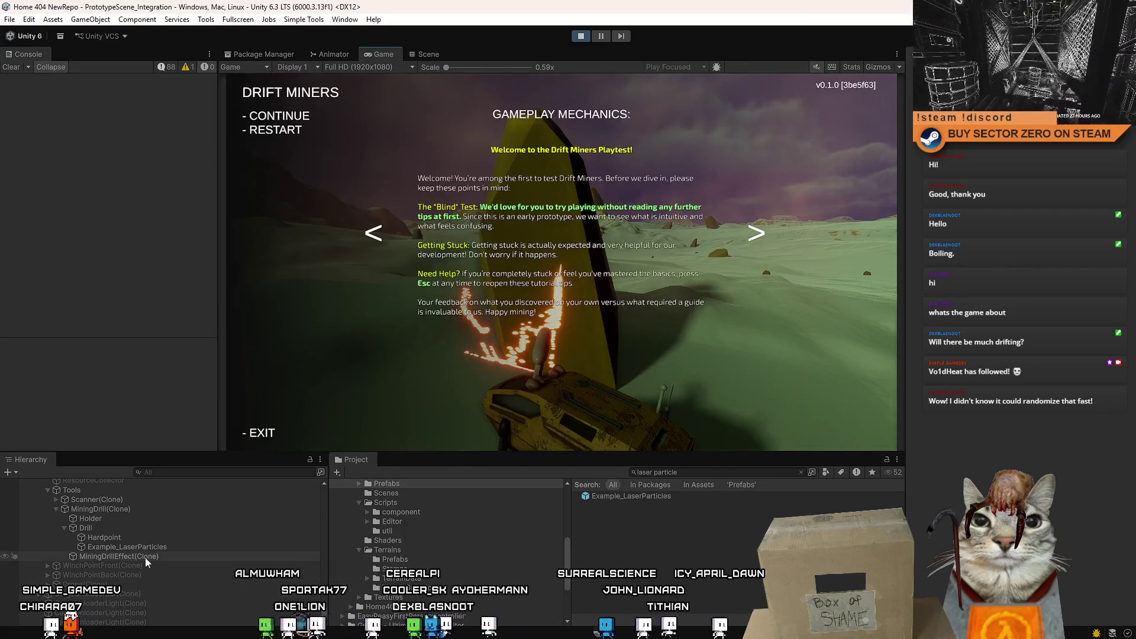
key(Escape)
click(145, 557)
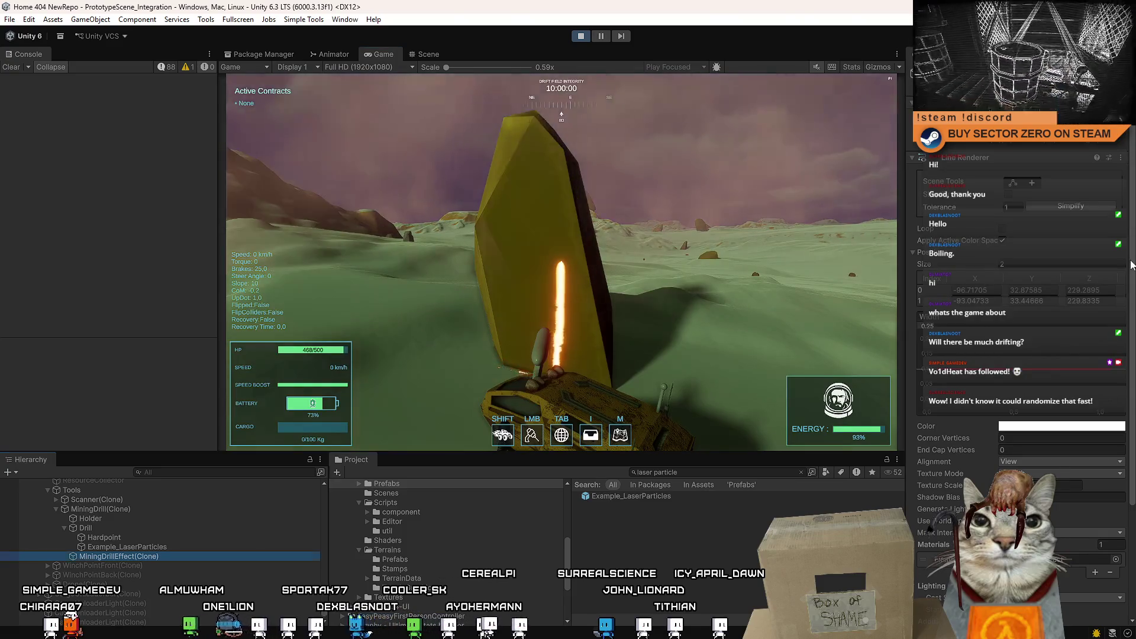
Step: Select Example_LaserParticles, check Start Size, and expand Shape and Size over Lifetime to show its curve
click(156, 548)
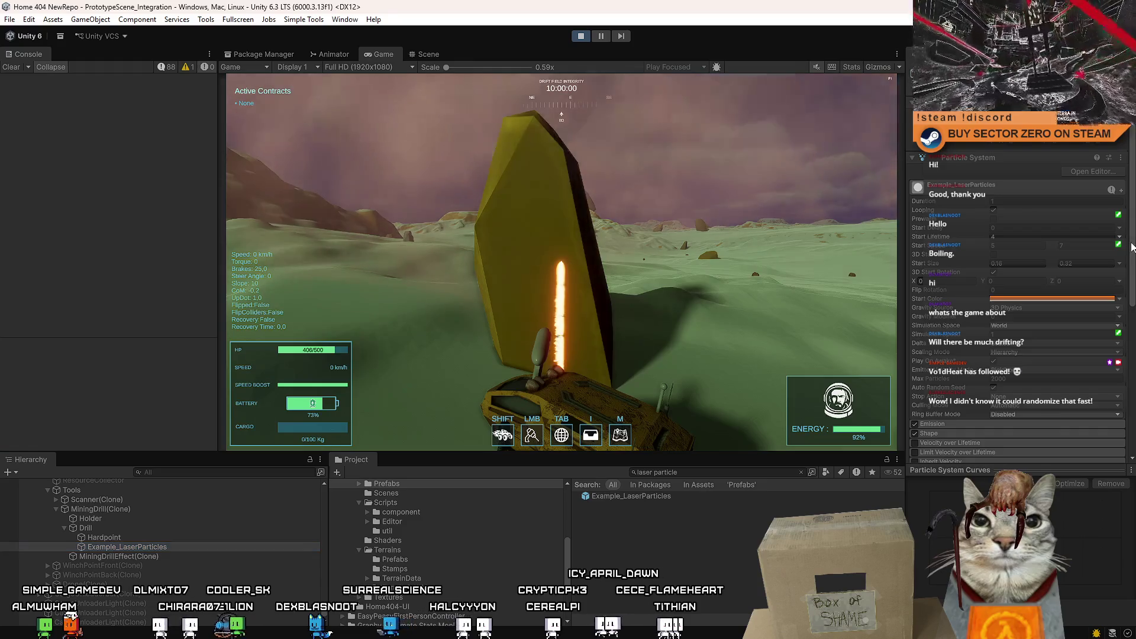
scroll(1066, 249, down, 3)
scroll(1012, 211, up, 3)
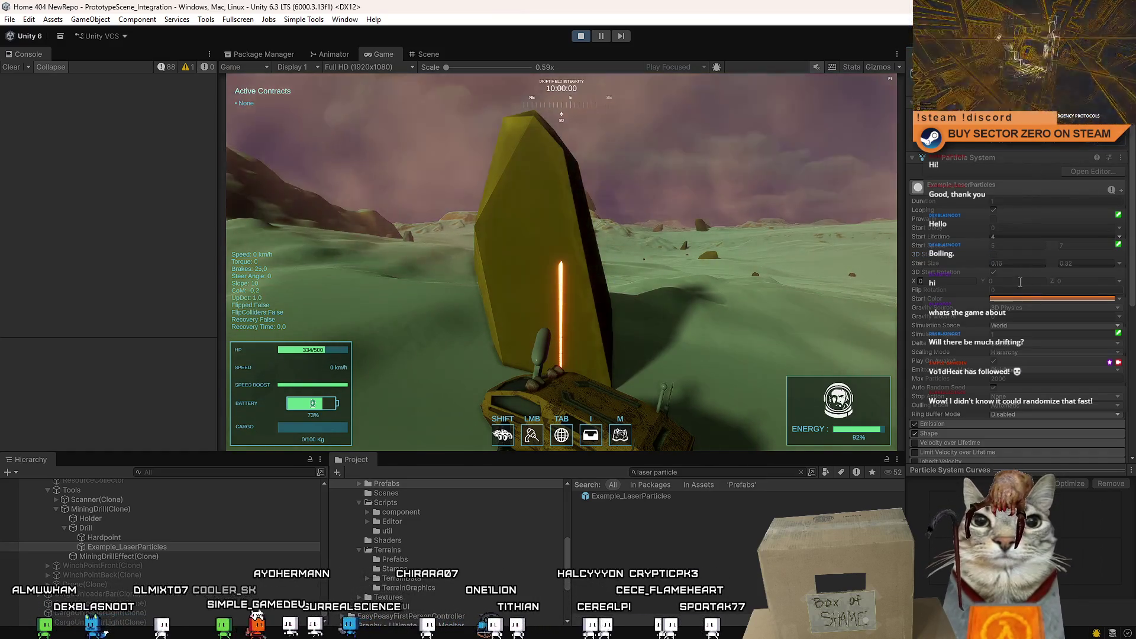
click(1019, 263)
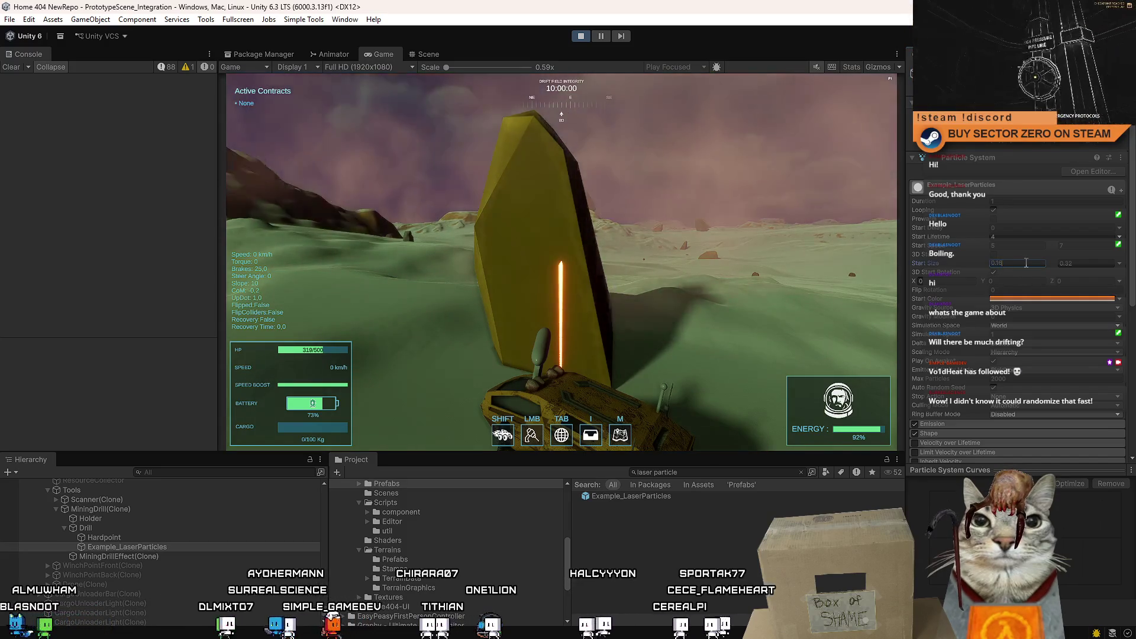
scroll(977, 355, down, 3)
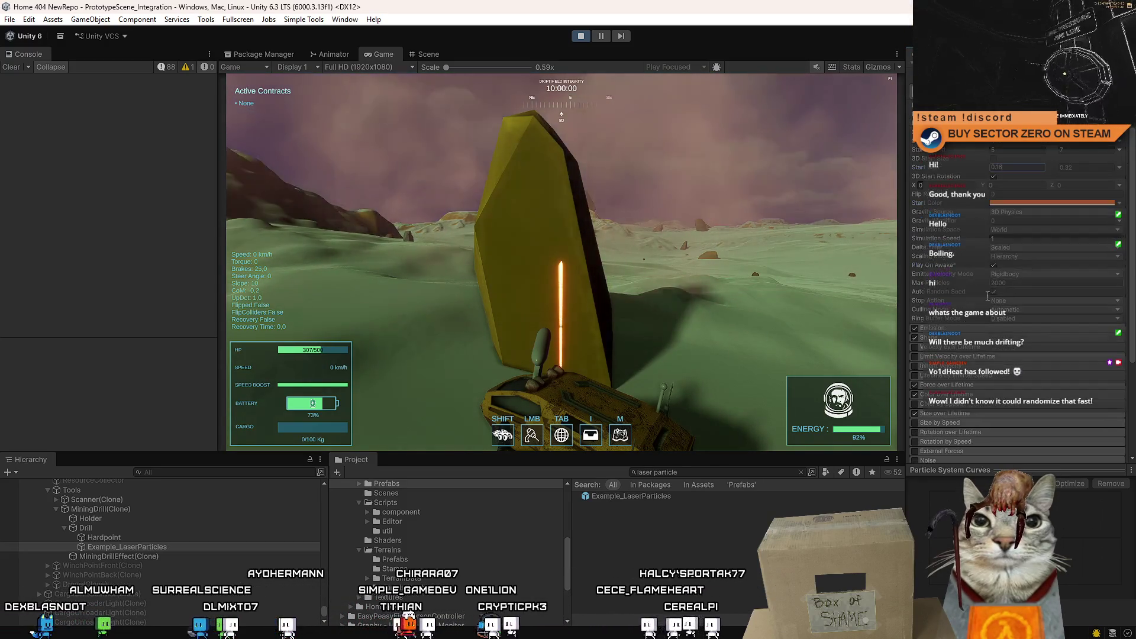
click(957, 339)
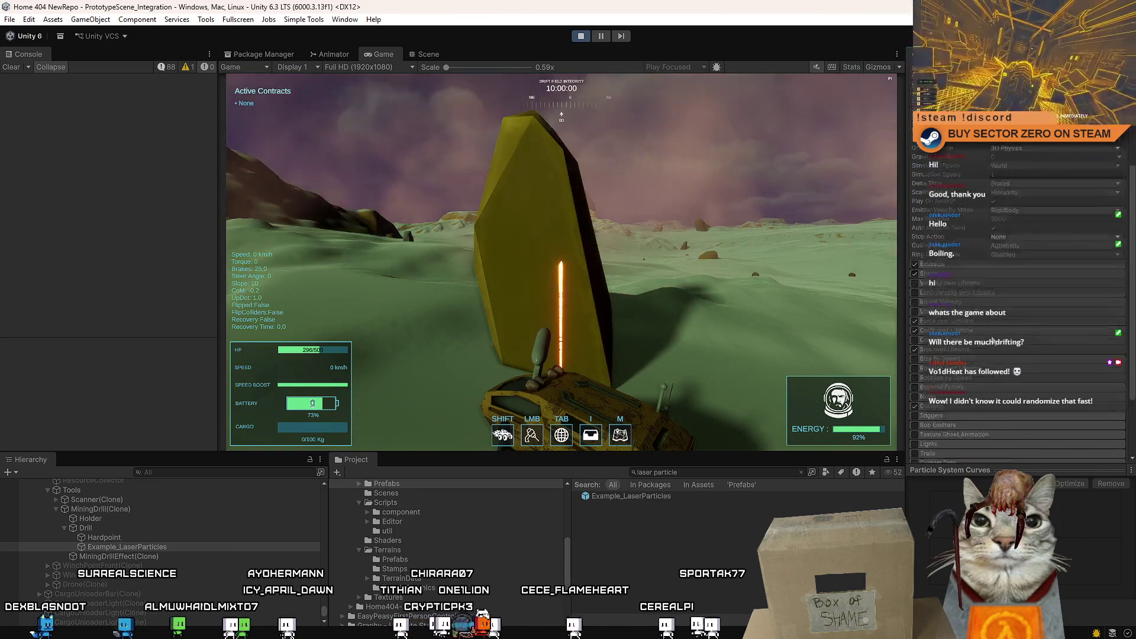
scroll(987, 318, down, 3)
click(980, 318)
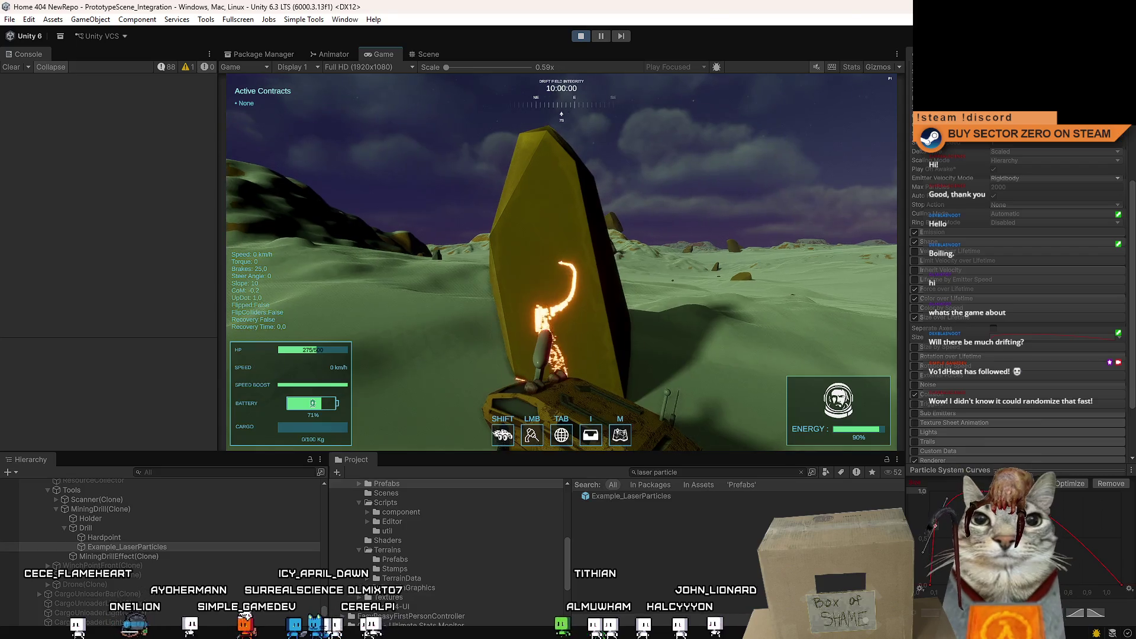
Step: Resume play to test the laser sparks on the rock, pause again and widen the Inspector panel
key(Escape)
key(Escape)
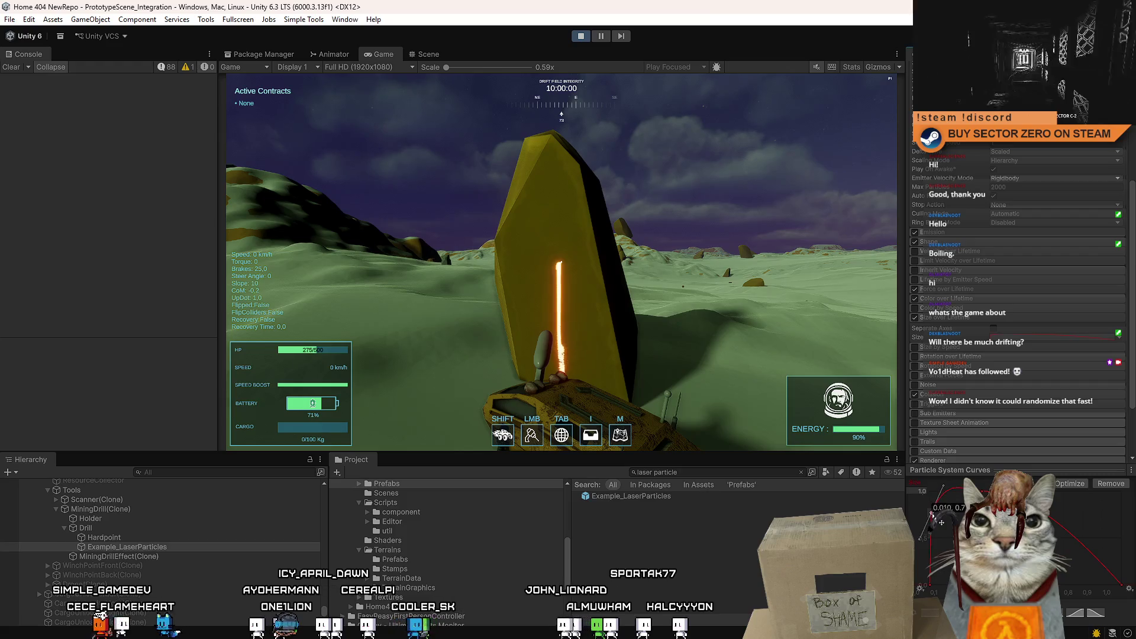
click(706, 382)
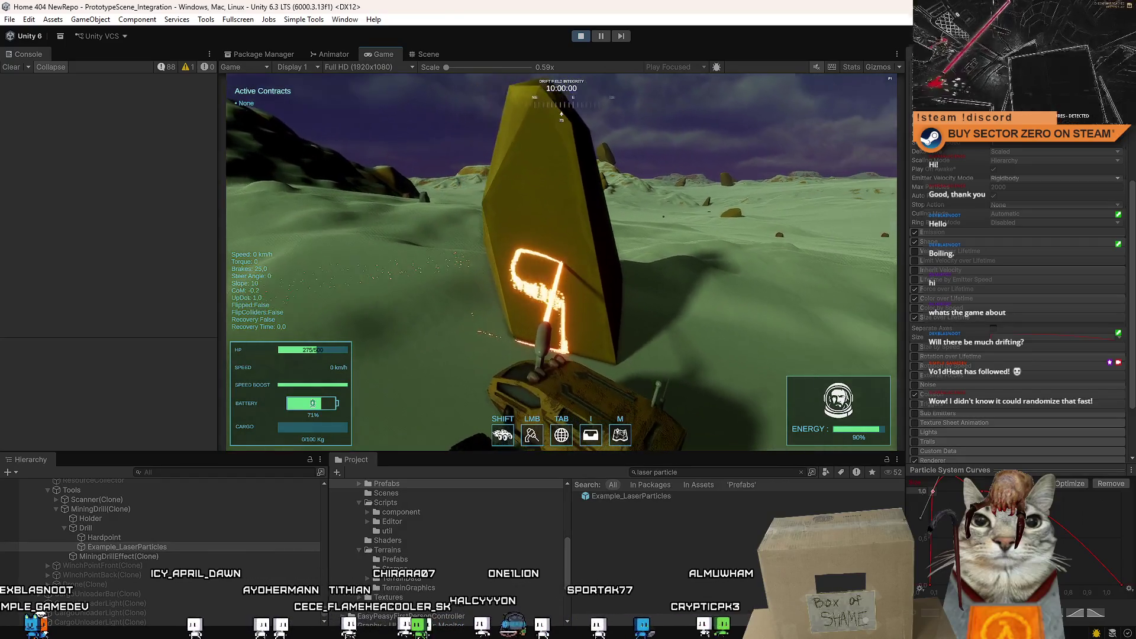
key(Escape)
key(Escape)
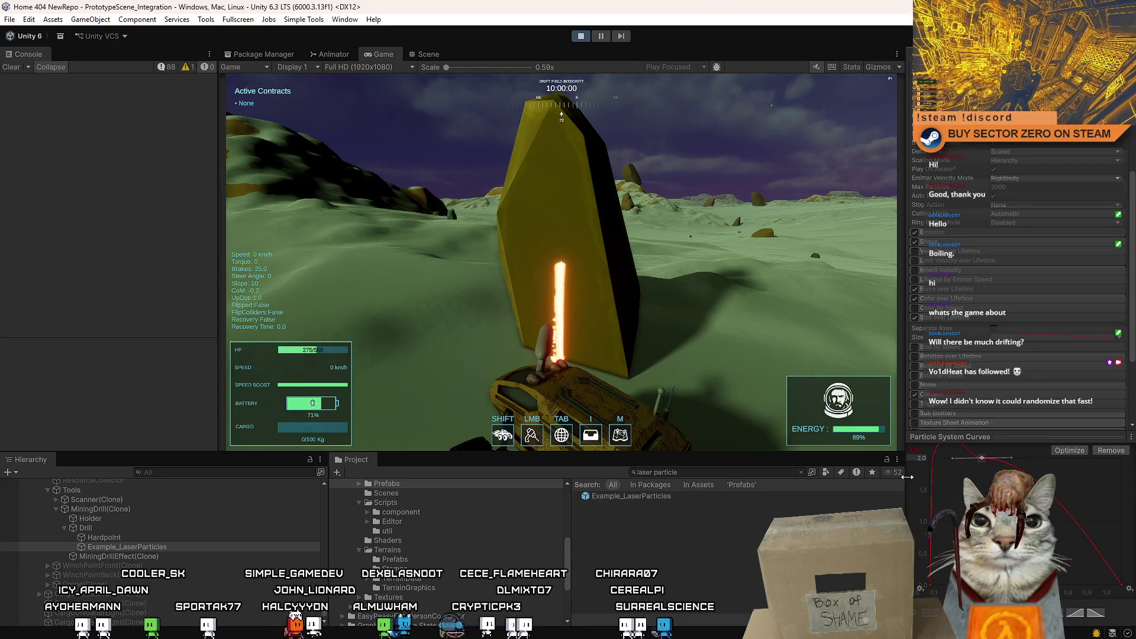
mouse_move(907, 477)
mouse_down()
mouse_move(787, 486)
mouse_move(866, 480)
mouse_up()
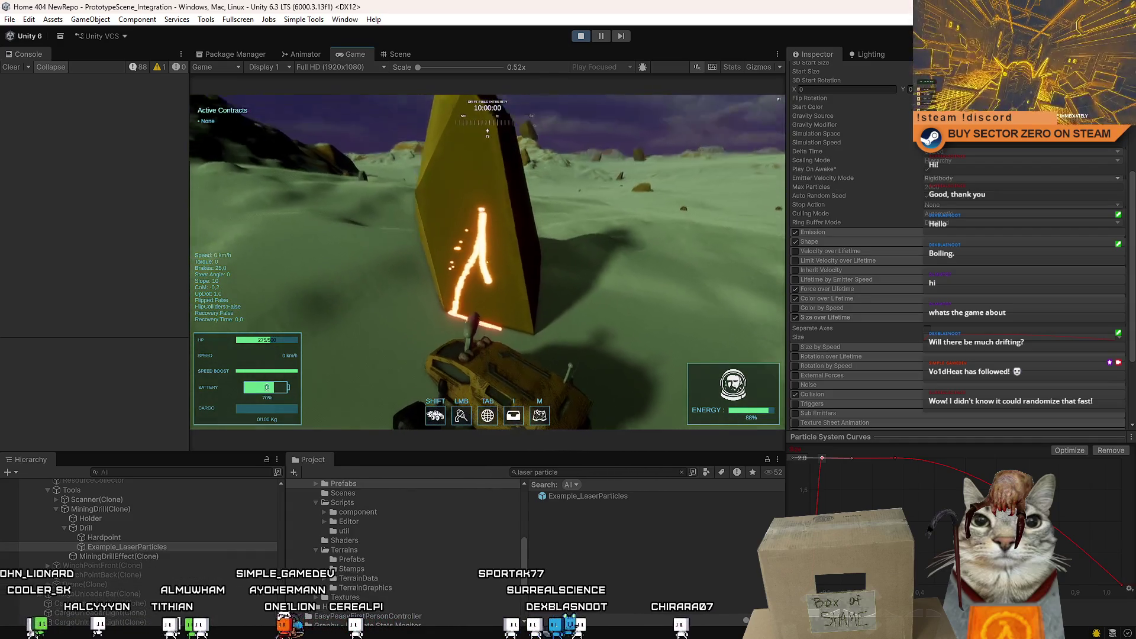
key(Escape)
key(Escape)
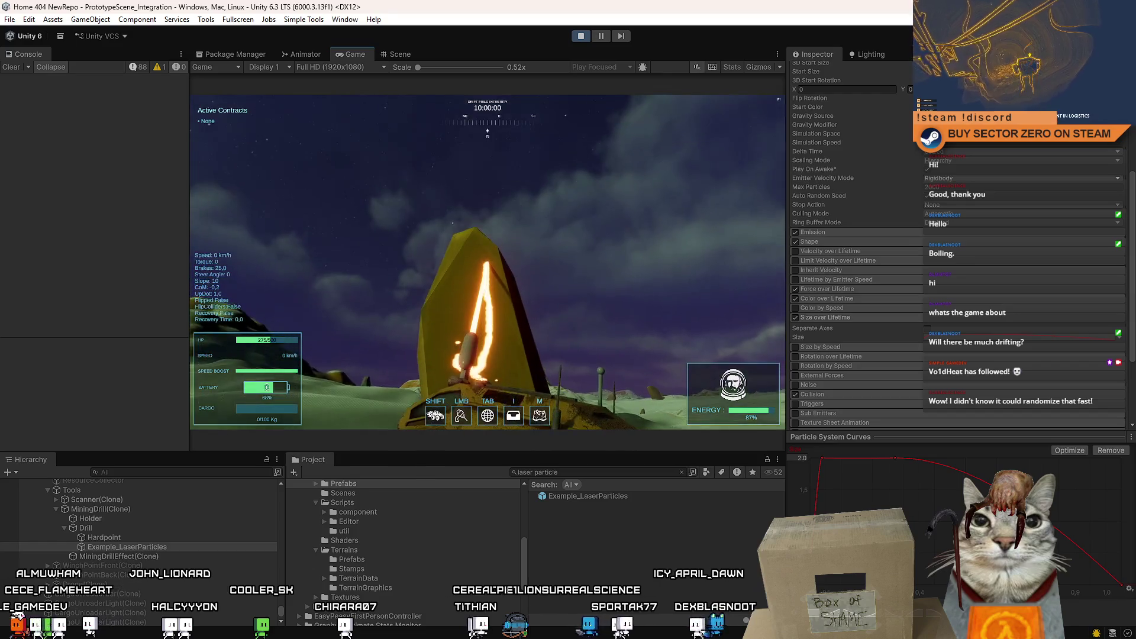
key(Escape)
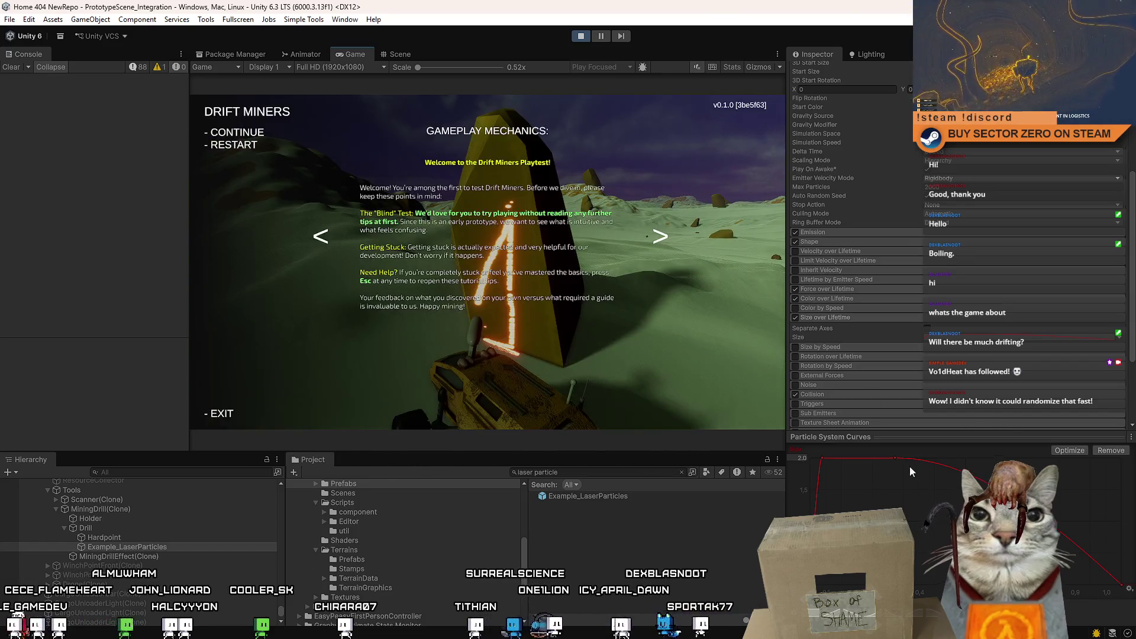
Step: Delete a key from the particle size-over-lifetime curve and resume play to test the sparks
key(Escape)
click(803, 461)
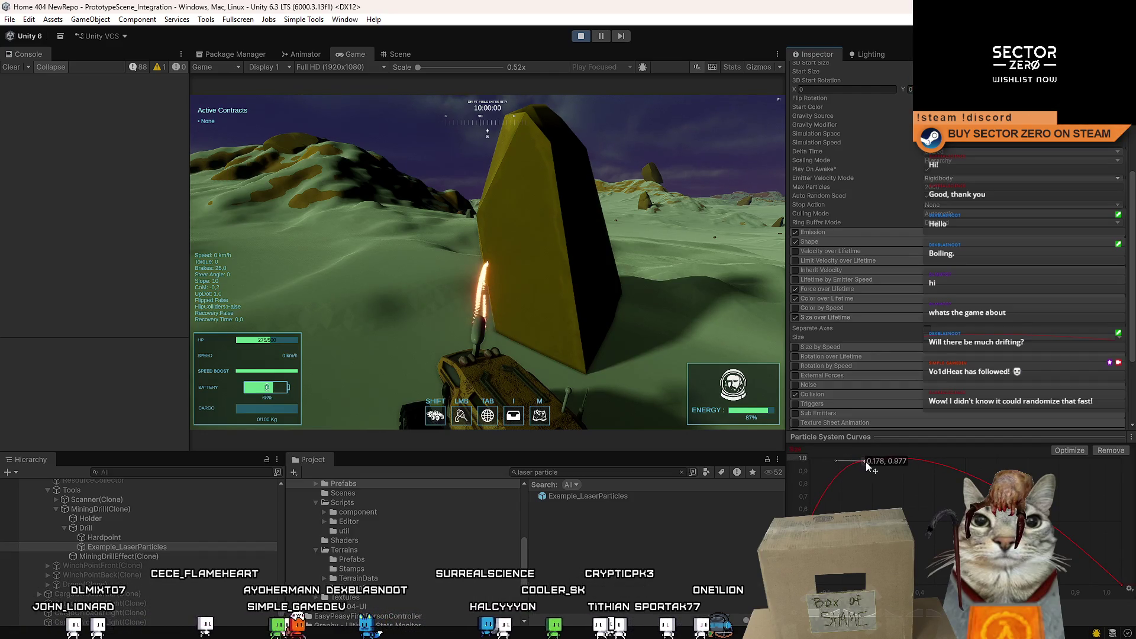
right_click(868, 467)
click(906, 471)
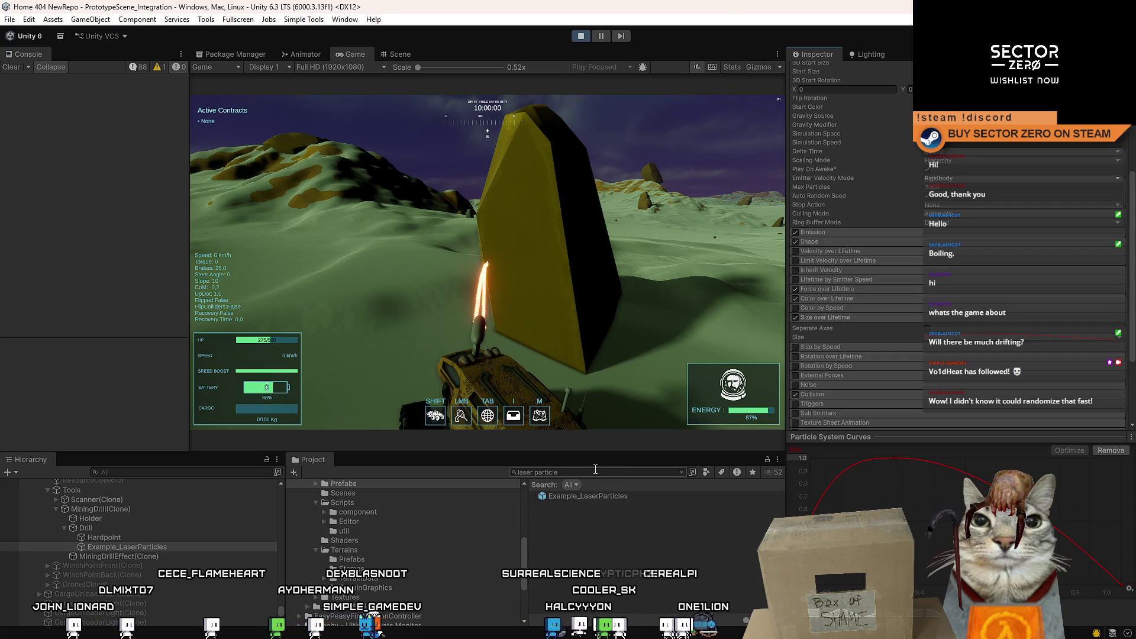
click(586, 409)
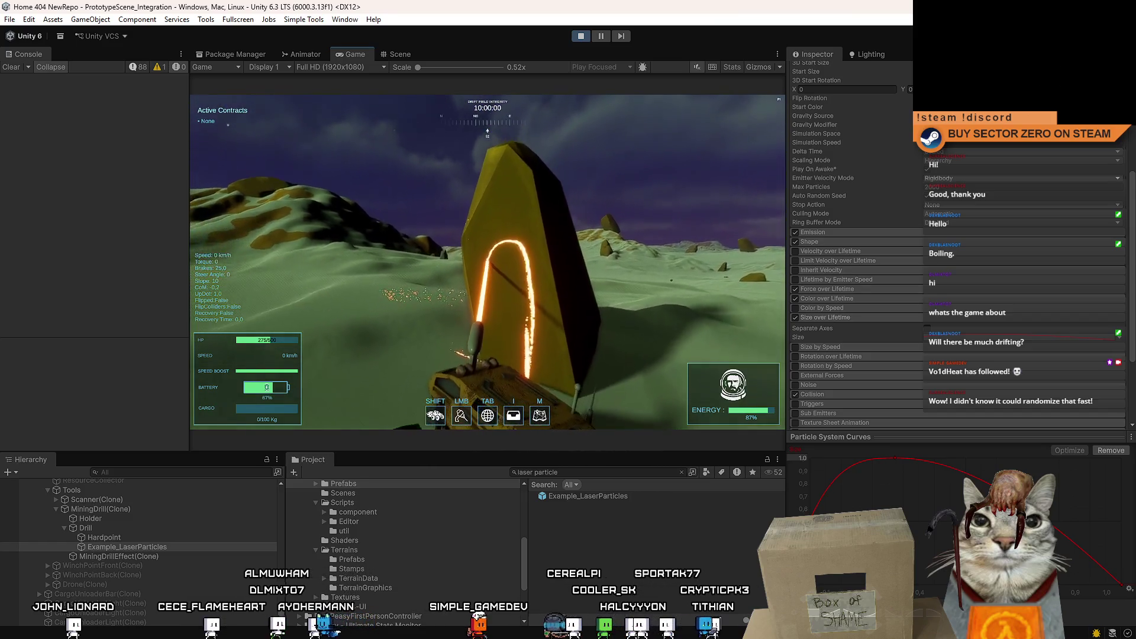
key(Escape)
key(Escape)
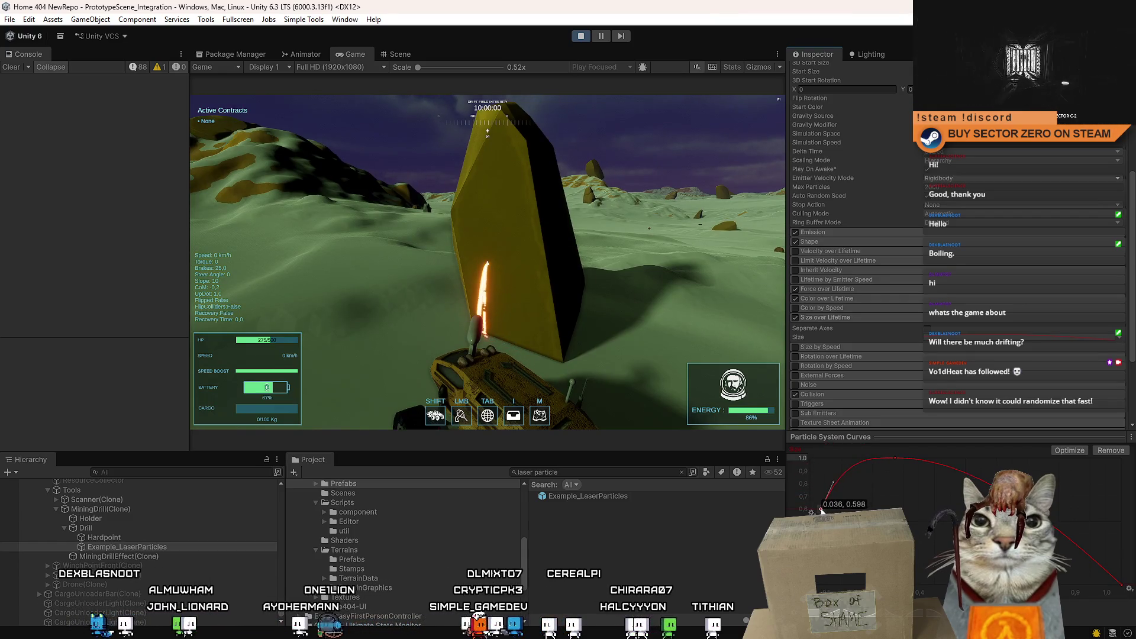
Step: Delete the 0.6 starting key so the sparks begin at full size, then keep play-testing
right_click(822, 513)
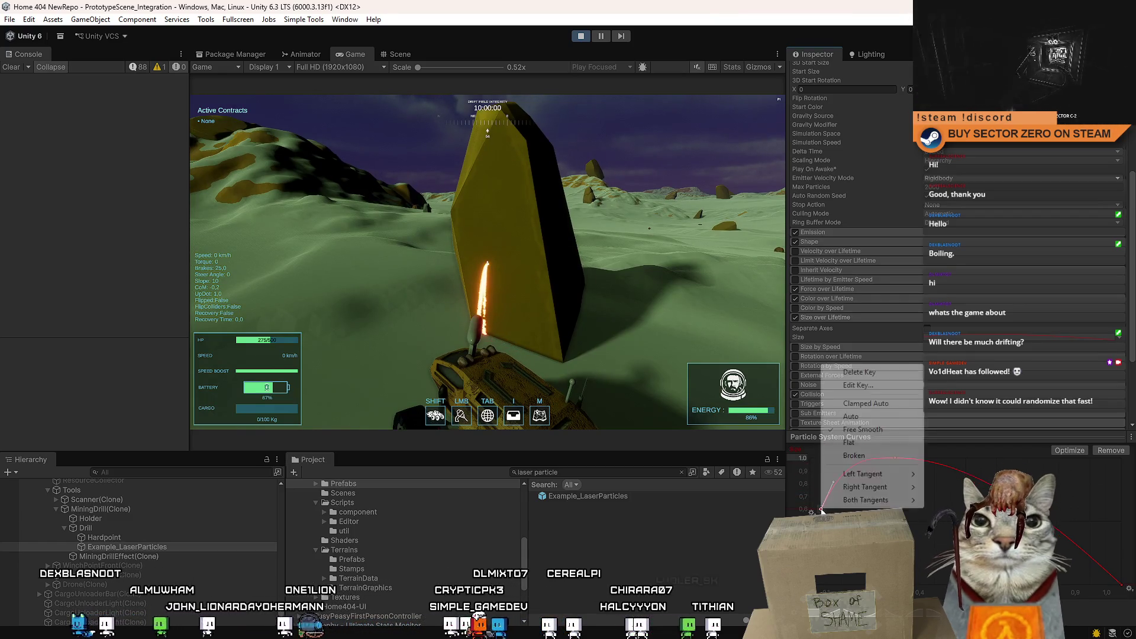
click(876, 379)
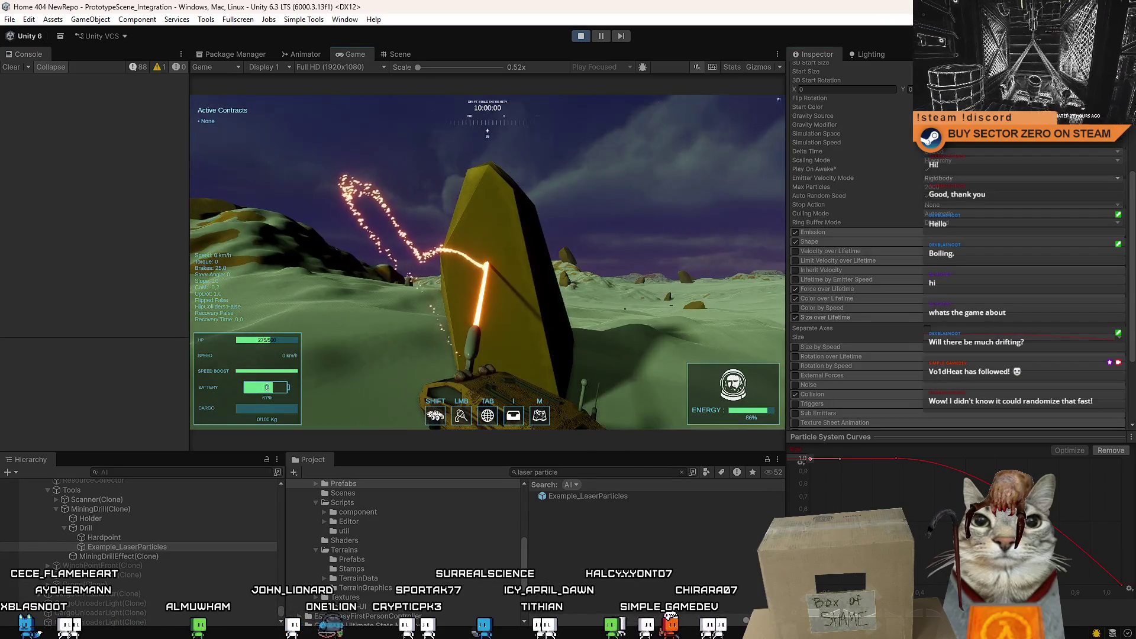
key(Escape)
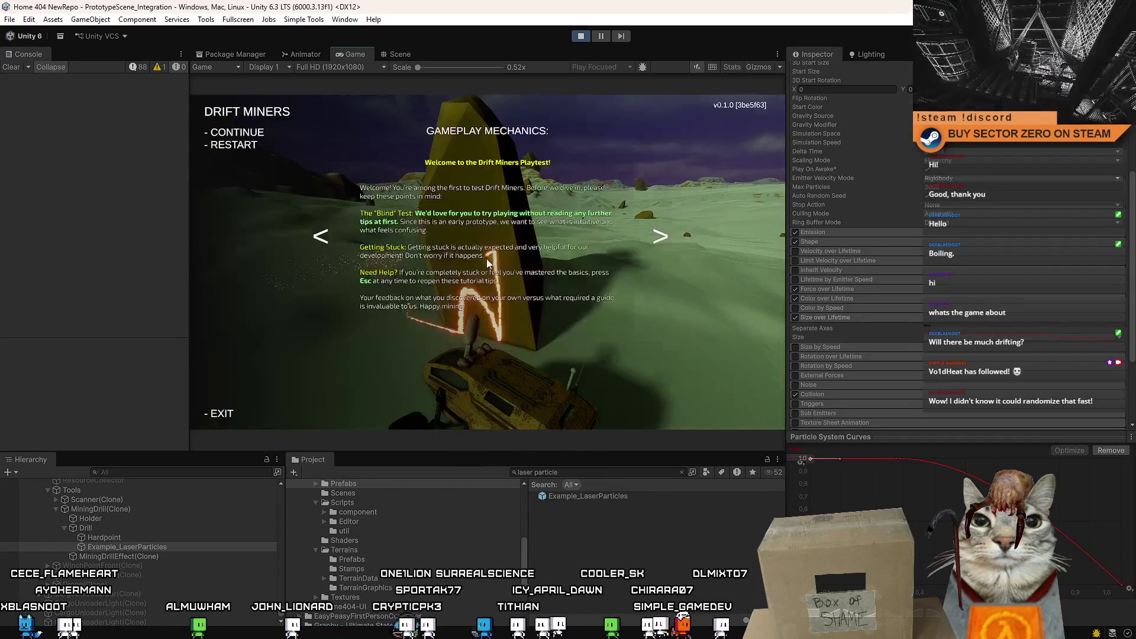
key(Escape)
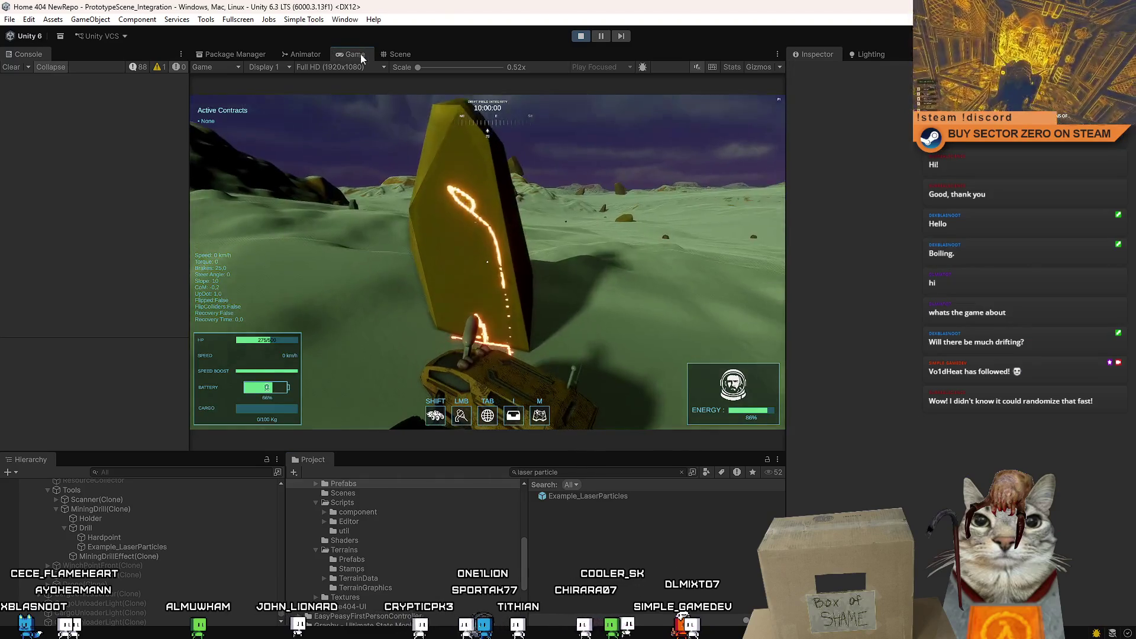
double_click(361, 54)
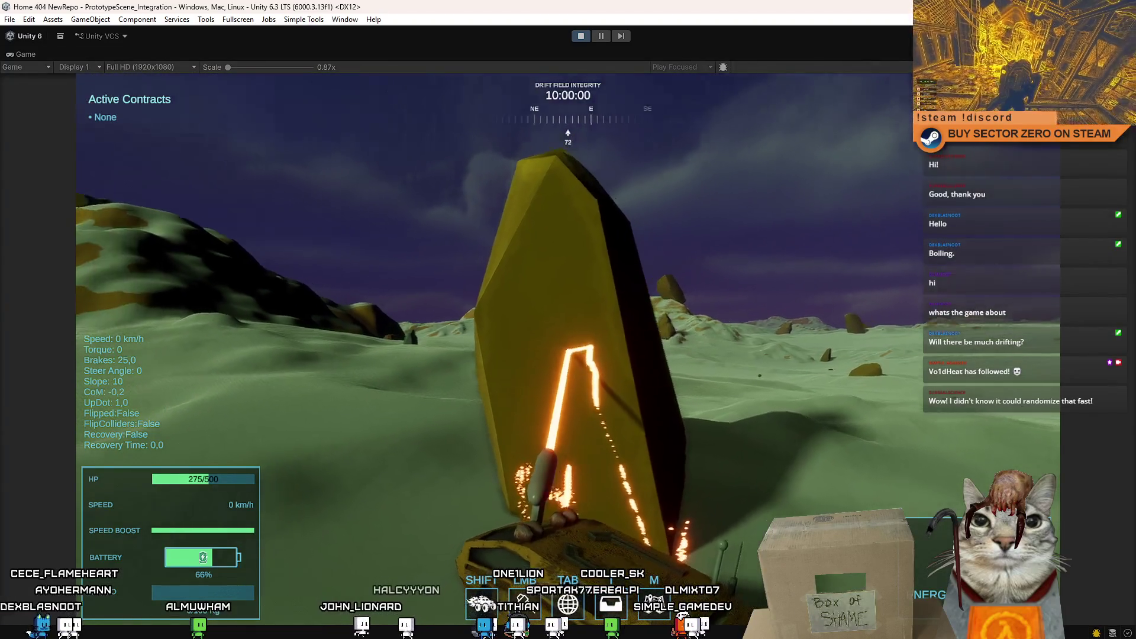
drag(577, 351, 568, 354)
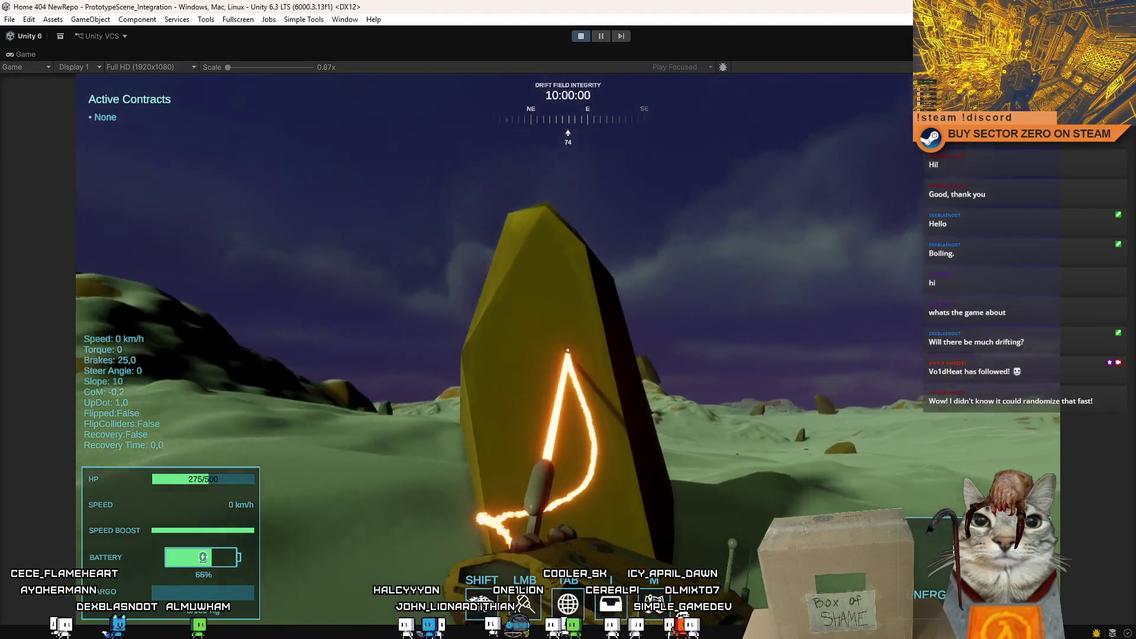
mouse_move(568, 354)
mouse_down()
mouse_move(565, 404)
mouse_move(567, 352)
mouse_up()
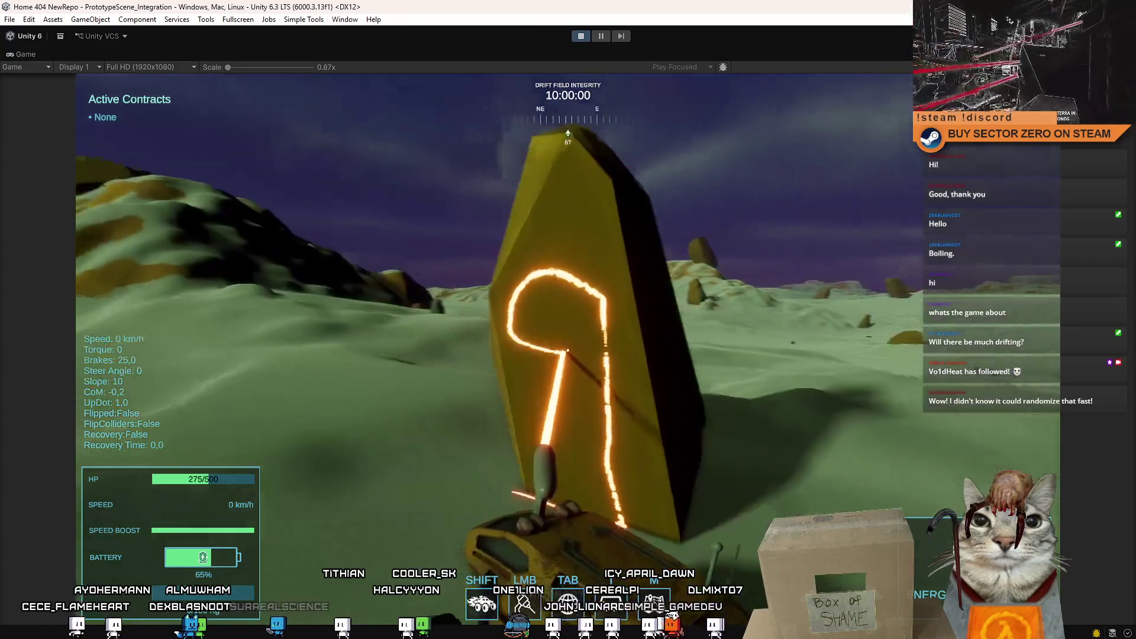
mouse_move(567, 353)
mouse_down()
mouse_move(586, 374)
mouse_move(568, 354)
mouse_up()
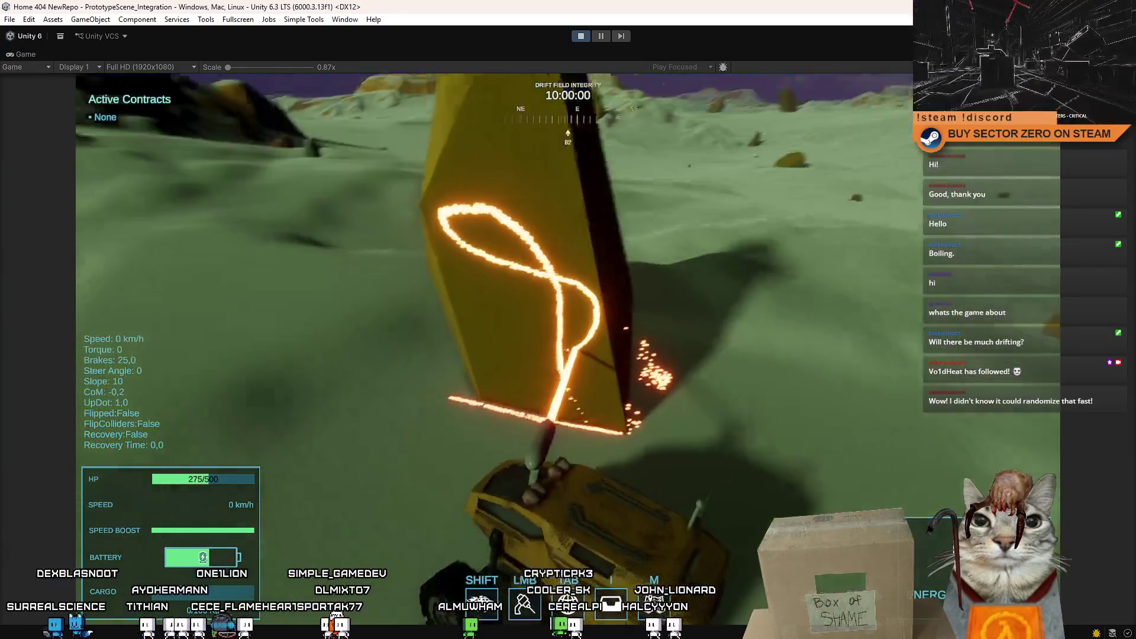
drag(569, 353, 568, 354)
key(Escape)
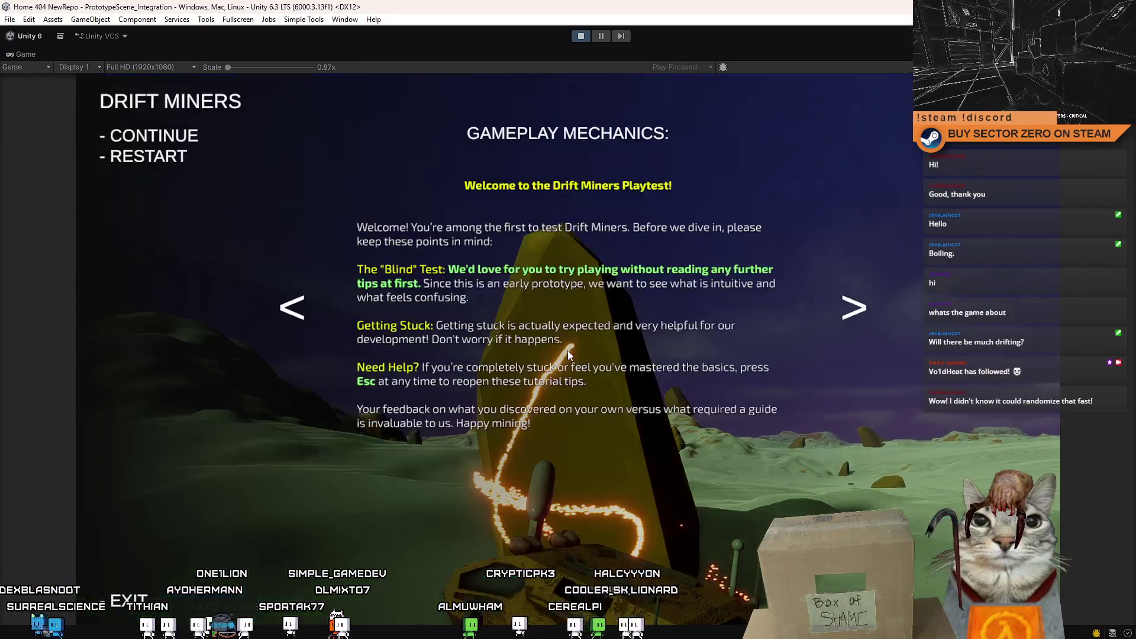
key(Escape)
key(shift+space)
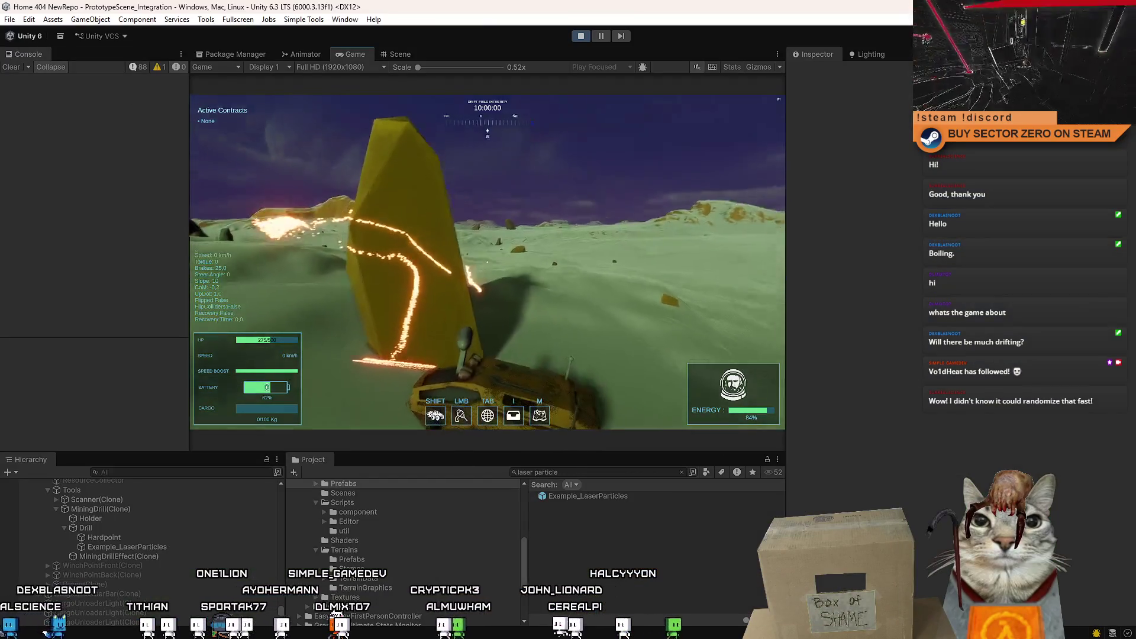
Step: Select Example_LaserParticles and drag a key lower on its particle curve
key(Escape)
key(Escape)
click(178, 548)
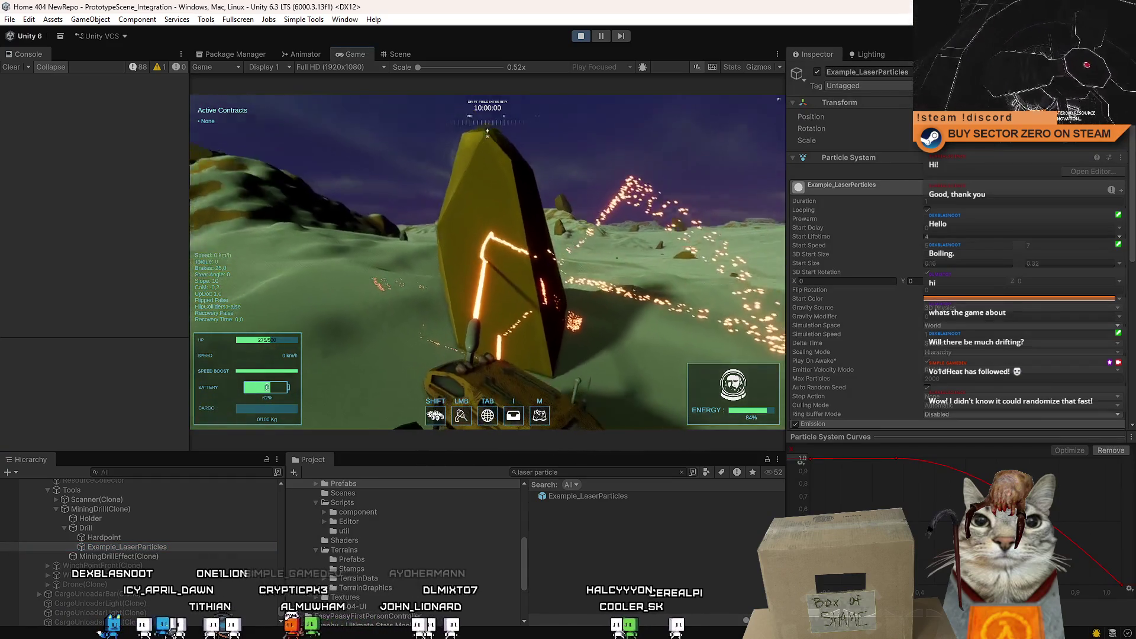
key(Escape)
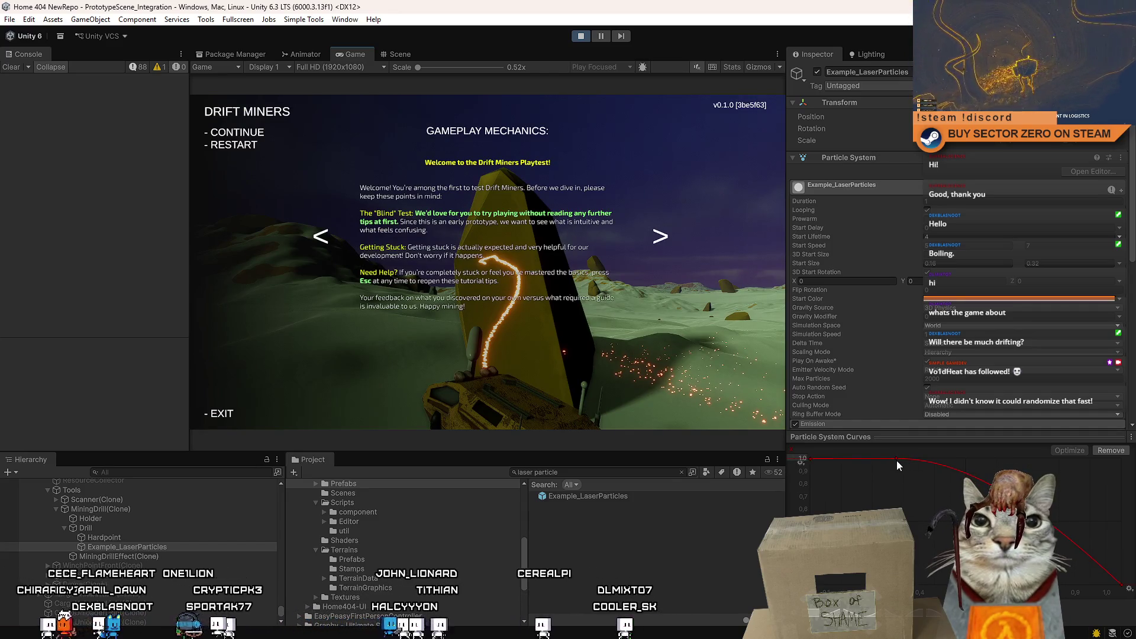
key(Escape)
drag(896, 461, 889, 487)
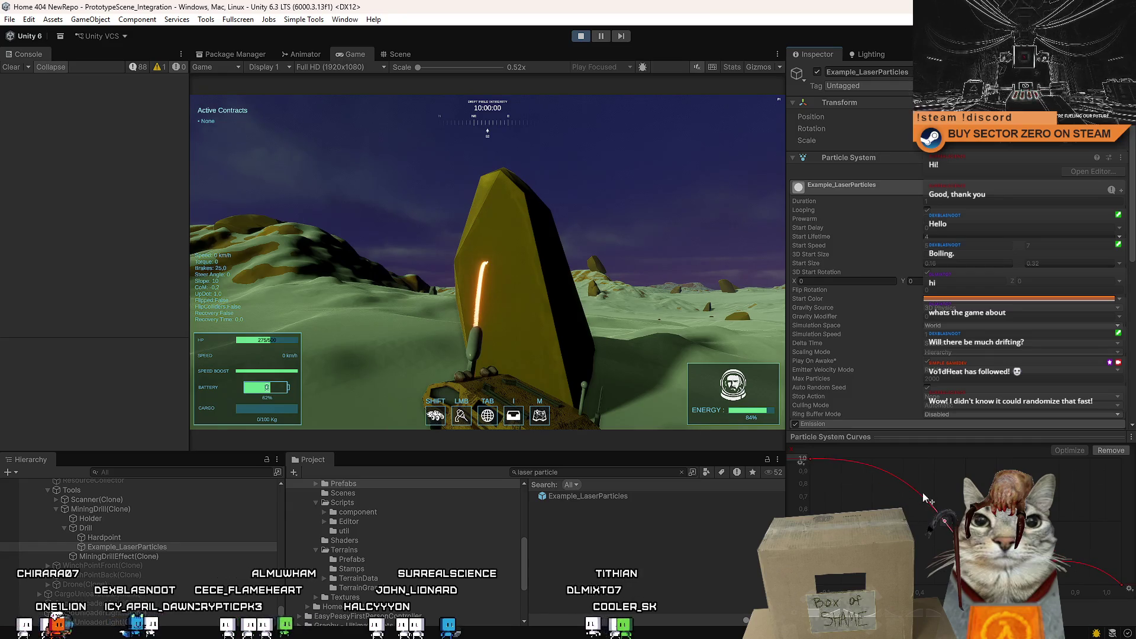
Step: Aim the drill laser to trace a glowing spark shape on the yellow rock
drag(487, 262, 488, 262)
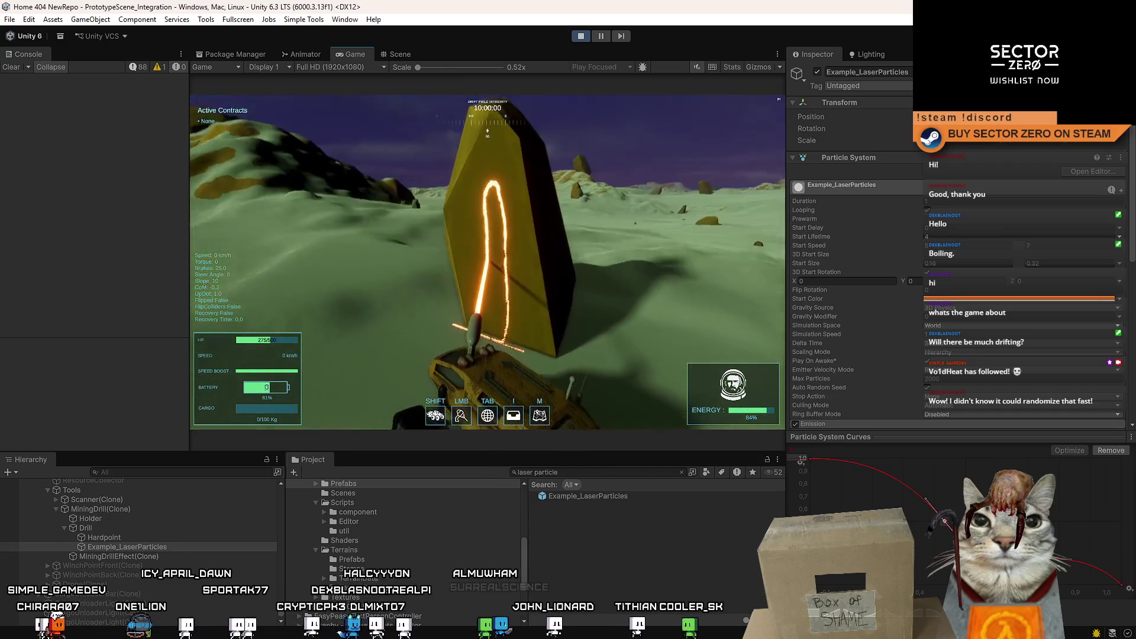
key(Escape)
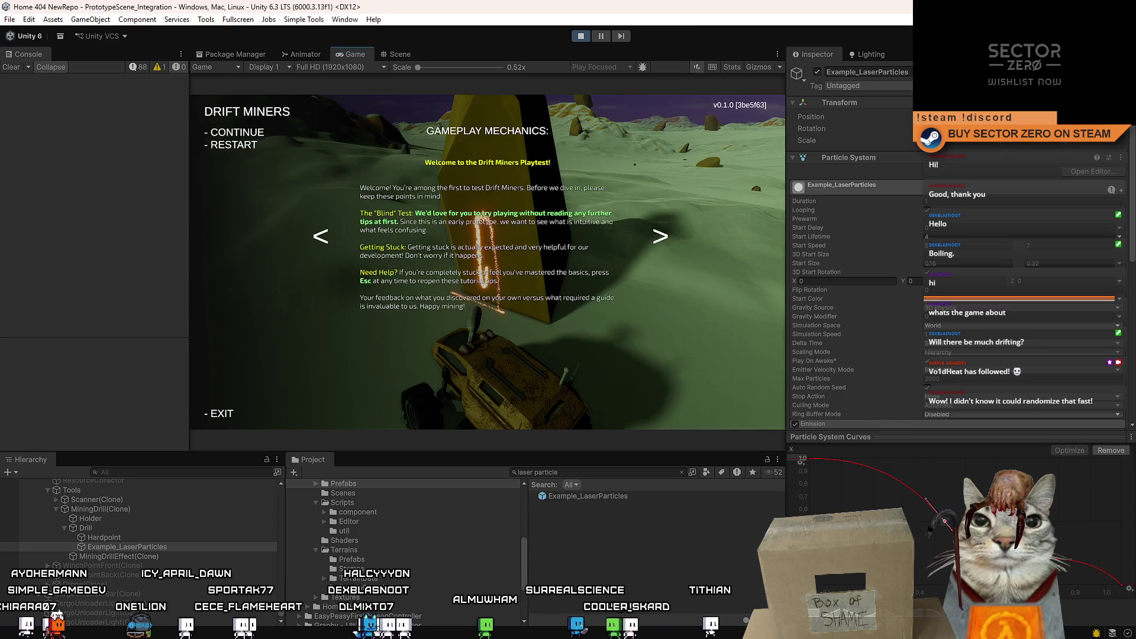
key(Escape)
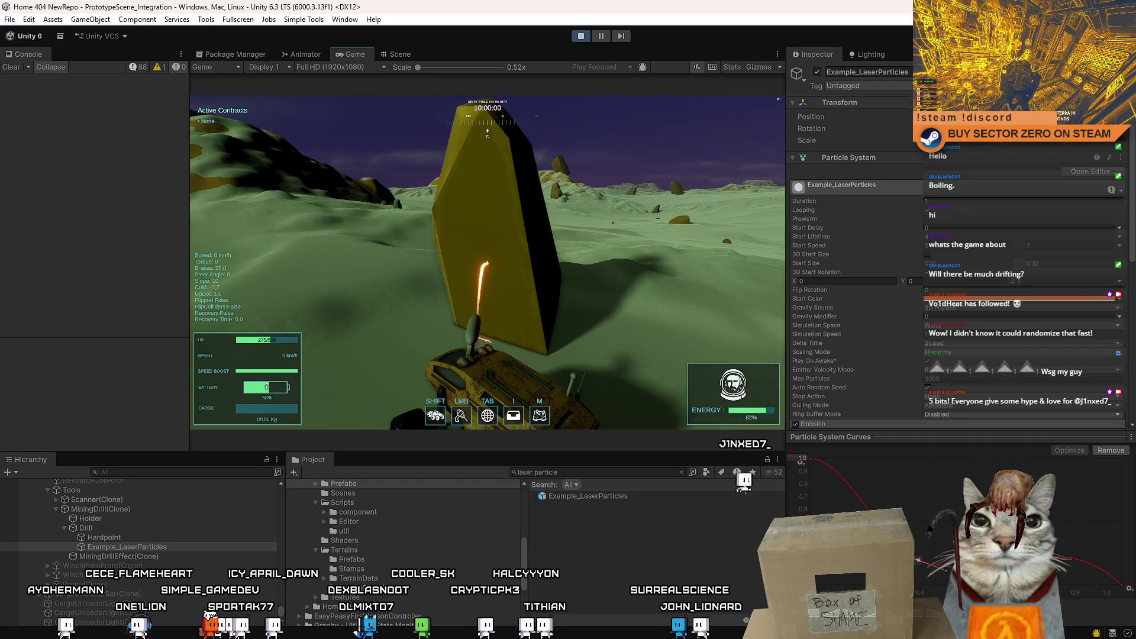
Step: Maximize the Game view and draw spark trails on the yellow rock with the laser
key(Escape)
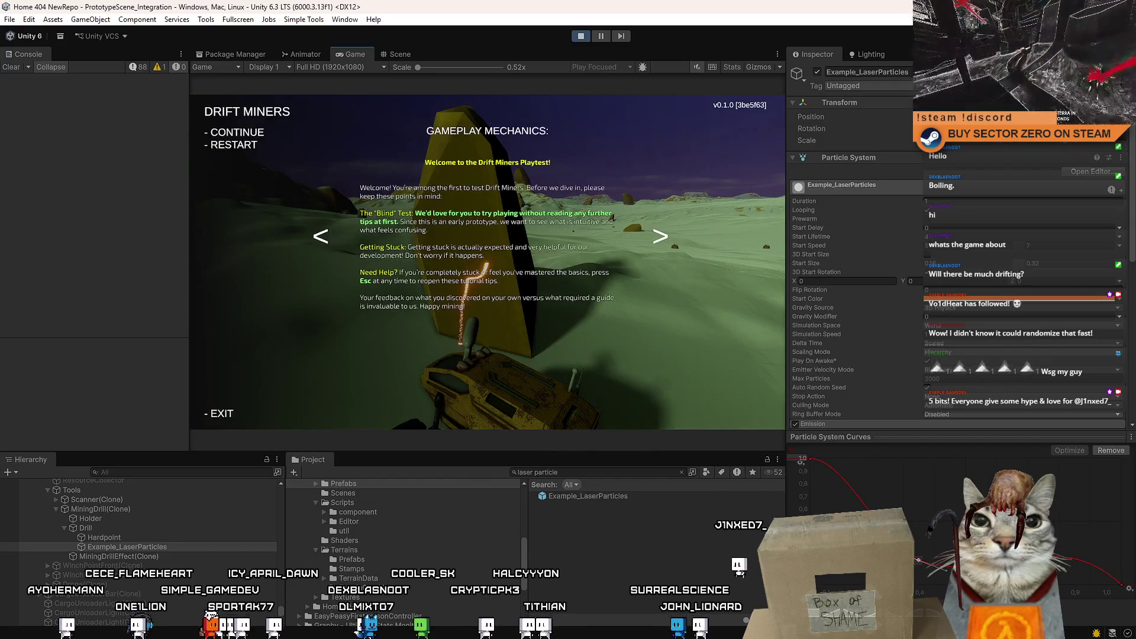
key(Escape)
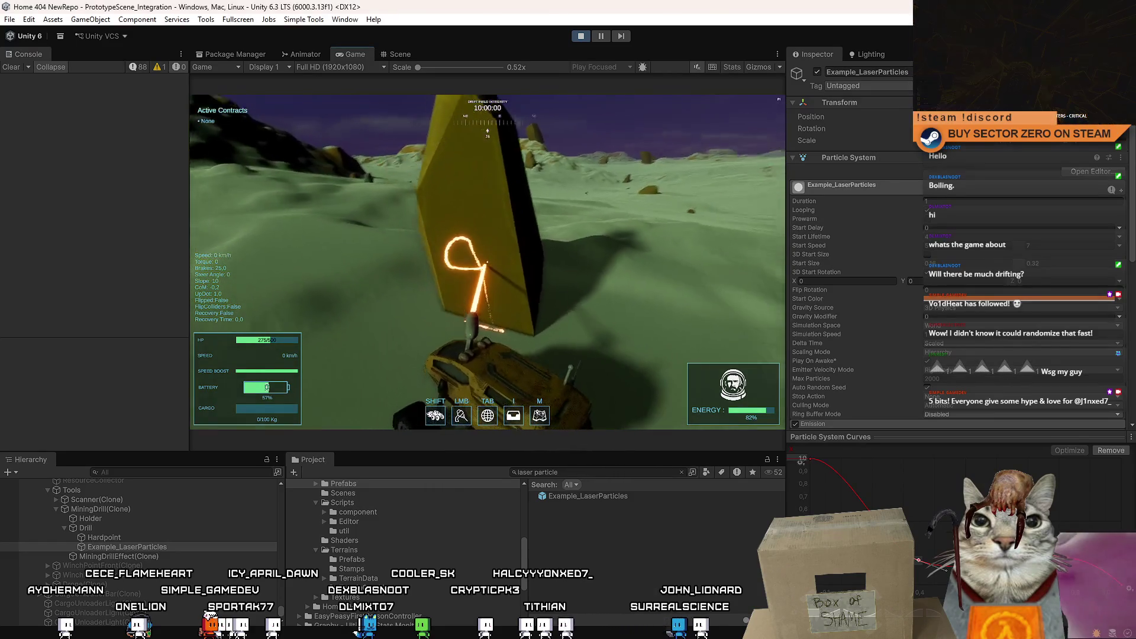
key(Escape)
key(Escape)
double_click(358, 53)
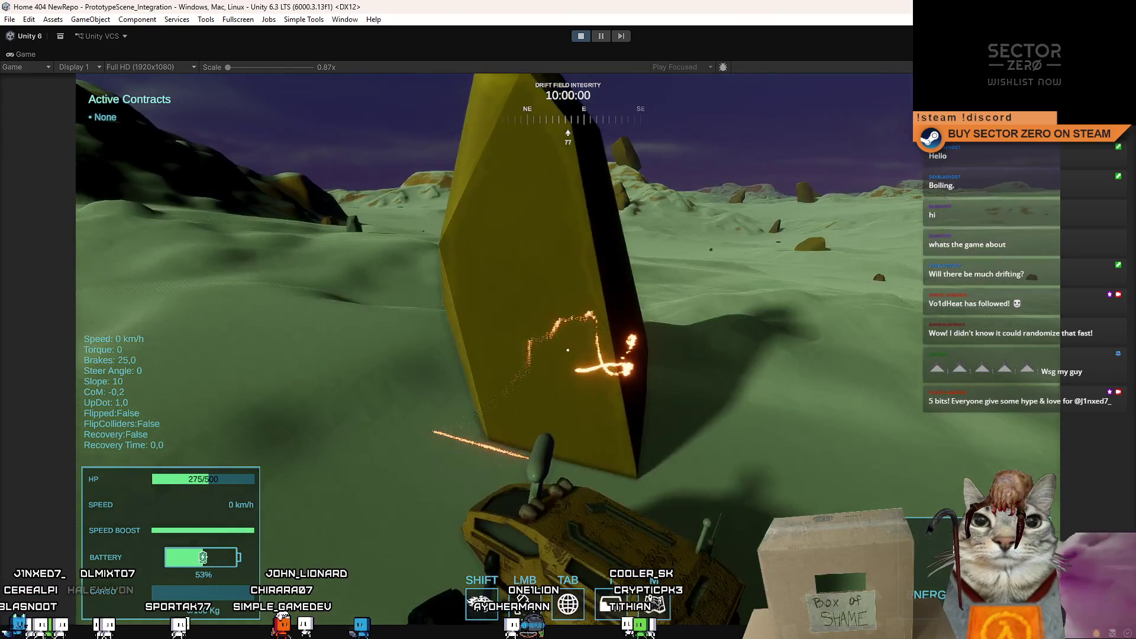
Step: Pause and restore the normal editor layout
key(Escape)
click(582, 36)
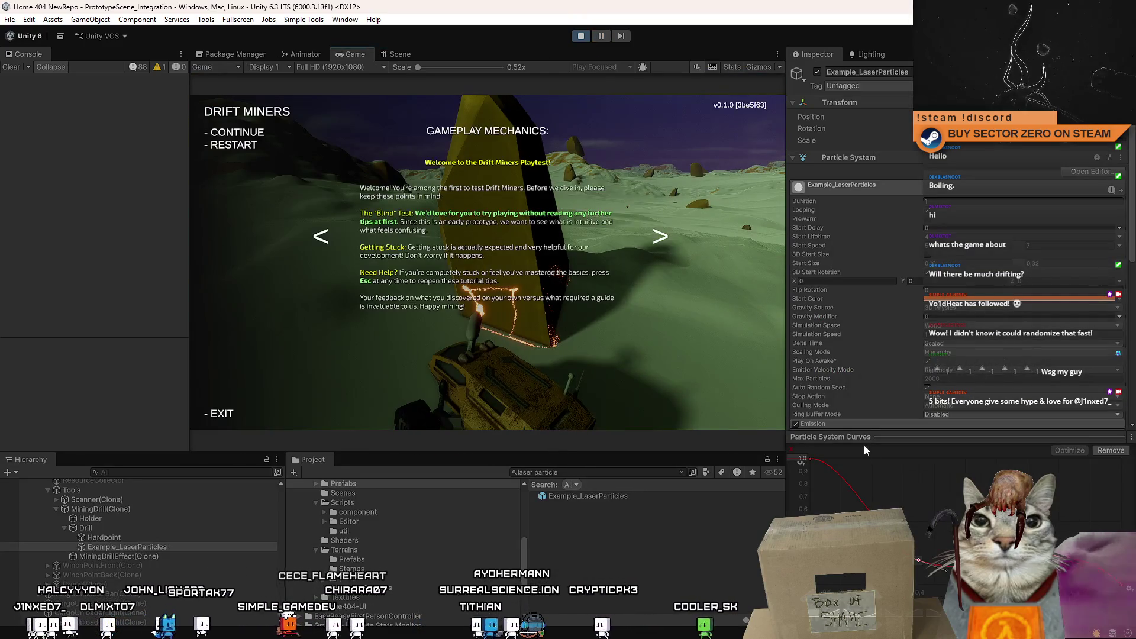
Step: Nudge a key on the particle curve, fire the drill along rock and terrain, then clear the selection
key(Escape)
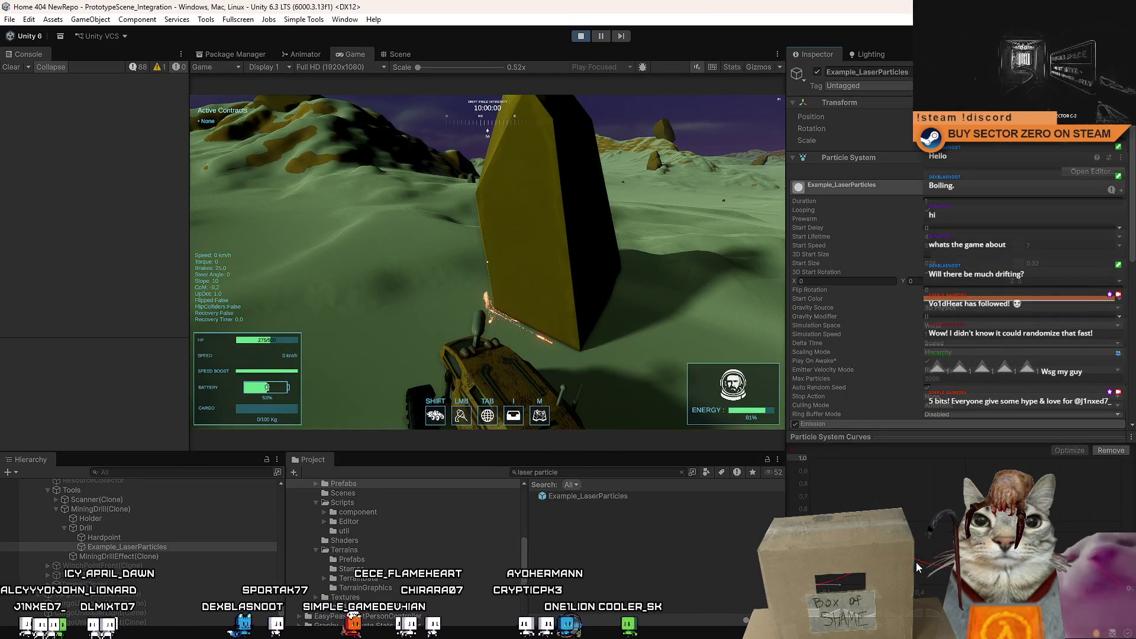
drag(885, 461, 834, 461)
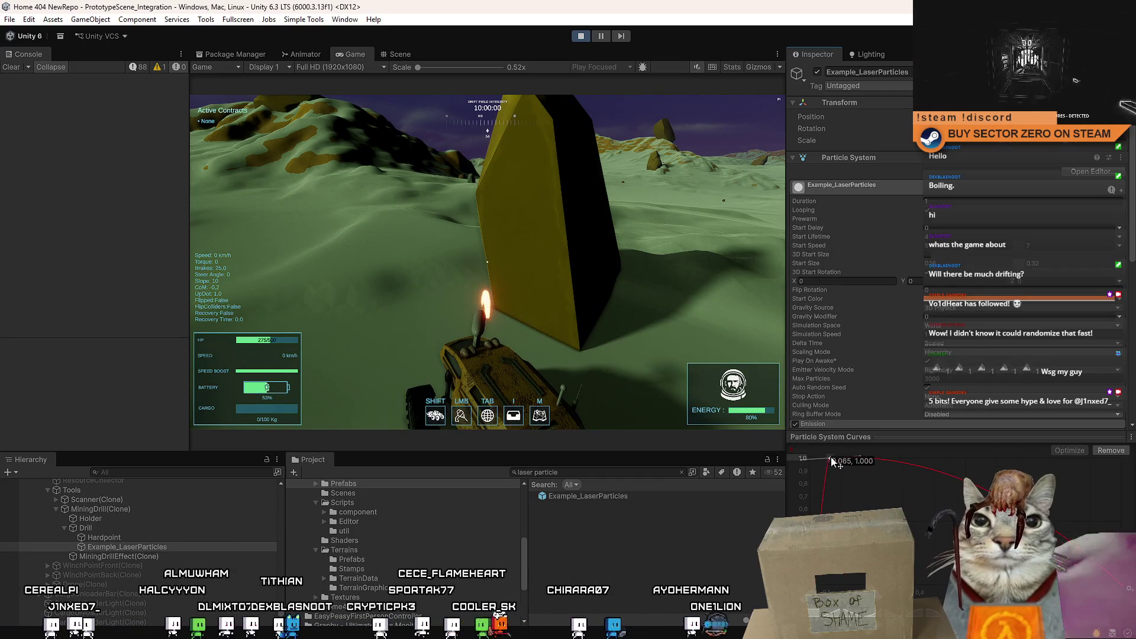
click(768, 415)
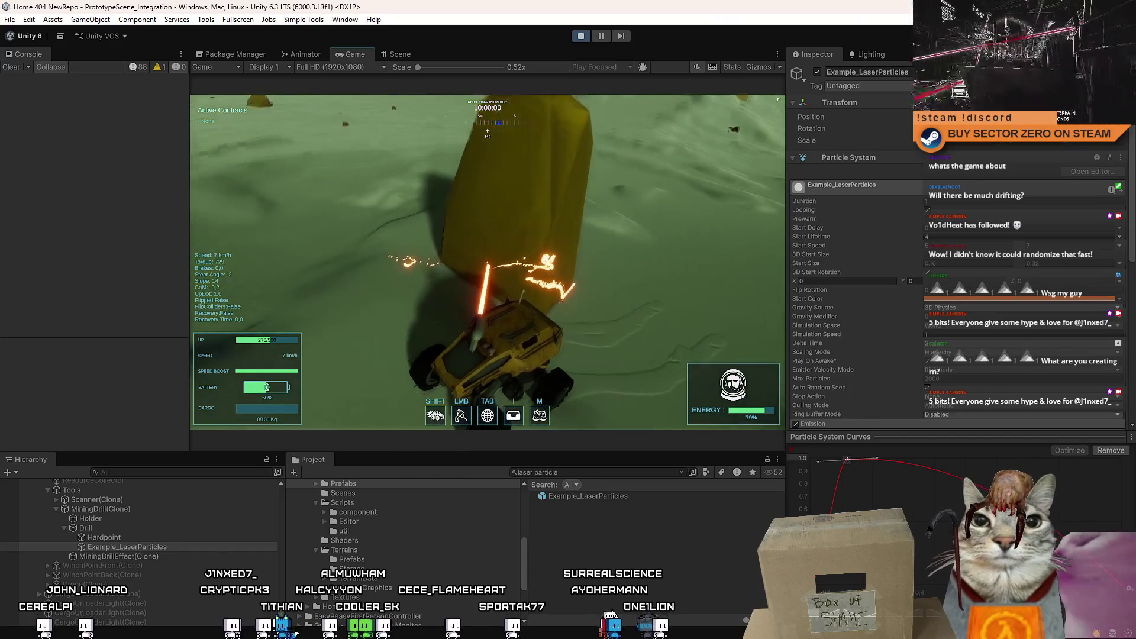
key(Escape)
click(620, 476)
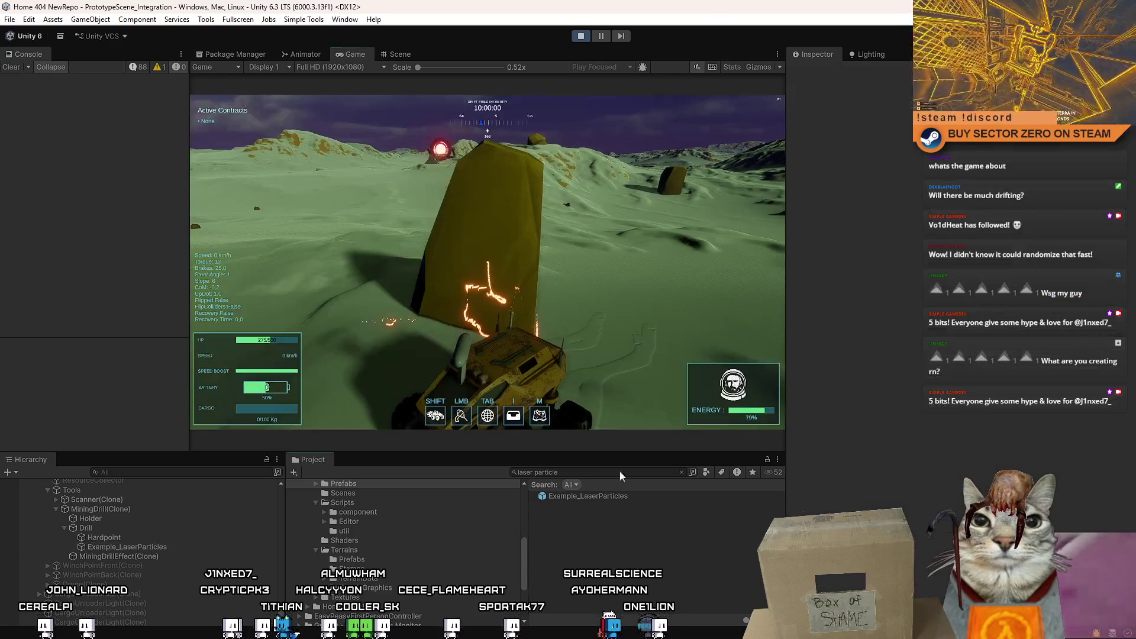
Step: Maximize the Game view, draw more spark loops on the pillar, then freeze the game to inspect the particles
double_click(350, 55)
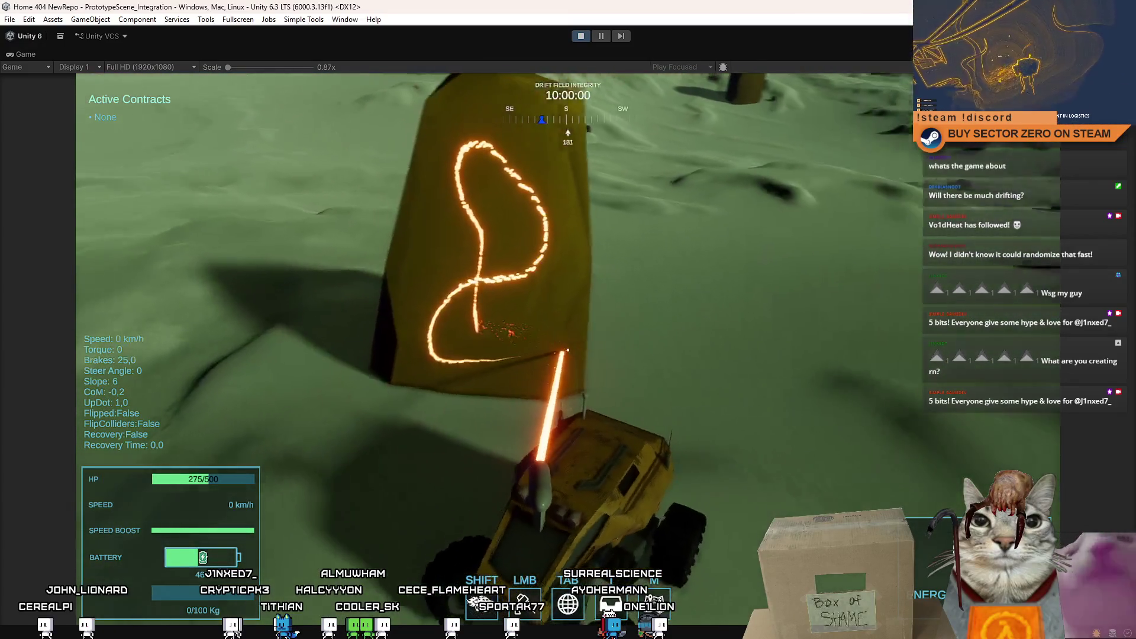
key(Escape)
click(600, 36)
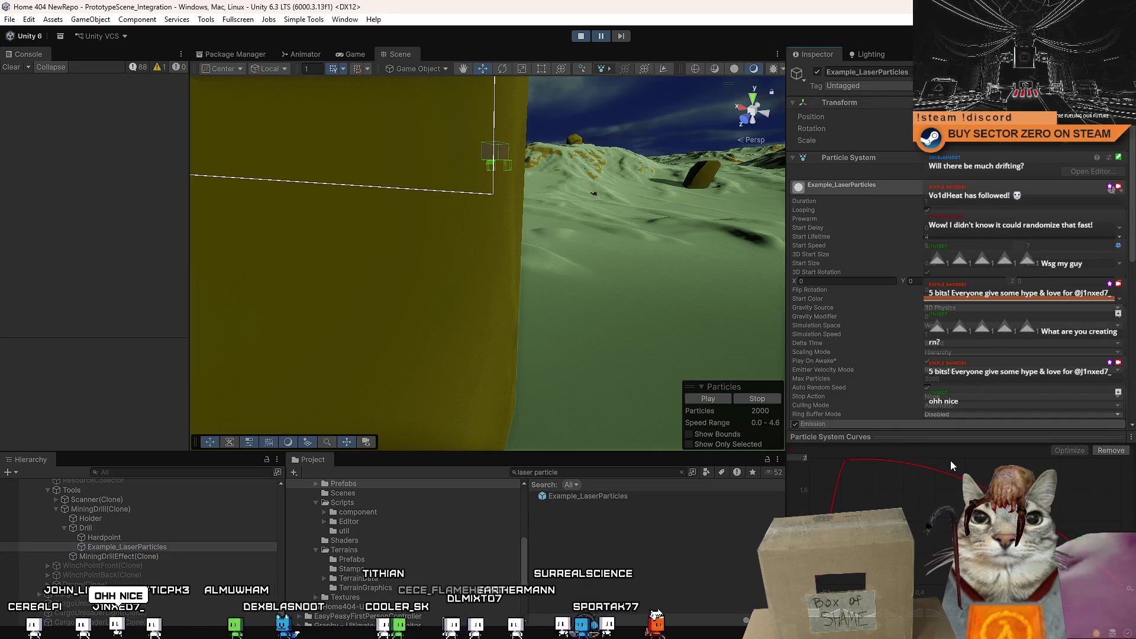
Step: Unpause briefly, stop the play-test, and switch to the MiningDrillTool.cs code in Visual Studio
click(602, 35)
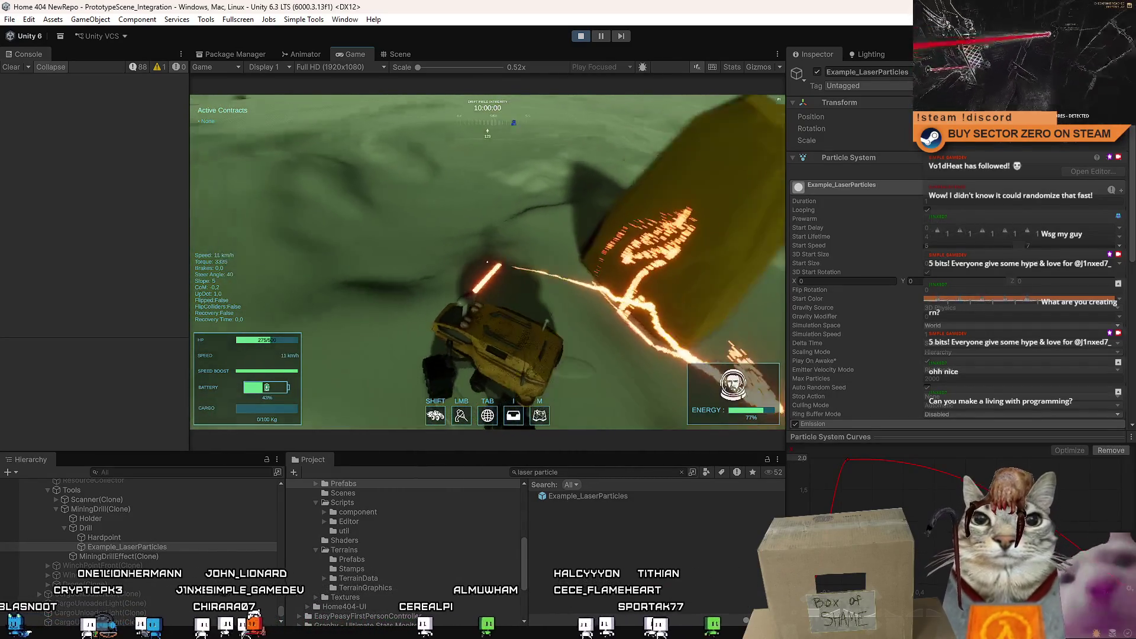
key(Escape)
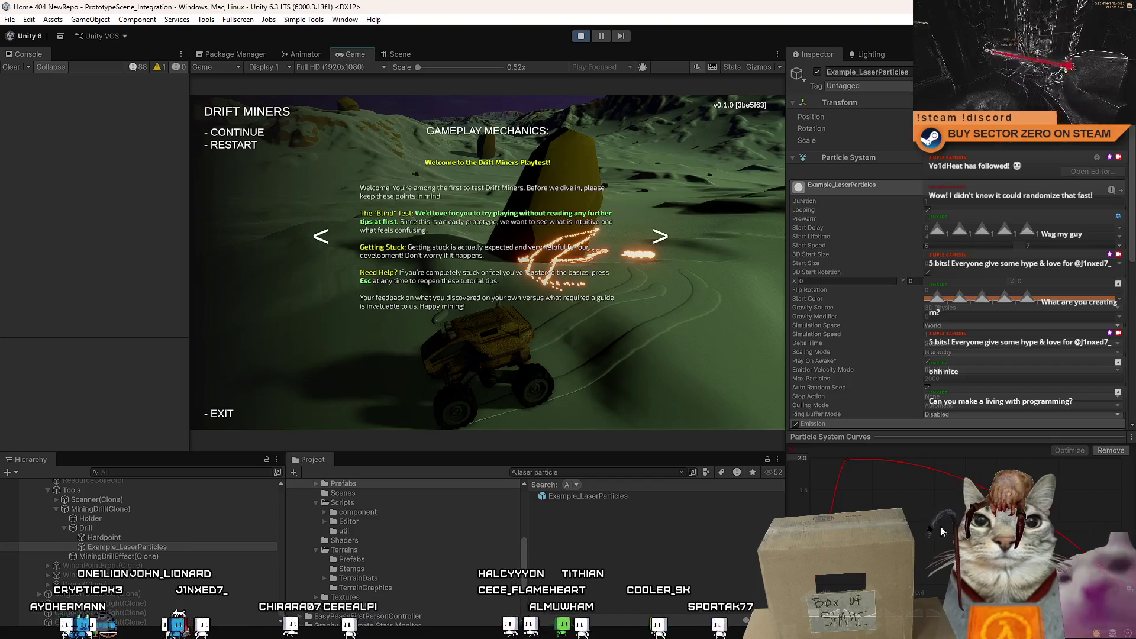
click(579, 36)
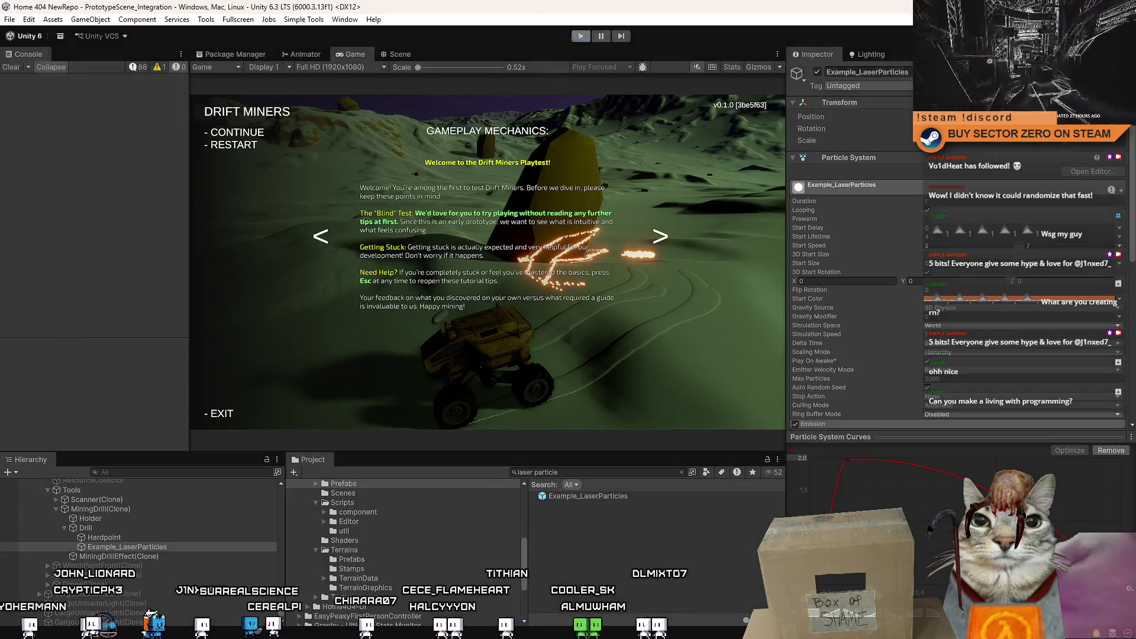
key(alt+Tab)
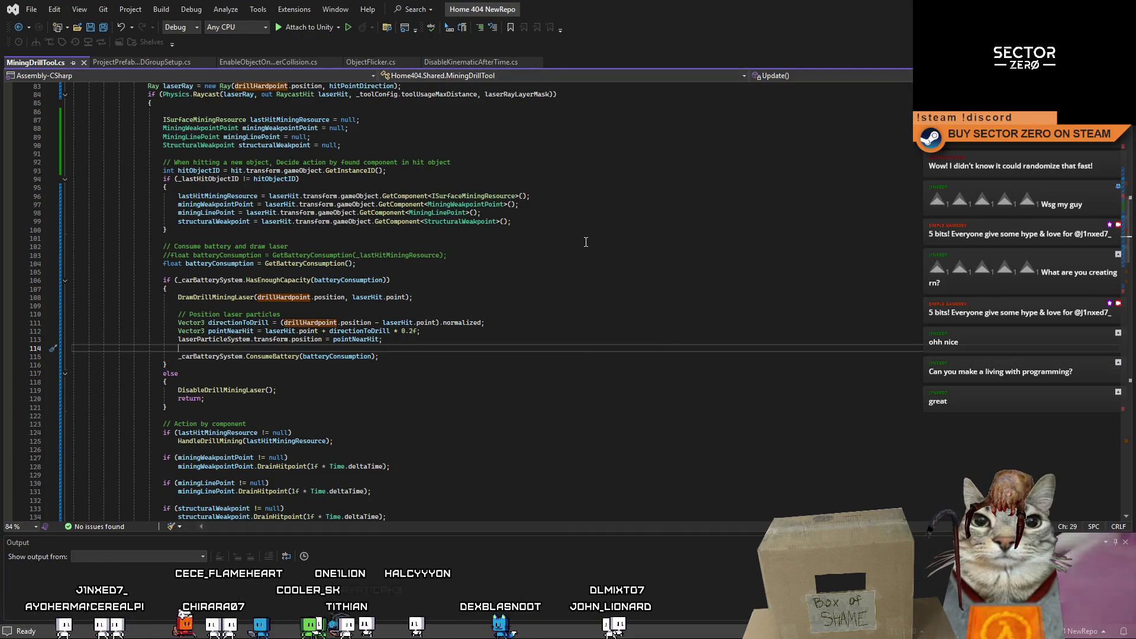
scroll(606, 360, up, 5)
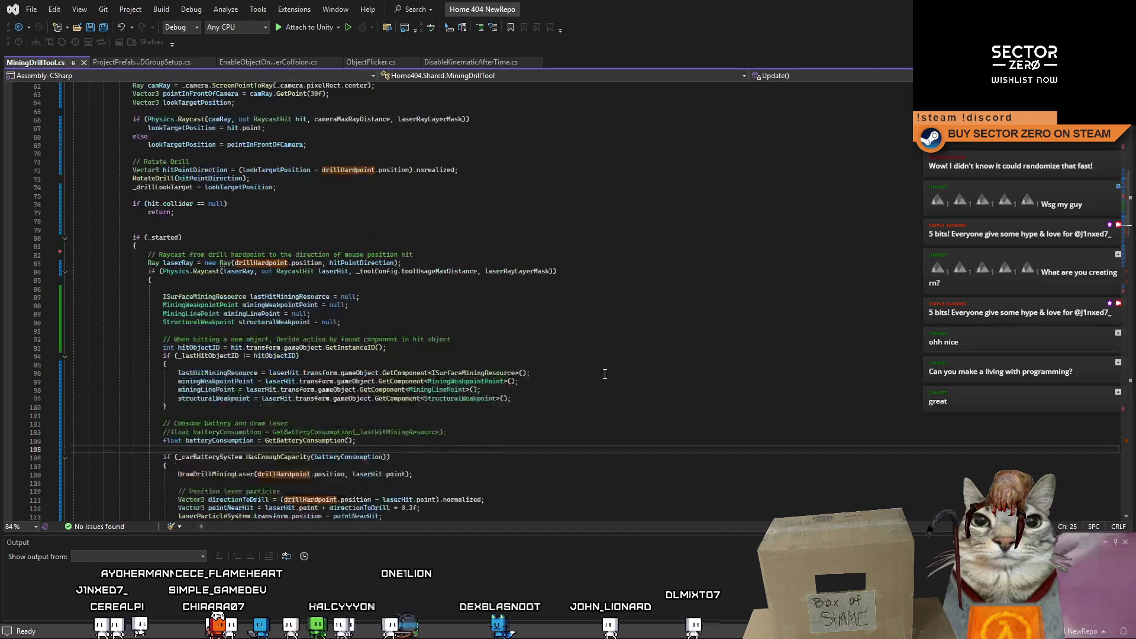
scroll(674, 363, up, 5)
mouse_move(1132, 226)
mouse_down()
mouse_move(1121, 273)
mouse_move(1126, 251)
mouse_up()
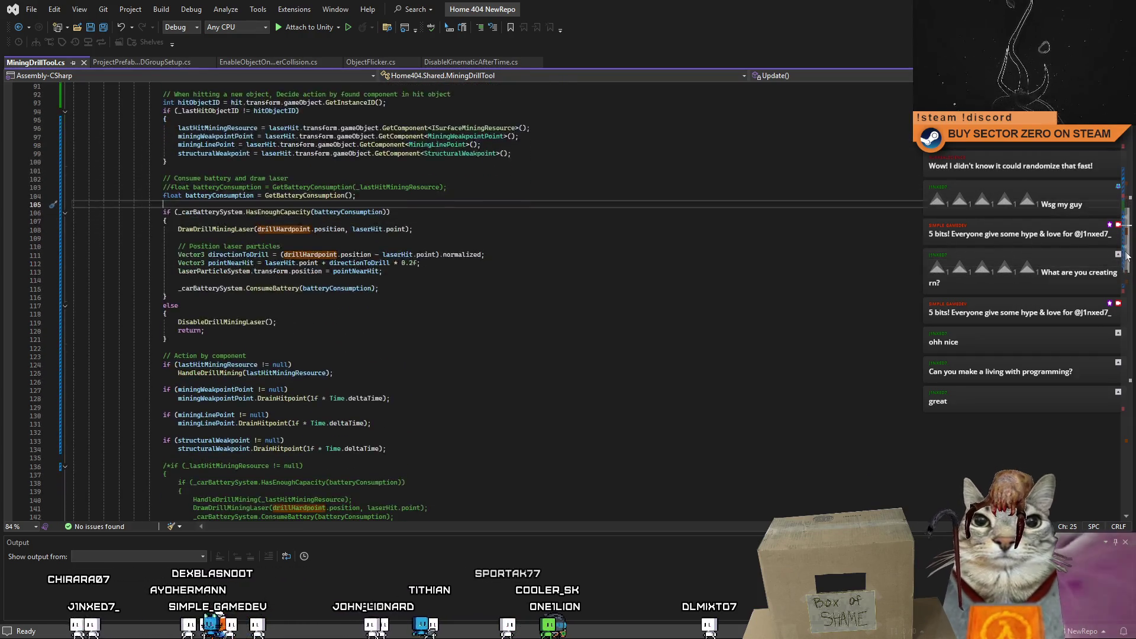
mouse_move(1126, 250)
mouse_down()
mouse_move(1126, 267)
mouse_move(1126, 253)
mouse_up()
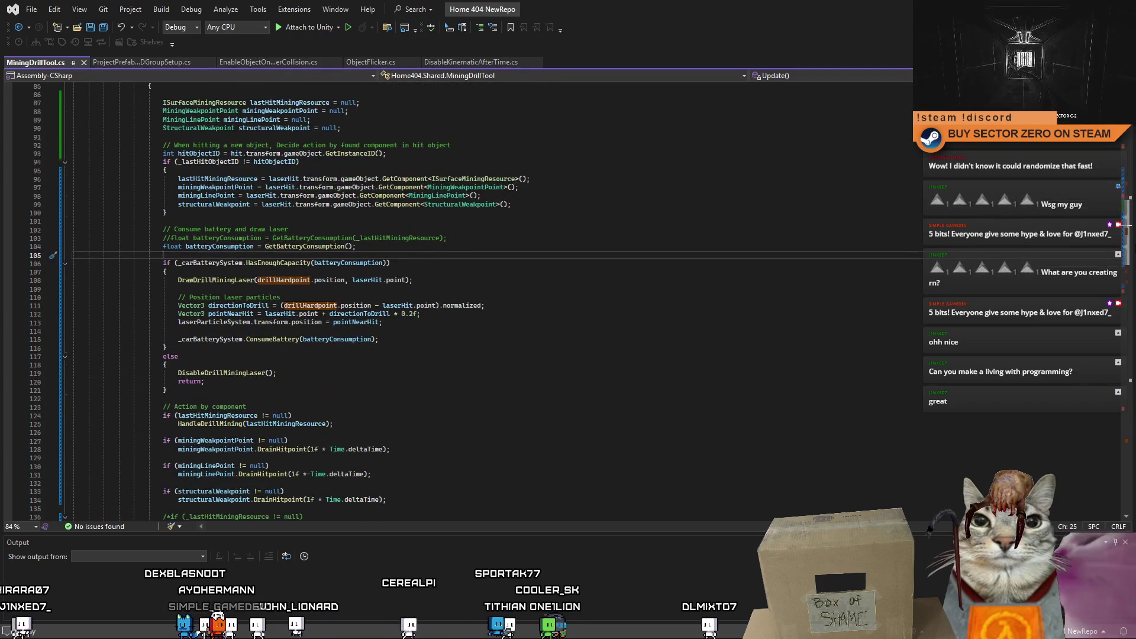
scroll(398, 193, up, 10)
scroll(399, 192, up, 10)
scroll(398, 192, up, 8)
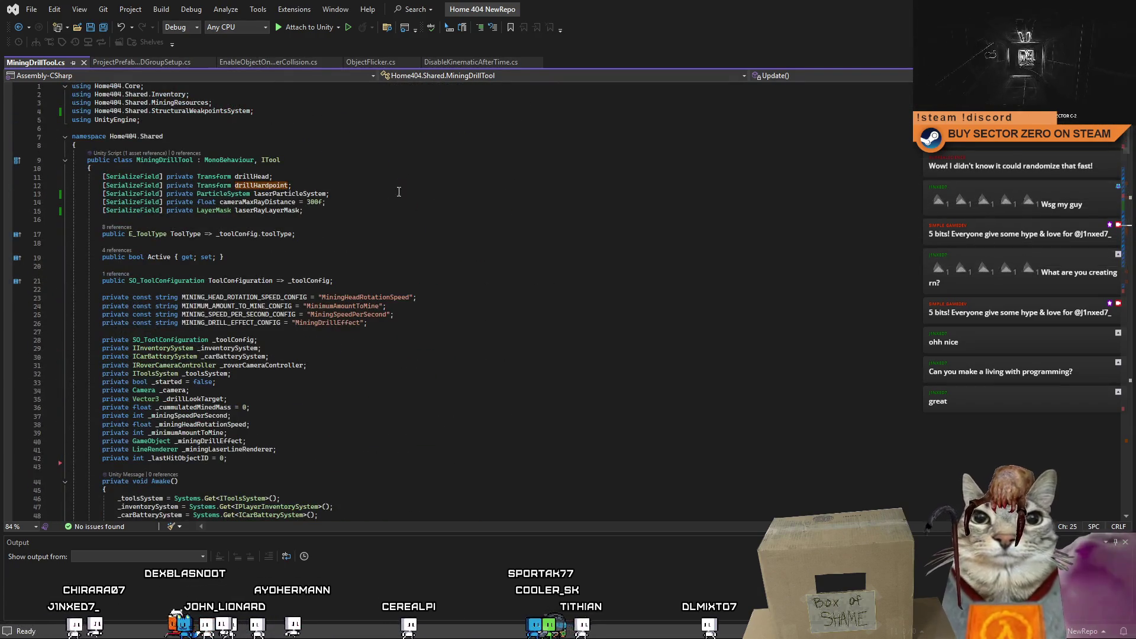
double_click(305, 194)
click(537, 267)
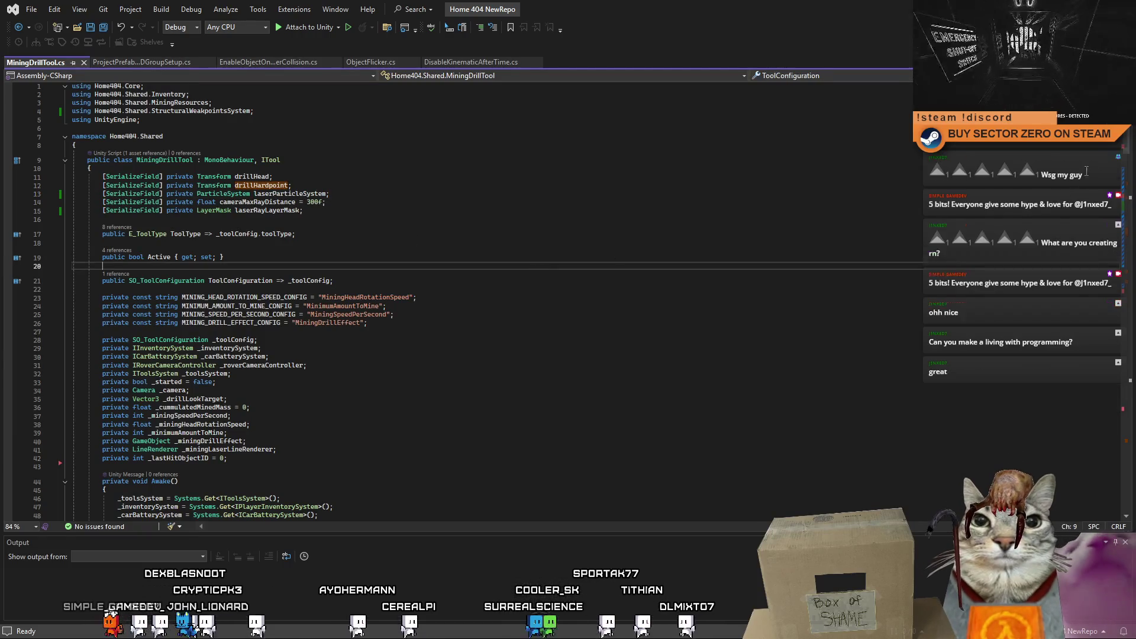
scroll(125, 288, down, 20)
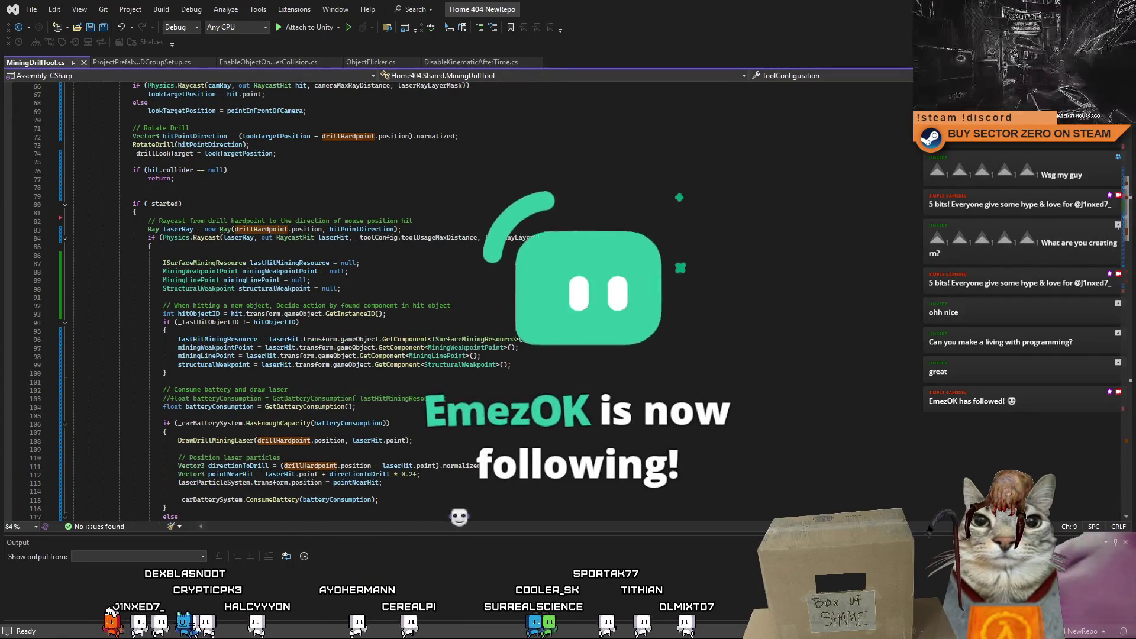
scroll(444, 302, down, 5)
scroll(444, 301, up, 7)
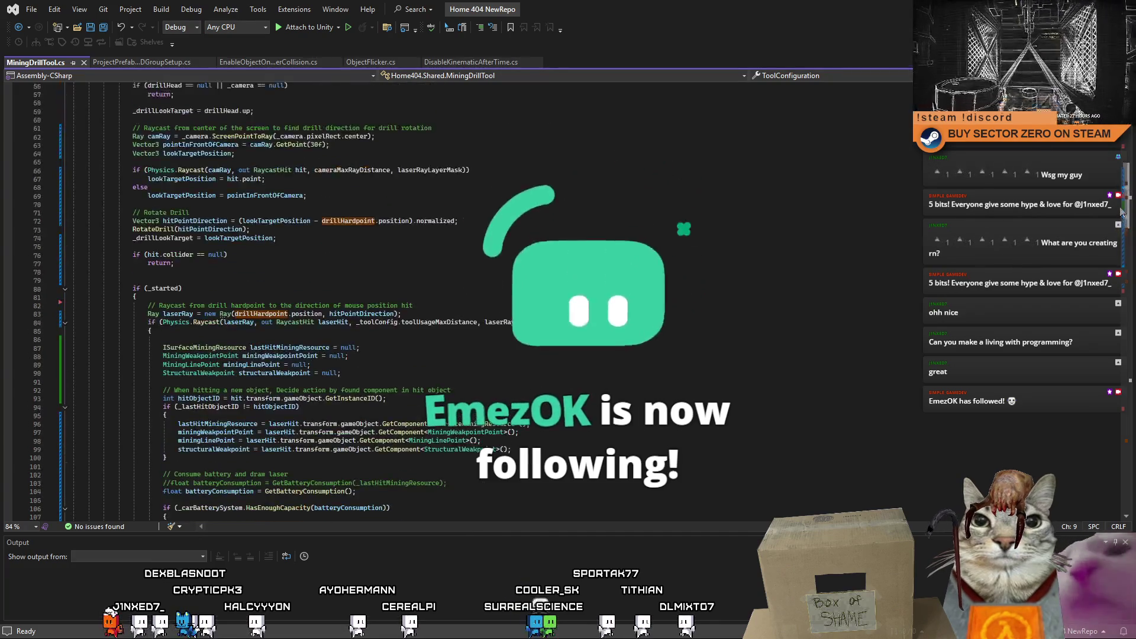
scroll(444, 302, up, 3)
scroll(444, 302, down, 4)
scroll(444, 302, down, 4)
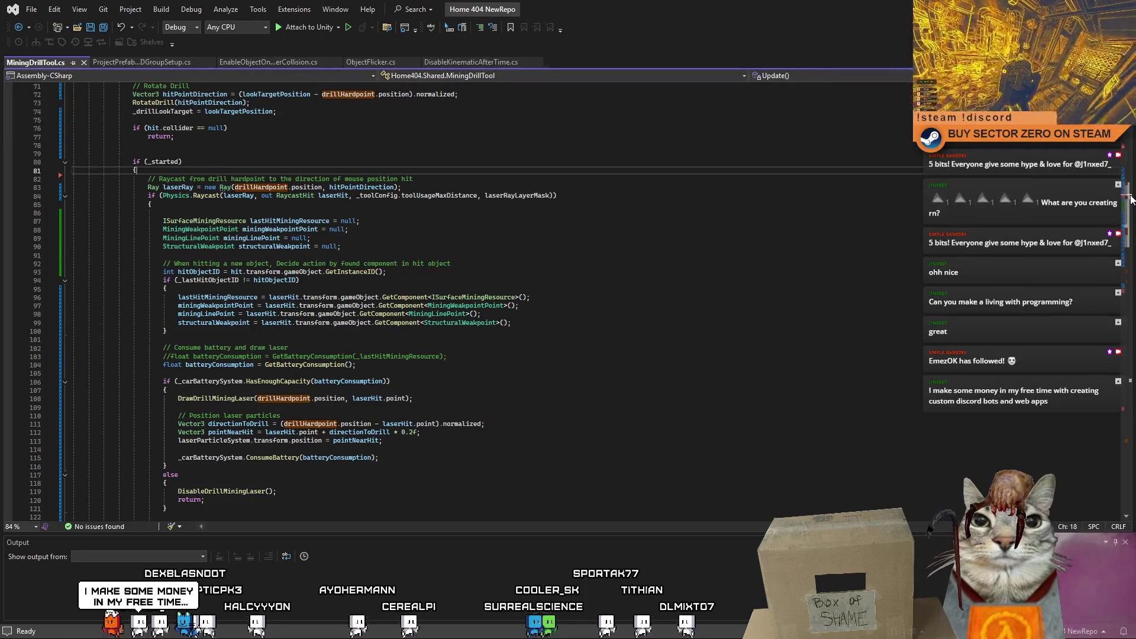
scroll(1130, 199, up, 10)
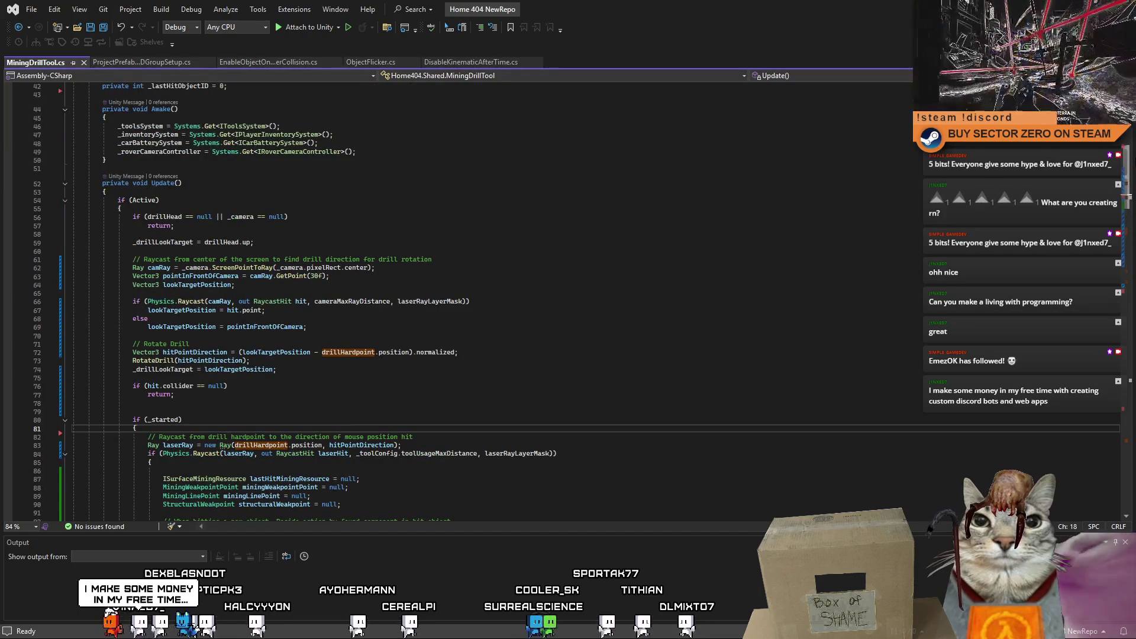
scroll(569, 303, down, 7)
scroll(569, 303, down, 7)
scroll(568, 302, down, 8)
scroll(568, 302, down, 7)
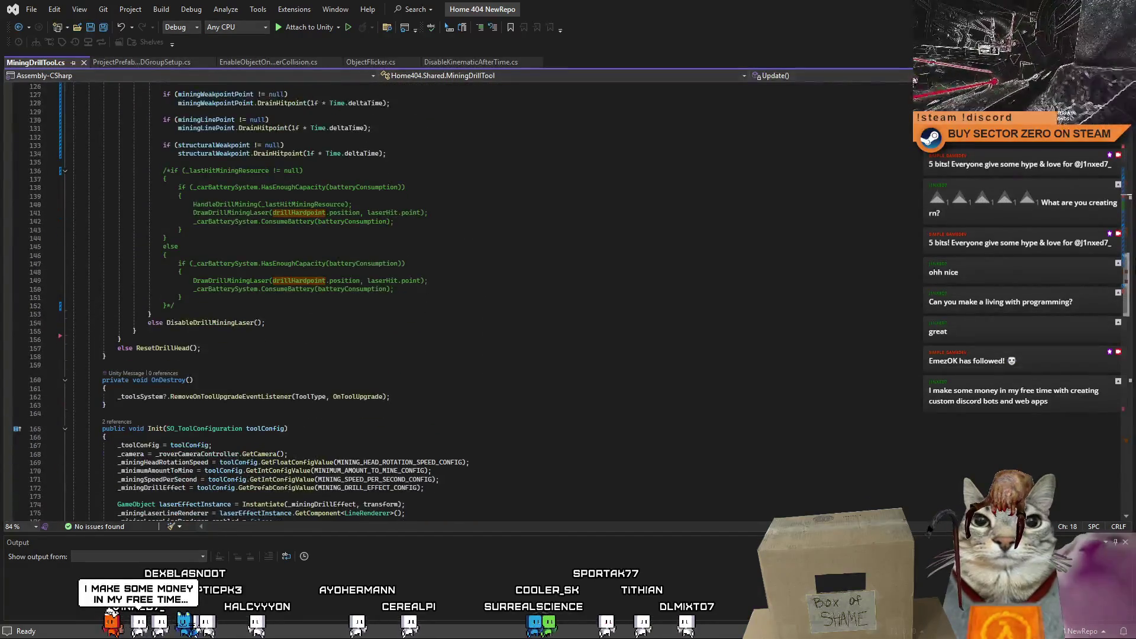
scroll(568, 302, up, 15)
scroll(568, 302, up, 15)
scroll(569, 302, up, 10)
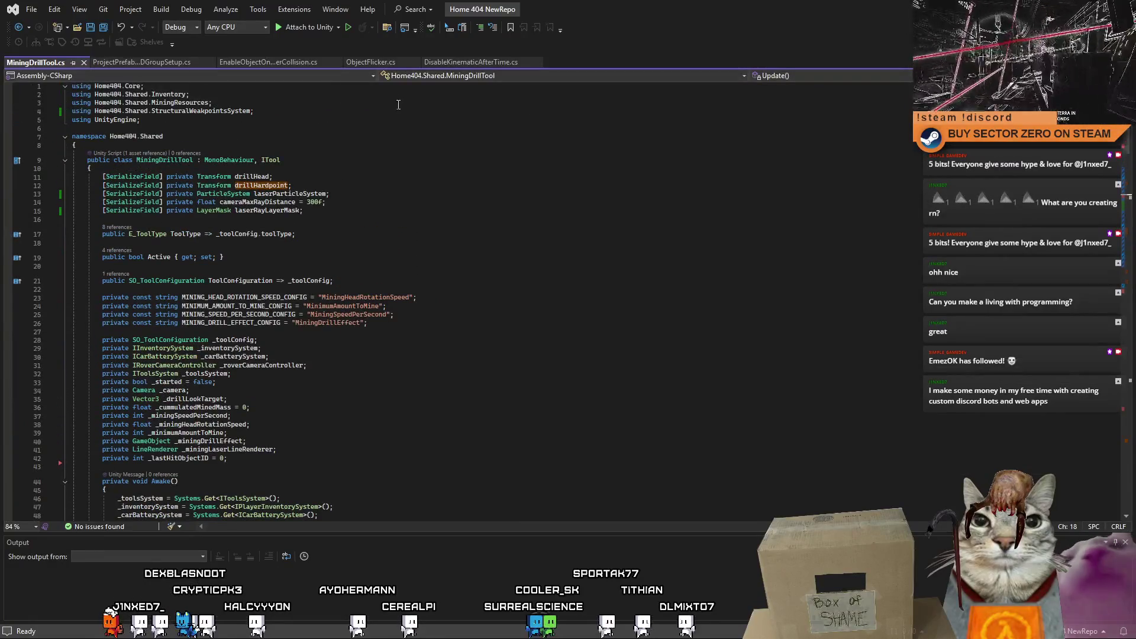
click(322, 193)
click(486, 234)
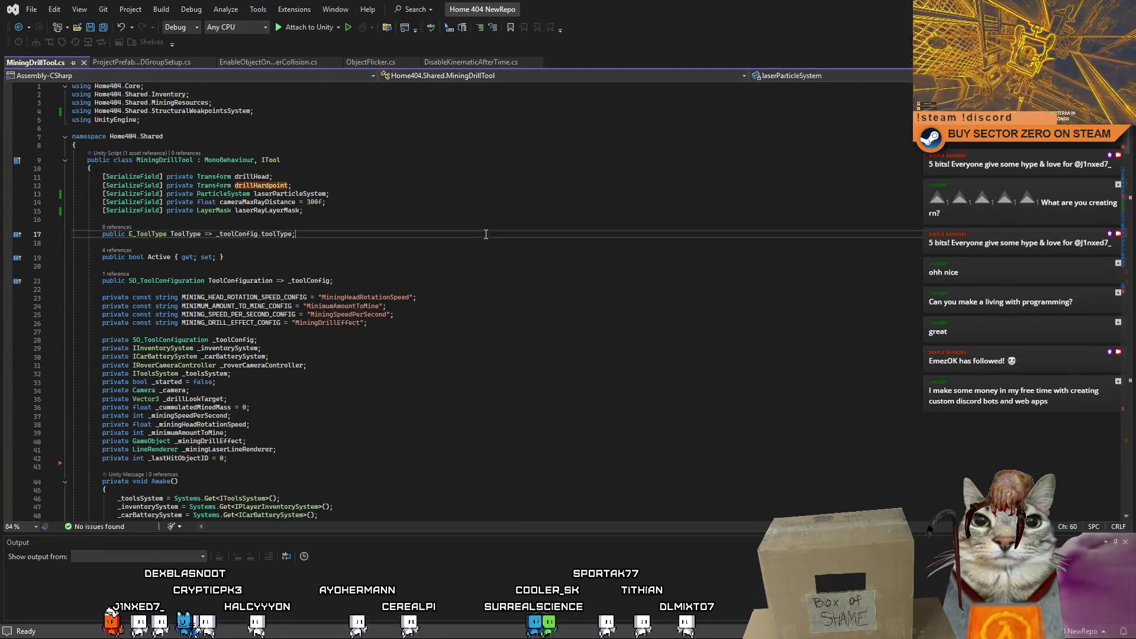
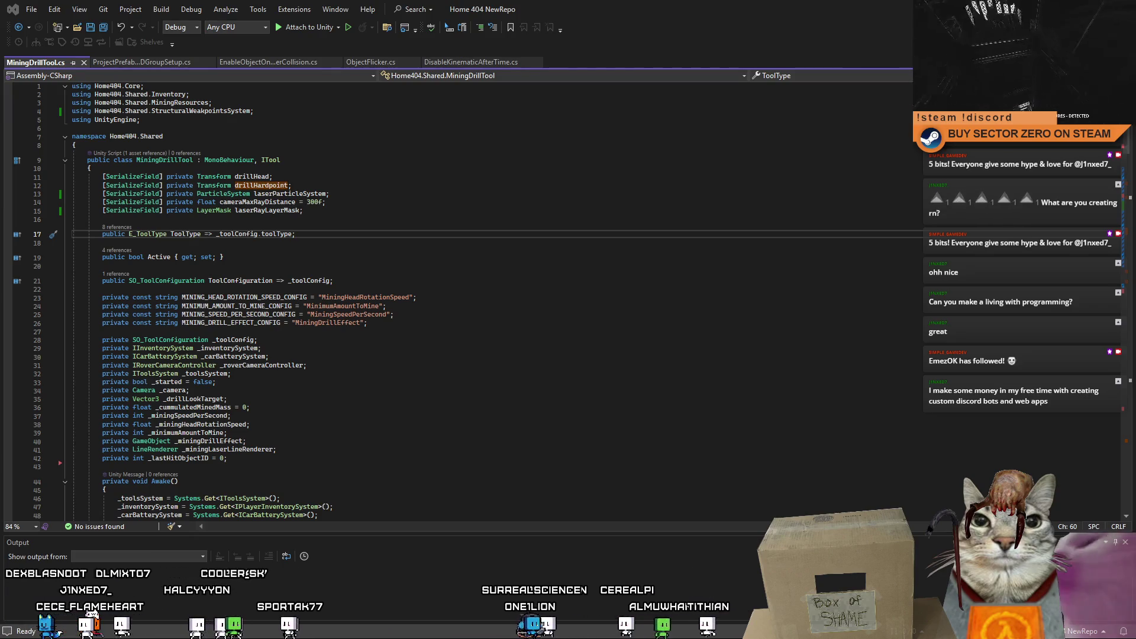
Step: Add the line 'private bool _laserParticleEmissionEnabled;' after the last field declaration
key(Down)
key(Down)
key(Down)
key(End)
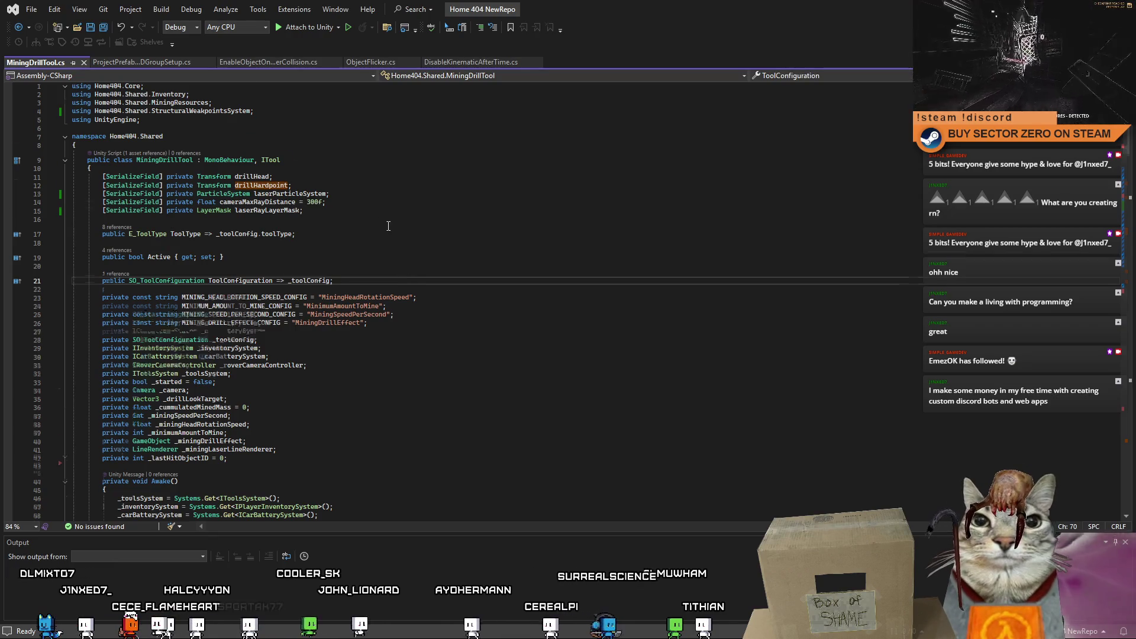
scroll(274, 375, down, 4)
click(283, 357)
key(Return)
text(_laserParticleEmissionEnabled)
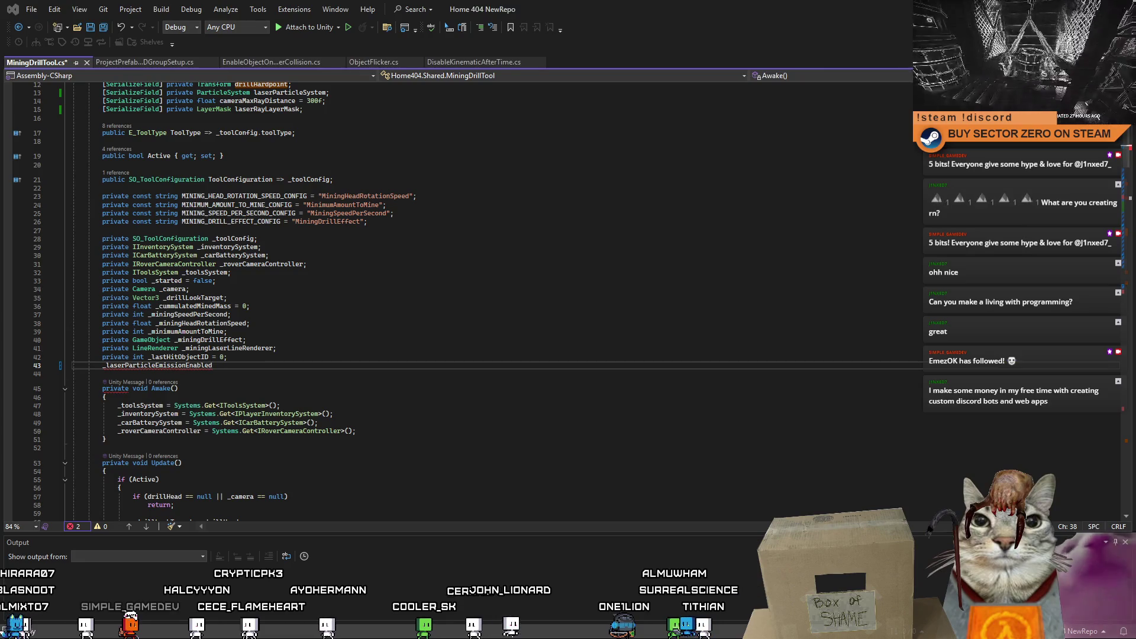
key(Home)
text(private bool)
key(End)
text(;)
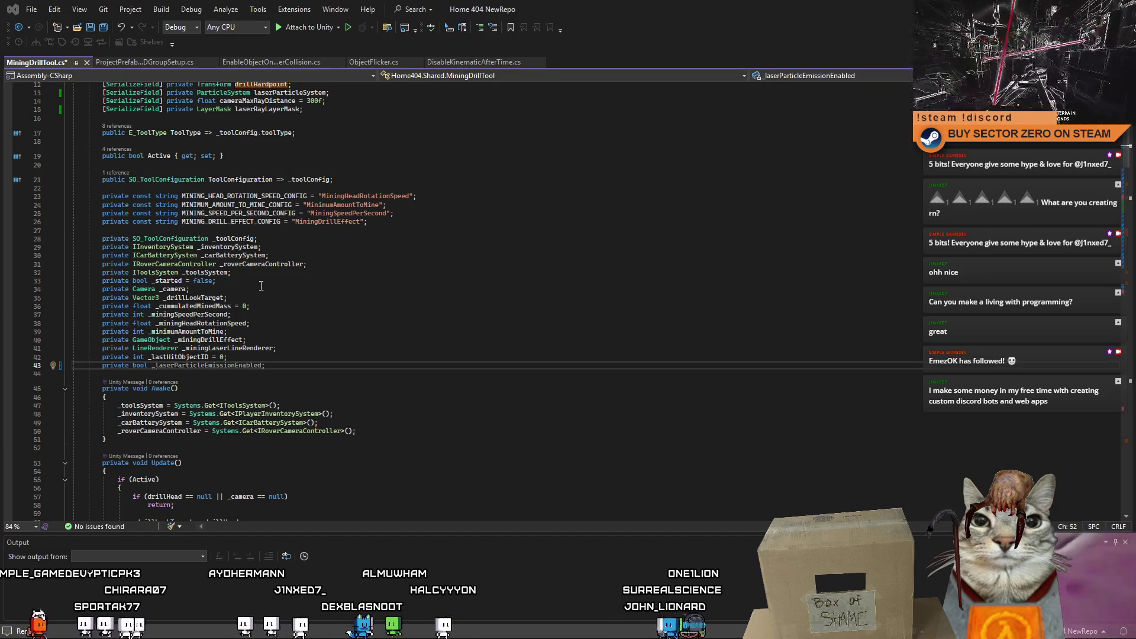
Step: Position the caret at the end of Awake's last statement for the flag reset
click(364, 322)
scroll(364, 302, down, 3)
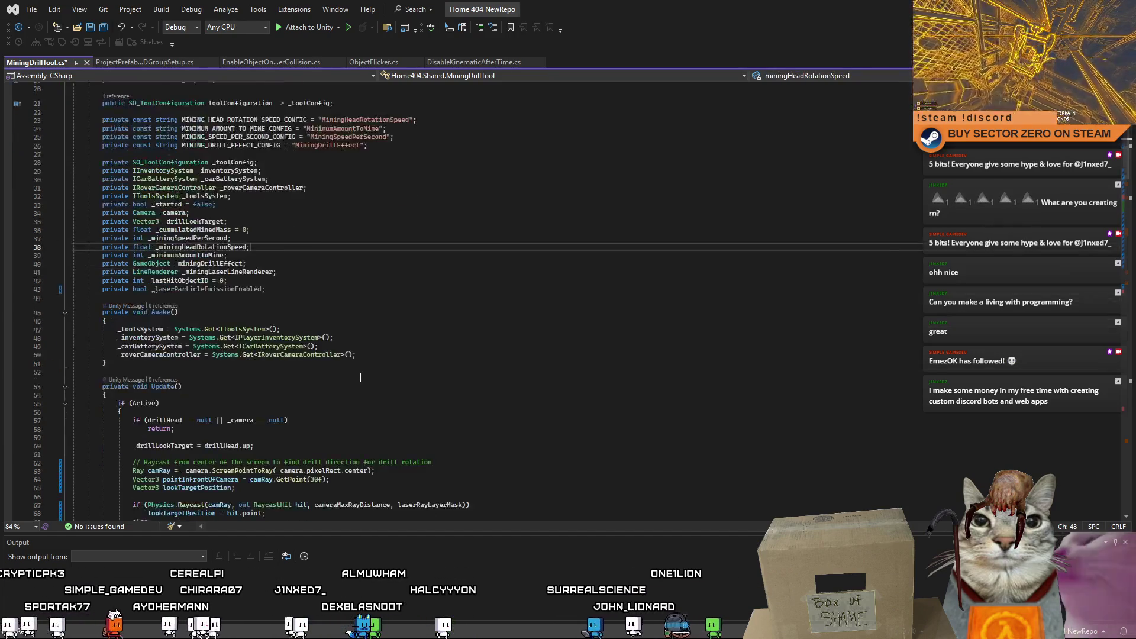
scroll(368, 275, down, 3)
click(372, 253)
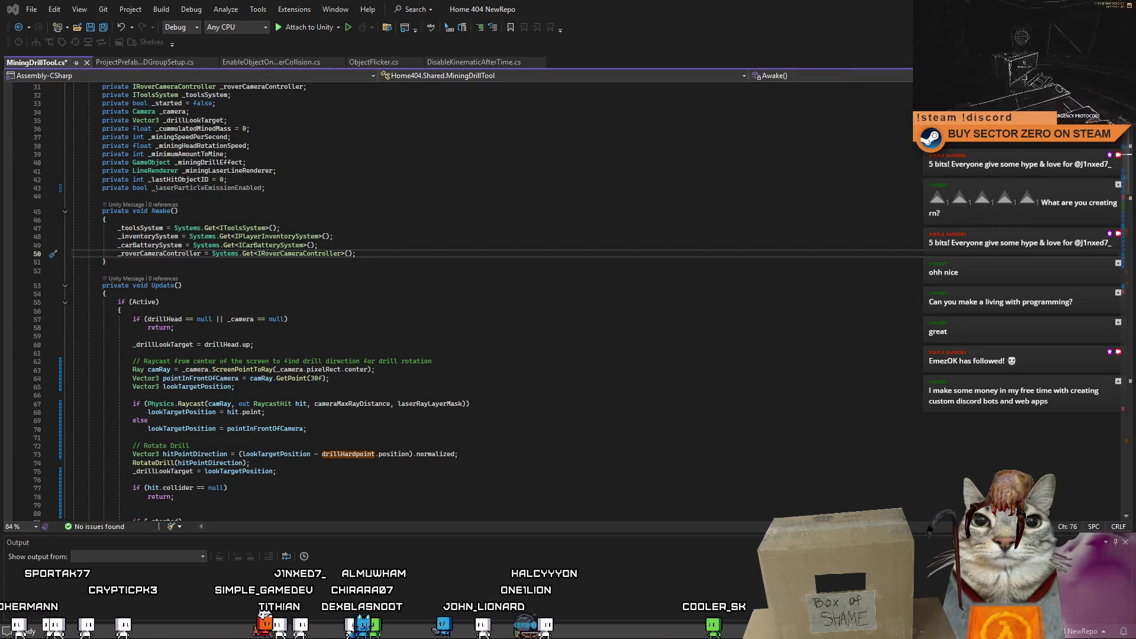
Step: Reset _laserParticleEmissionEnabled to false at the end of Awake
double_click(210, 187)
click(389, 257)
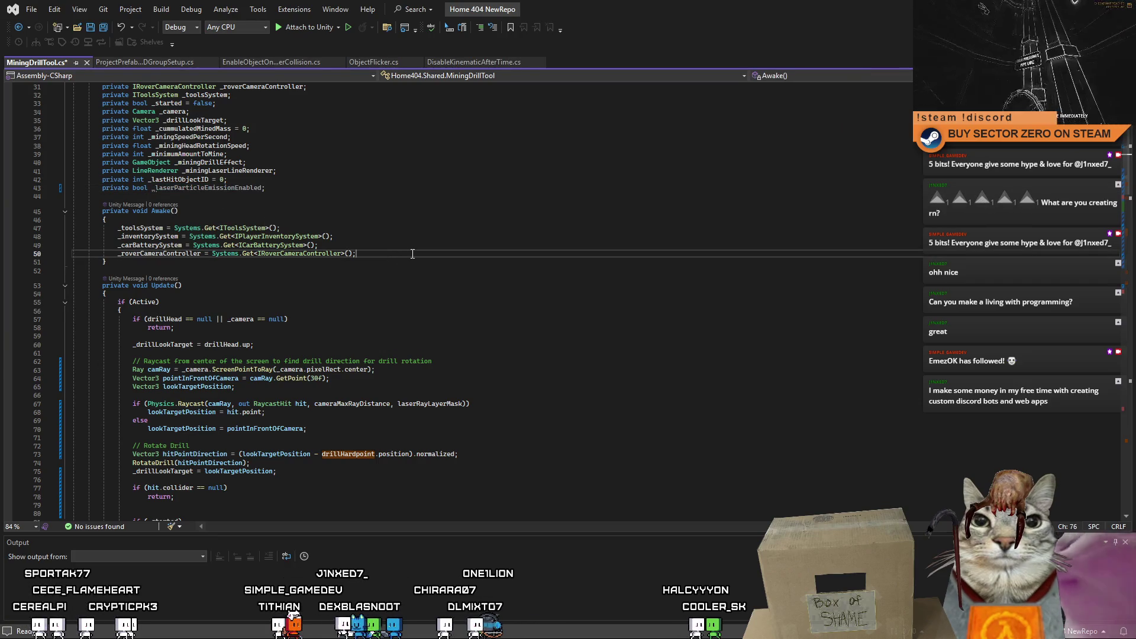
key(Return)
key(Return)
text(_laserParticleEmissionEnabled = false;)
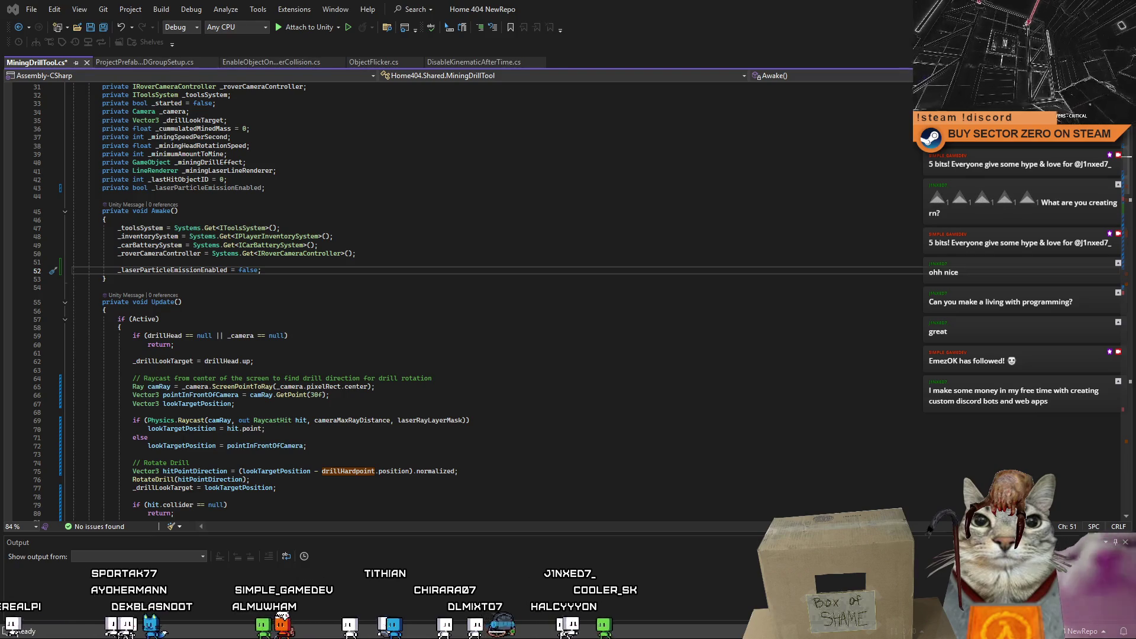
key(Page_Down)
key(Page_Down)
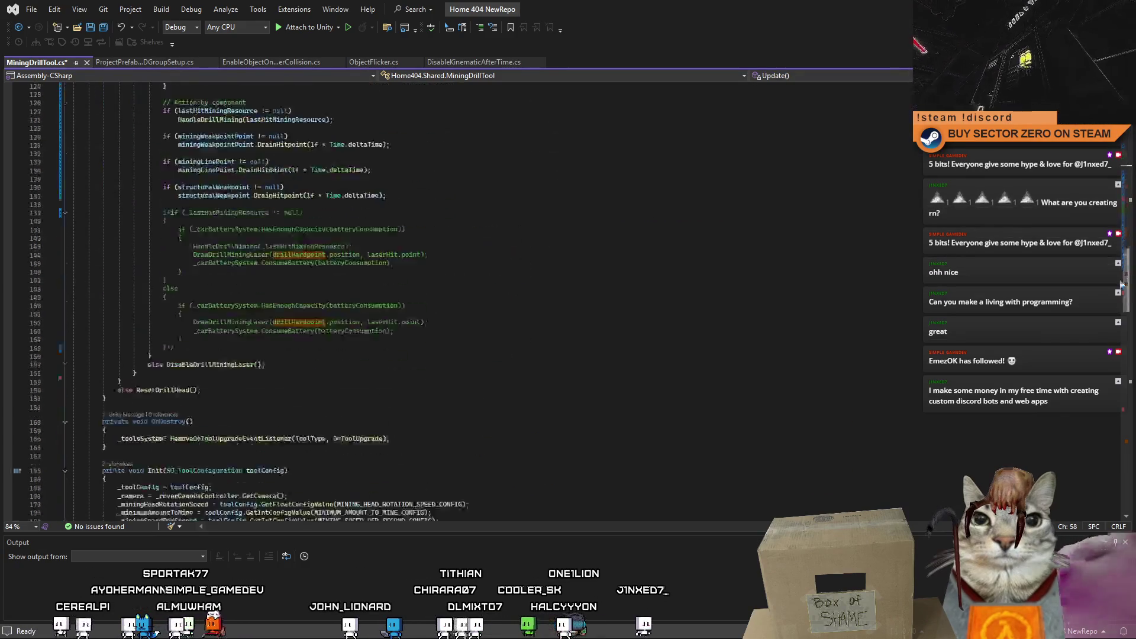
scroll(1110, 355, down, 15)
scroll(1102, 413, down, 15)
scroll(1098, 439, down, 10)
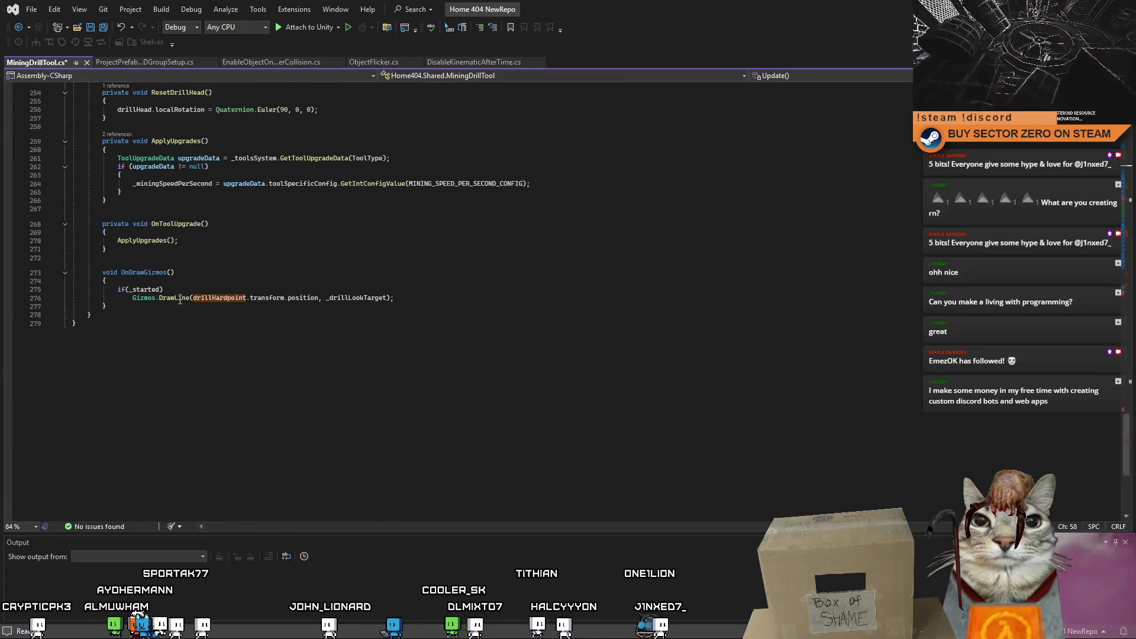
scroll(169, 299, up, 2)
Step: Paste the SetLaserParticleEmission(bool enabled) method after OnToolUpgrade
click(155, 299)
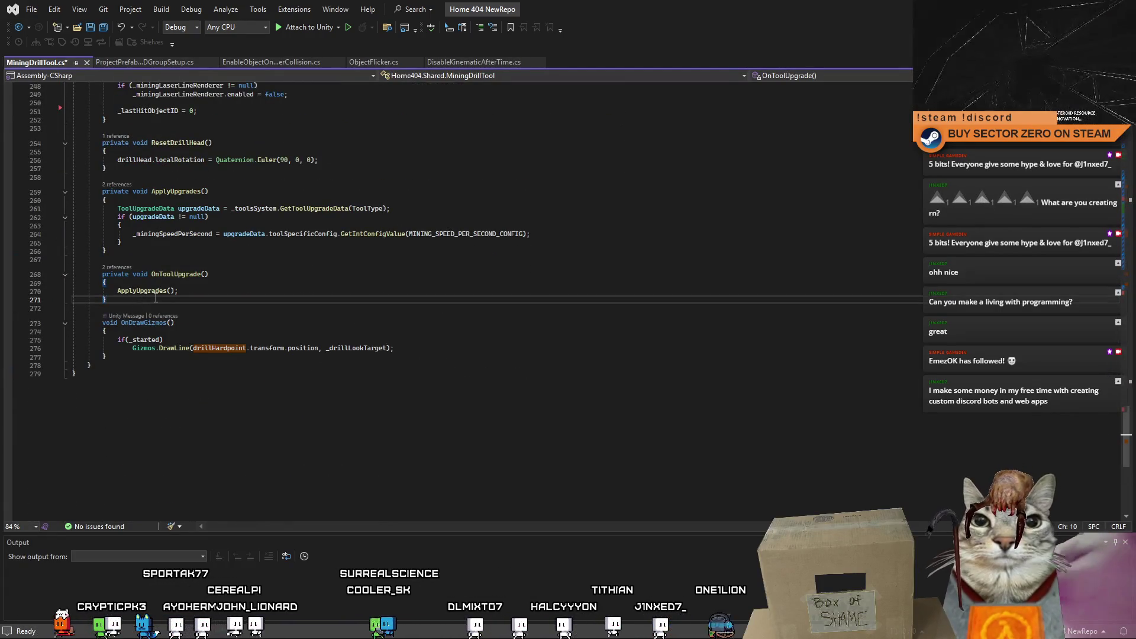
text(private void SetLaserParticleEmission(bool enabled)         {             if (laserParticleSystem == null)                 return;              if (_laserParticleEmissionEnabled == enabled)                 return;              ParticleSystem.EmissionModule emission = laserParticleSystem.emission;             emission.enabled = enabled;              _laserParticleEmissionEnabled = enabled;         })
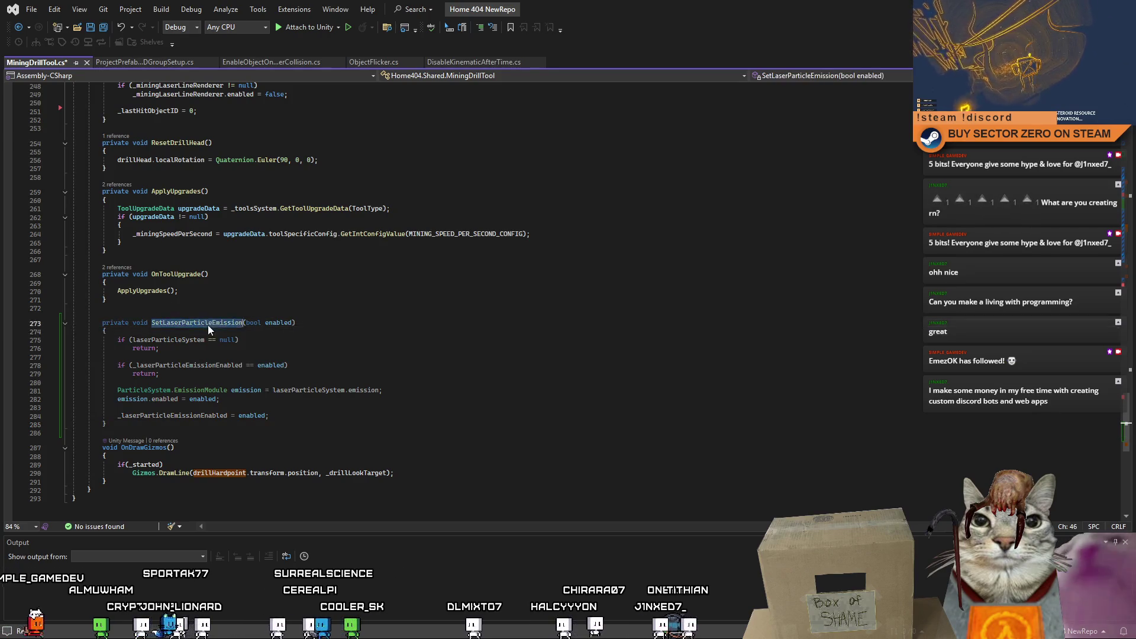
scroll(1123, 266, up, 20)
scroll(1122, 178, up, 20)
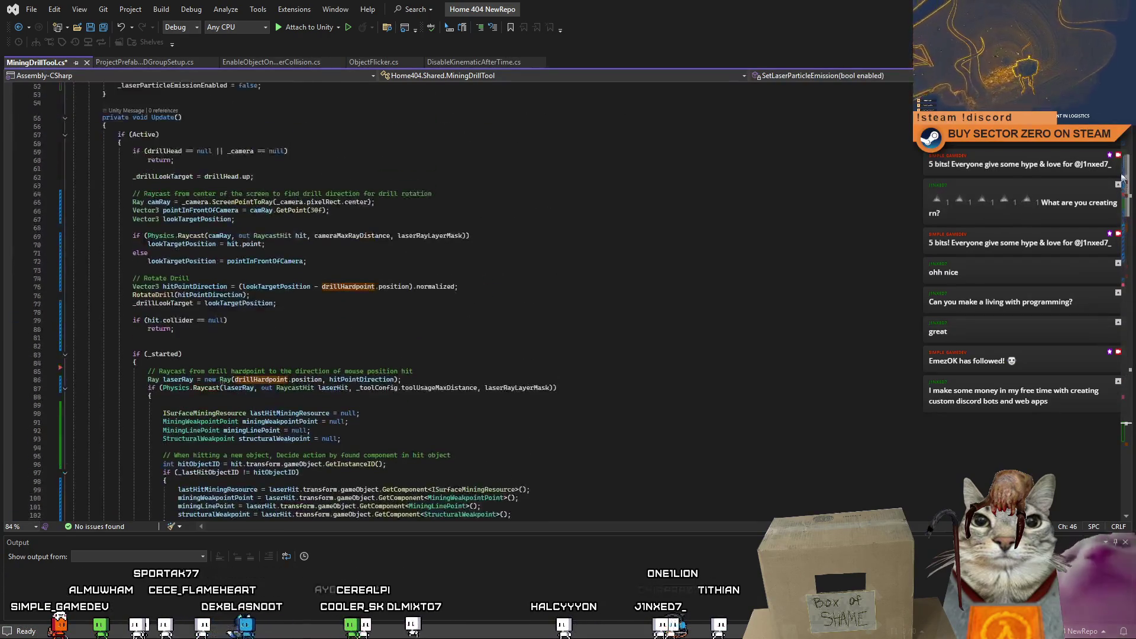
scroll(399, 266, down, 3)
scroll(399, 266, down, 3)
click(399, 213)
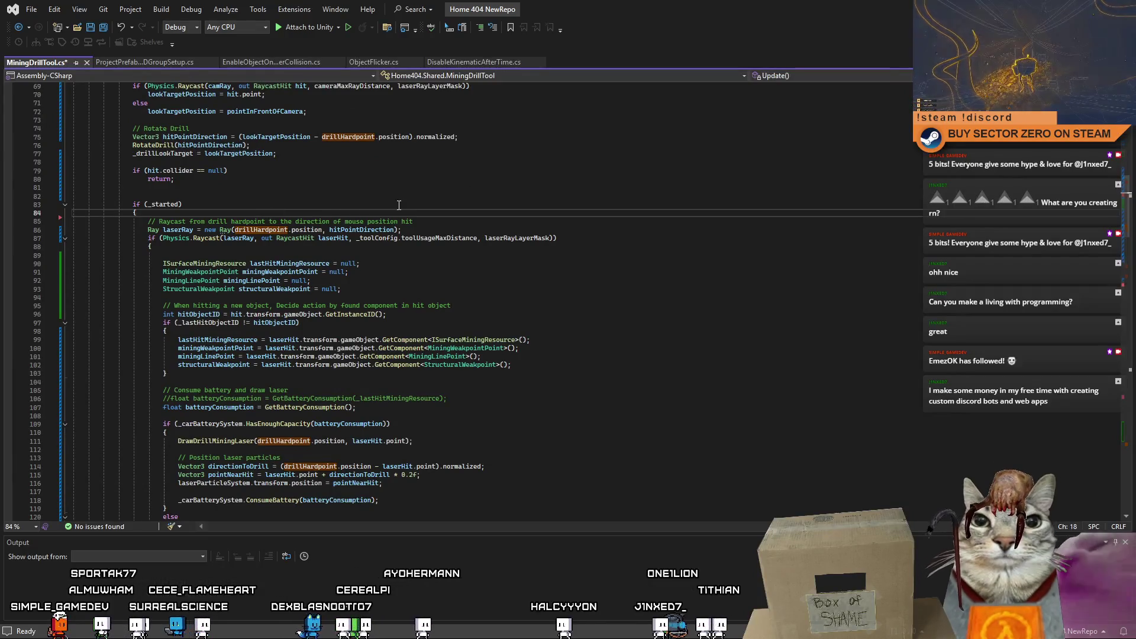
key(Return)
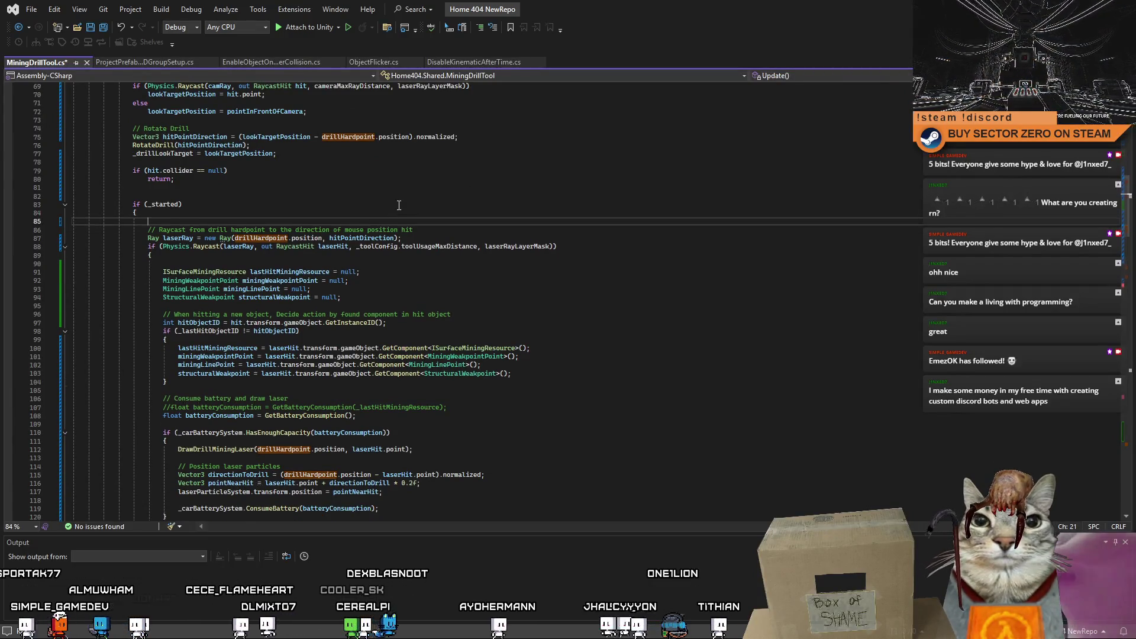
key(ctrl+z)
scroll(391, 267, down, 3)
scroll(375, 311, down, 3)
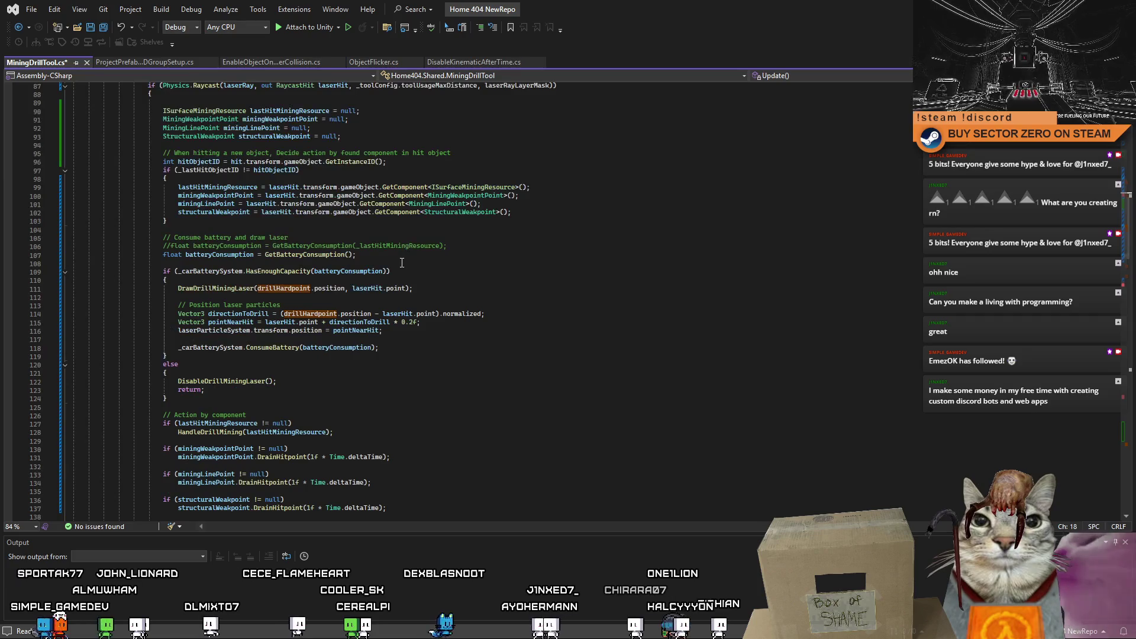
click(376, 299)
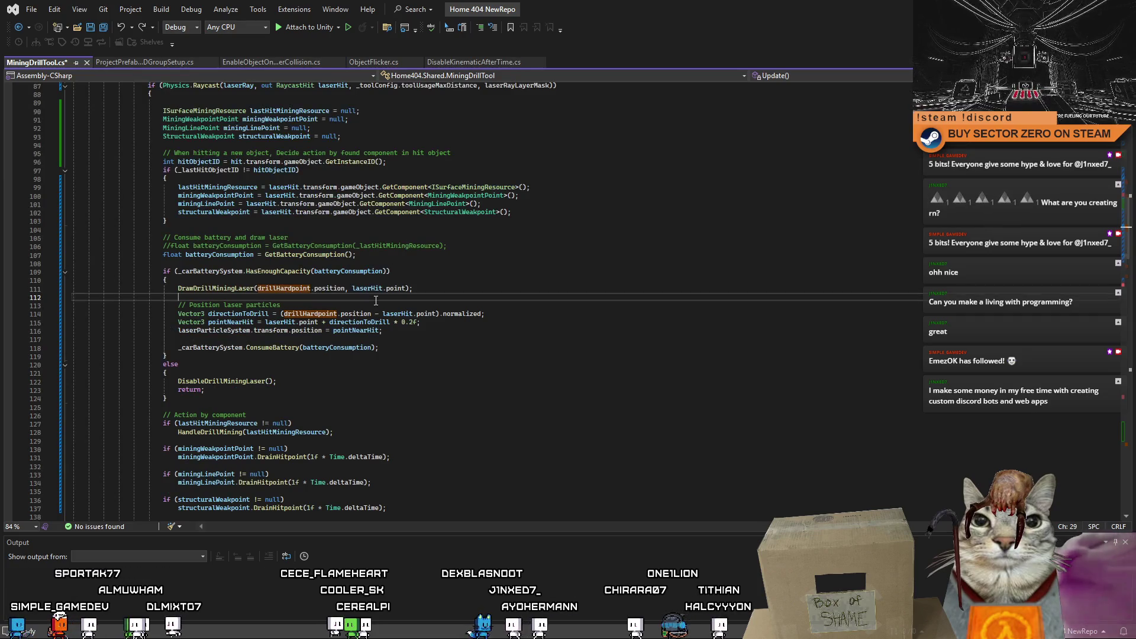
click(493, 289)
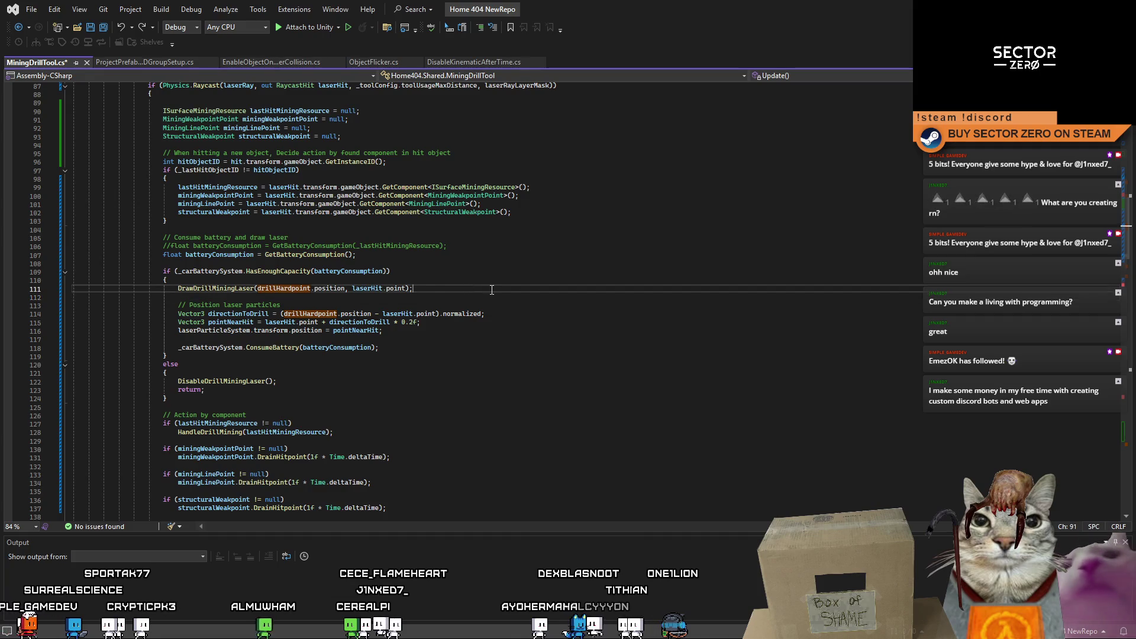
Step: Call SetLaserParticleEmission(true) right after DrawDrillMiningLaser in Update
key(Return)
text(SetLaserParticleEmission)
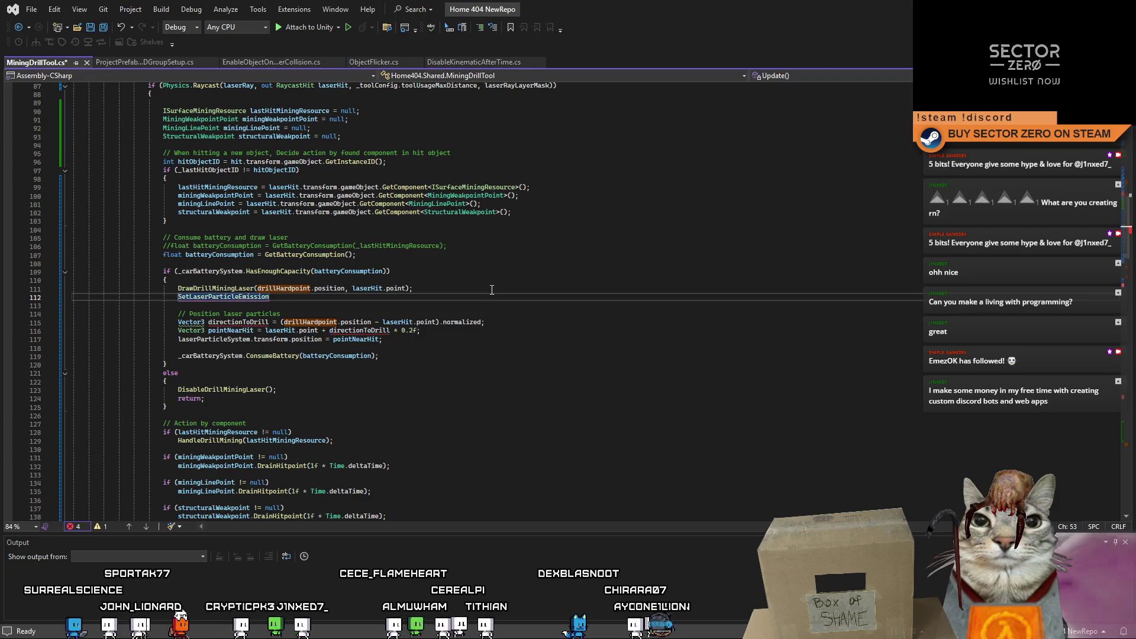
text((true);)
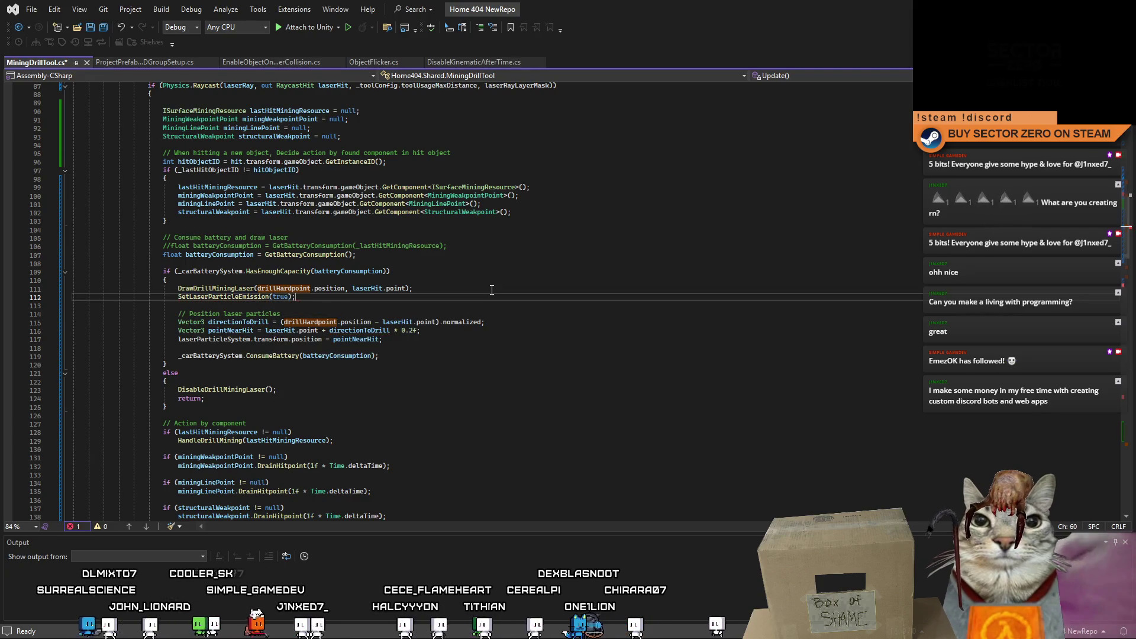
drag(165, 296, 290, 297)
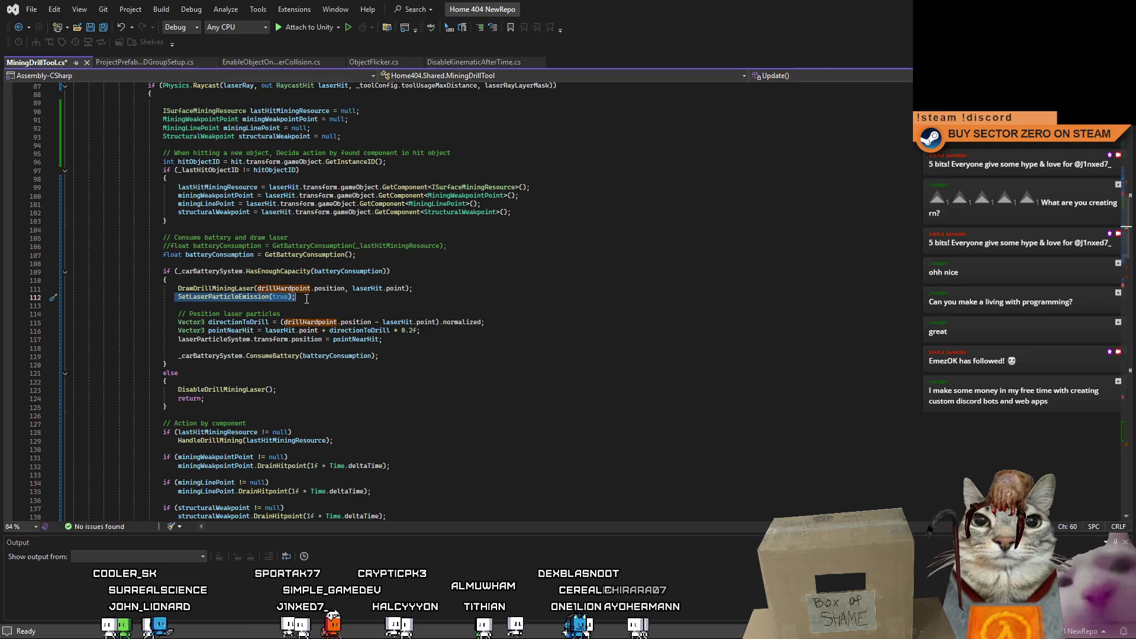
click(307, 299)
Step: Locate the DisableDrillMiningLaser calls where emission should be switched off
click(423, 391)
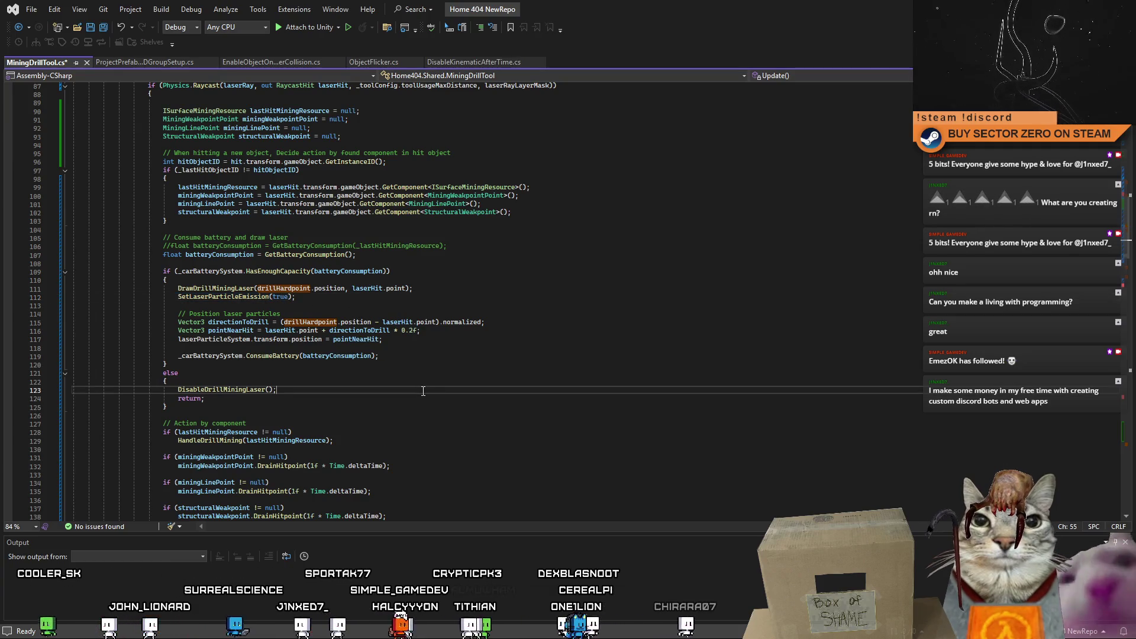
scroll(423, 392, down, 4)
scroll(422, 392, down, 5)
scroll(421, 392, down, 5)
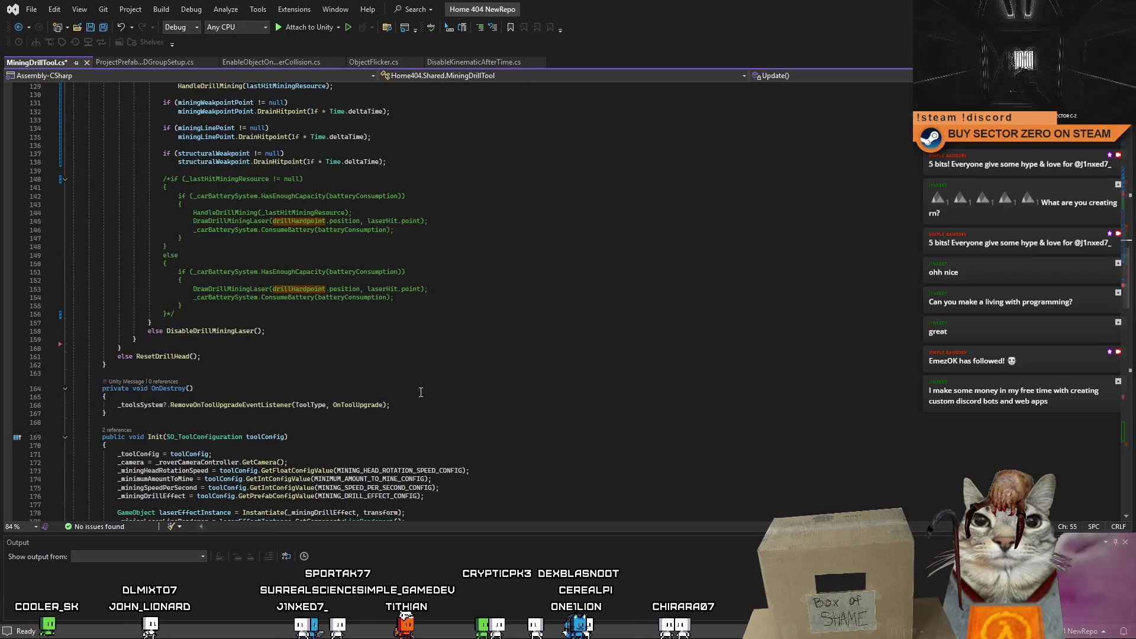
scroll(398, 403, up, 3)
double_click(213, 406)
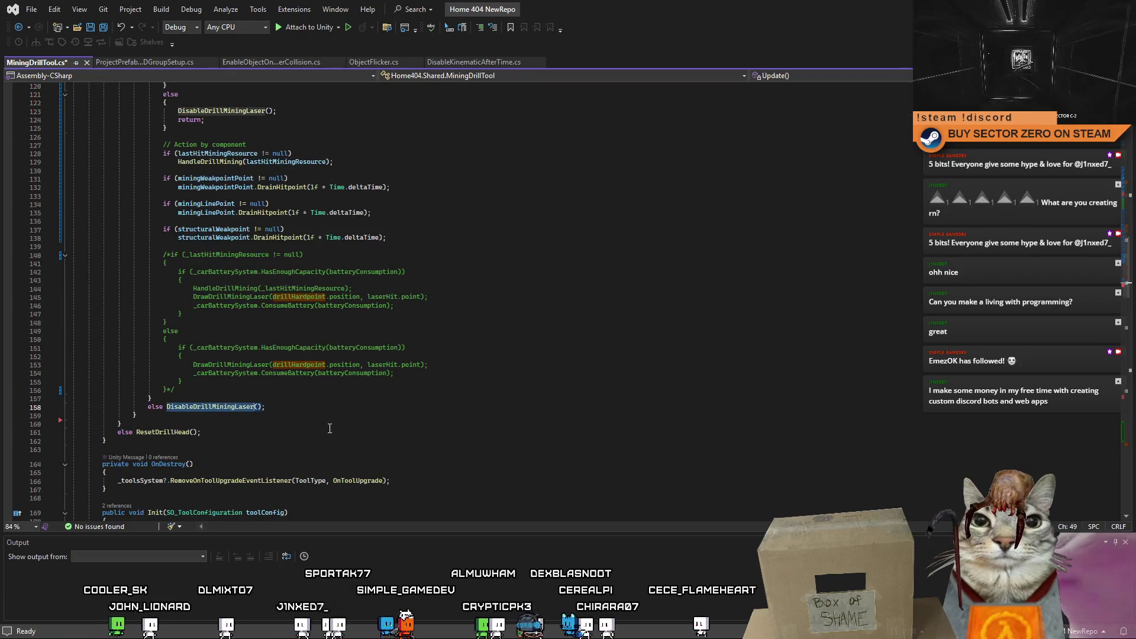
scroll(353, 434, up, 4)
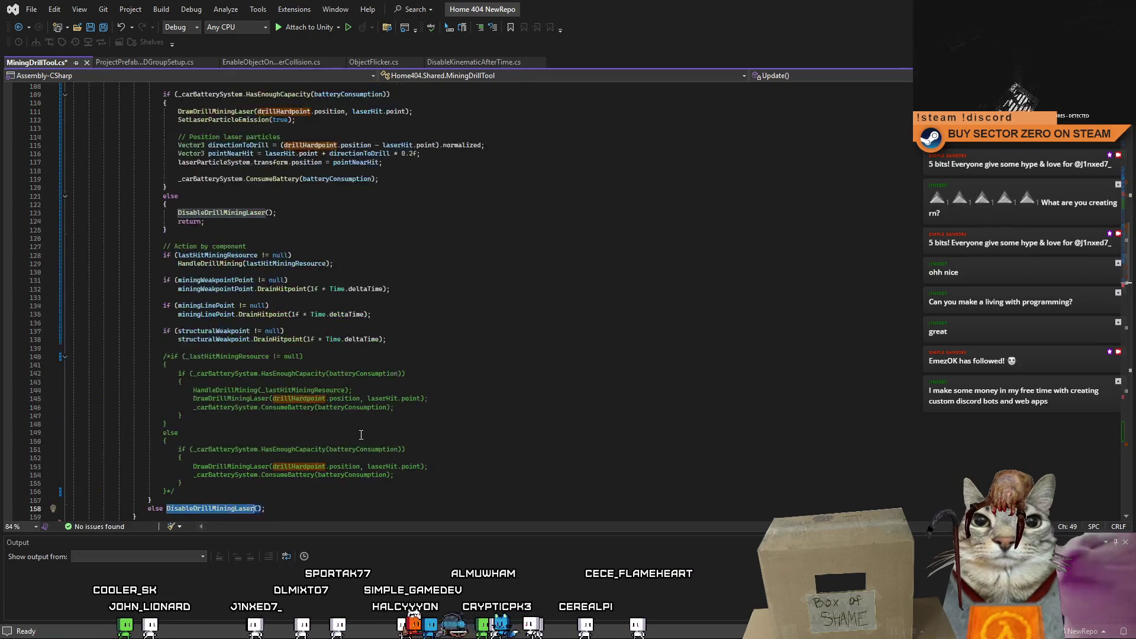
scroll(352, 434, up, 5)
scroll(353, 434, up, 4)
scroll(352, 435, up, 4)
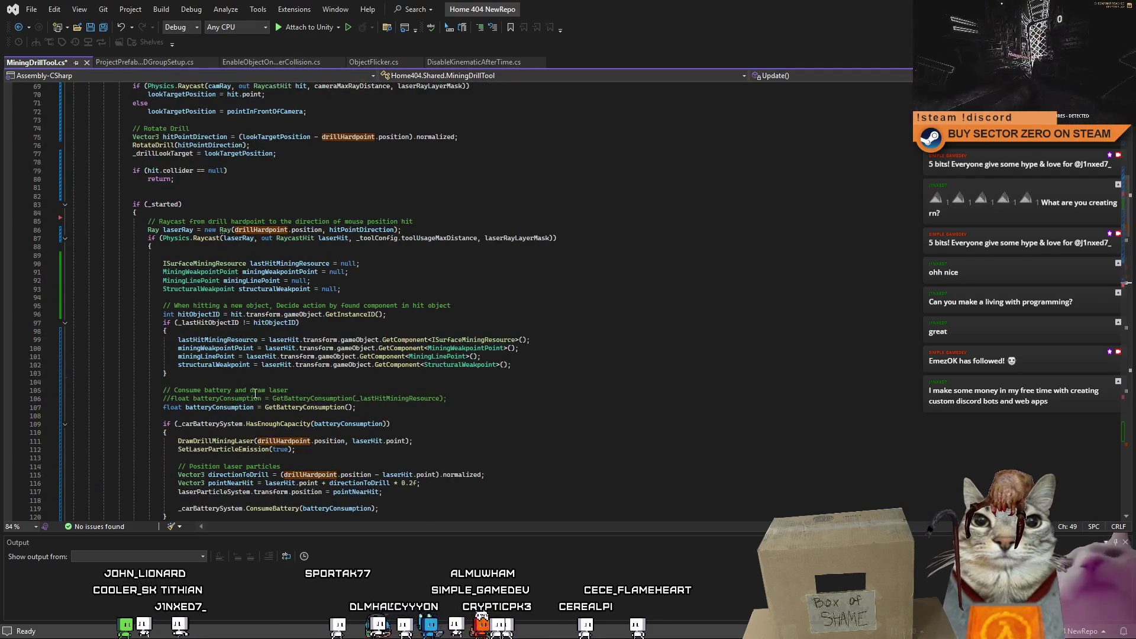
scroll(268, 399, up, 3)
click(141, 288)
scroll(141, 333, down, 6)
scroll(141, 333, down, 6)
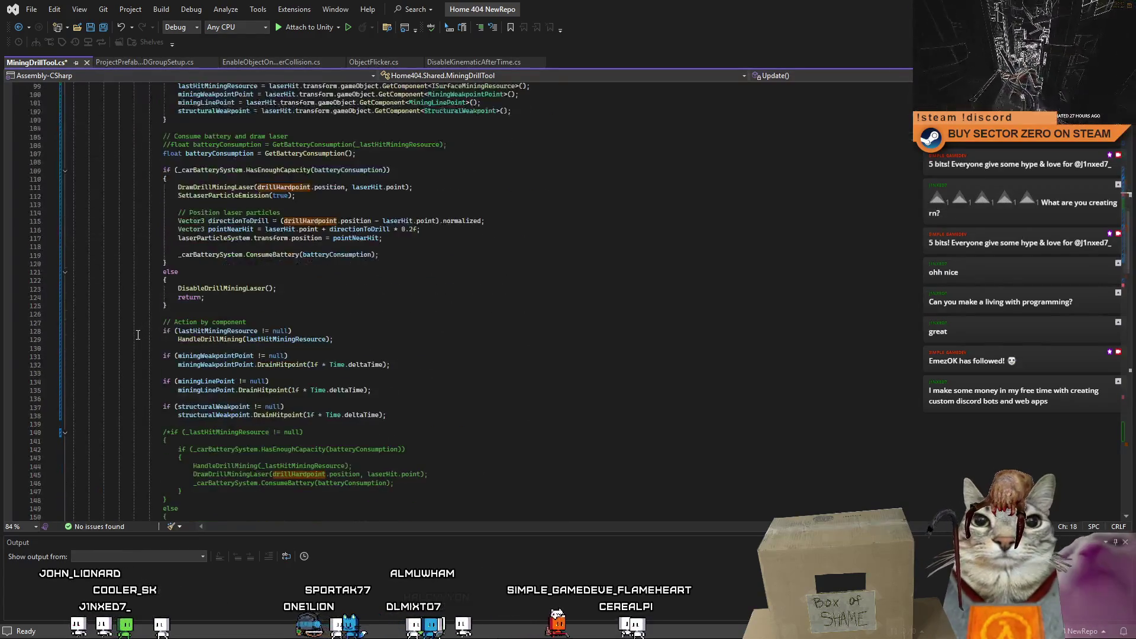
scroll(141, 333, down, 3)
scroll(139, 336, down, 3)
scroll(137, 338, down, 1)
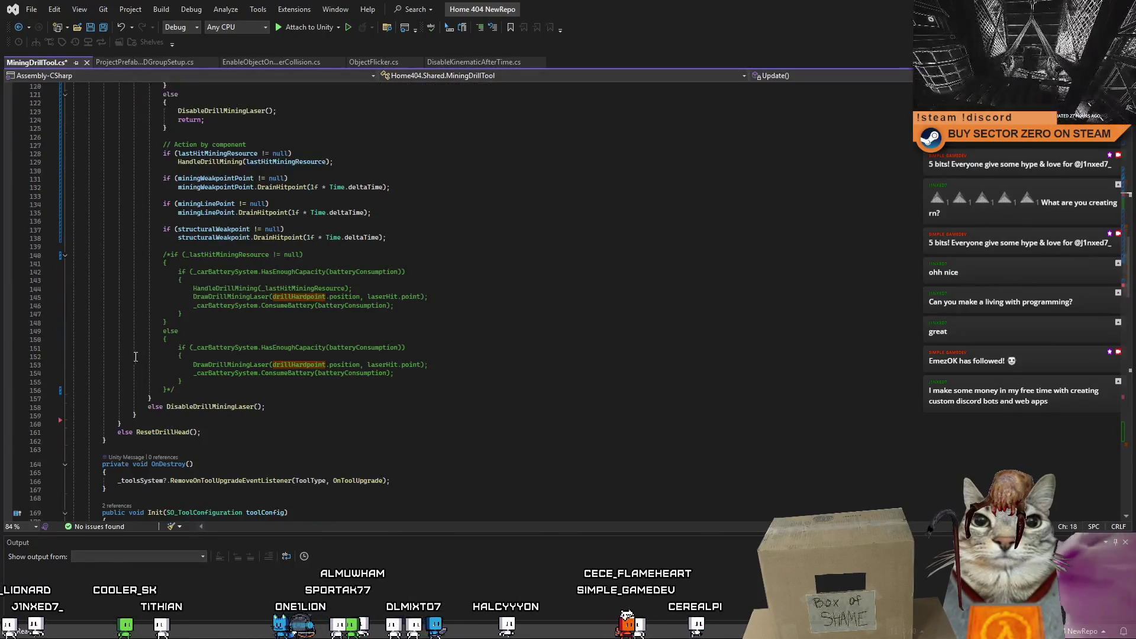
scroll(137, 337, down, 2)
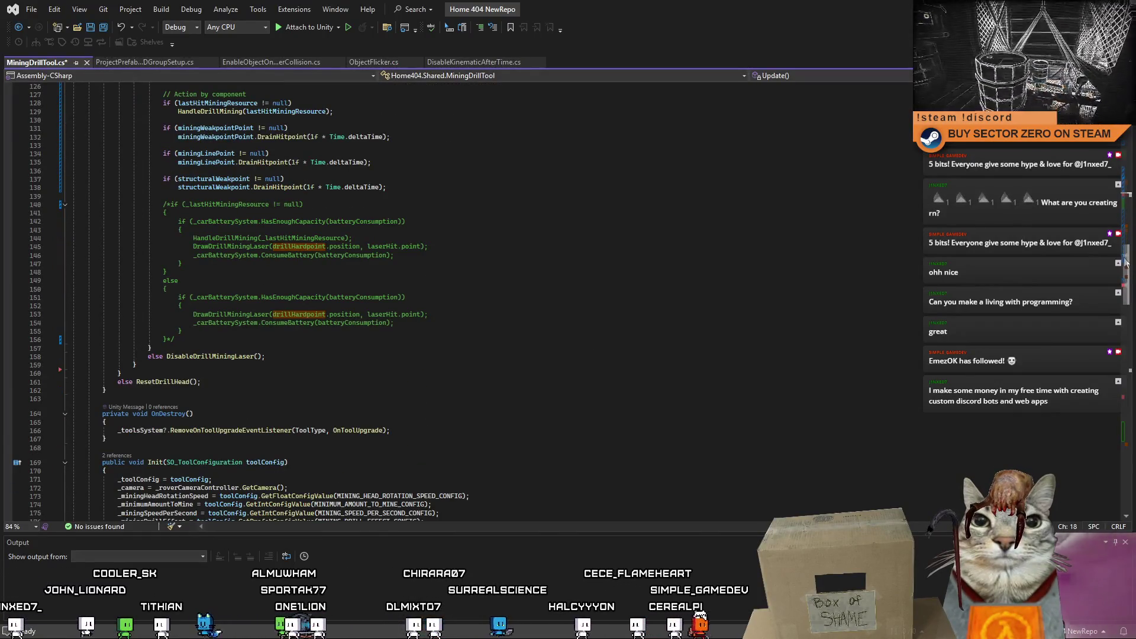
mouse_move(1130, 280)
mouse_down()
mouse_move(1122, 175)
mouse_move(1117, 314)
mouse_up()
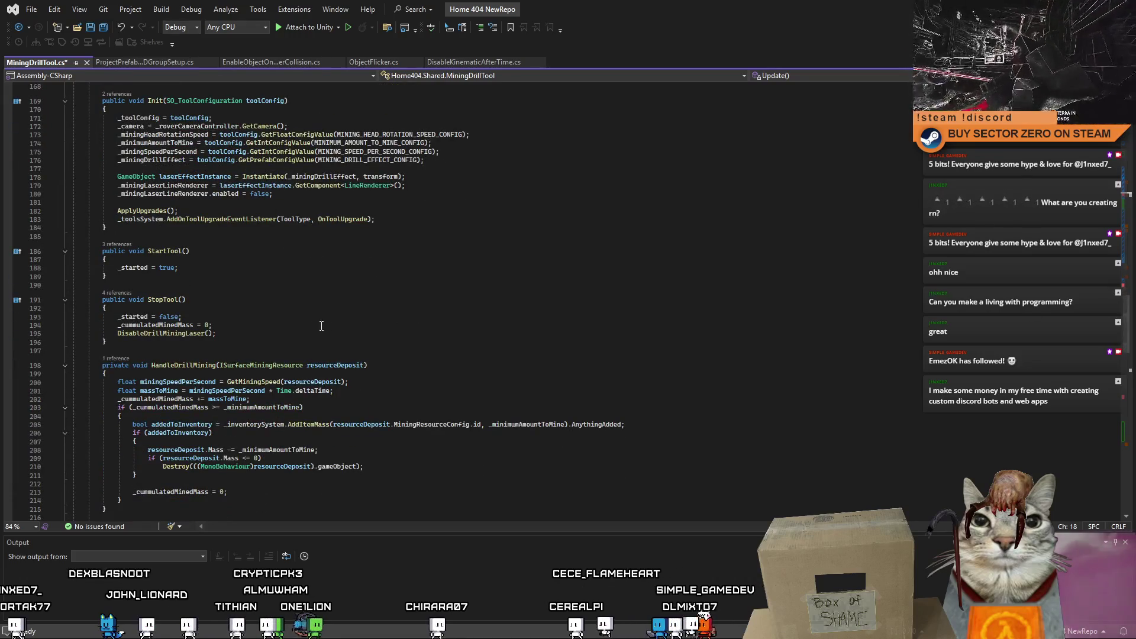
Step: Add SetLaserParticleEmission(false) after DisableDrillMiningLaser in StopTool and save the script
click(283, 334)
key(Return)
text(SetLaserParticleEmission(true);)
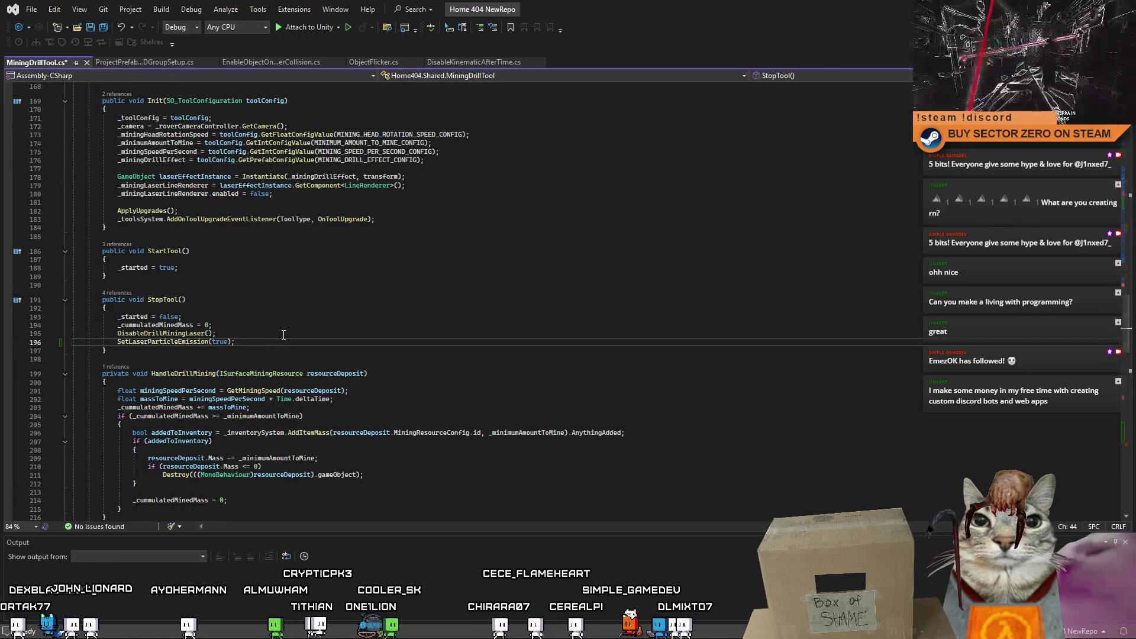
key(Left)
key(Left)
key(BackSpace)
key(BackSpace)
key(BackSpace)
text(false)
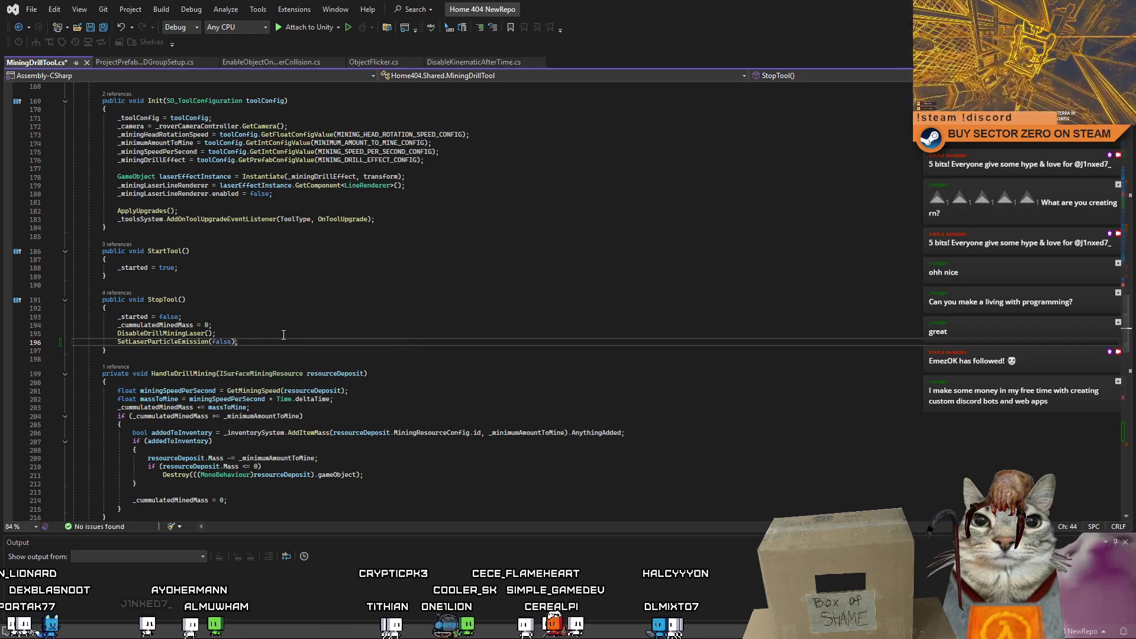
key(End)
key(ctrl+s)
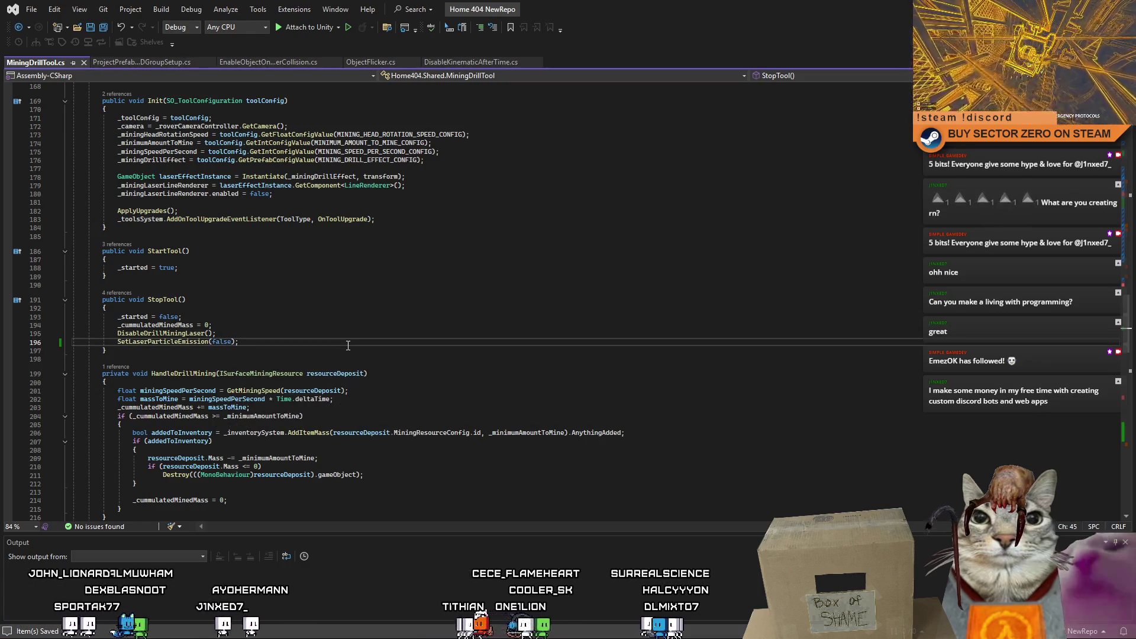
key(alt+Tab)
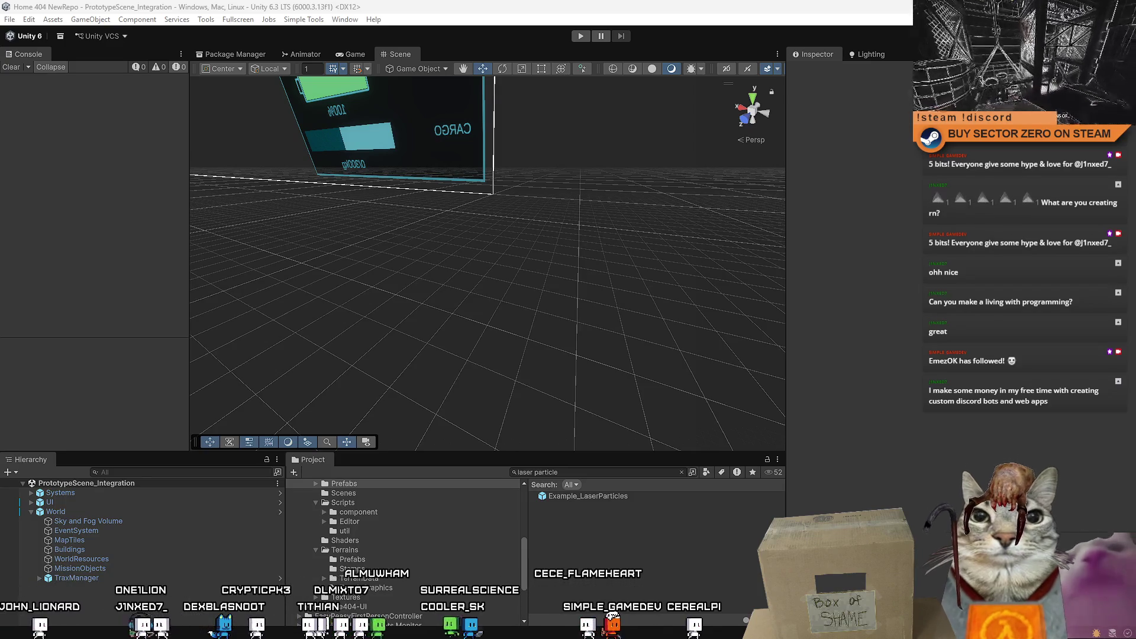
Step: Bring the browser with the developer's WordPress site in front of Unity
key(alt+Tab)
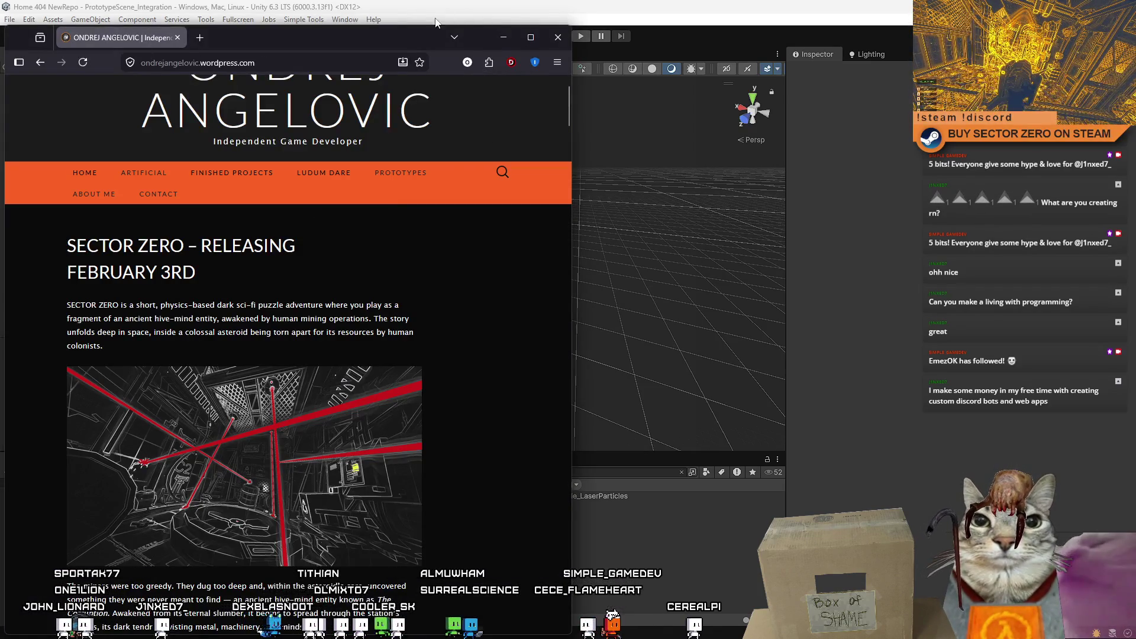
Step: Maximize the browser, go to the Prototypes page and play the Cubic Climber trailer
double_click(403, 33)
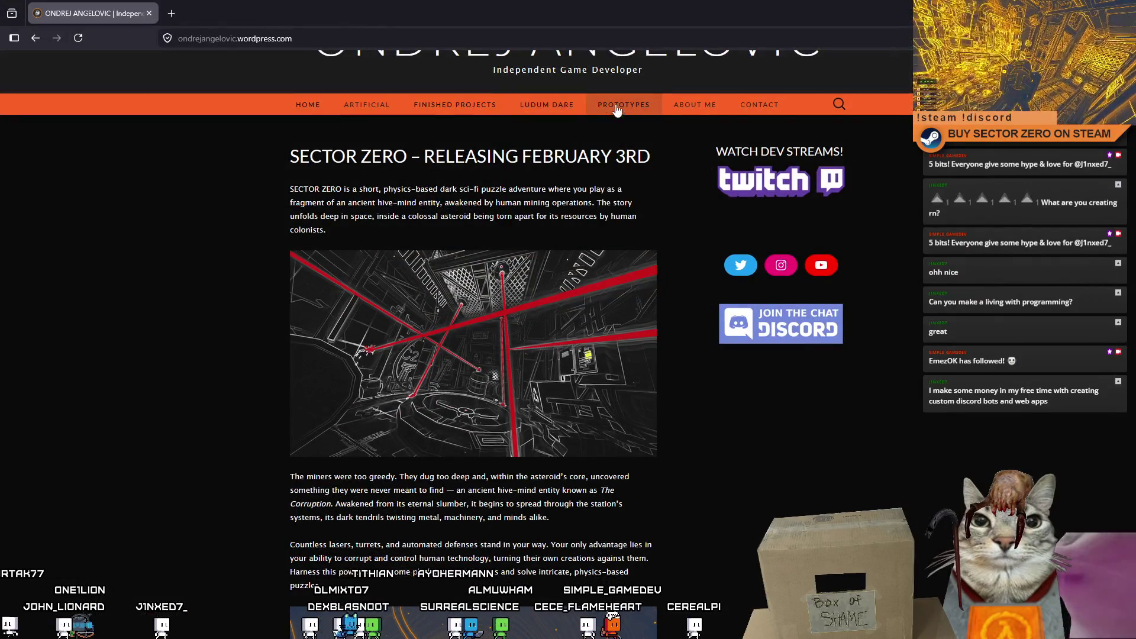
click(647, 111)
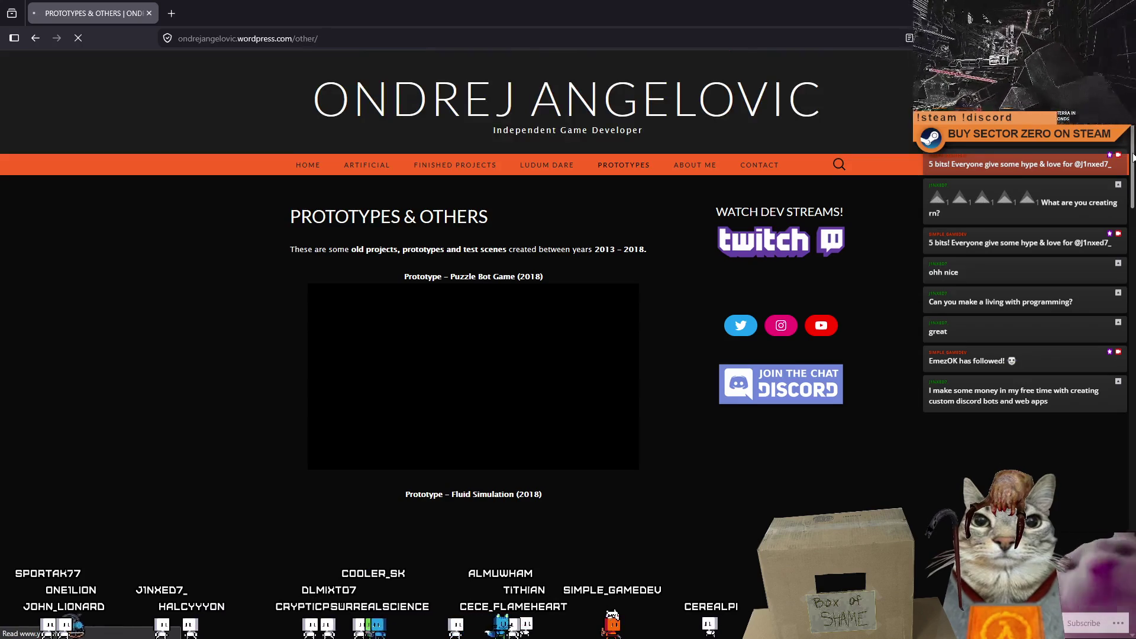
scroll(1133, 189, down, 2)
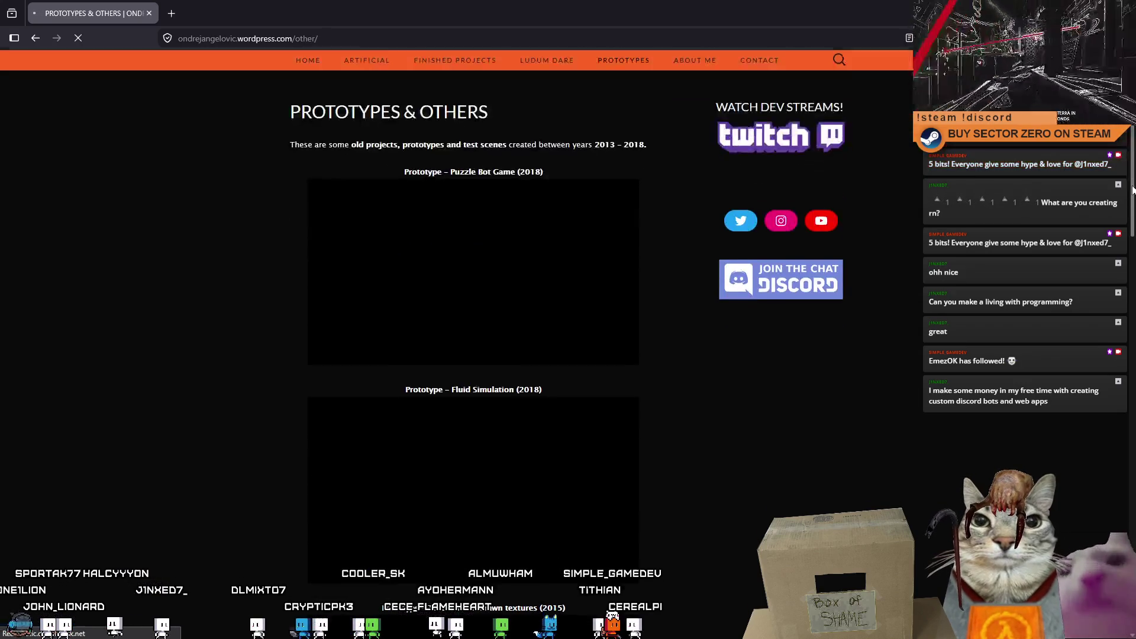
scroll(1133, 189, down, 3)
scroll(1110, 355, down, 5)
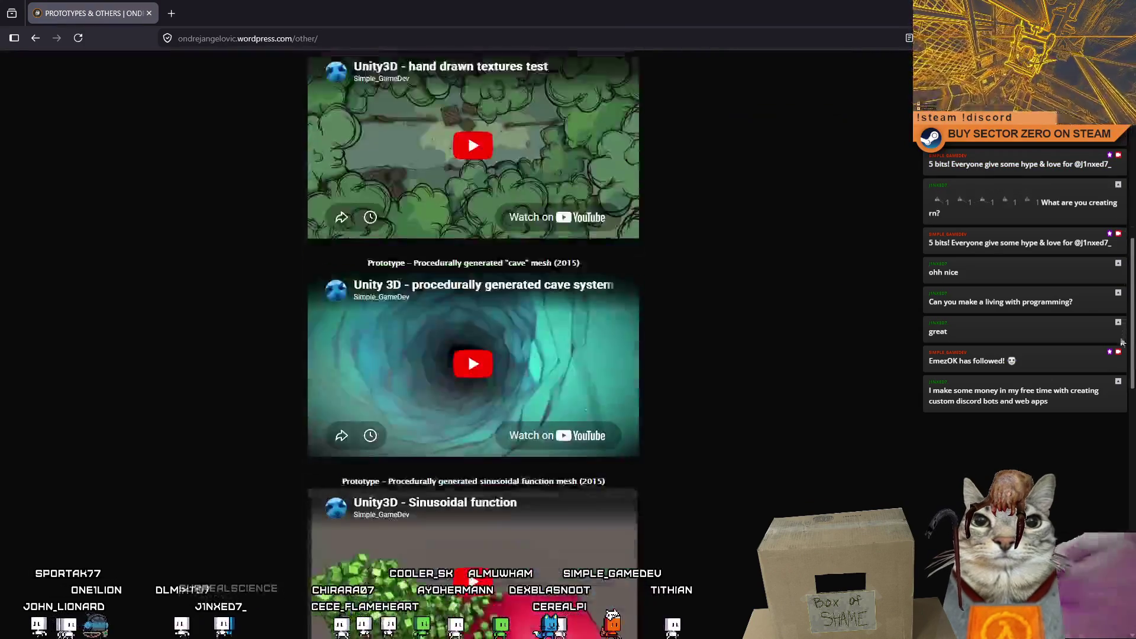
scroll(1101, 426, down, 3)
scroll(1097, 477, down, 4)
scroll(1097, 476, down, 3)
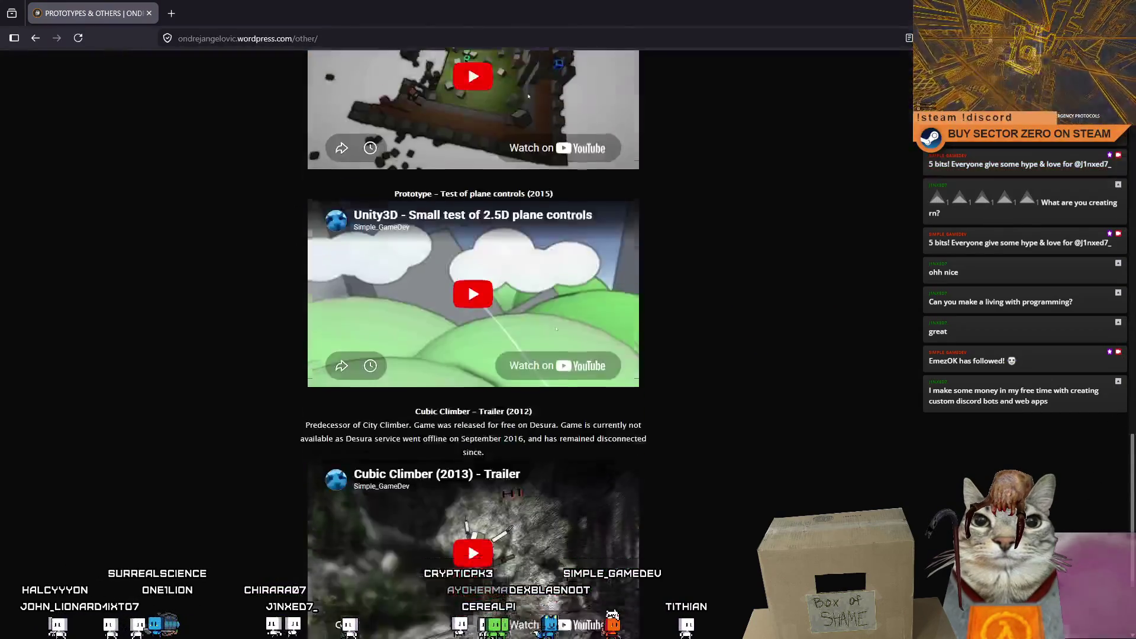
scroll(1127, 592, down, 2)
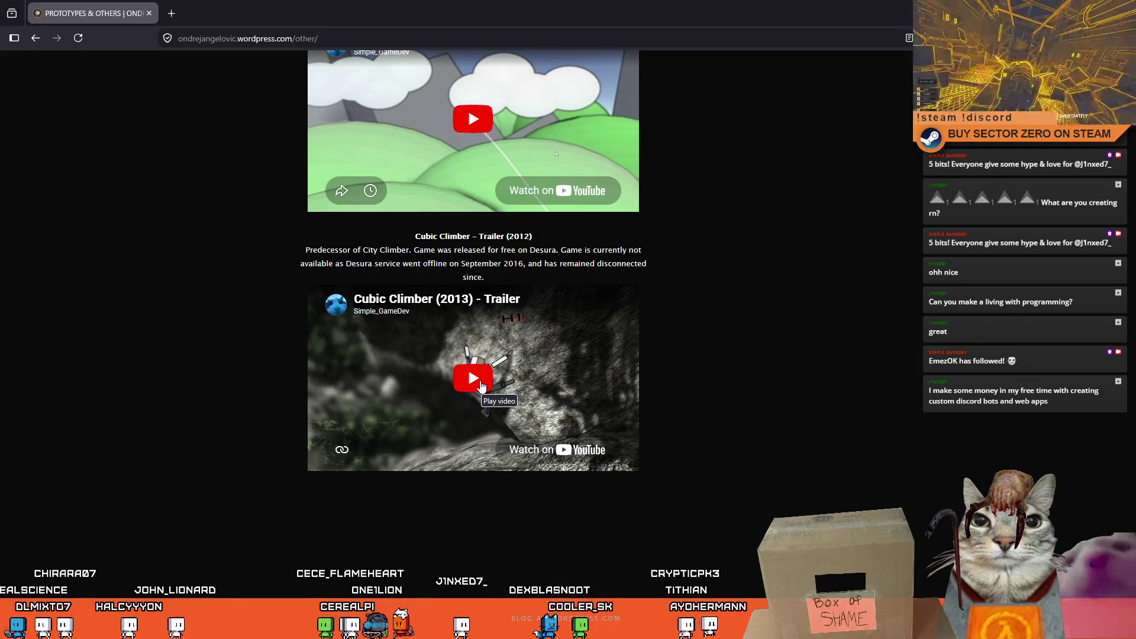
click(480, 384)
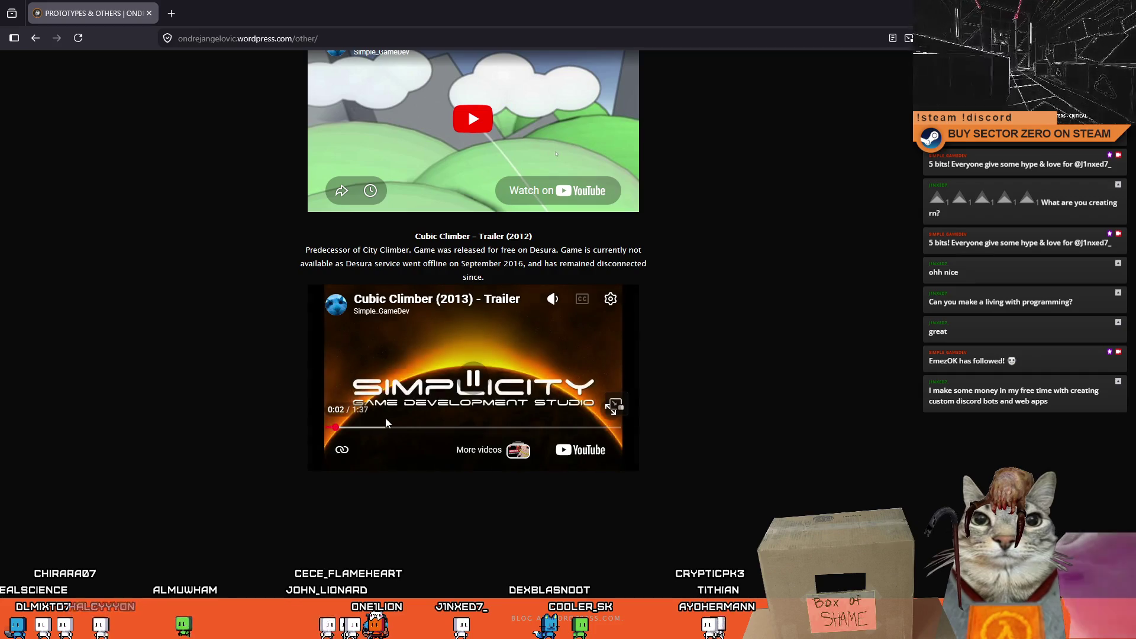
click(473, 383)
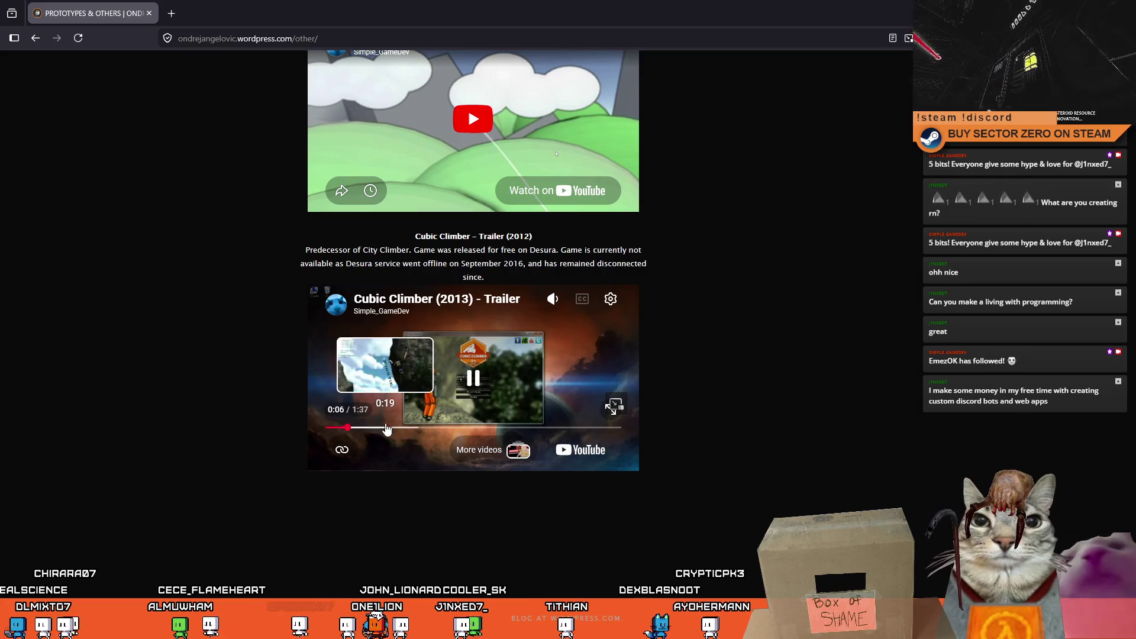
click(387, 428)
key(Right)
key(Right)
key(Right)
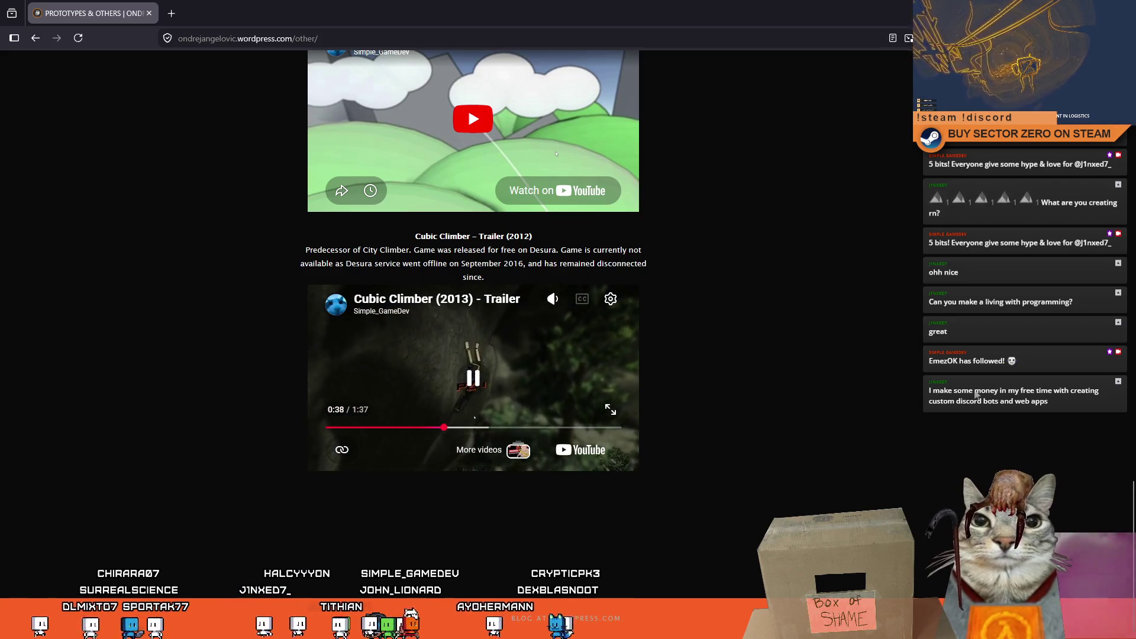
Step: Watch the Cubic Climber trailer on YouTube, skipping ahead, then close the YouTube tab
click(615, 407)
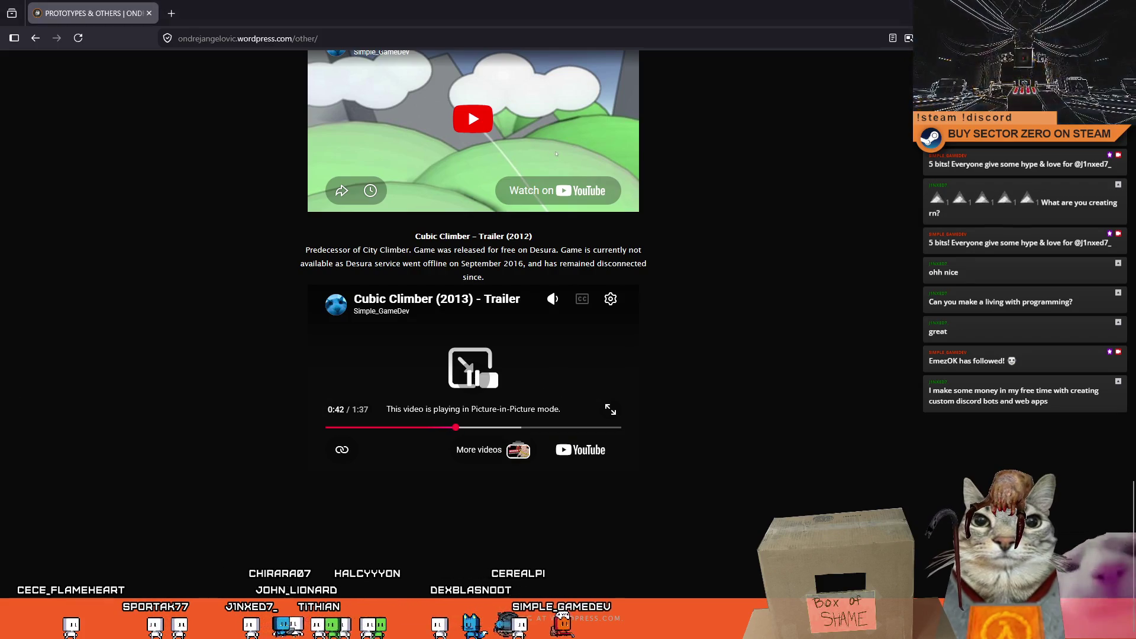
click(610, 409)
click(617, 407)
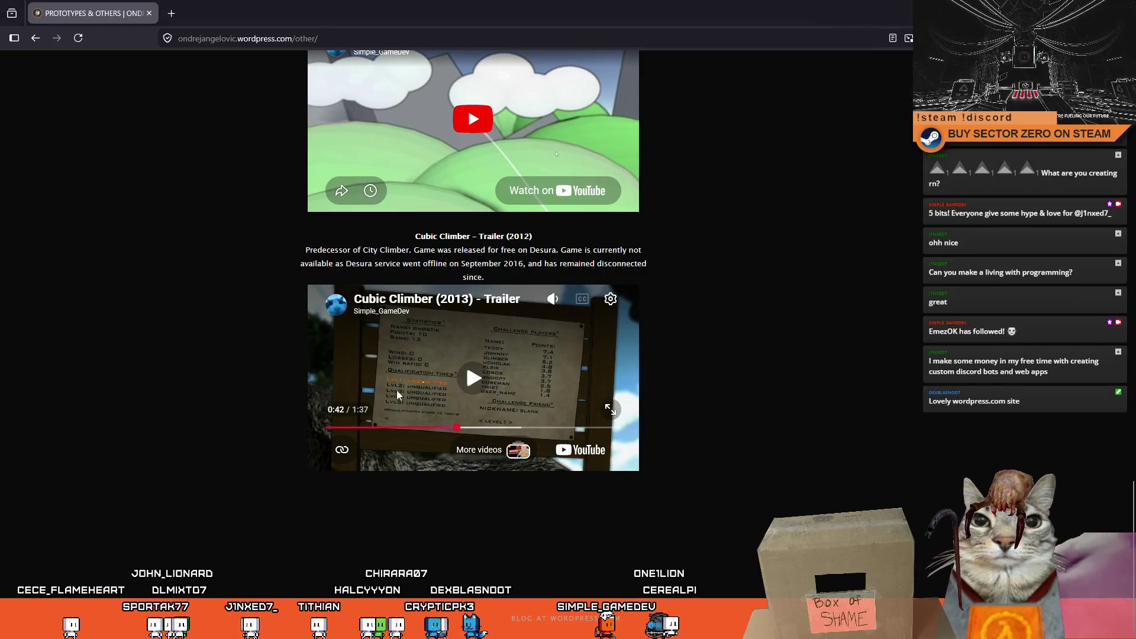
key(ctrl+t)
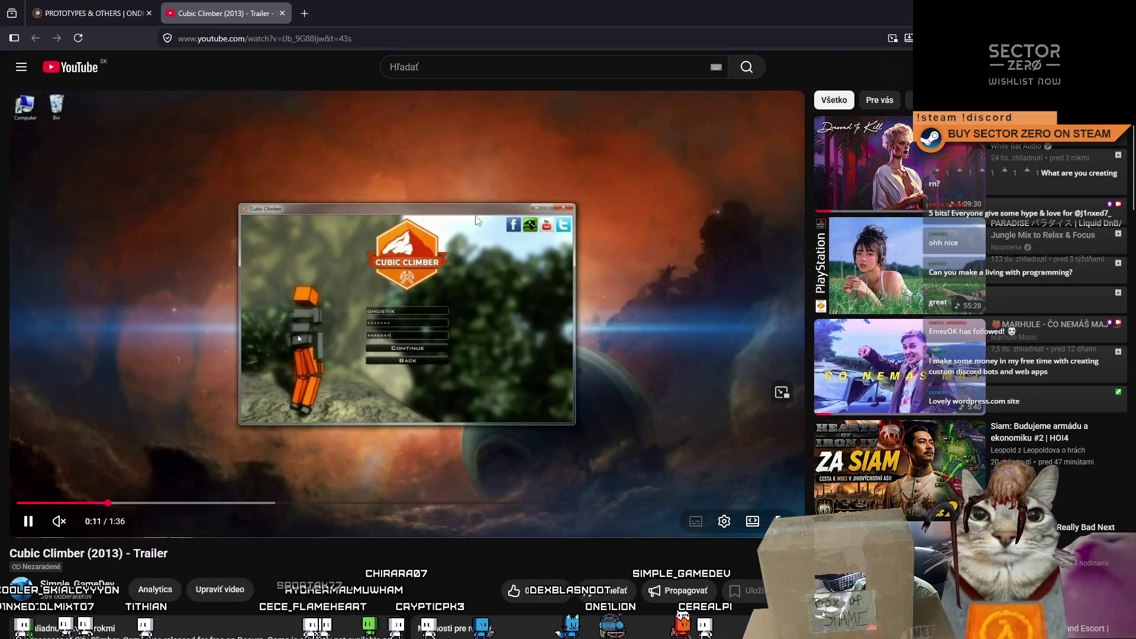
click(172, 503)
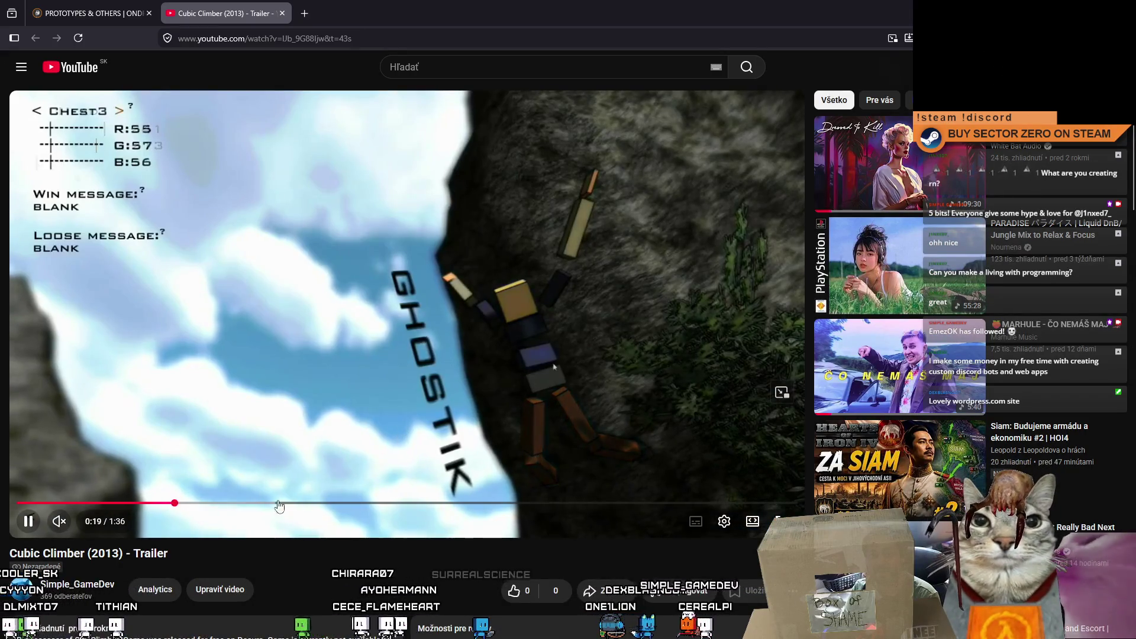
click(204, 504)
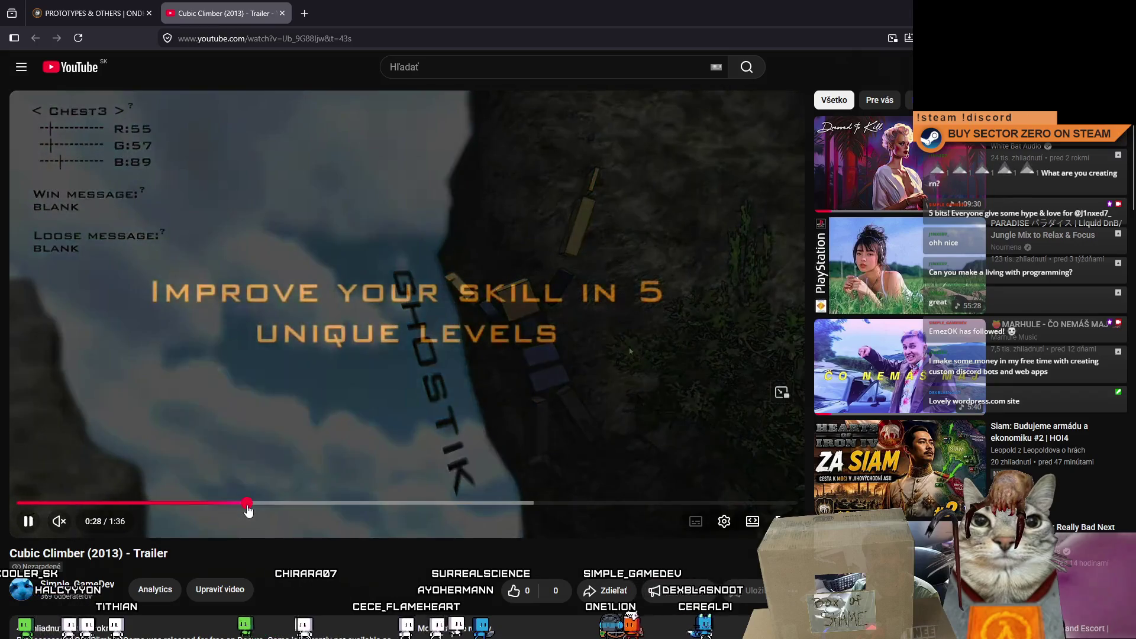
click(248, 509)
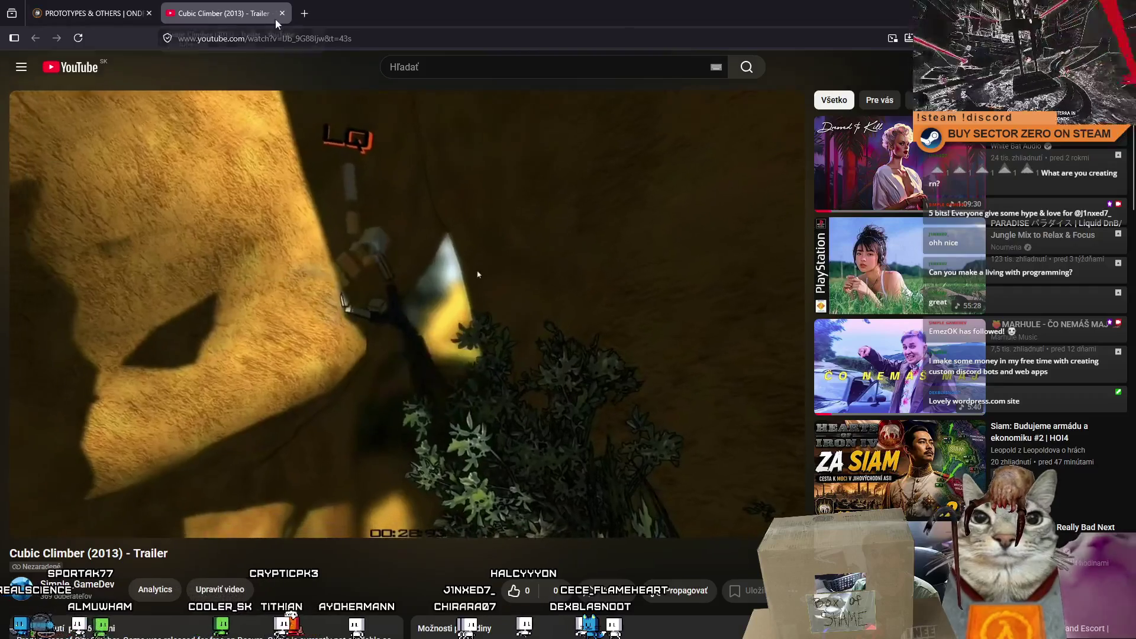
click(282, 13)
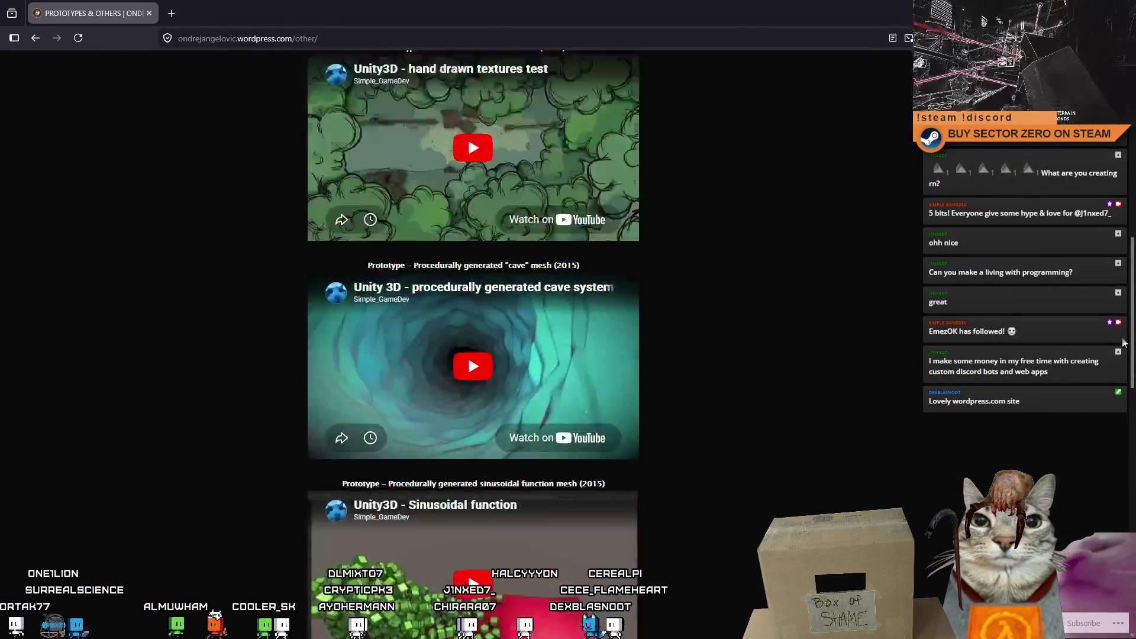
mouse_move(1126, 214)
mouse_down()
mouse_move(1125, 282)
mouse_move(1129, 143)
mouse_up()
mouse_move(455, 165)
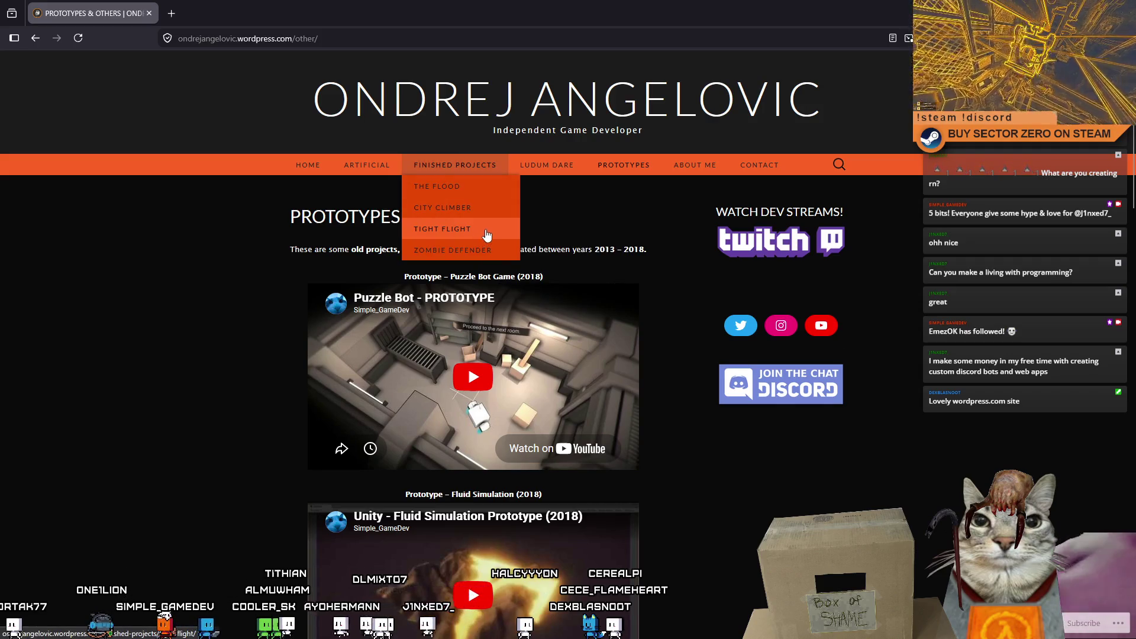
Step: Read the Tight Flight finished-project page, then move on to Zombie Defender
click(487, 233)
scroll(702, 436, down, 2)
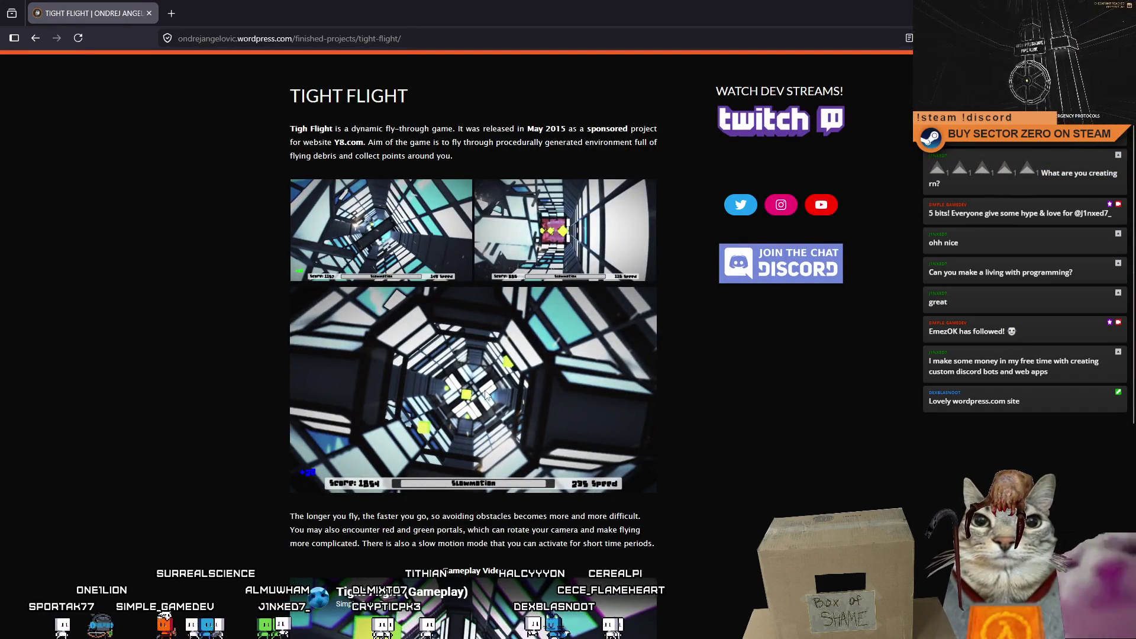
scroll(677, 352, down, 4)
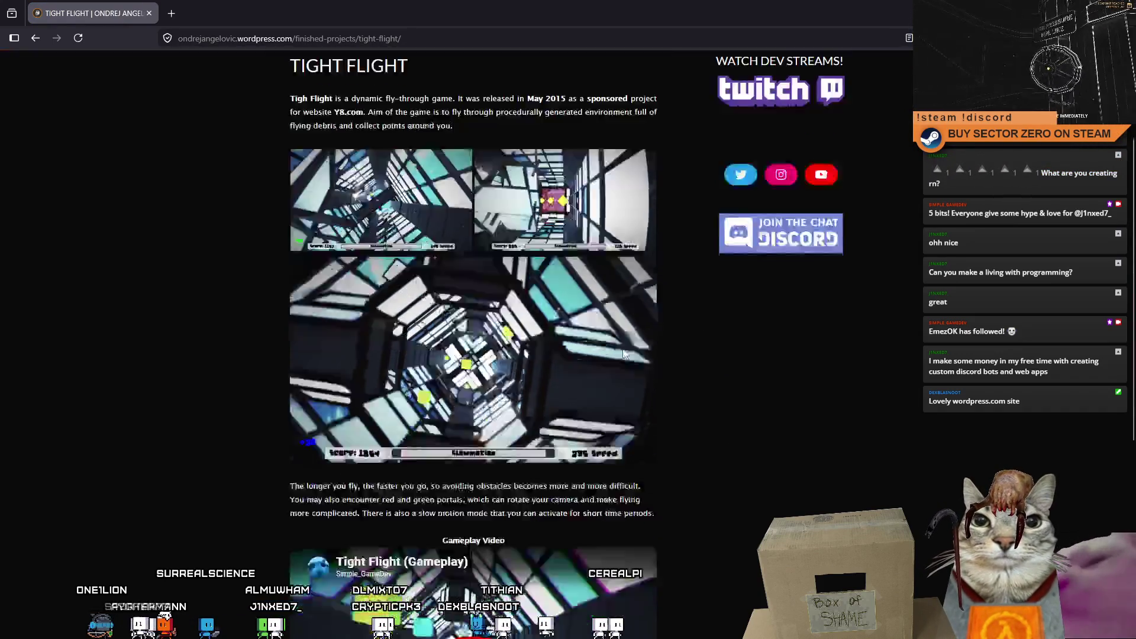
scroll(675, 511, up, 2)
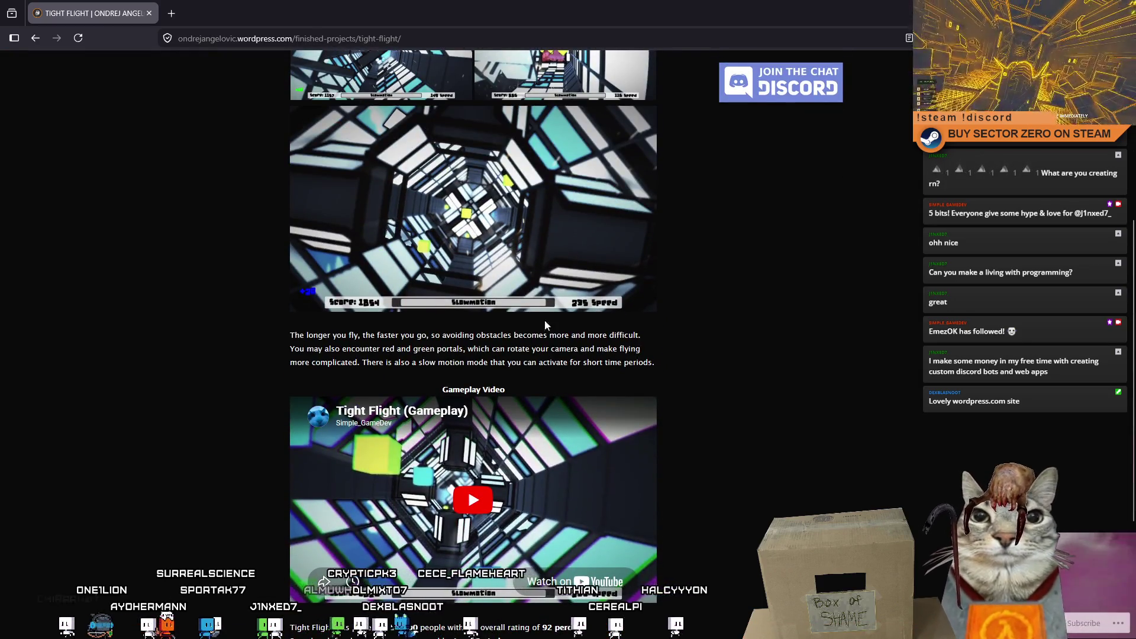
scroll(737, 437, up, 3)
scroll(675, 506, down, 1)
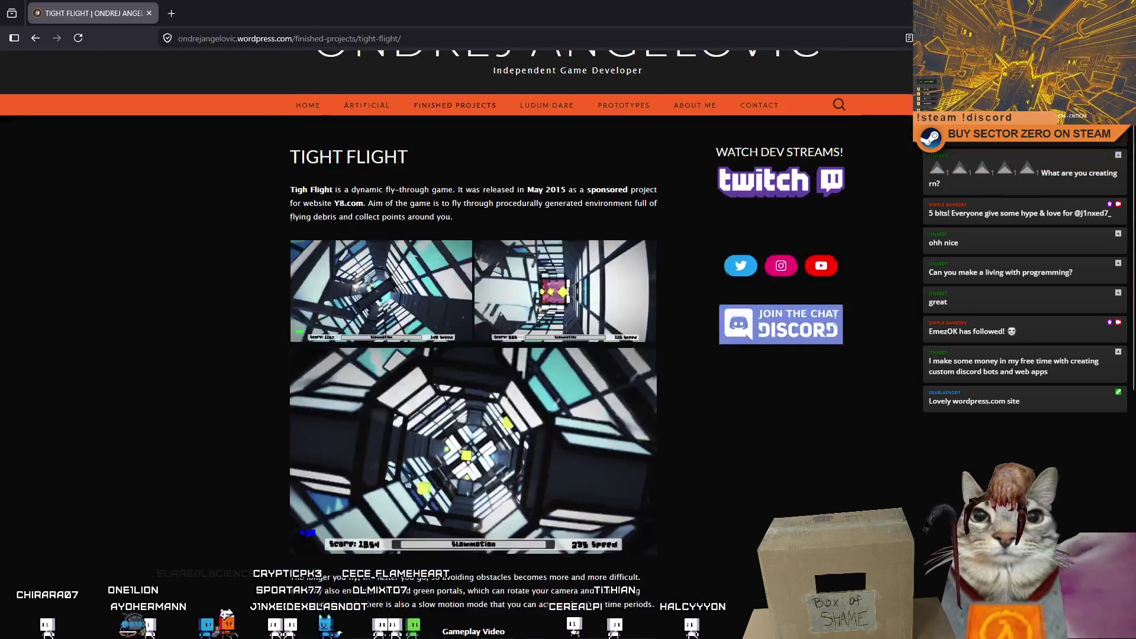
scroll(710, 525, down, 2)
scroll(711, 356, down, 3)
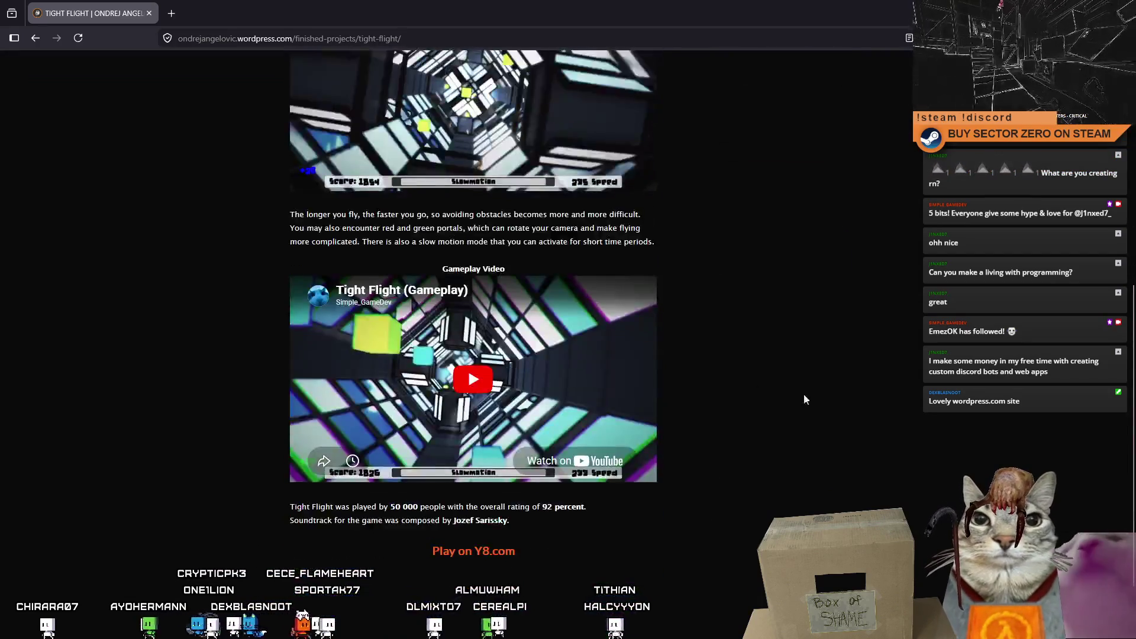
scroll(710, 475, up, 2)
scroll(529, 224, up, 2)
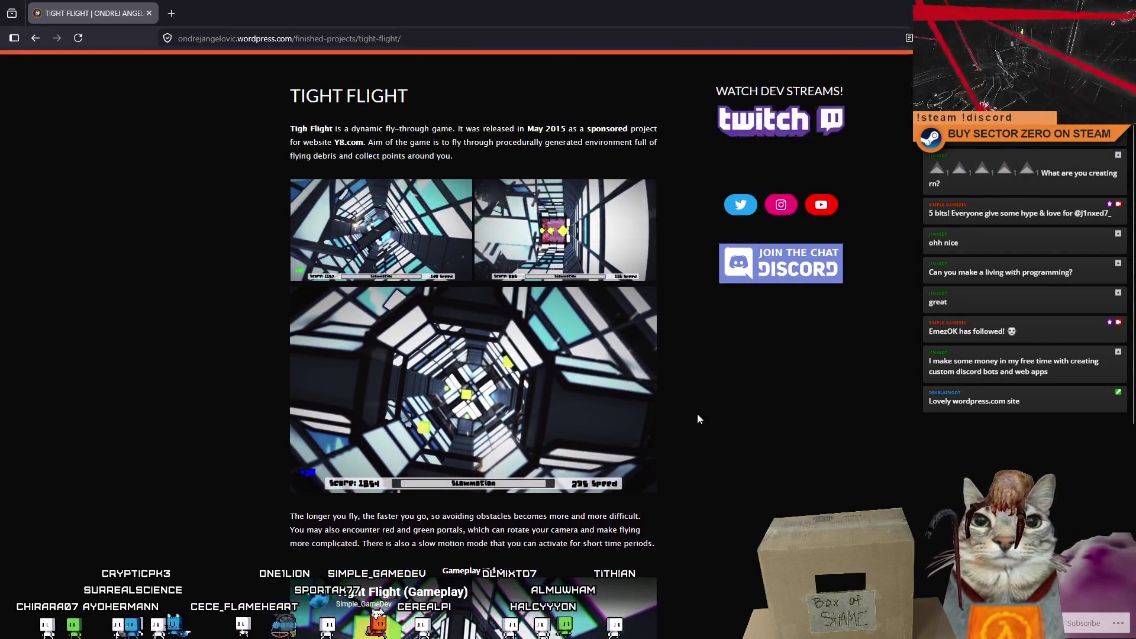
scroll(549, 279, up, 1)
mouse_move(498, 260)
mouse_down()
mouse_move(524, 274)
mouse_move(311, 249)
mouse_up()
click(523, 275)
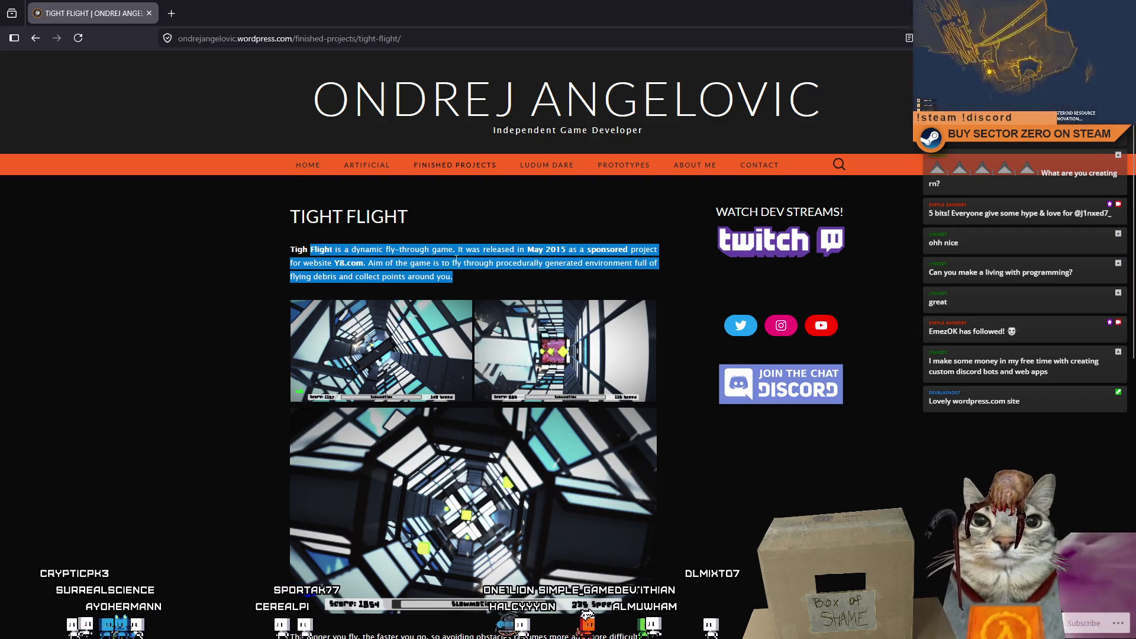
click(456, 260)
scroll(497, 356, down, 5)
scroll(573, 472, up, 4)
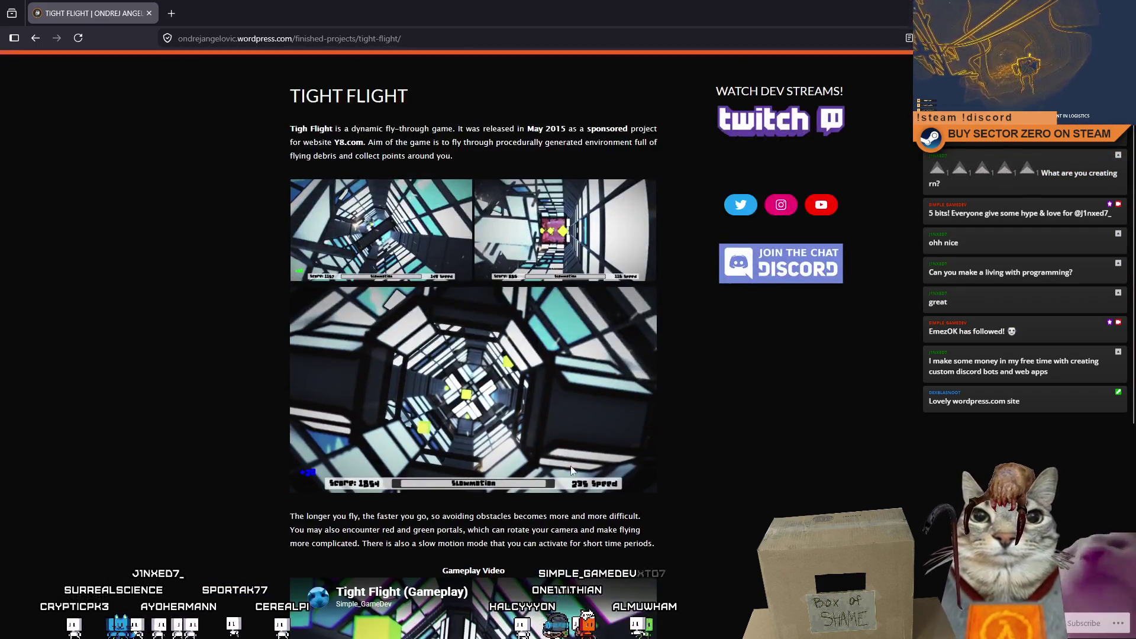
scroll(573, 471, up, 2)
scroll(572, 399, down, 3)
scroll(573, 355, down, 2)
scroll(575, 305, up, 3)
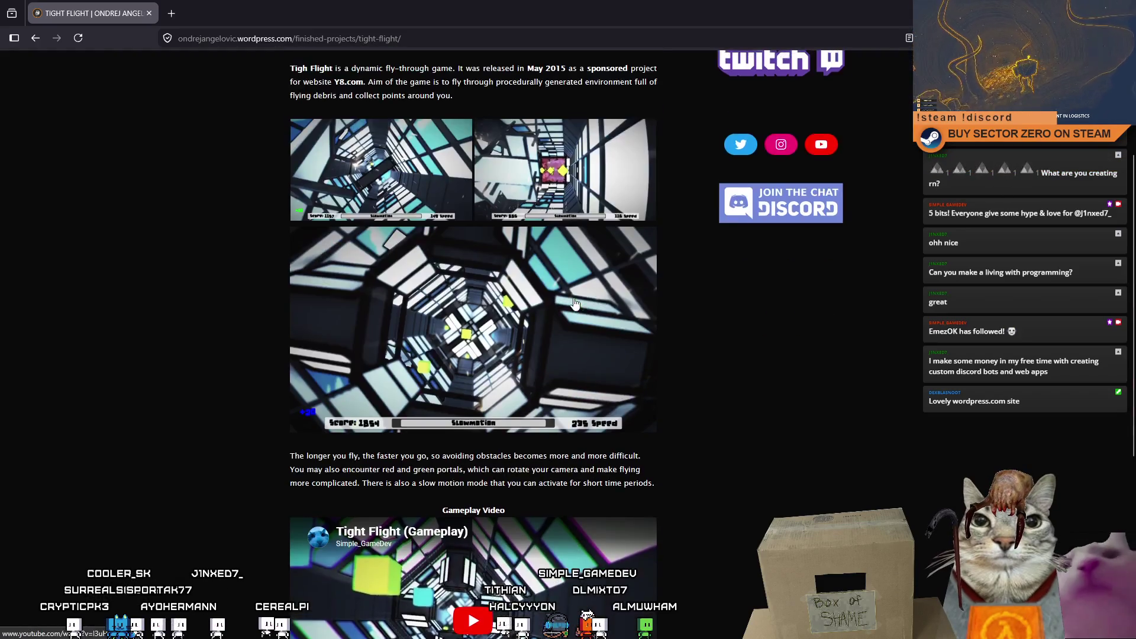
scroll(574, 305, up, 2)
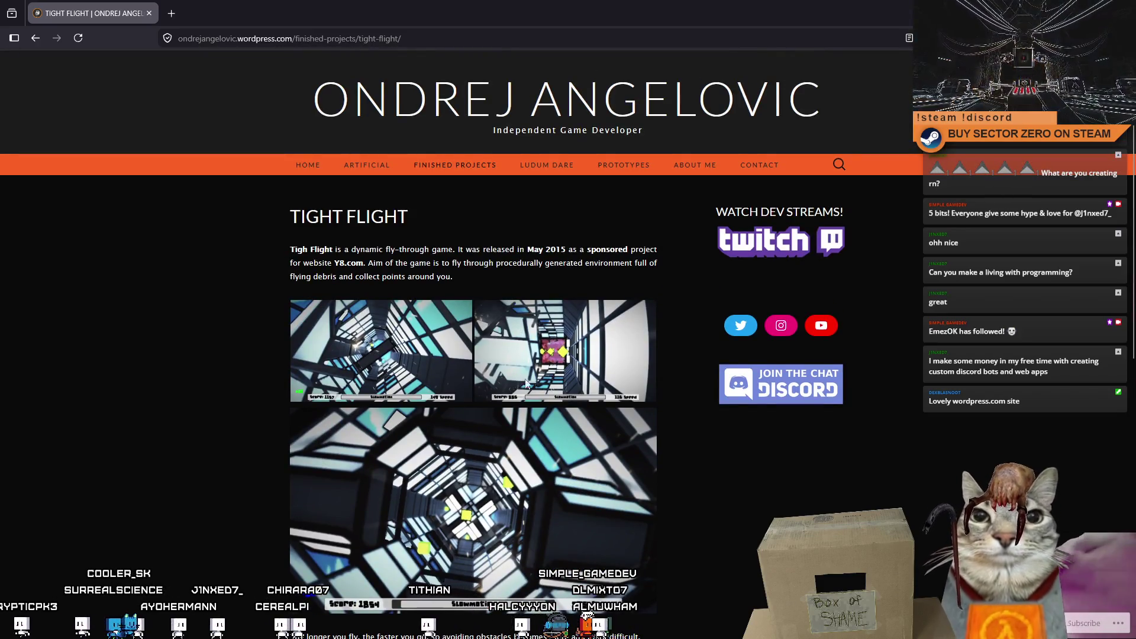
scroll(527, 383, down, 3)
scroll(559, 149, down, 2)
scroll(572, 447, up, 2)
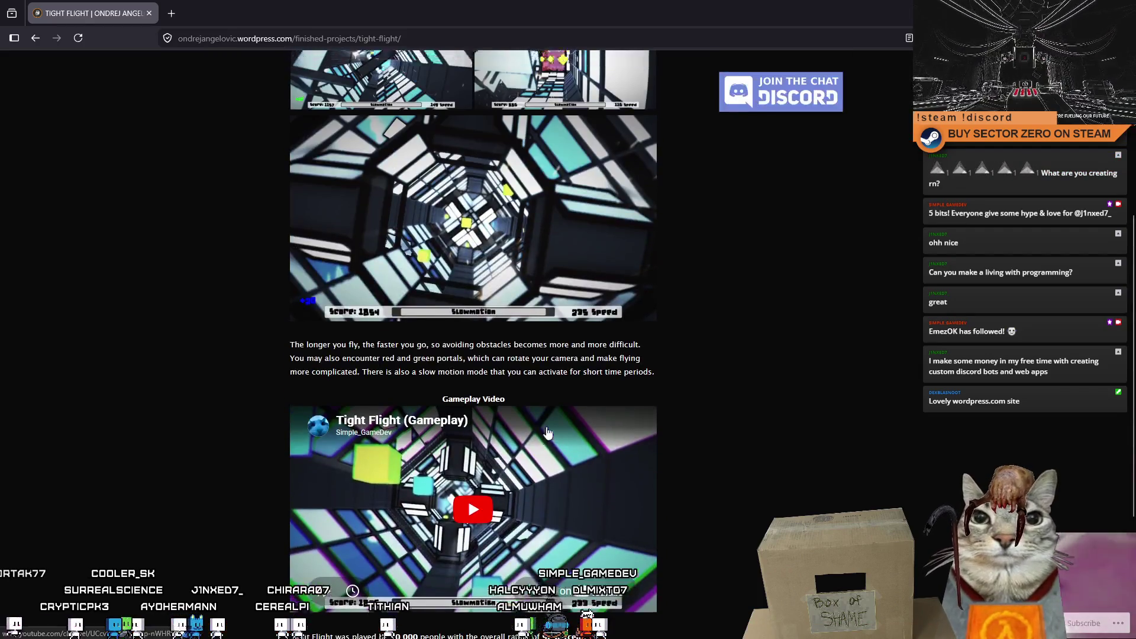
scroll(532, 505, up, 3)
mouse_move(455, 165)
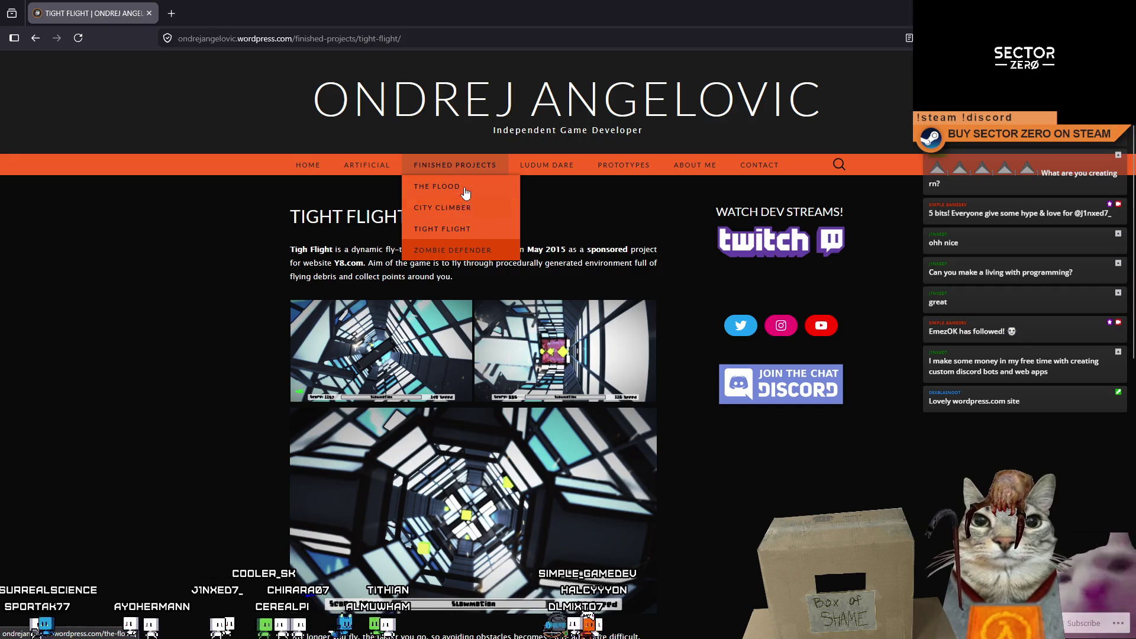
click(454, 250)
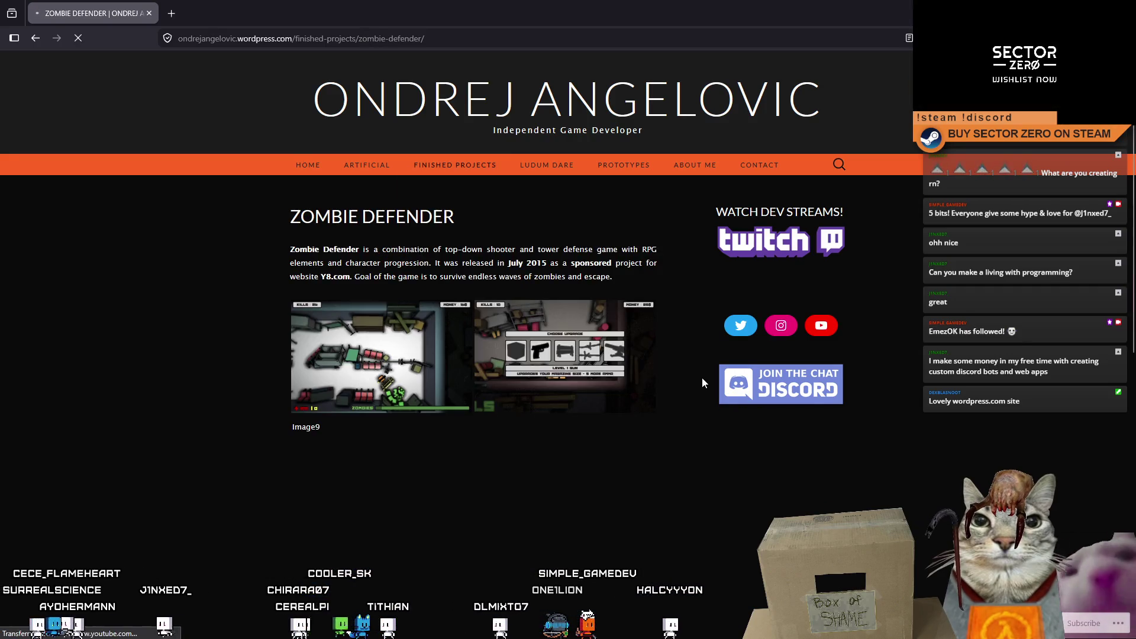
scroll(532, 453, down, 2)
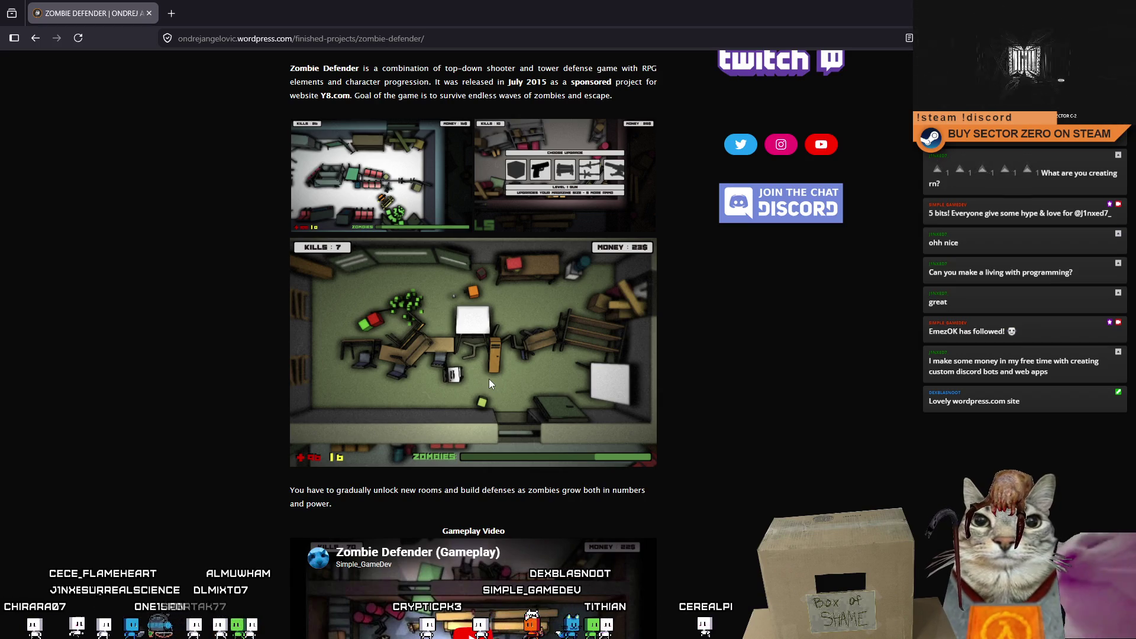
scroll(490, 379, up, 2)
mouse_move(455, 165)
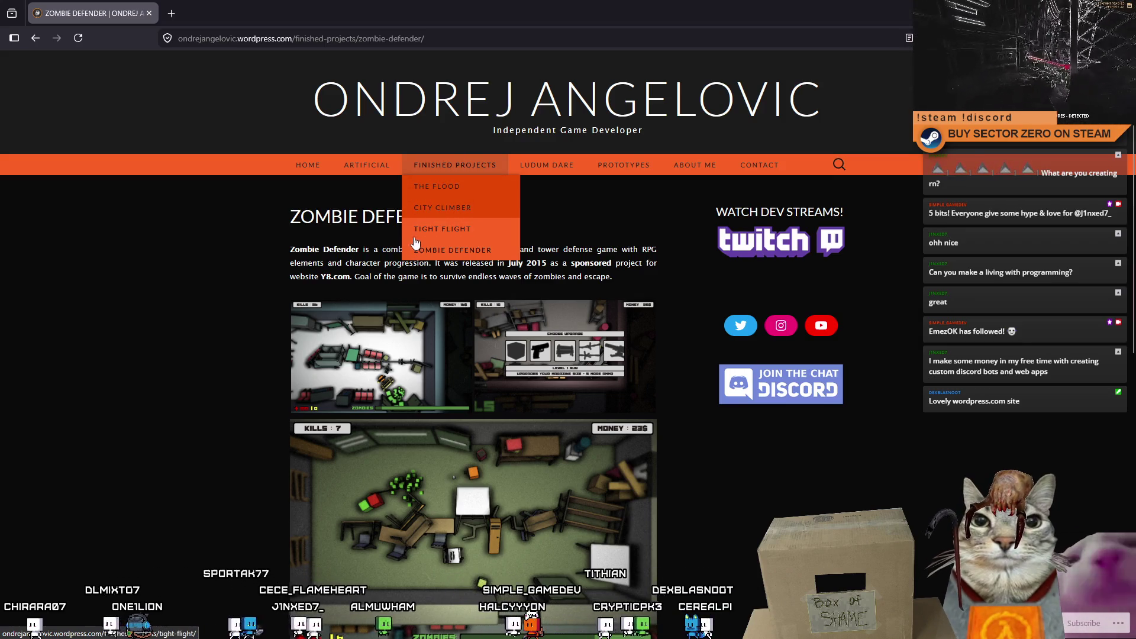
Step: View the City Climber page, then un-maximize the browser to reveal the Unity editor
click(440, 208)
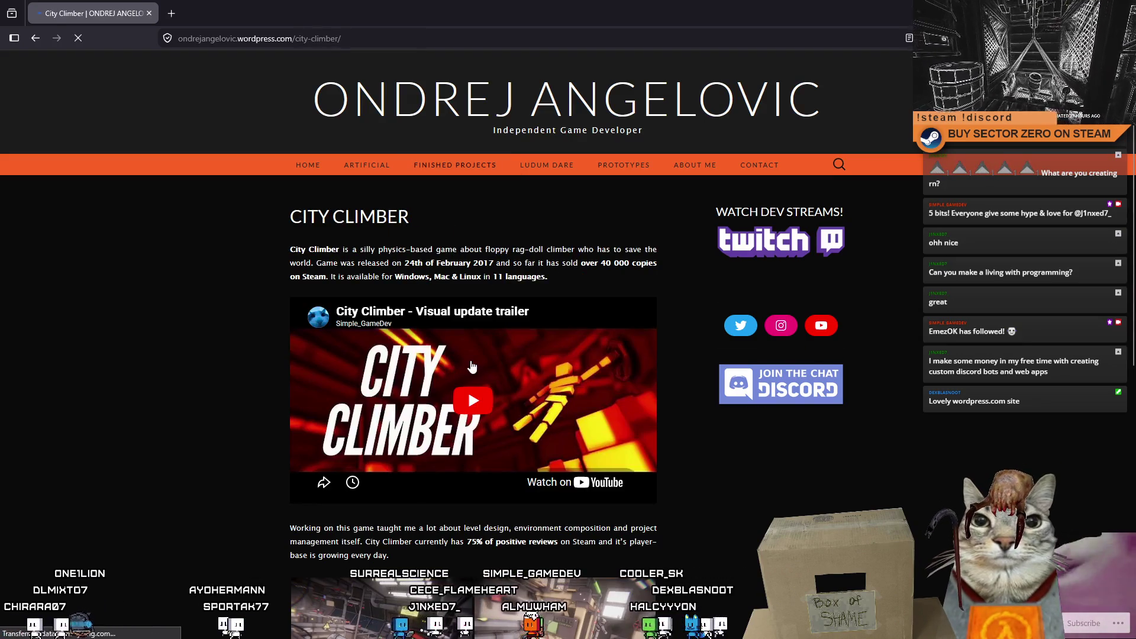
scroll(468, 390, down, 3)
scroll(413, 369, down, 2)
scroll(414, 368, up, 2)
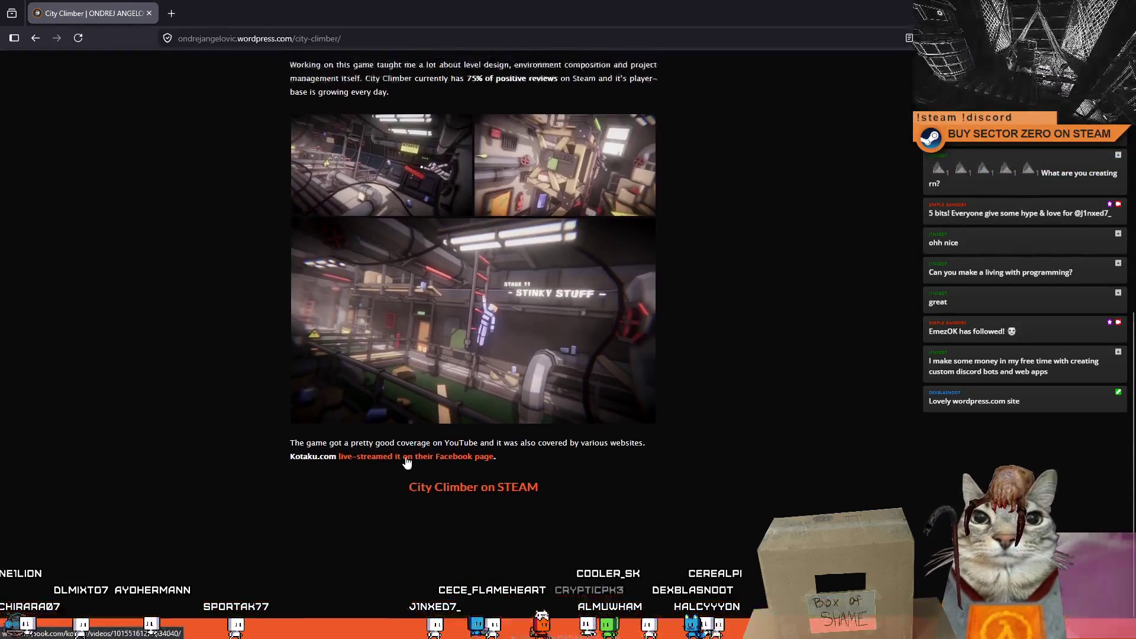
scroll(414, 368, up, 3)
scroll(439, 511, down, 1)
scroll(440, 510, down, 4)
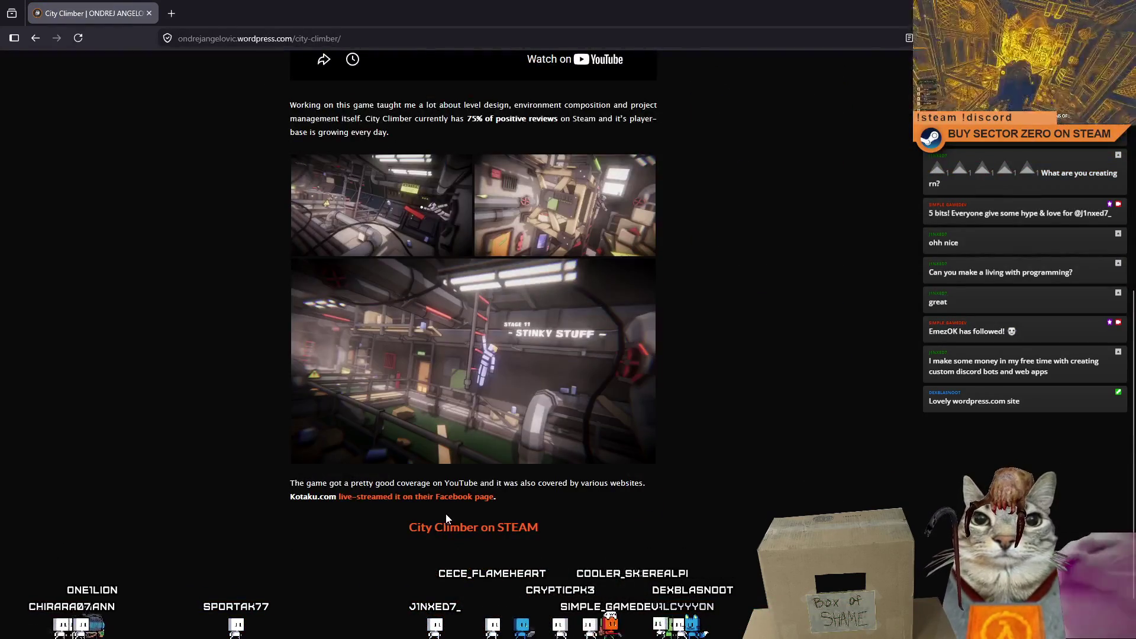
scroll(446, 514, up, 3)
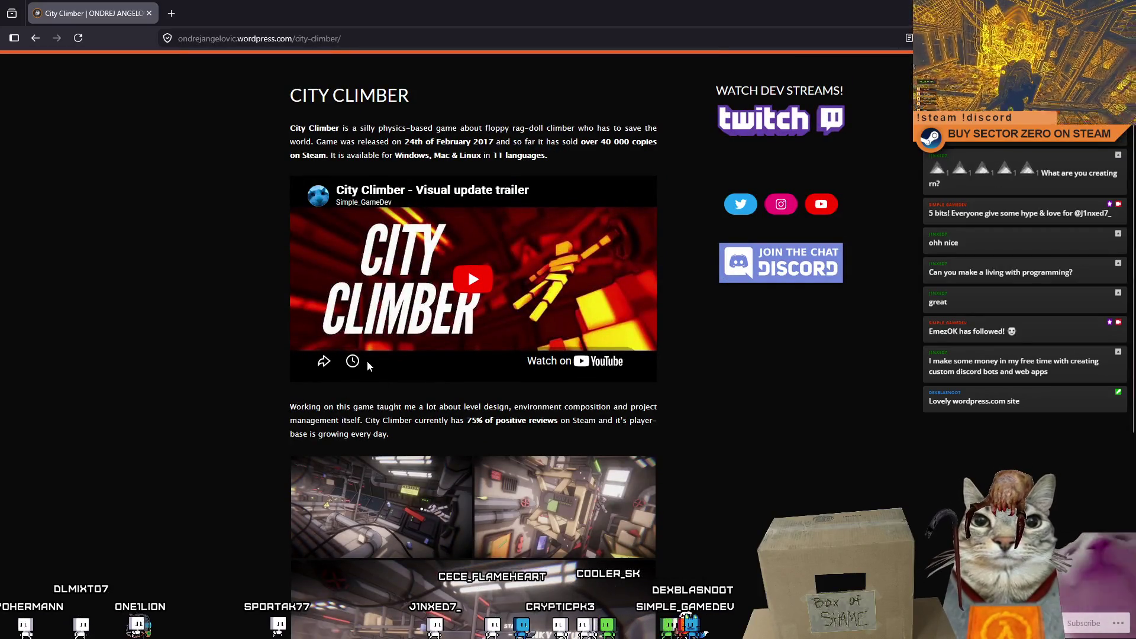
scroll(367, 360, up, 2)
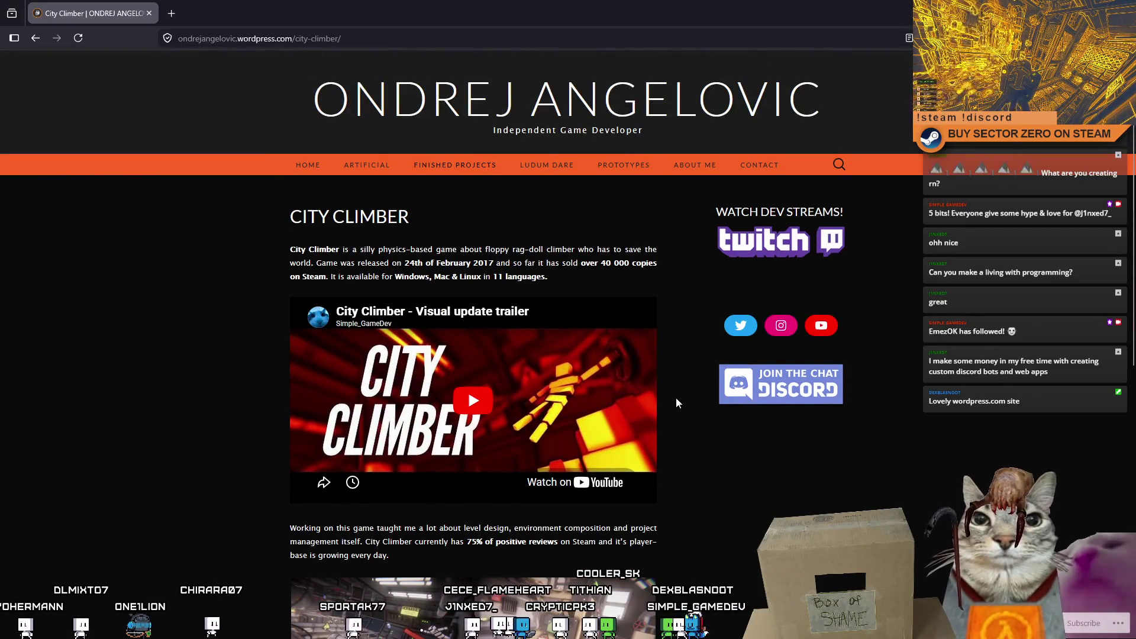
scroll(677, 398, down, 4)
scroll(676, 399, up, 4)
scroll(581, 493, down, 1)
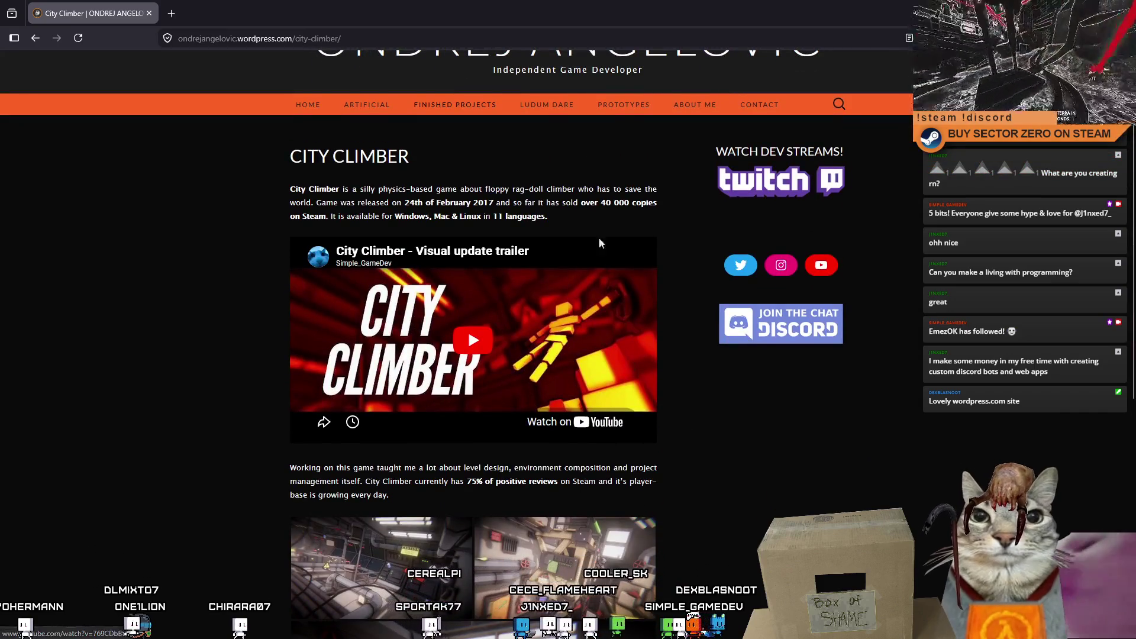
scroll(581, 498, up, 1)
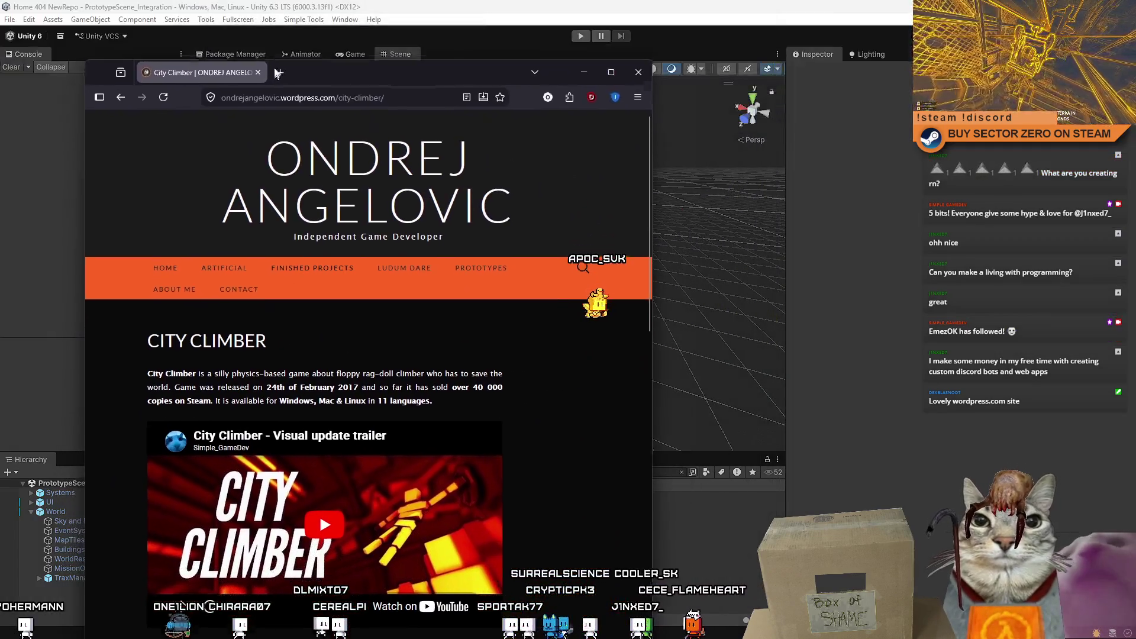
drag(380, 6, 322, 63)
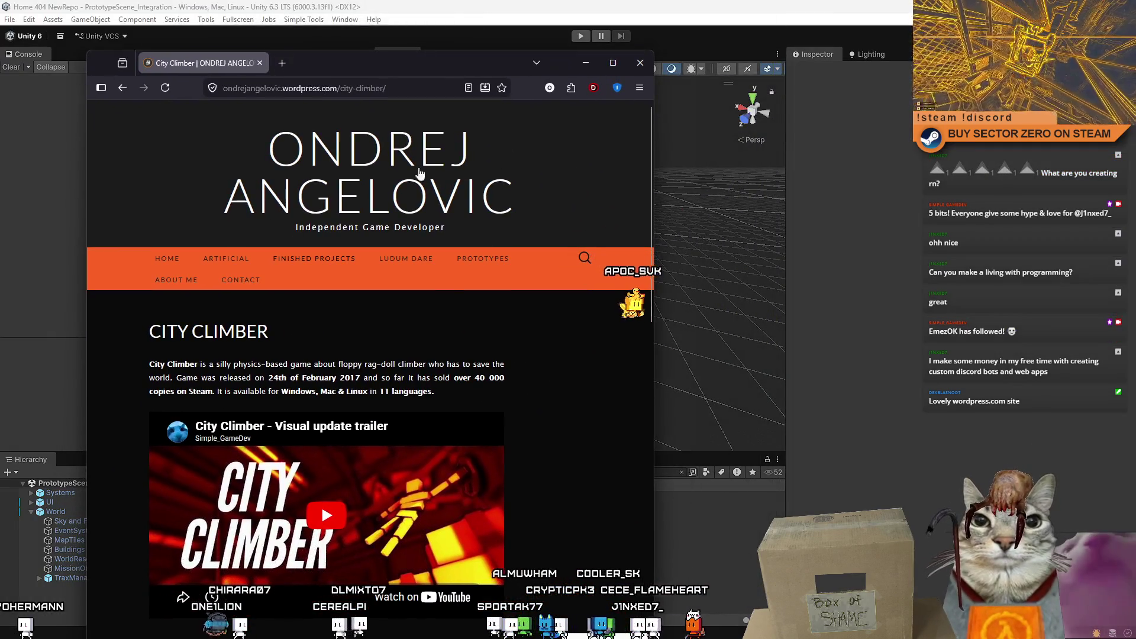
Step: Close the browser and clear the 'laser particle' Project search
click(640, 64)
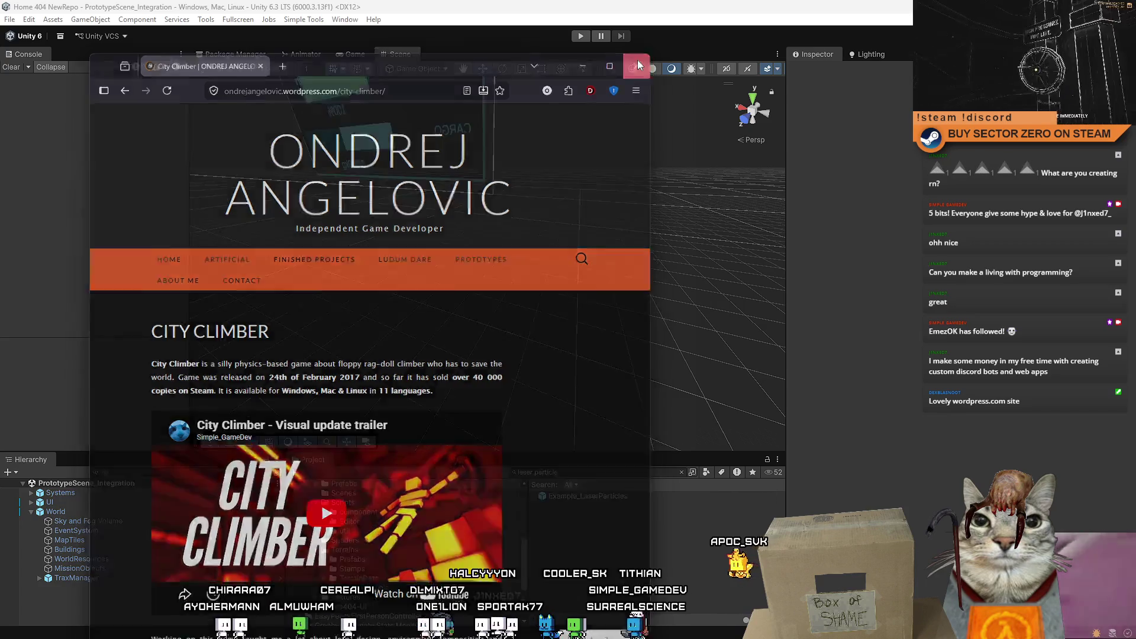
click(585, 473)
key(ctrl+a)
key(BackSpace)
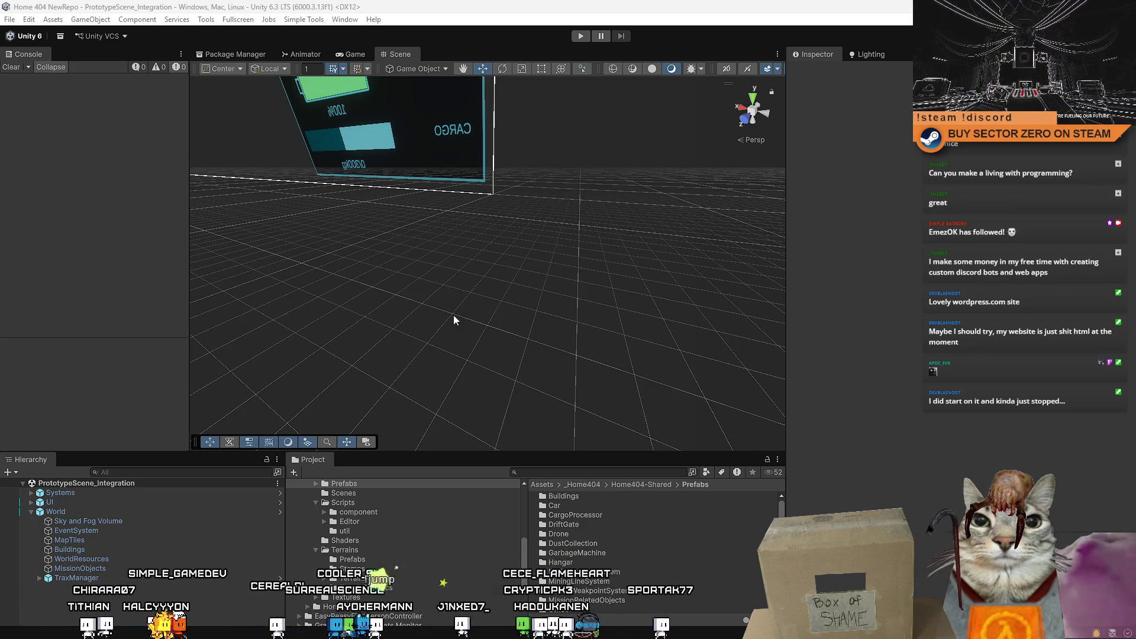
Step: Orbit the Scene view around the CARGO panel, then switch to the Game view
drag(453, 317, 506, 386)
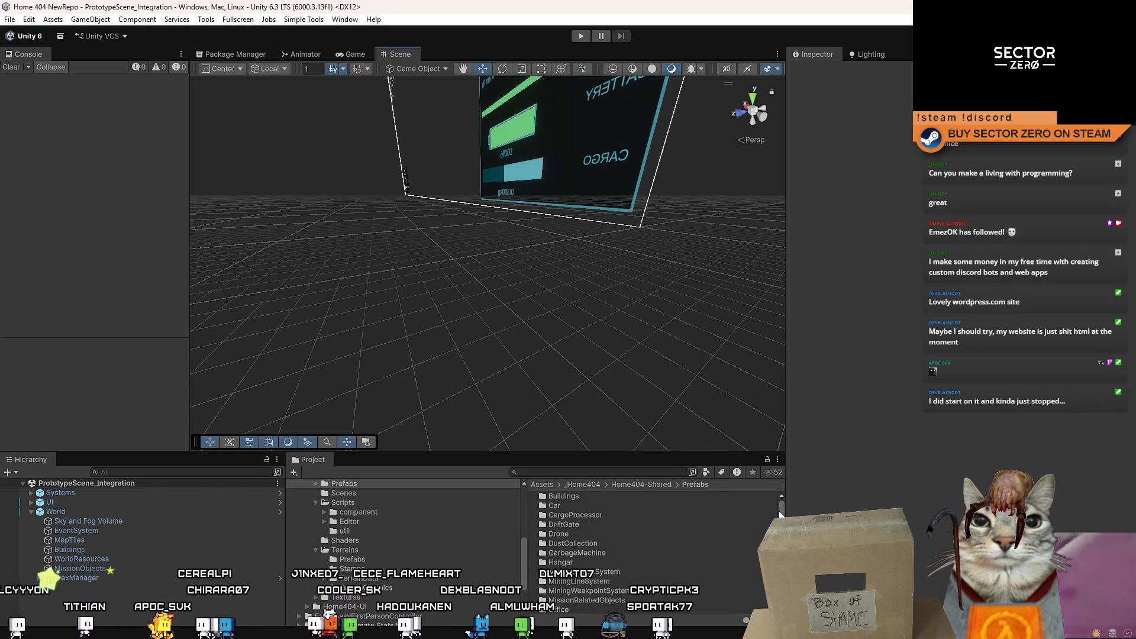
drag(704, 341, 558, 114)
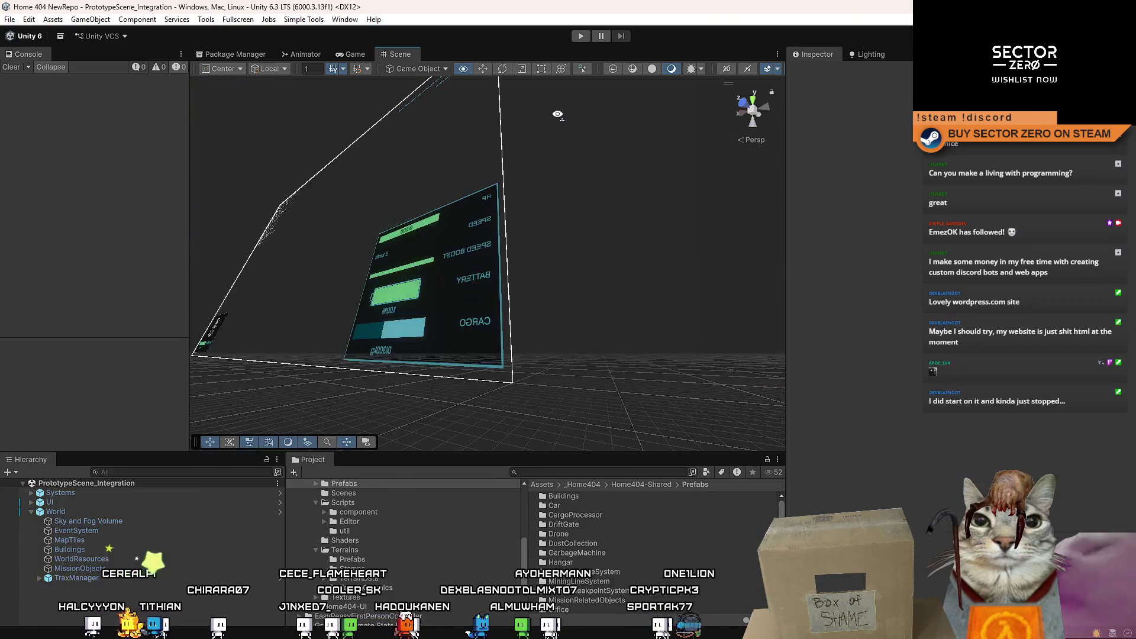
click(353, 54)
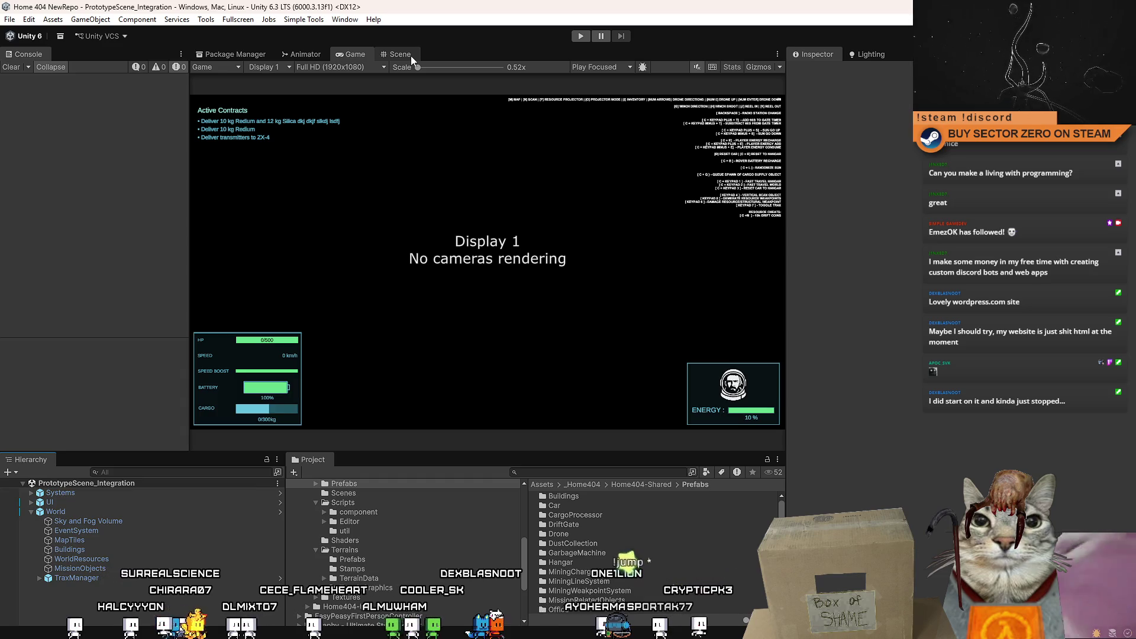
Step: Enter play mode, start a new game and walk to the vehicle in the hangar
key(ctrl+p)
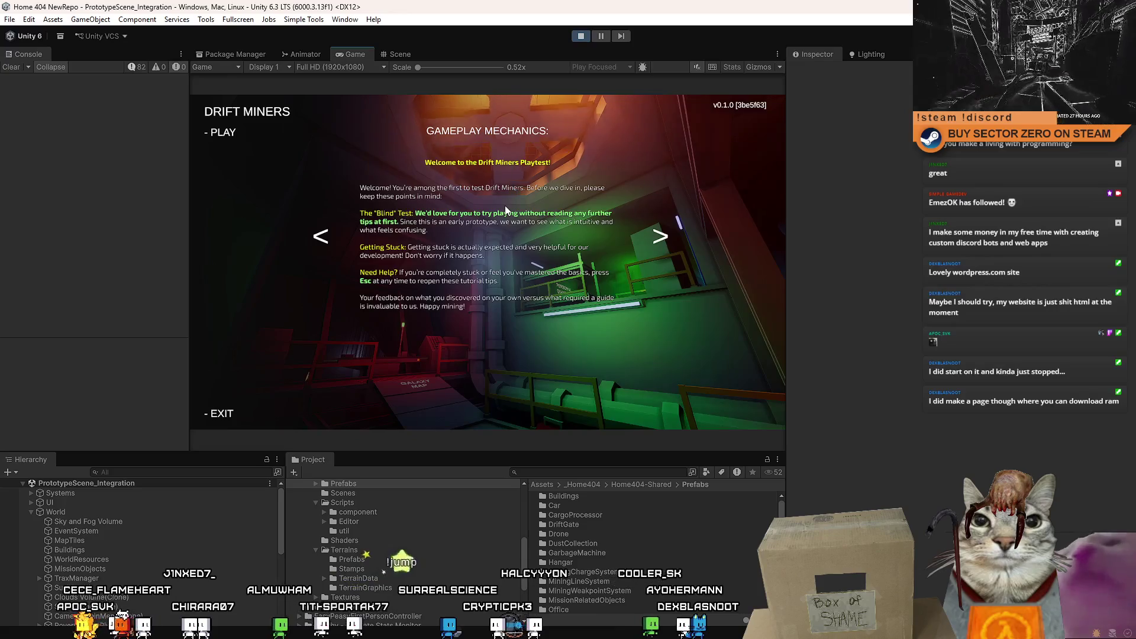
click(223, 133)
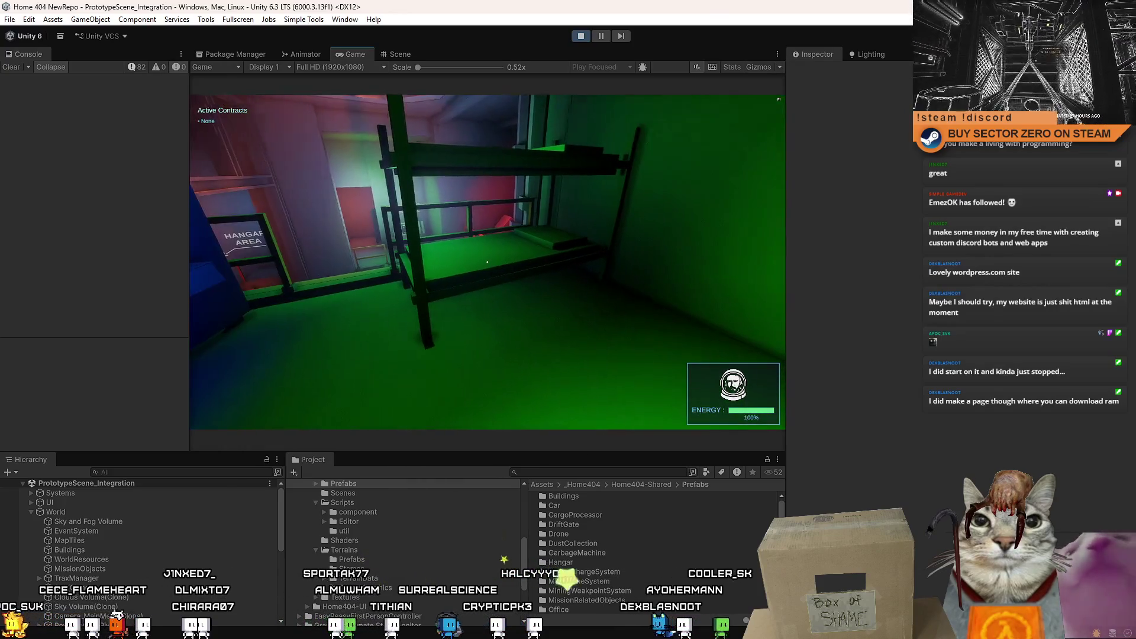
key(w)
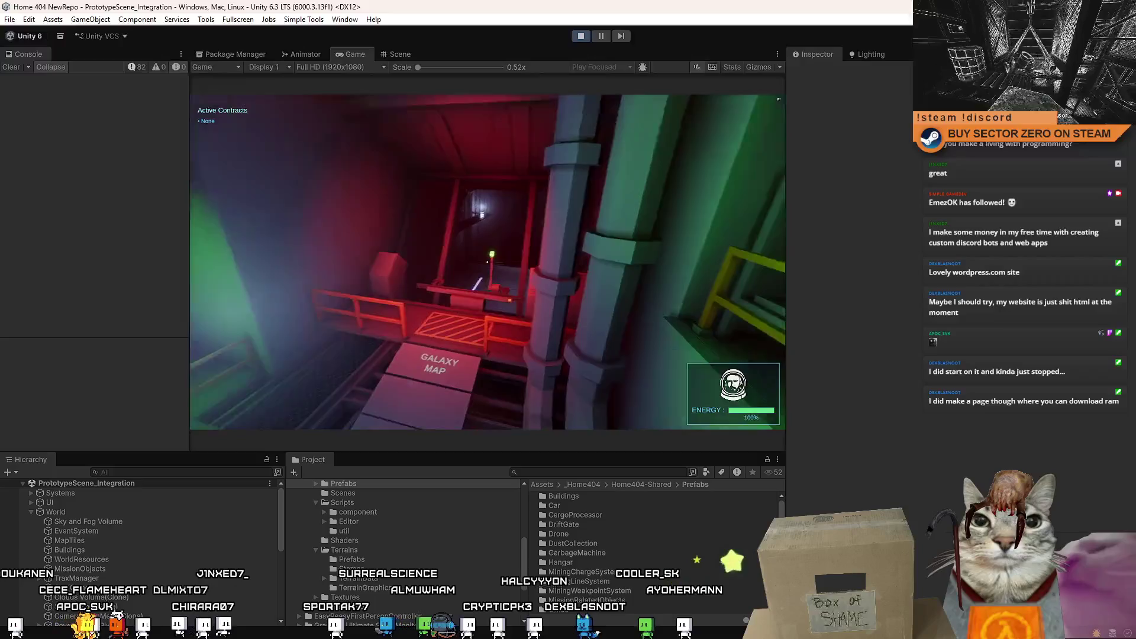
key(w)
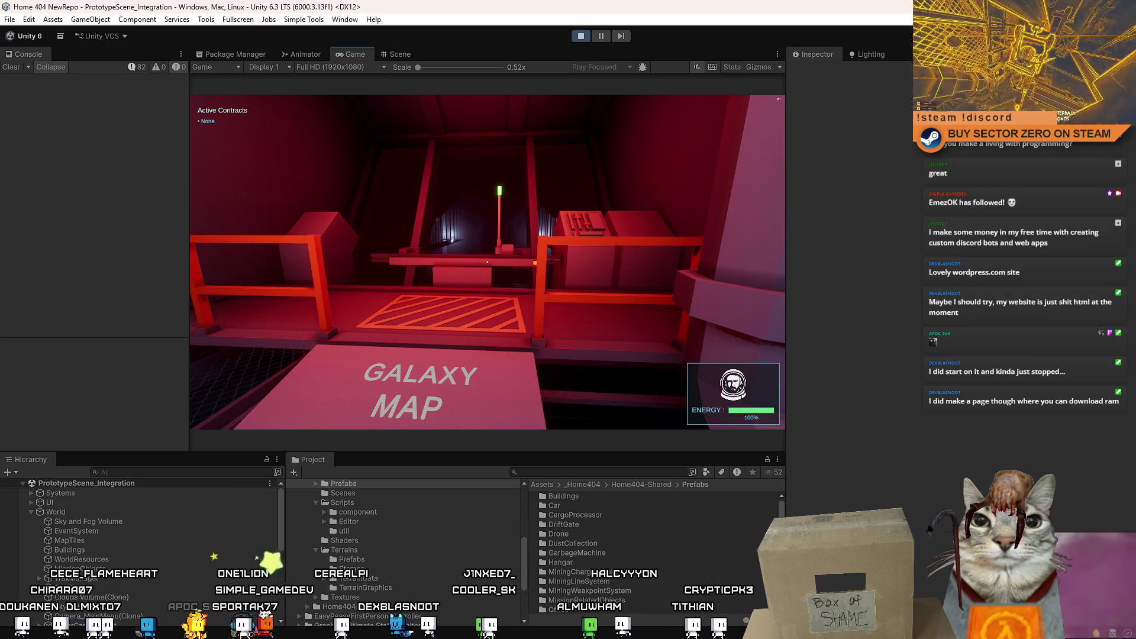
key(e)
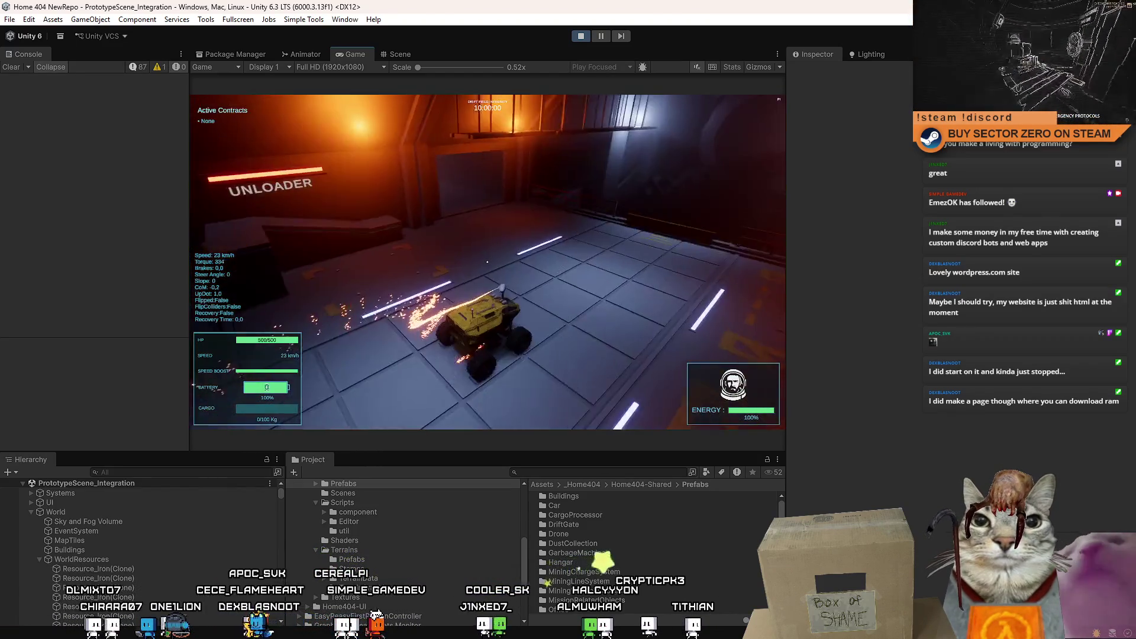
Step: Drive the rover out of the hangar and down onto the snowy slope
key(s)
key(w)
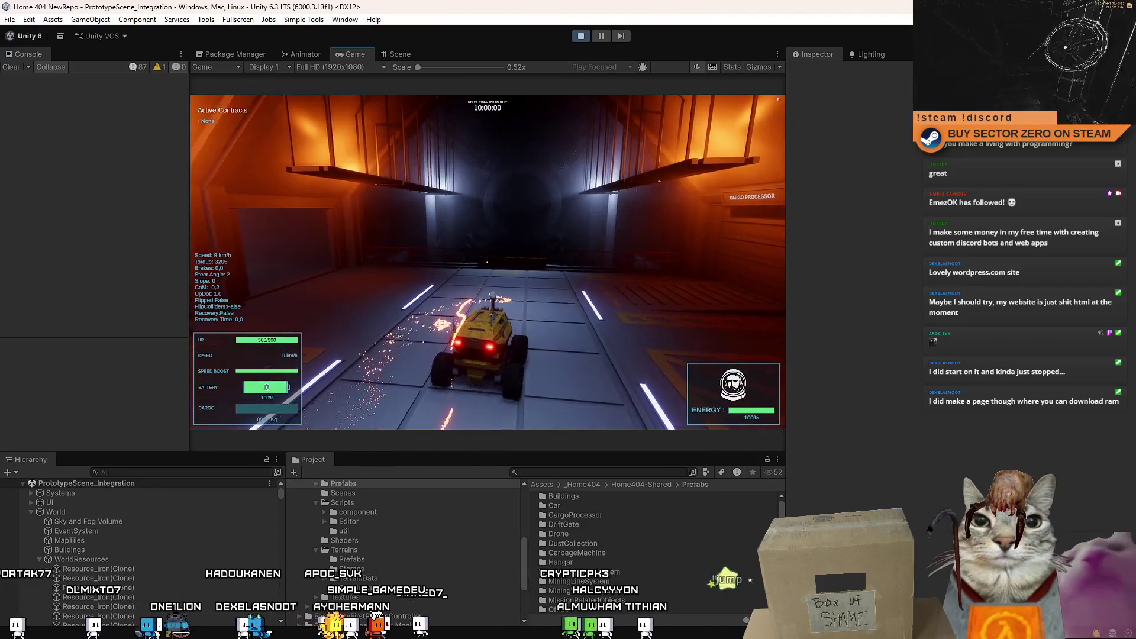
key(w)
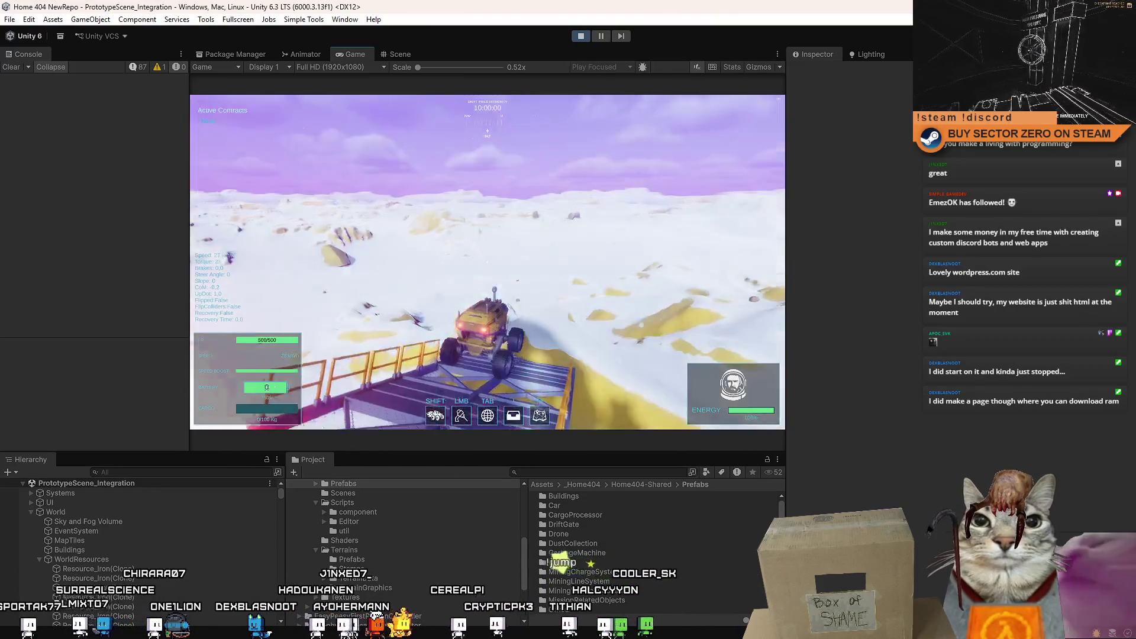
key(w)
key(a)
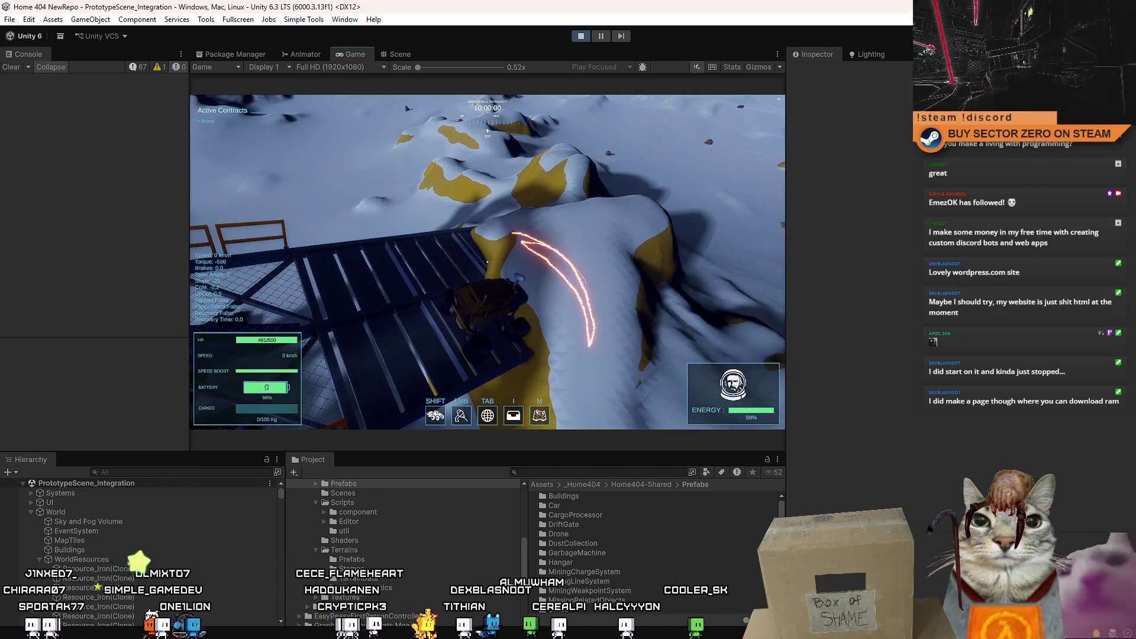
key(w)
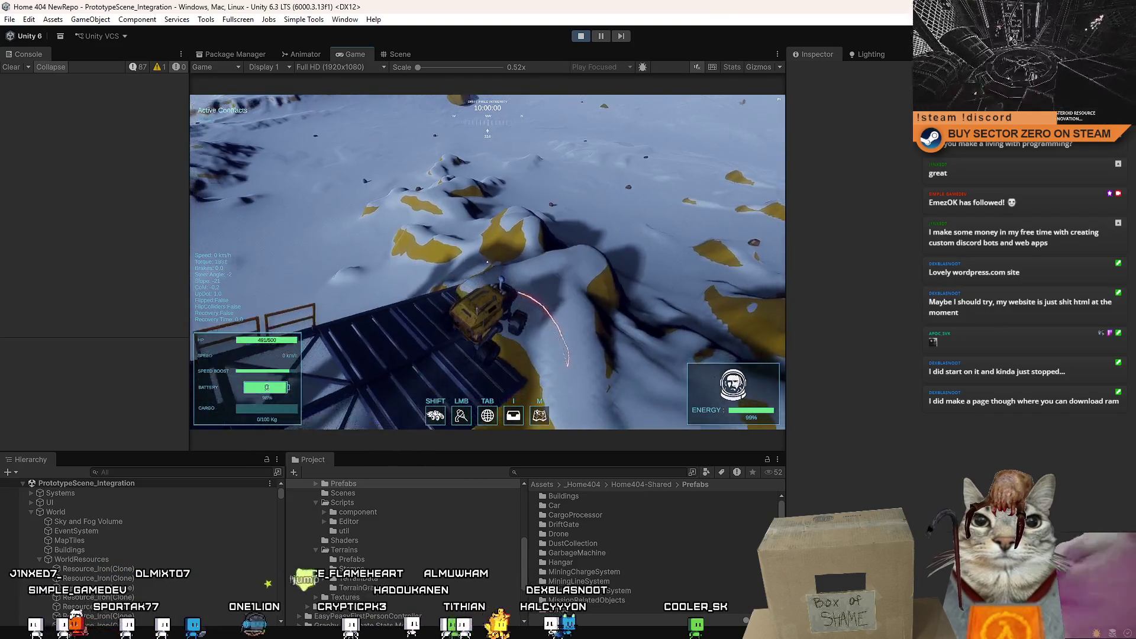
key(w)
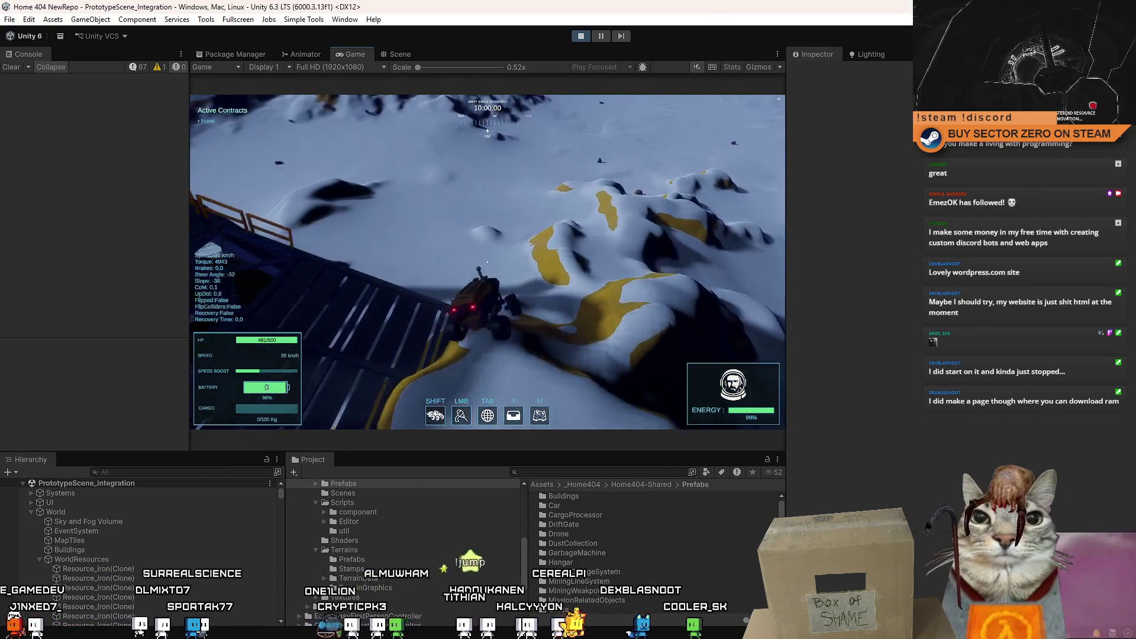
key(w)
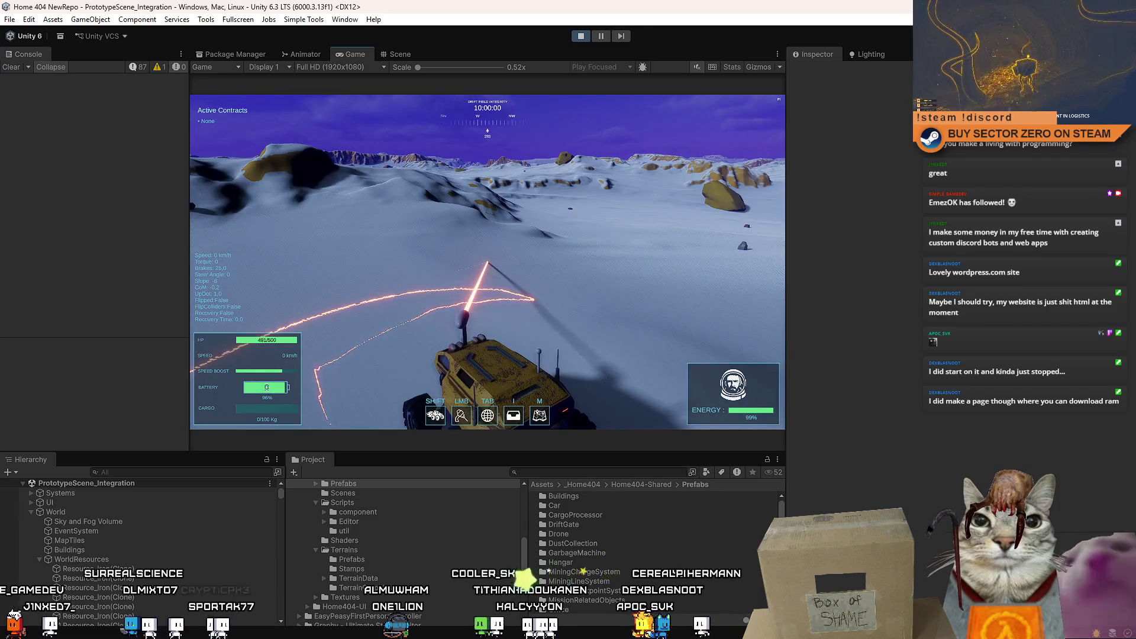
key(w)
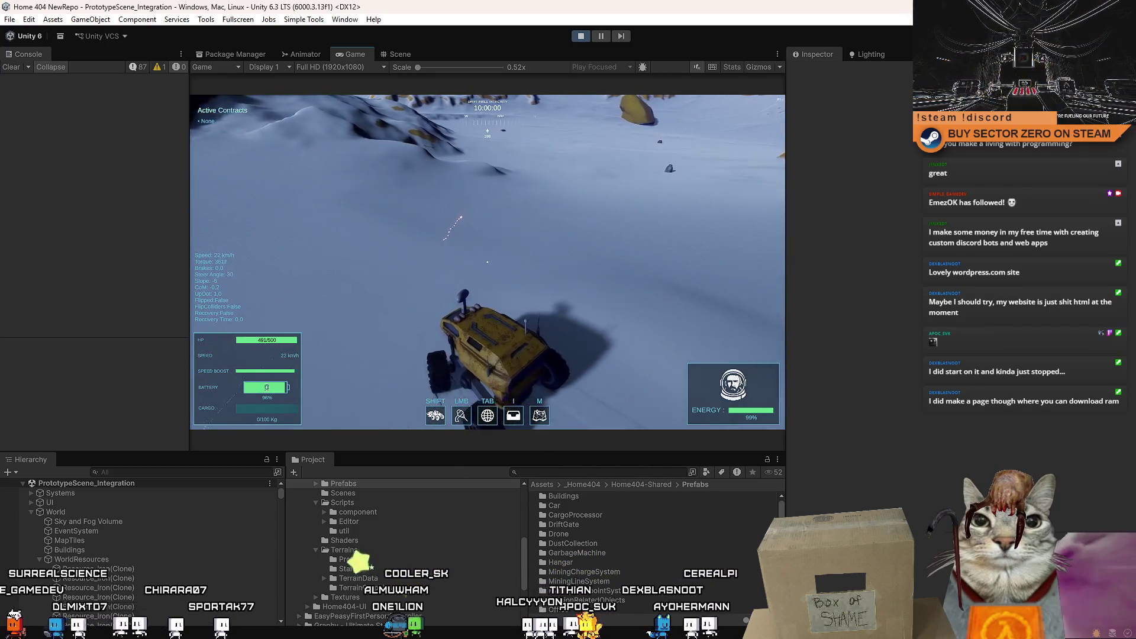
key(w)
Step: Fire the laser drill at the snow to check the particle trails, then release the cursor
click(488, 262)
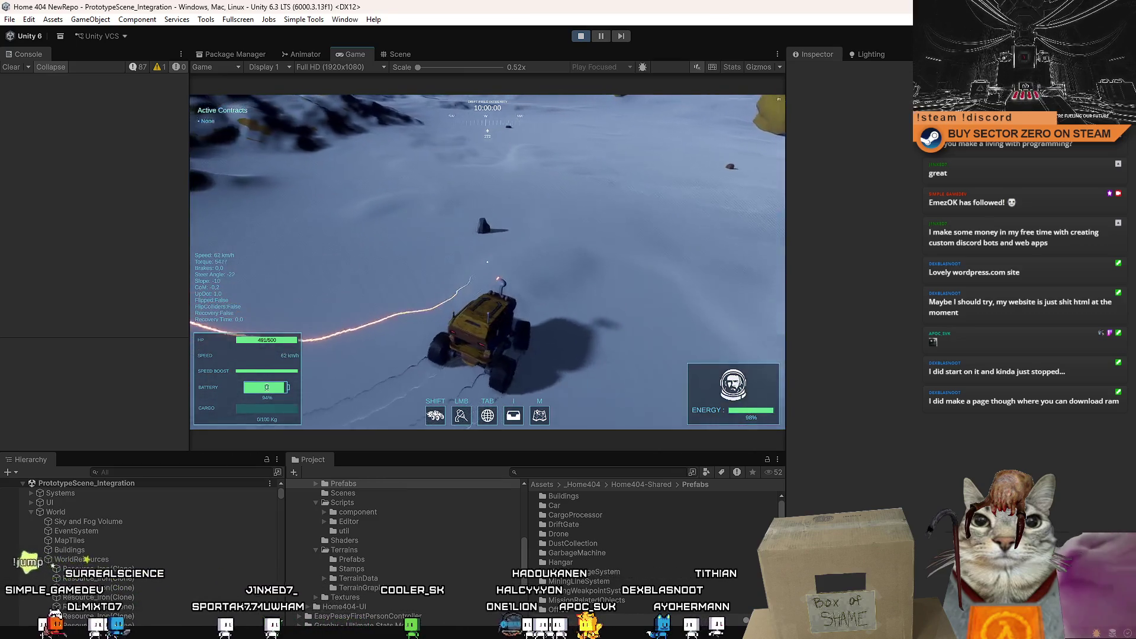
key(s)
click(487, 262)
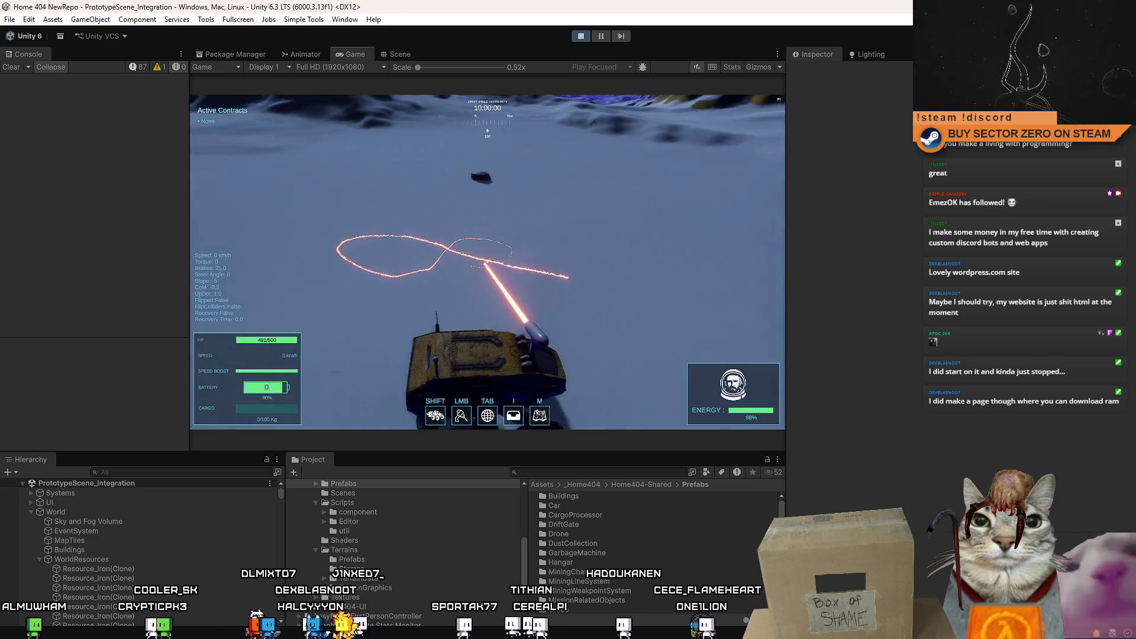
key(Escape)
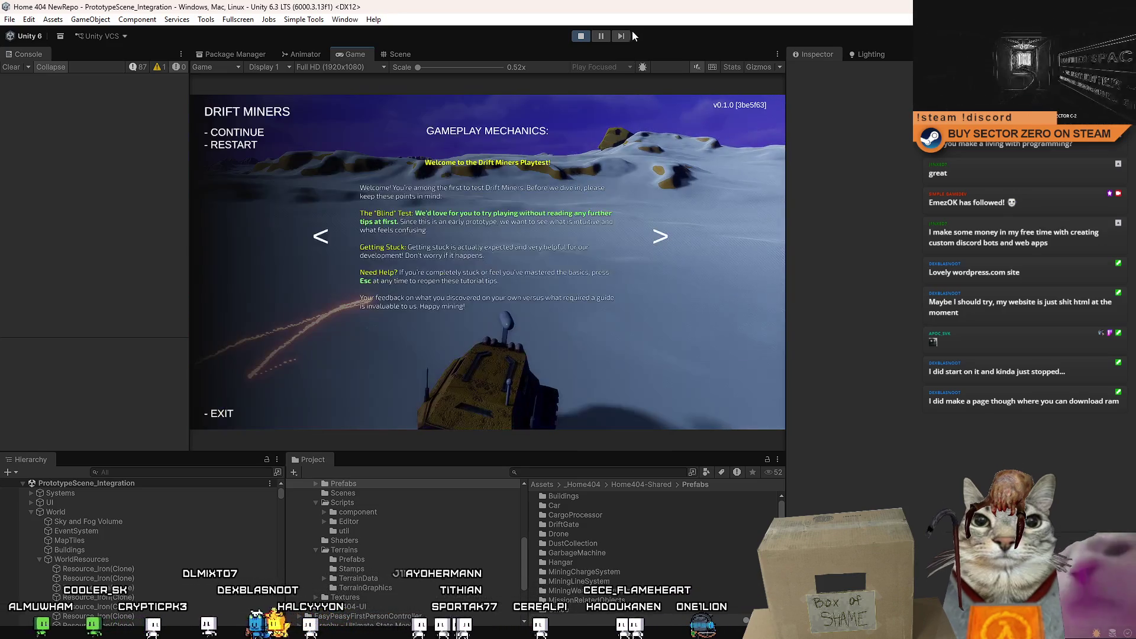
Step: Resume from the pause menu and fly the Scene view camera toward open terrain near the rover
key(Escape)
click(402, 53)
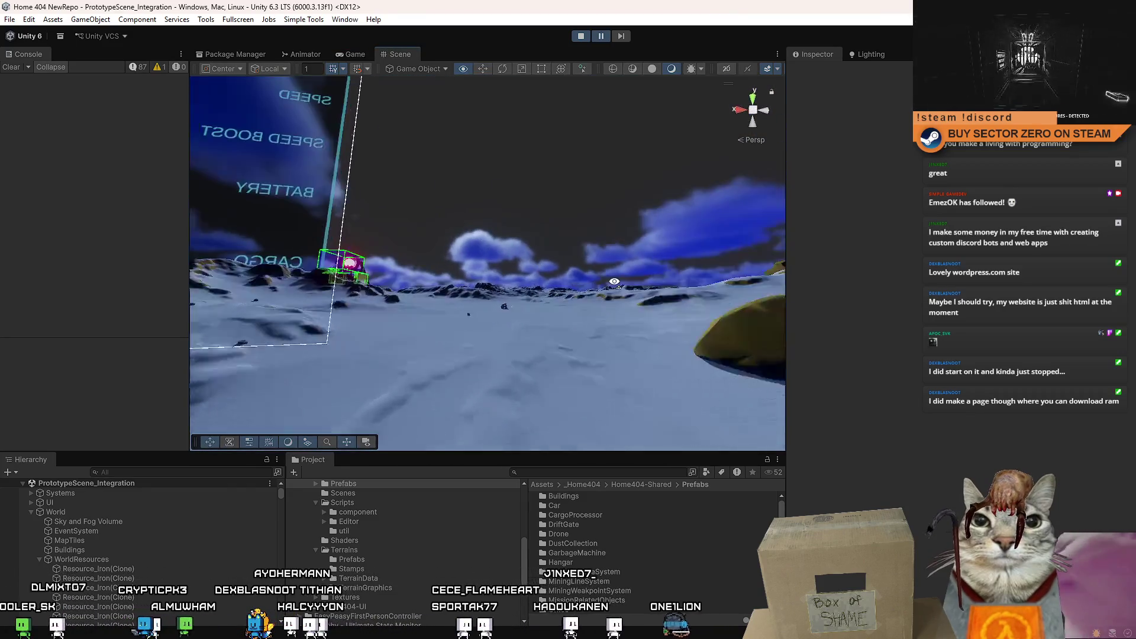
mouse_move(667, 363)
mouse_down()
mouse_move(634, 315)
mouse_move(607, 412)
mouse_up()
text(exam)
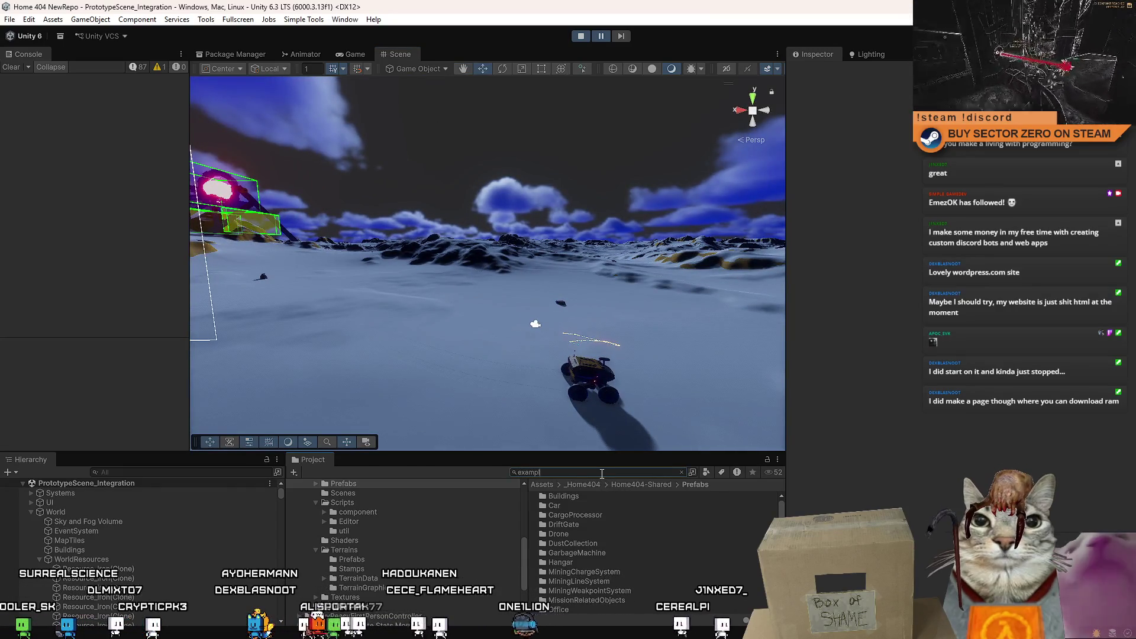
text(ple)
scroll(740, 560, down, 2)
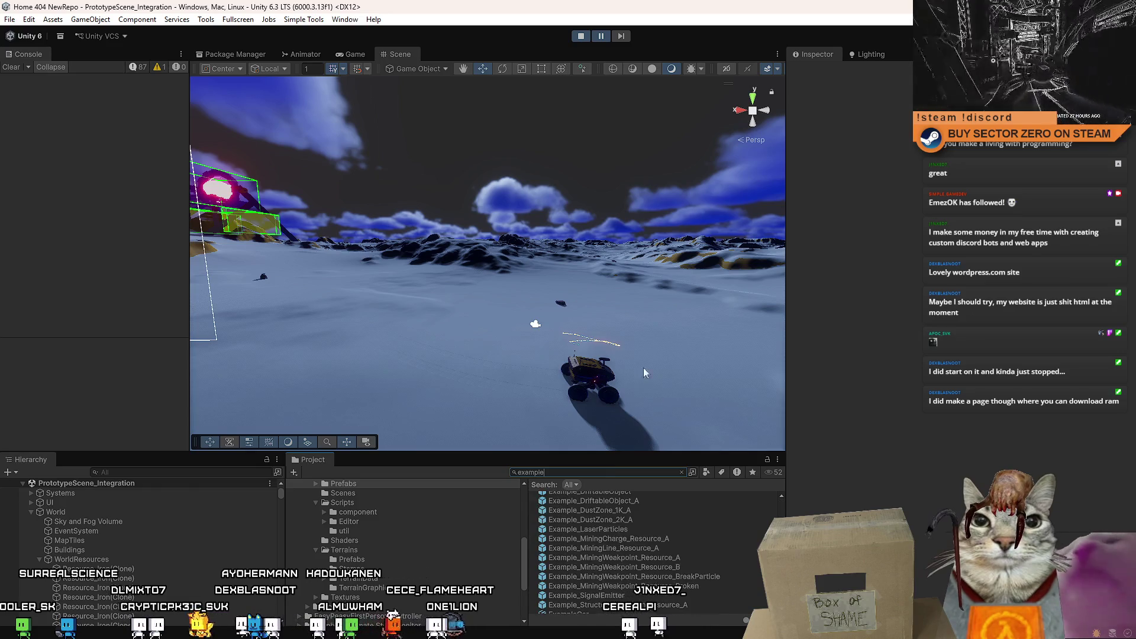
drag(644, 368, 668, 540)
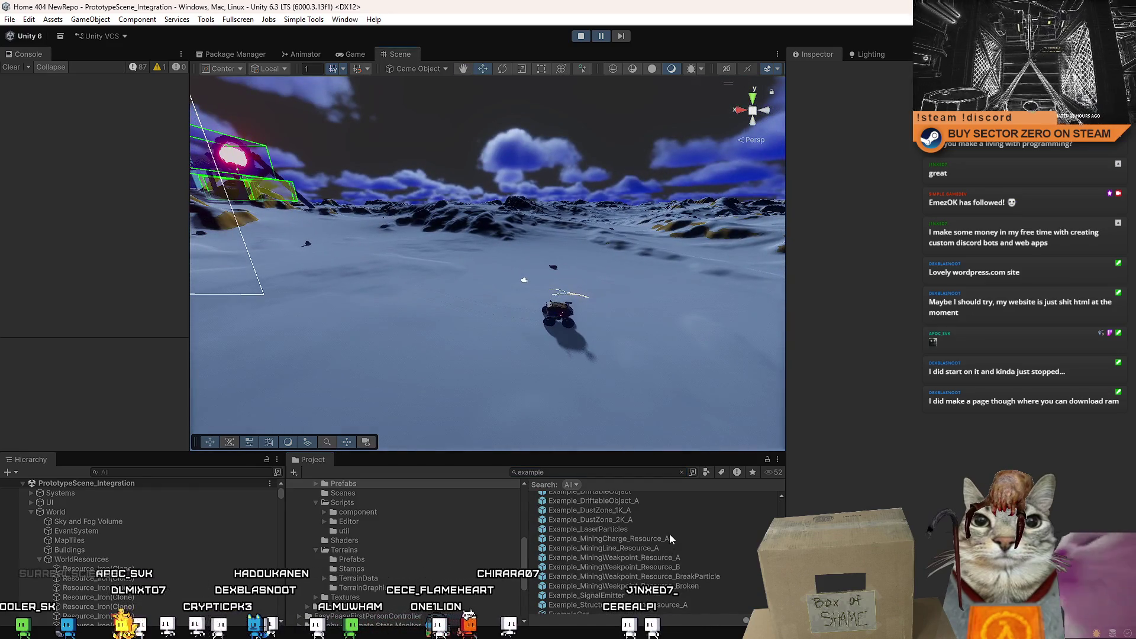
scroll(668, 549, down, 1)
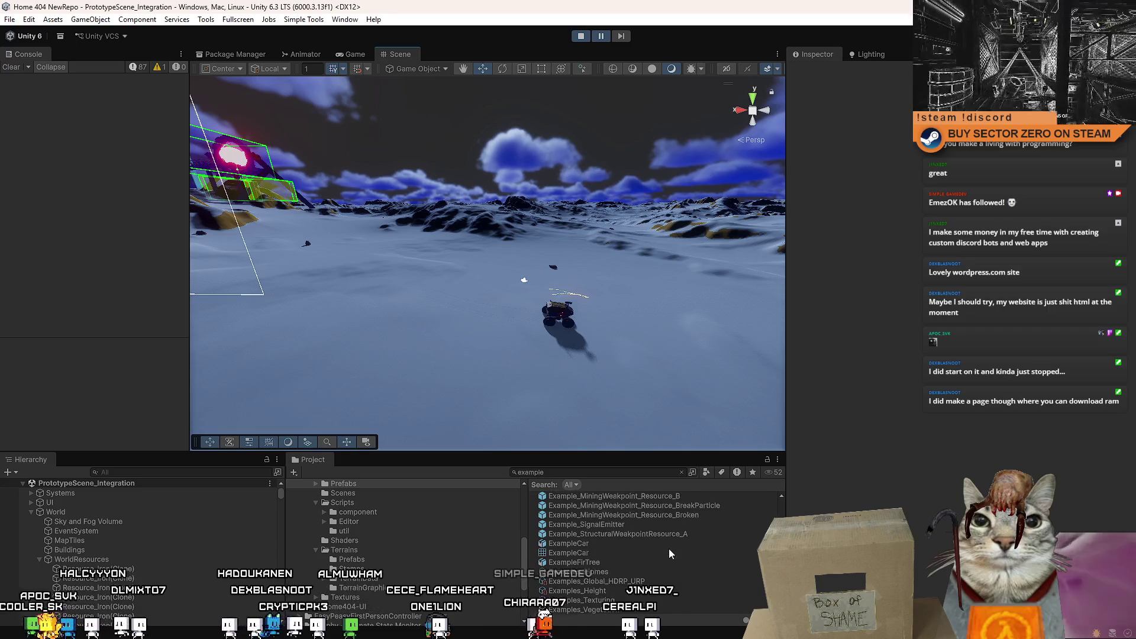
scroll(667, 535, down, 1)
Step: Drag the example mining line, mining weakpoint and structural weakpoint blocks onto the terrain beside the rover
drag(658, 522, 732, 313)
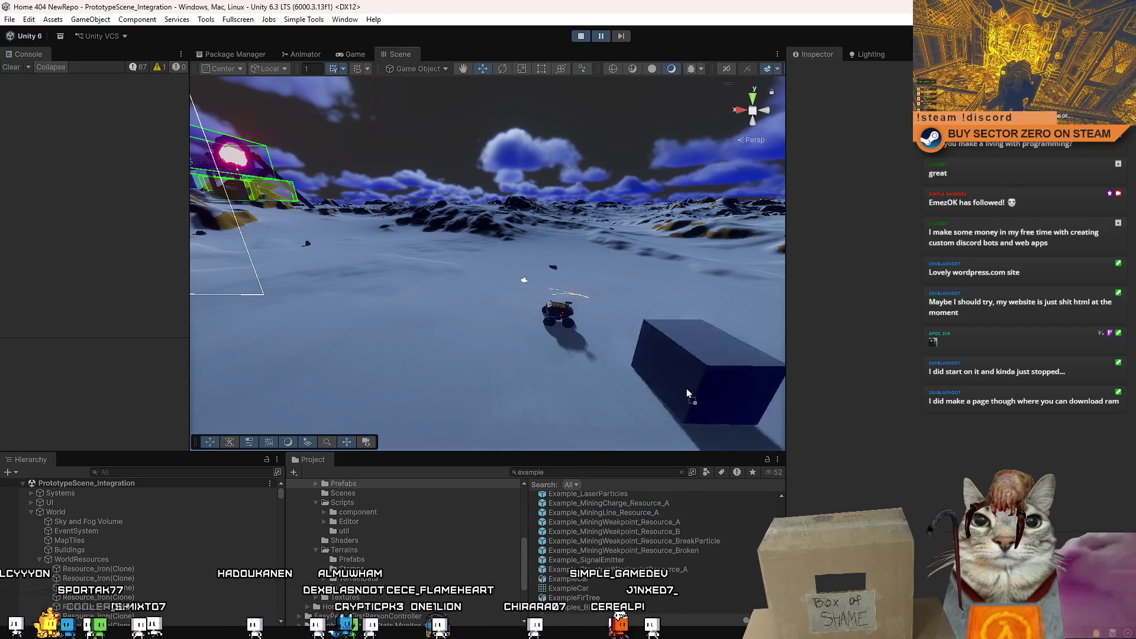
drag(569, 337, 622, 339)
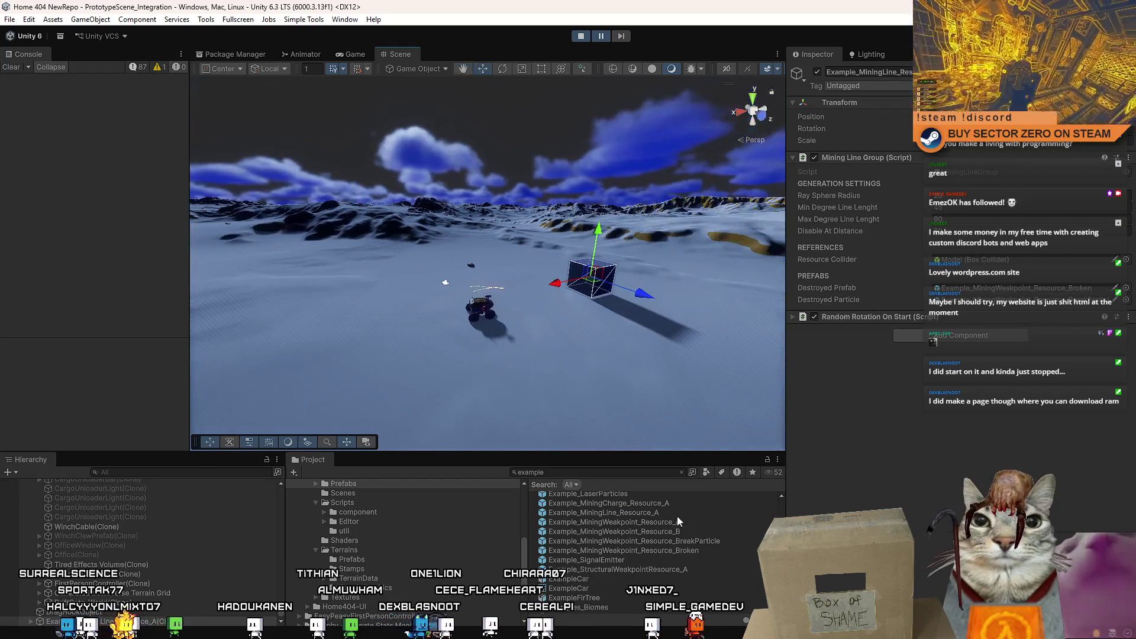
click(528, 273)
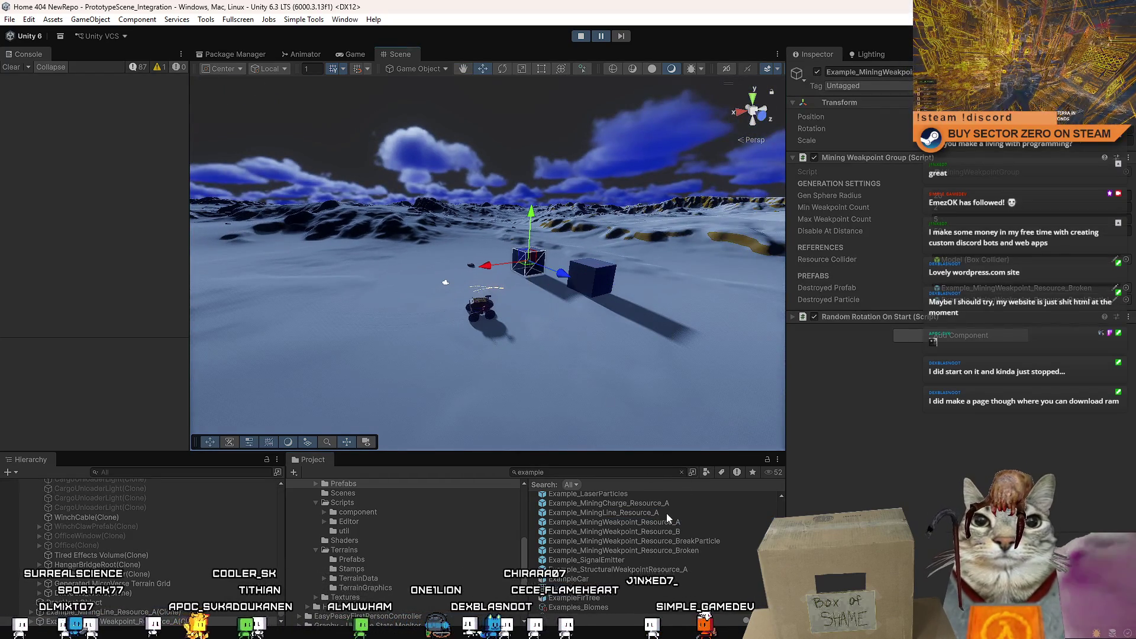
drag(622, 569, 750, 321)
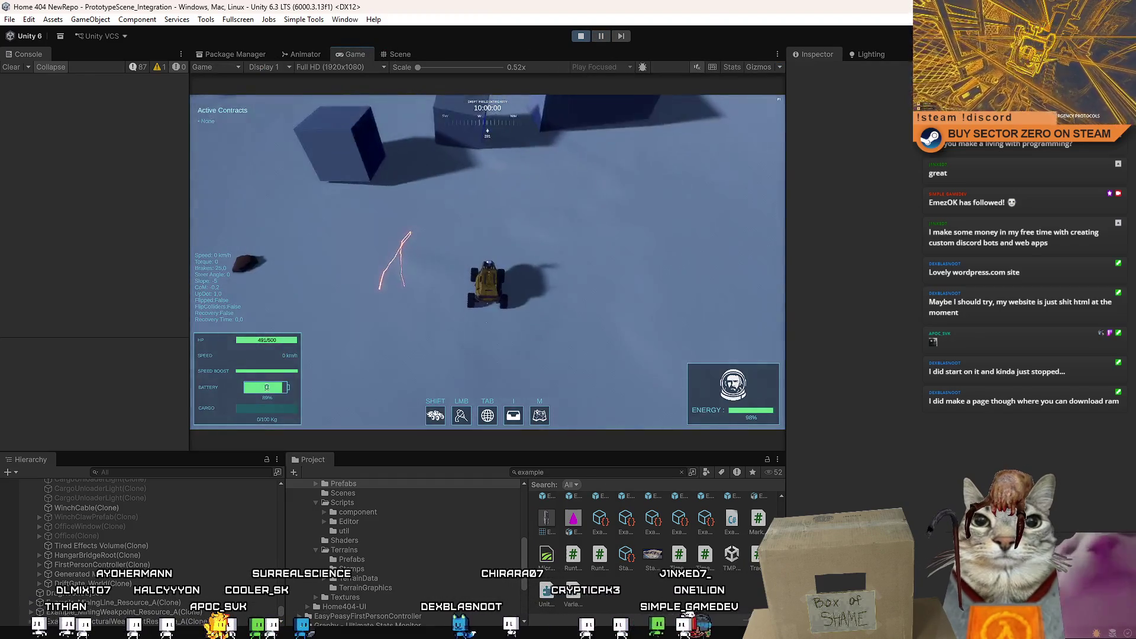
Step: Maximize the Game view and drive the rover with WASD over to the example blocks
double_click(349, 52)
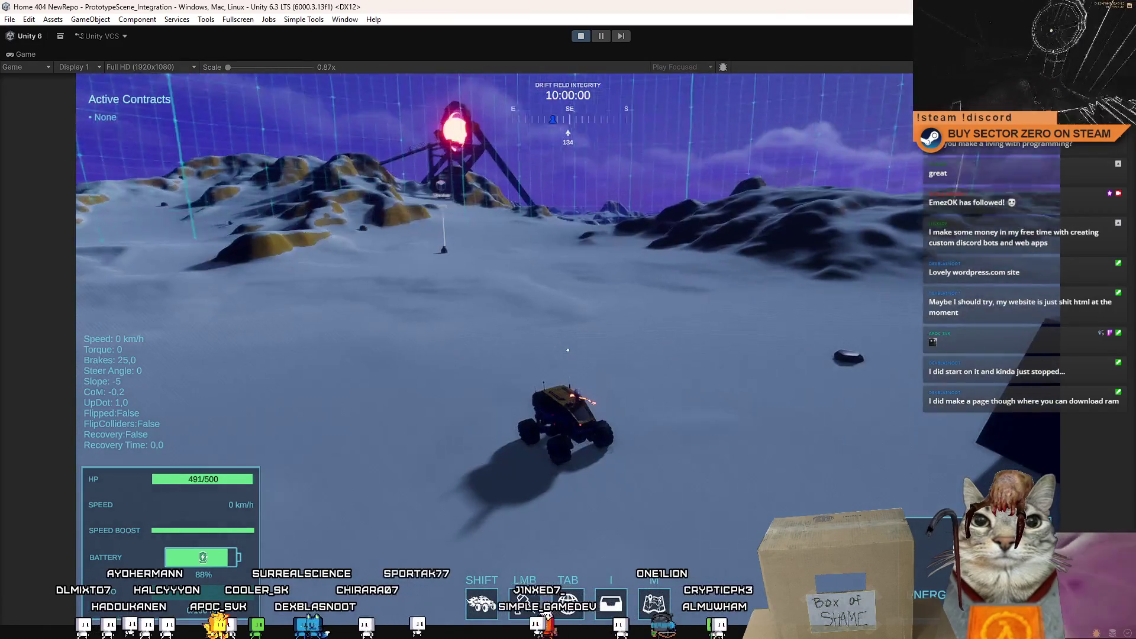
key(w)
key(a)
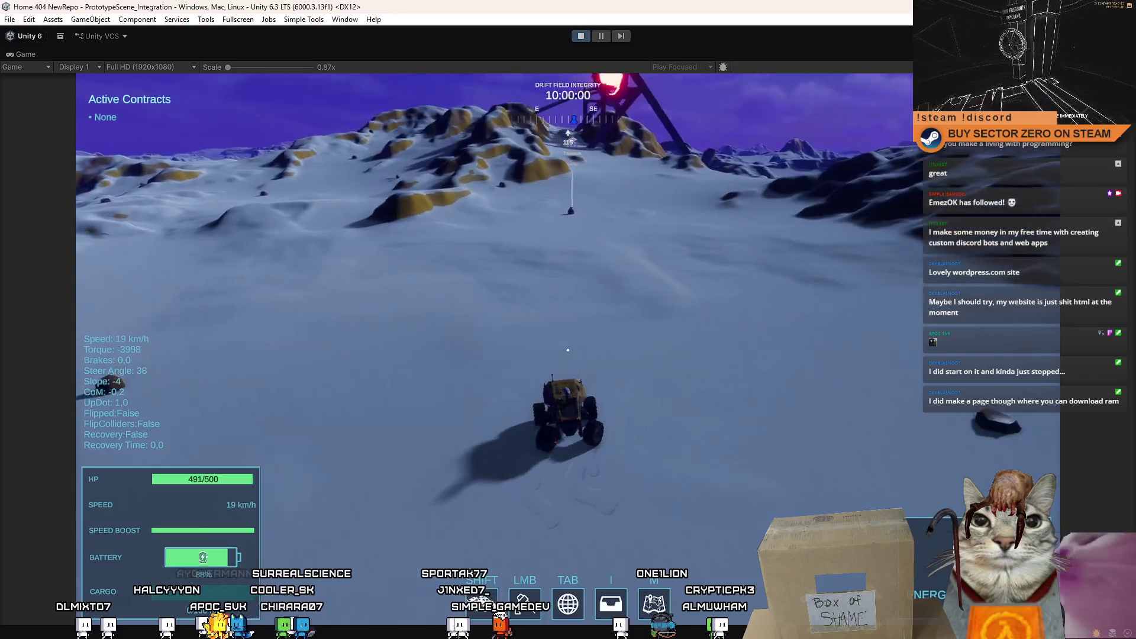
key(s)
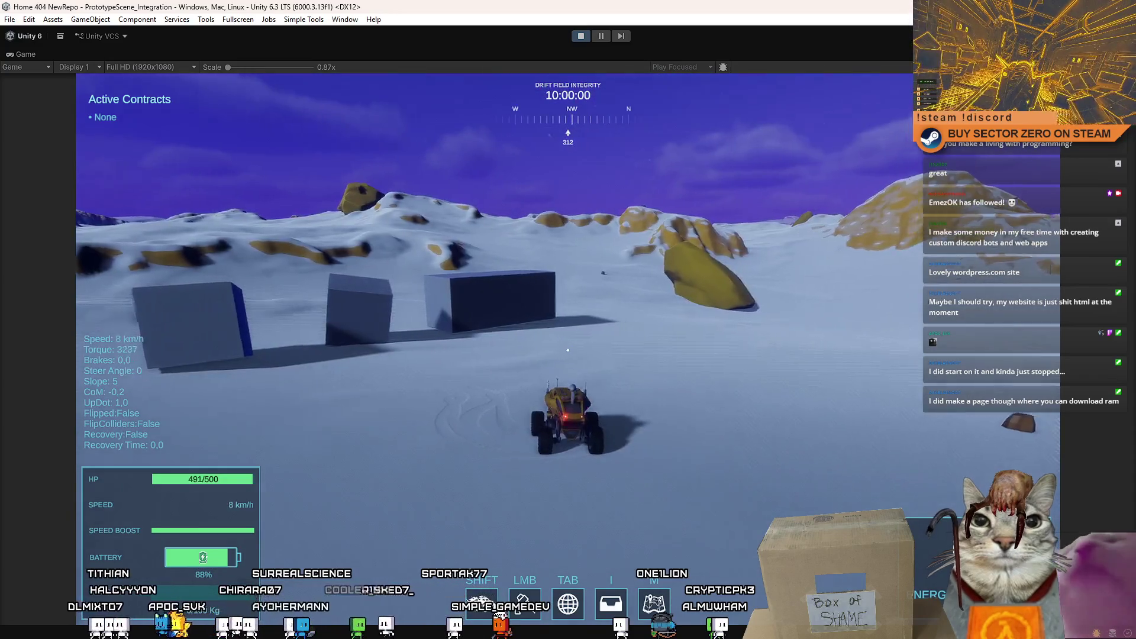
key(w)
key(a)
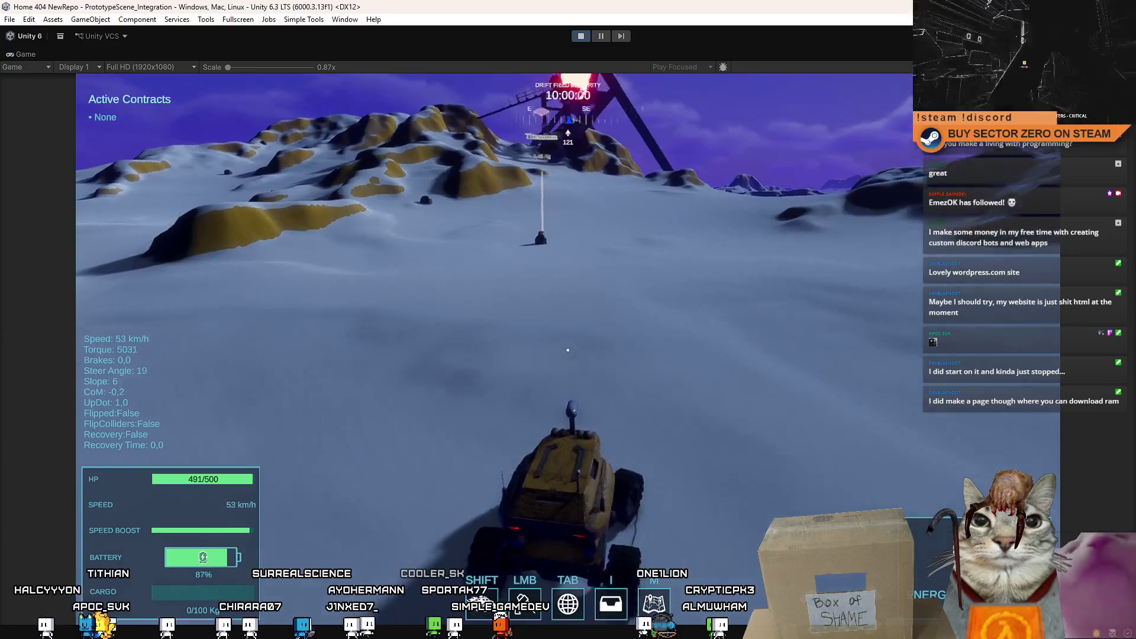
key(s)
key(d)
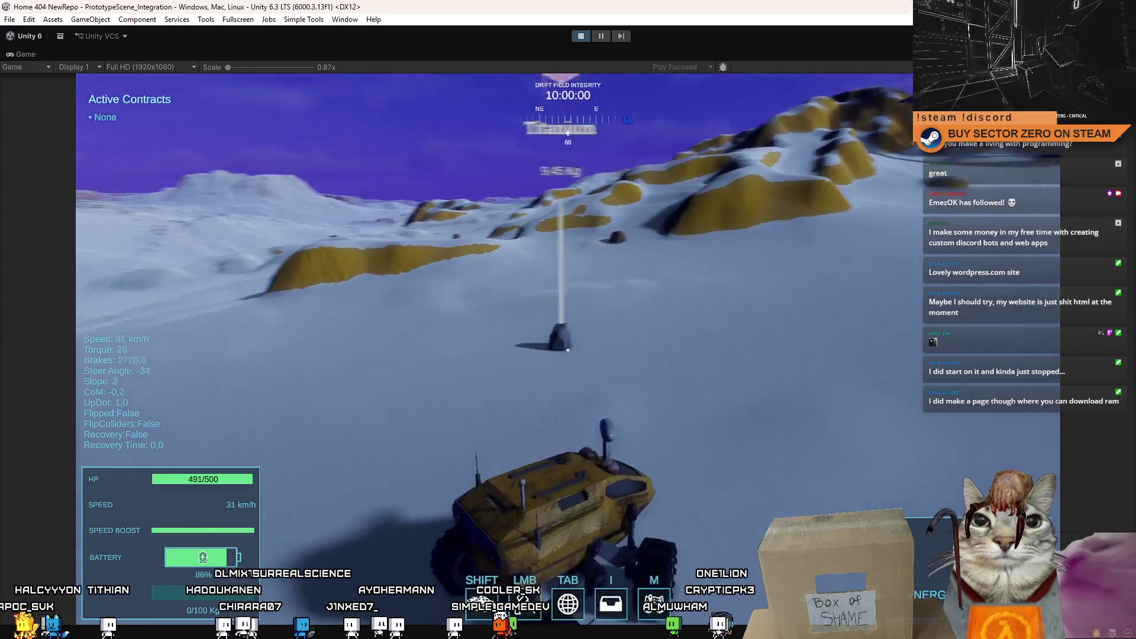
Step: Fire the mining laser at the Titanium rock, the terrain and the slope while driving
click(569, 349)
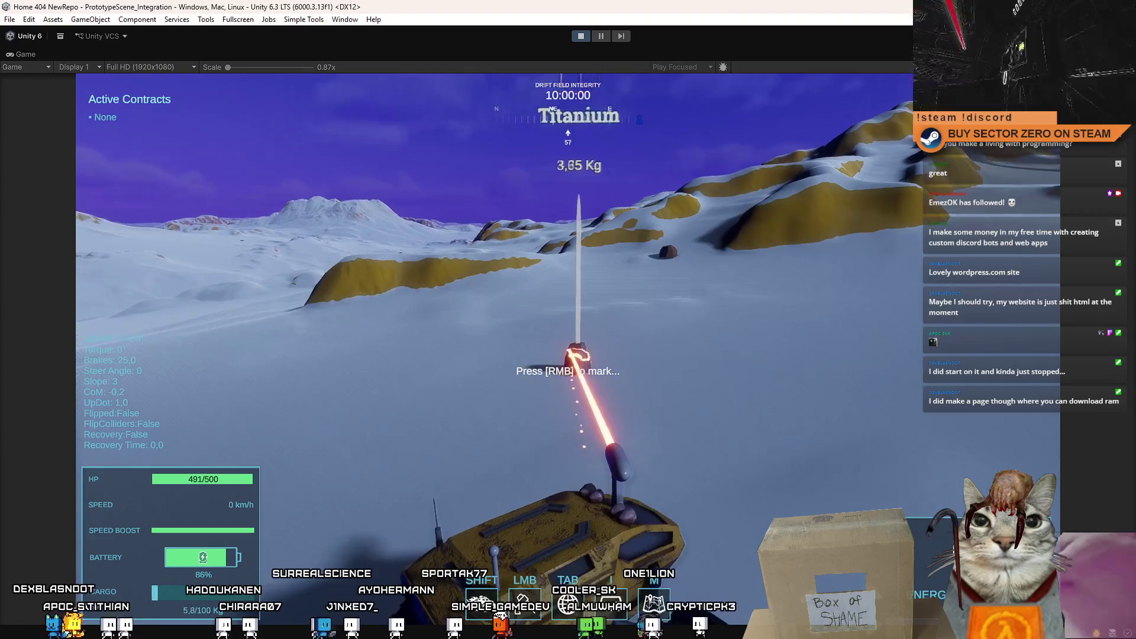
key(w)
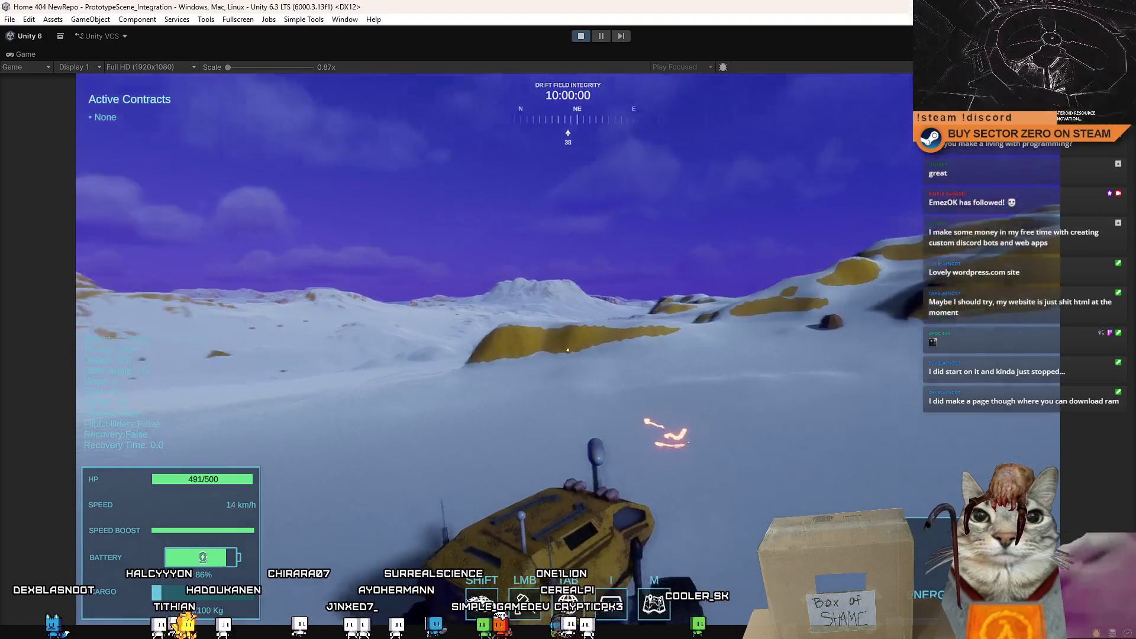
click(569, 349)
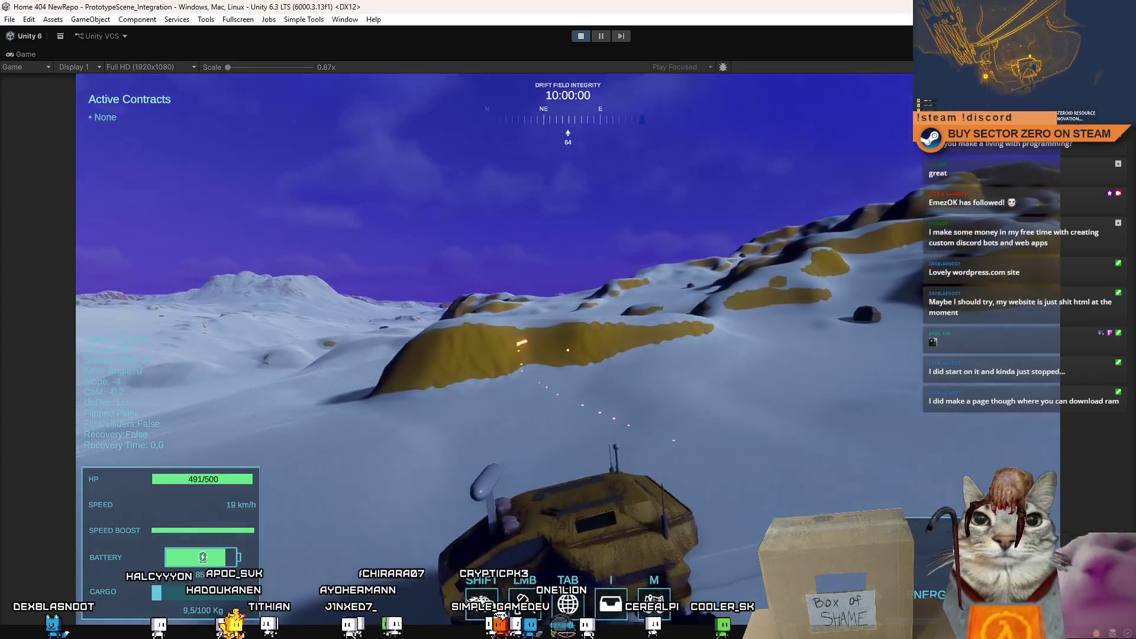
click(569, 348)
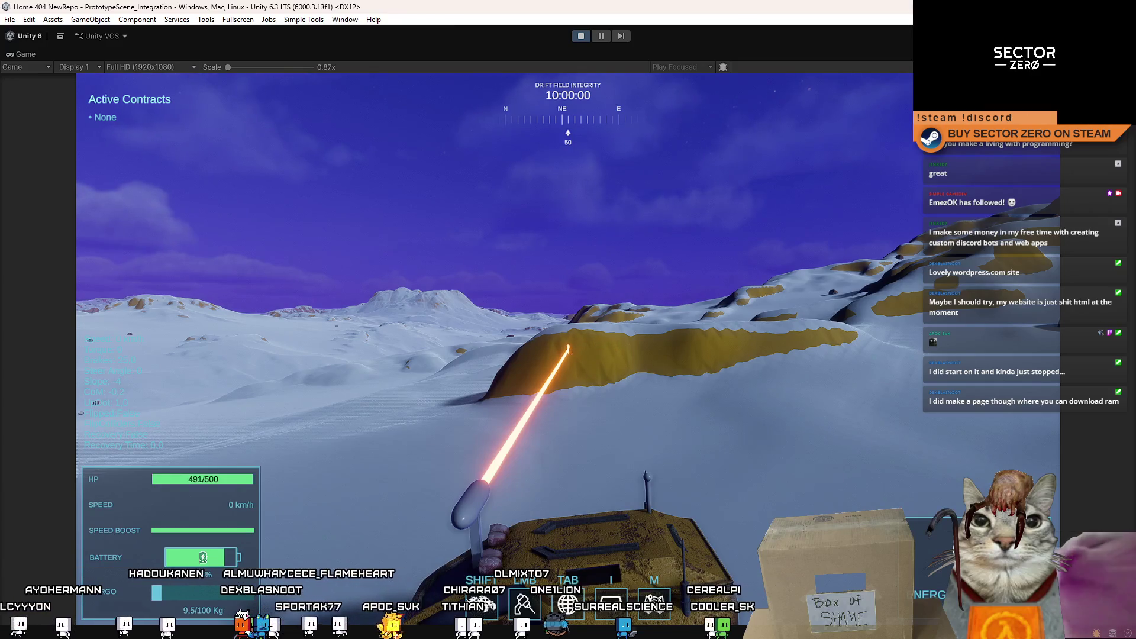
key(w)
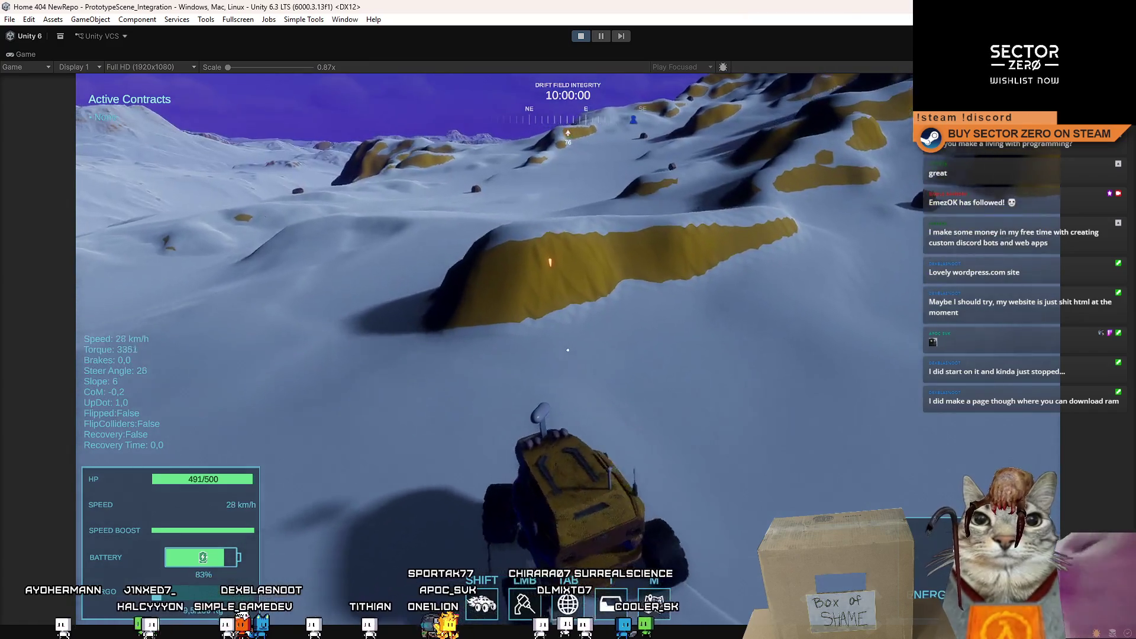
click(569, 350)
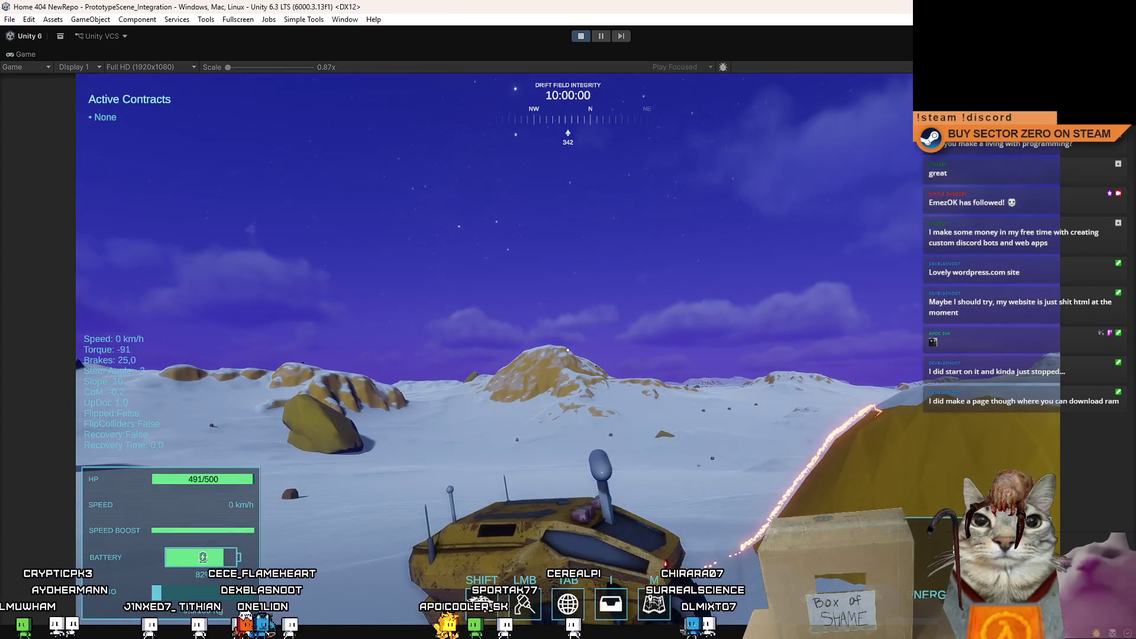
Step: Drive on in chase view, then pause the game from the toolbar to restore the editor layout
key(w)
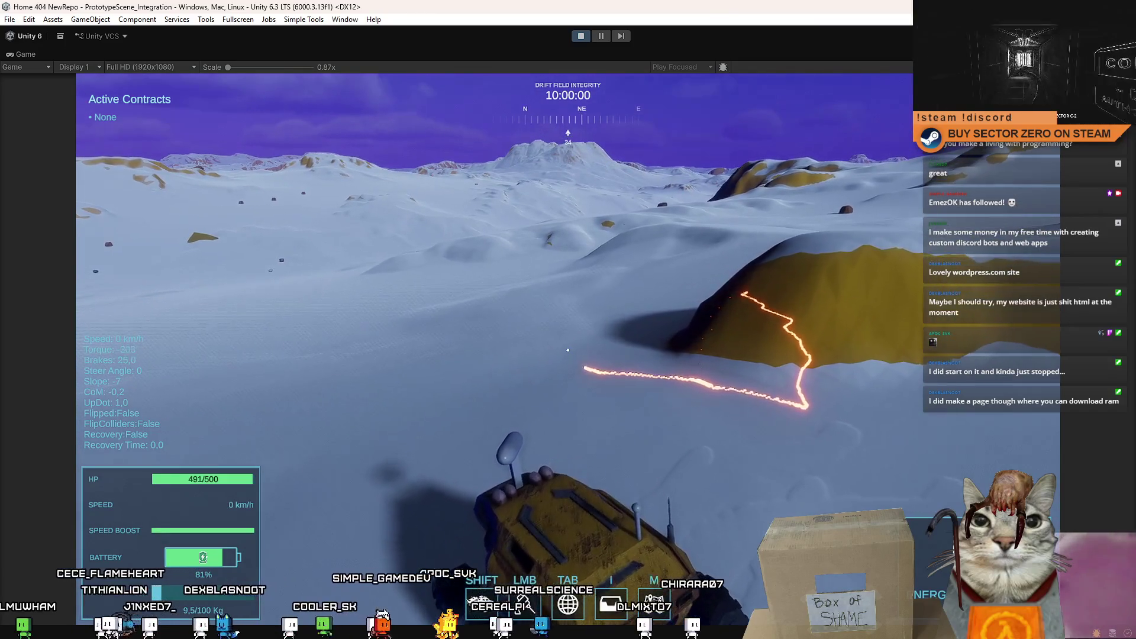
key(w)
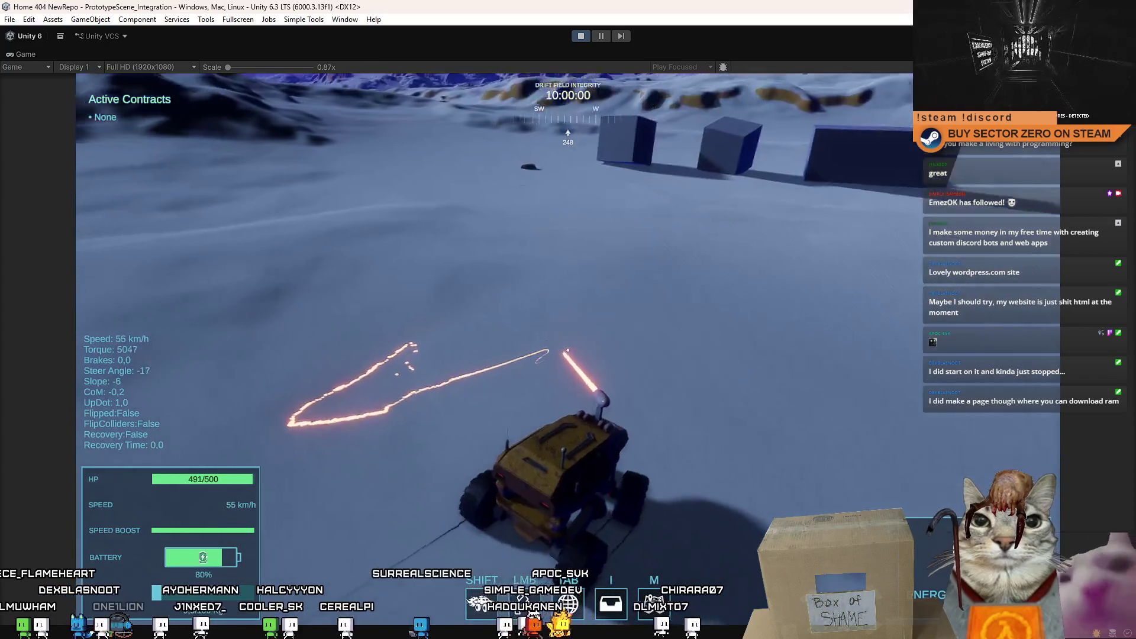
key(d)
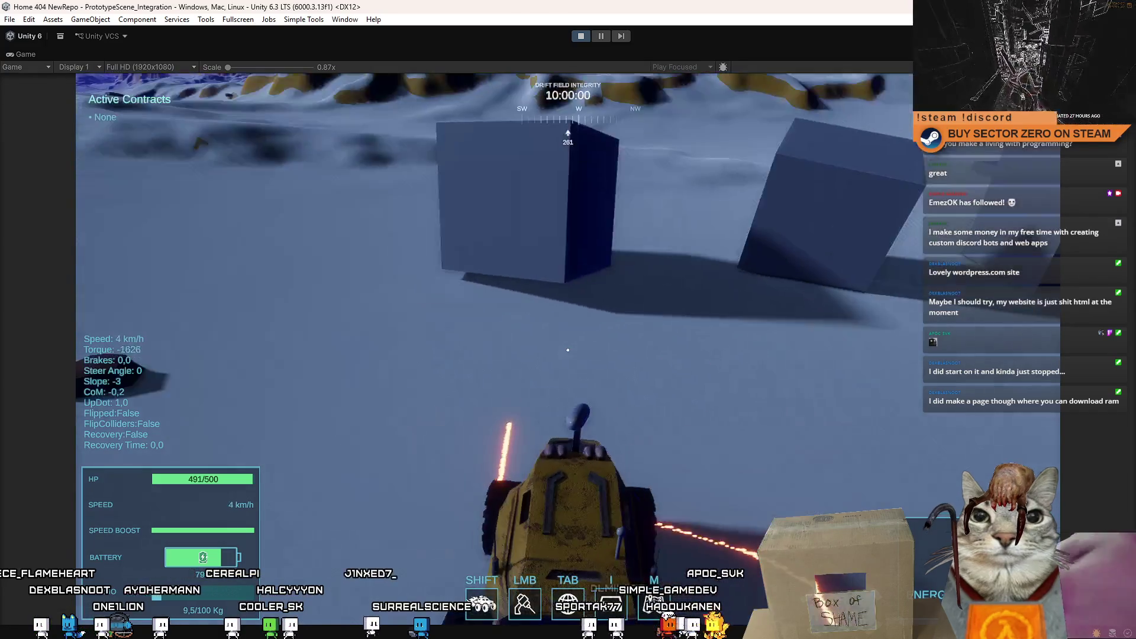
key(Escape)
key(Escape)
click(603, 35)
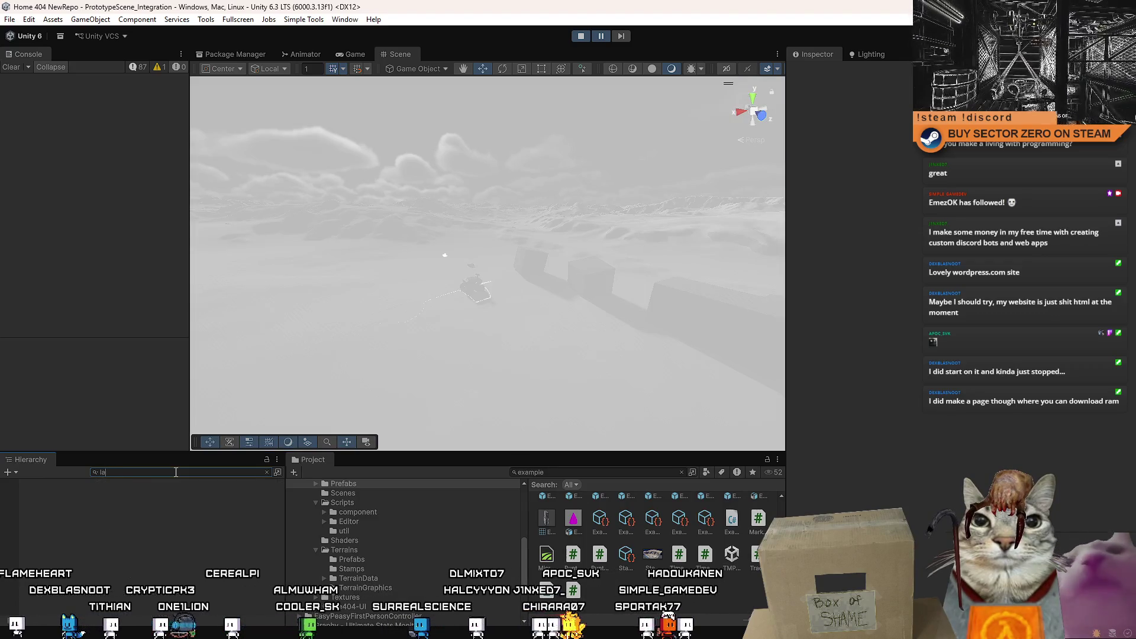
Step: Select Example_LaserParticles, expand its Shape module and frame it in the Scene view
click(77, 493)
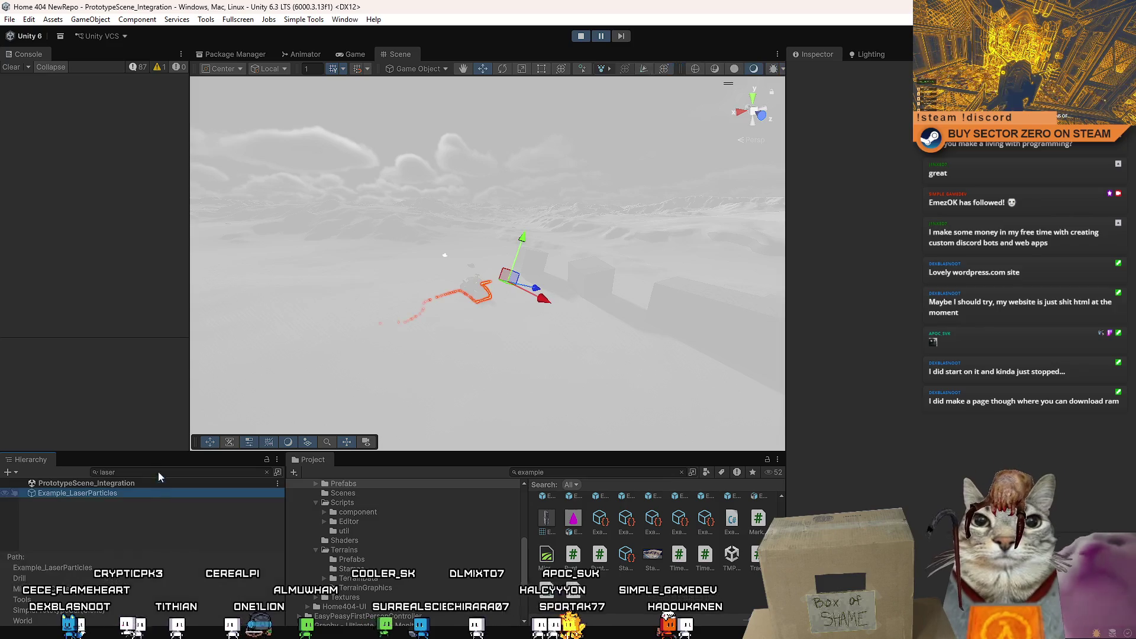
click(279, 471)
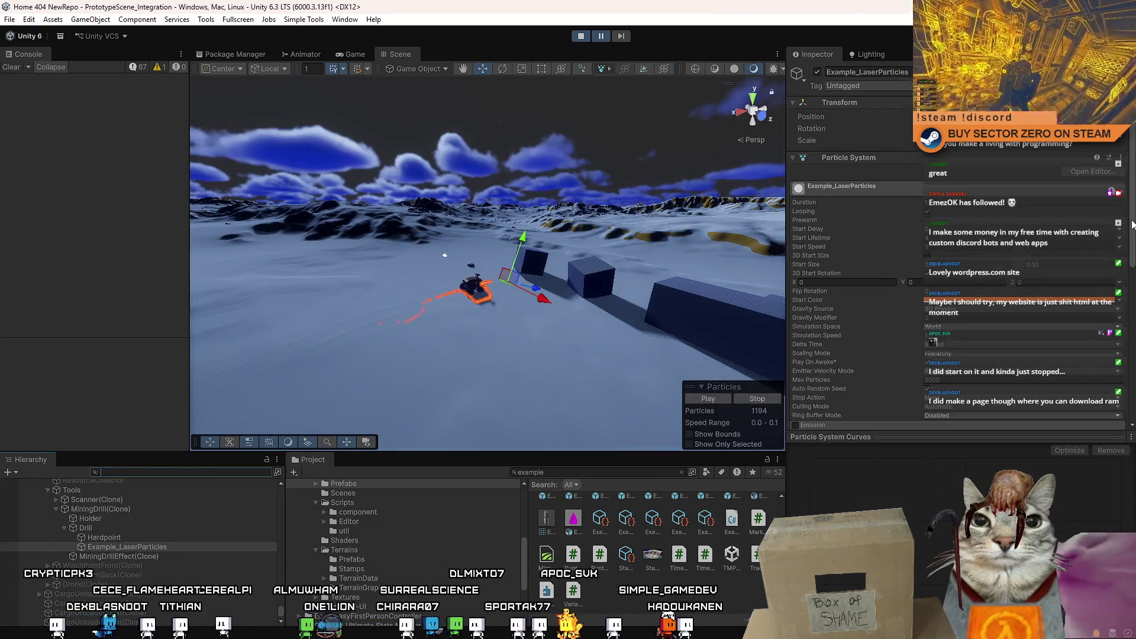
drag(1132, 224, 1129, 384)
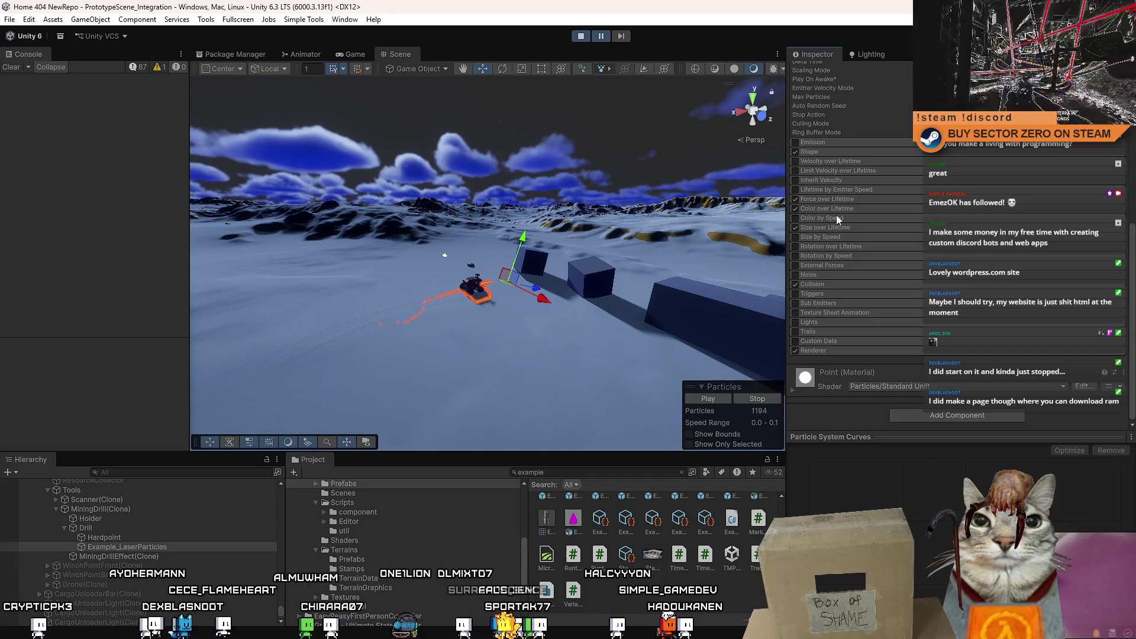
click(837, 152)
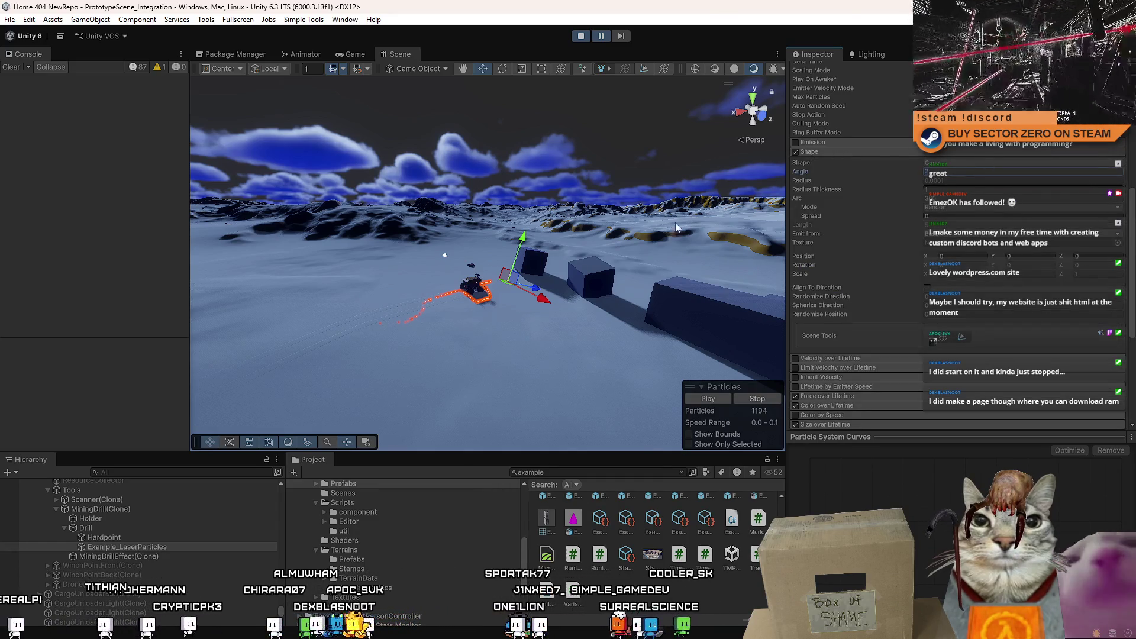
click(459, 373)
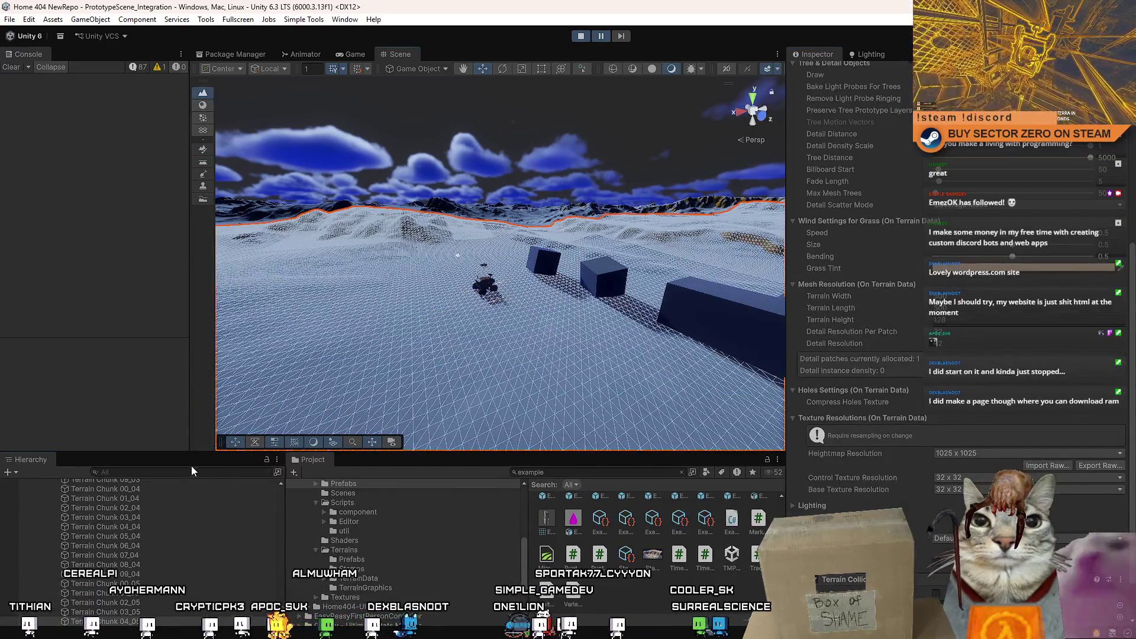
click(210, 470)
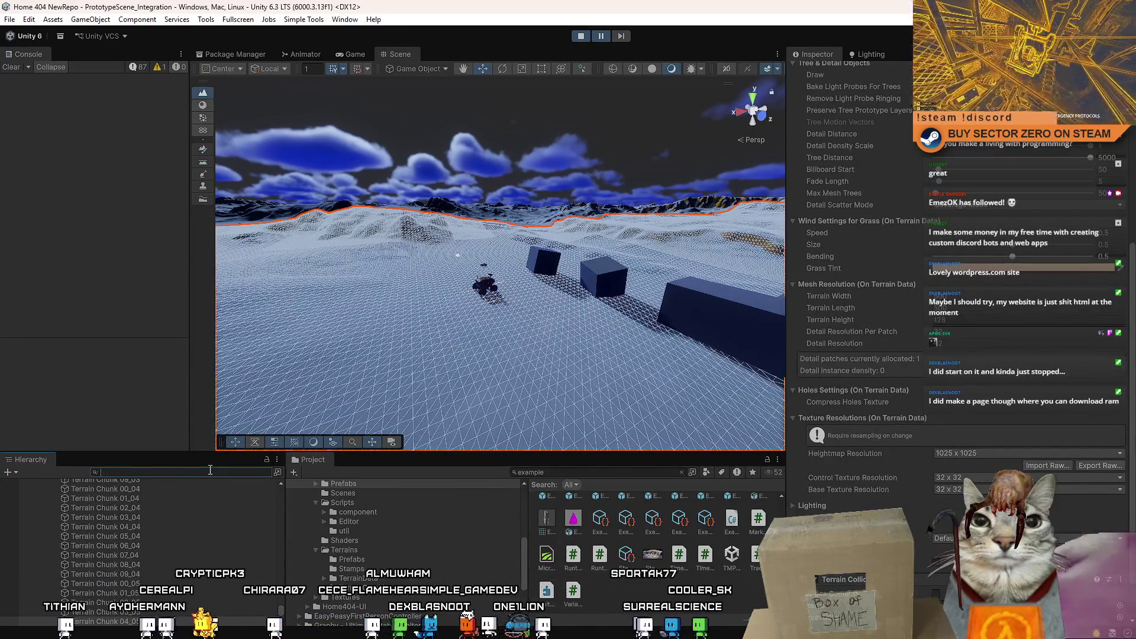
text(laser)
double_click(120, 493)
click(278, 471)
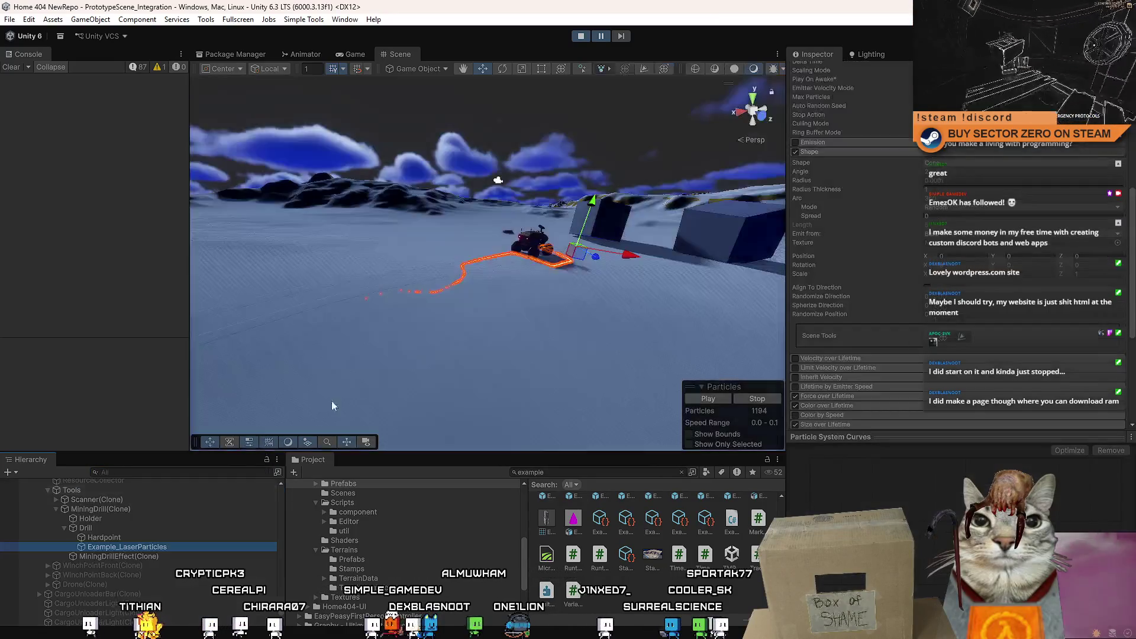
mouse_move(331, 400)
mouse_down()
mouse_move(590, 262)
mouse_move(511, 347)
mouse_up()
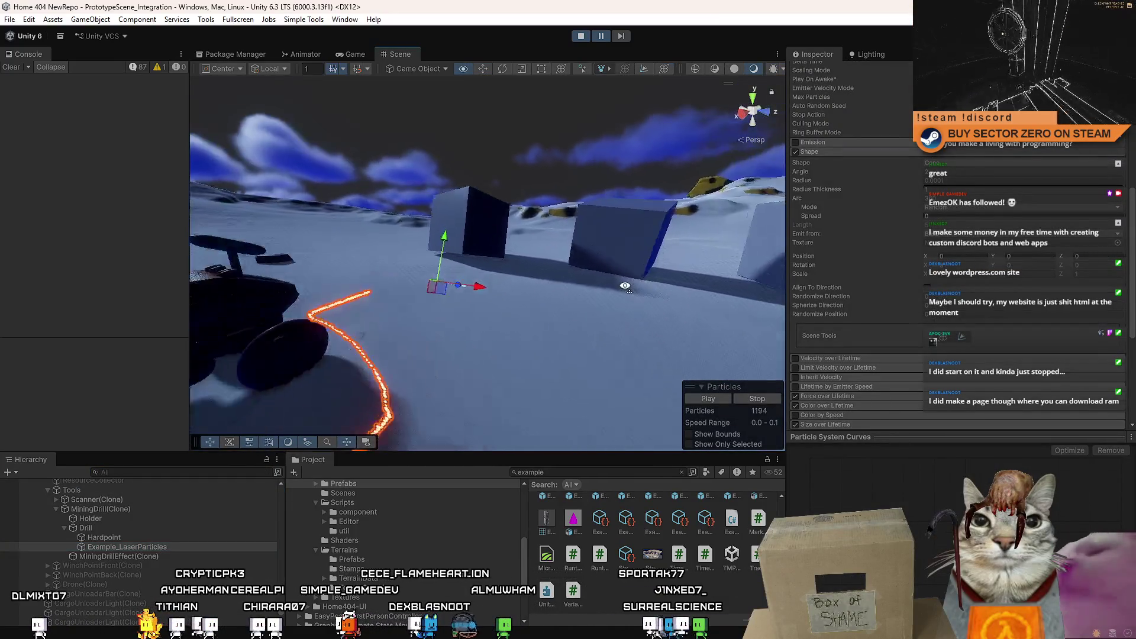
scroll(510, 347, down, 2)
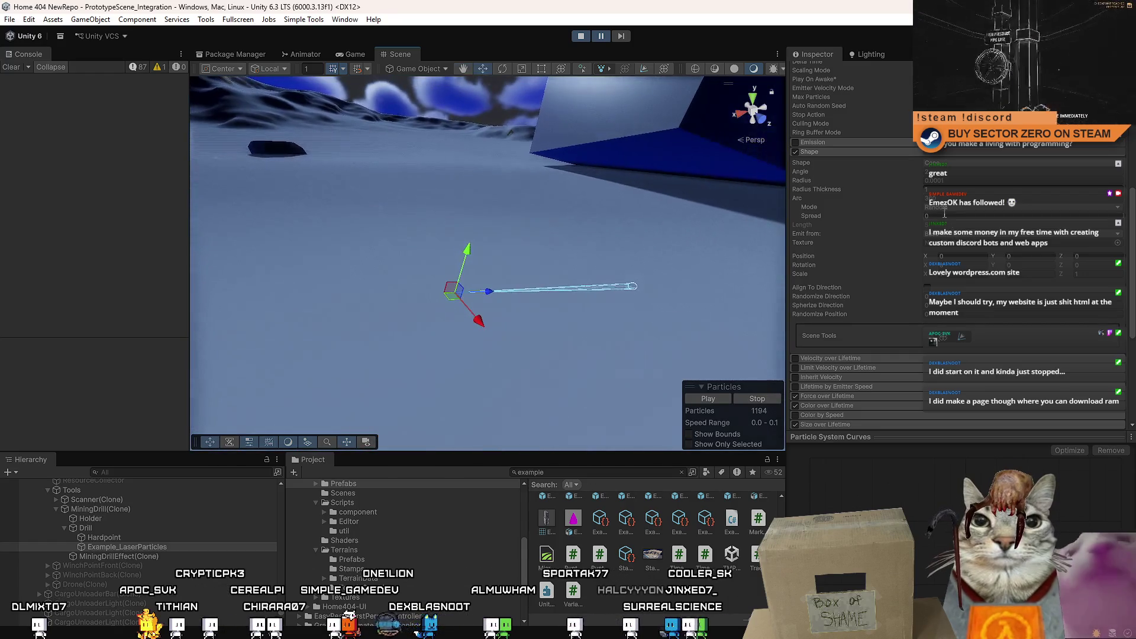
Step: Widen the emitter's Shape Radius so the particle cone spreads out, settling on a slightly smaller width
double_click(925, 180)
text(0.75)
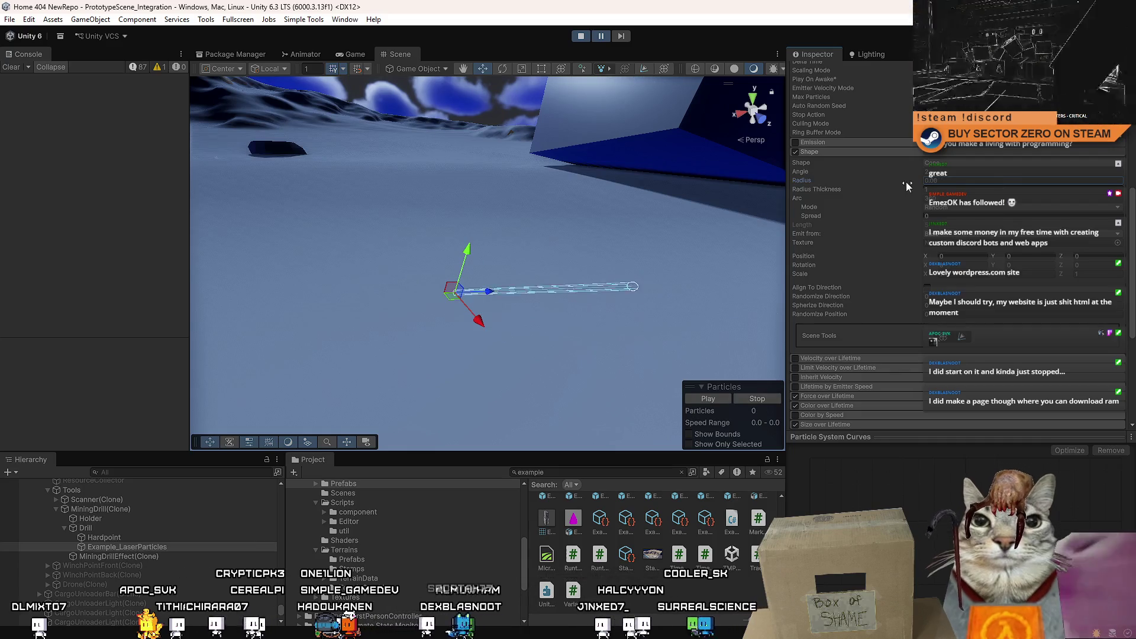
drag(904, 181, 920, 179)
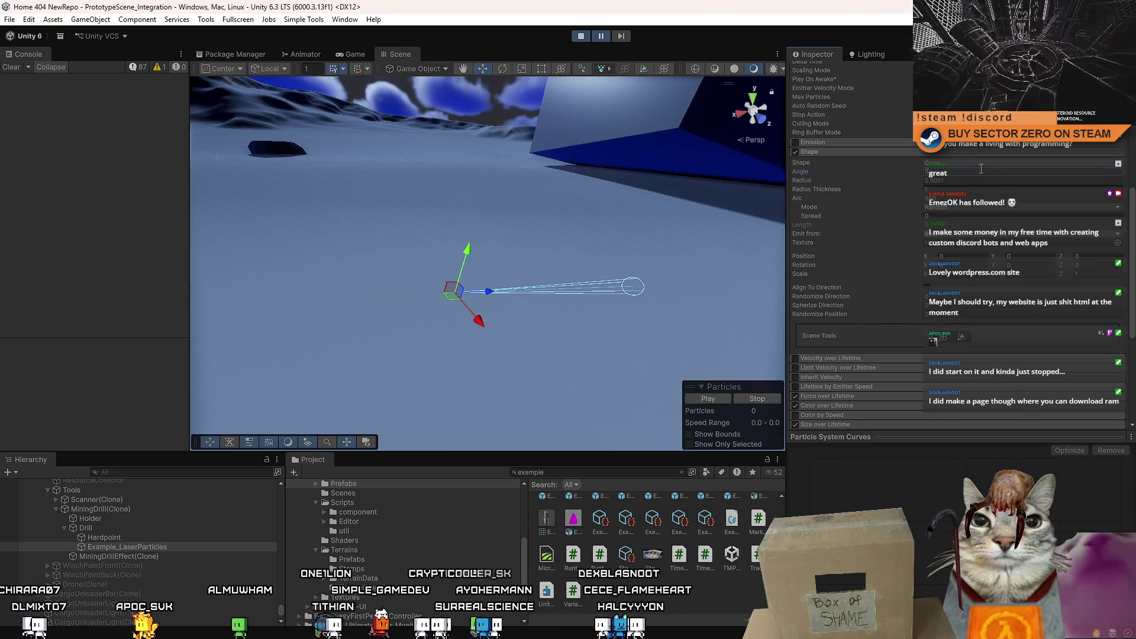
drag(888, 179, 892, 179)
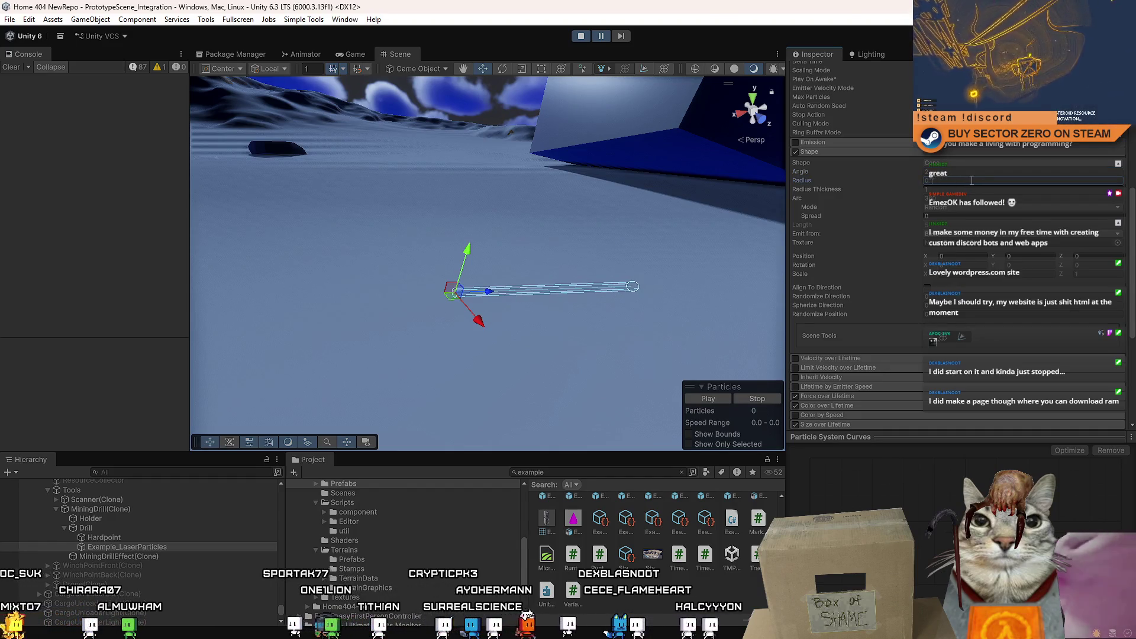
Step: Start the game and drive the rover up to an example cube
click(603, 39)
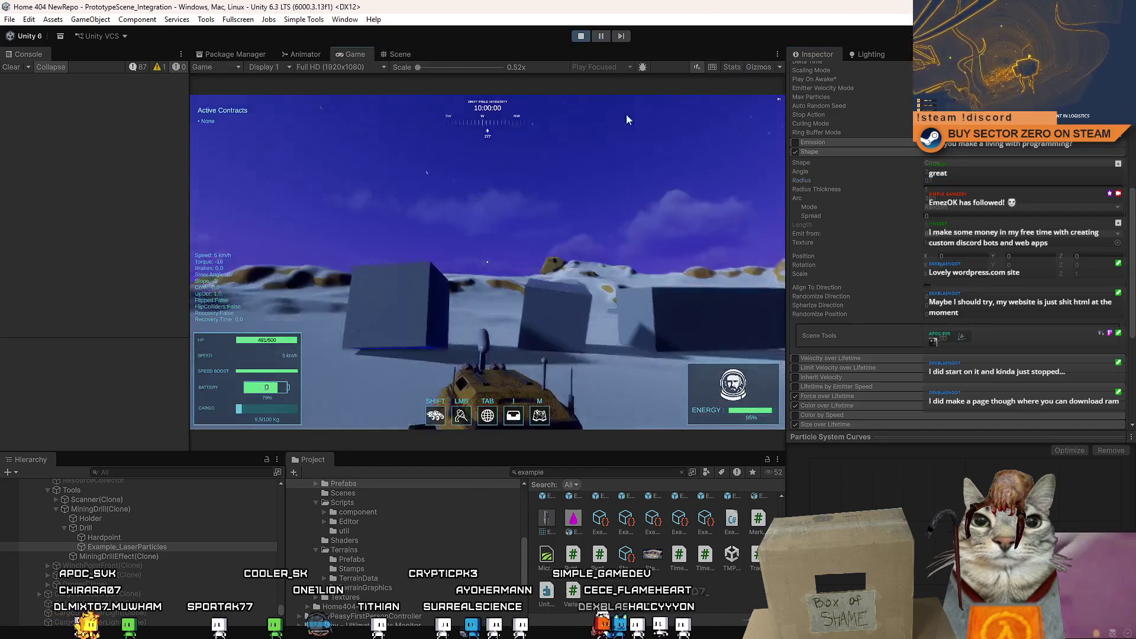
key(w)
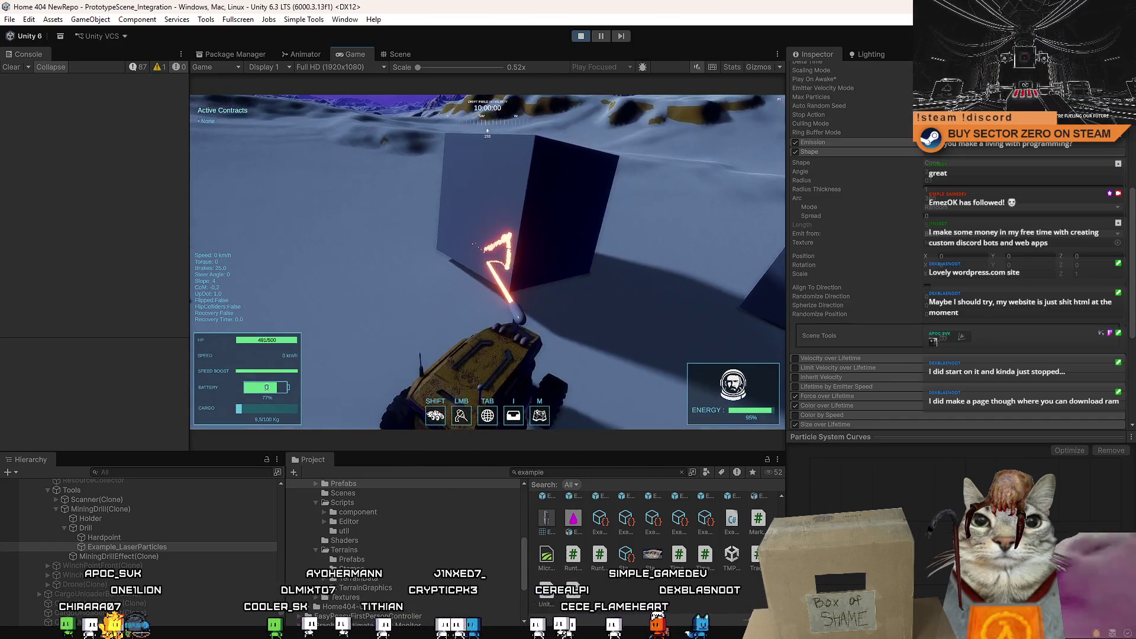
key(Escape)
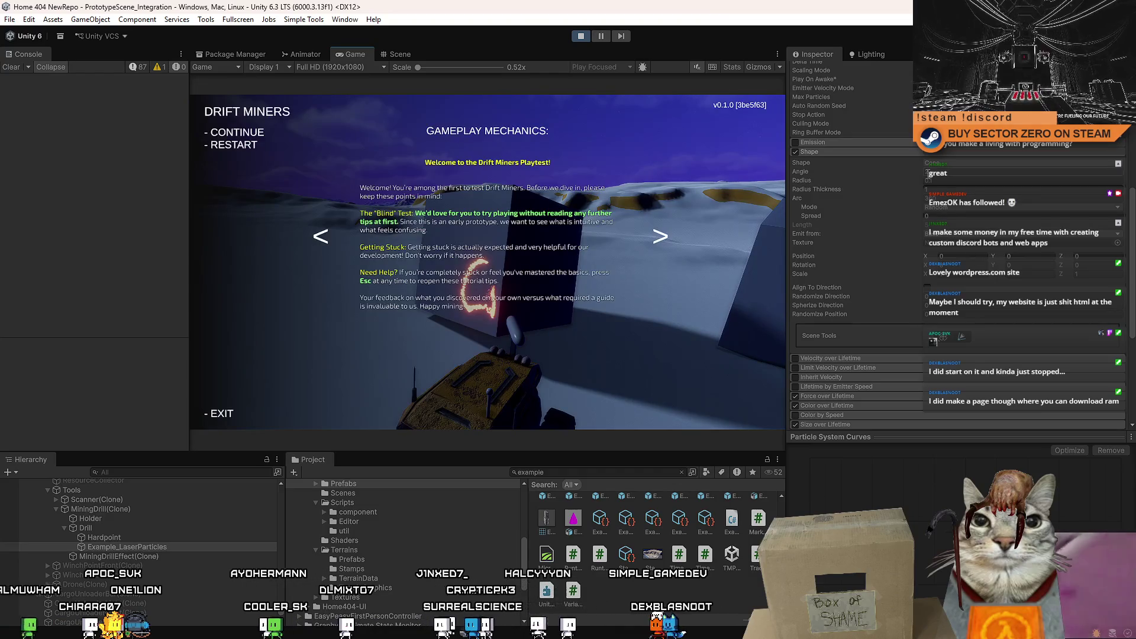
key(Escape)
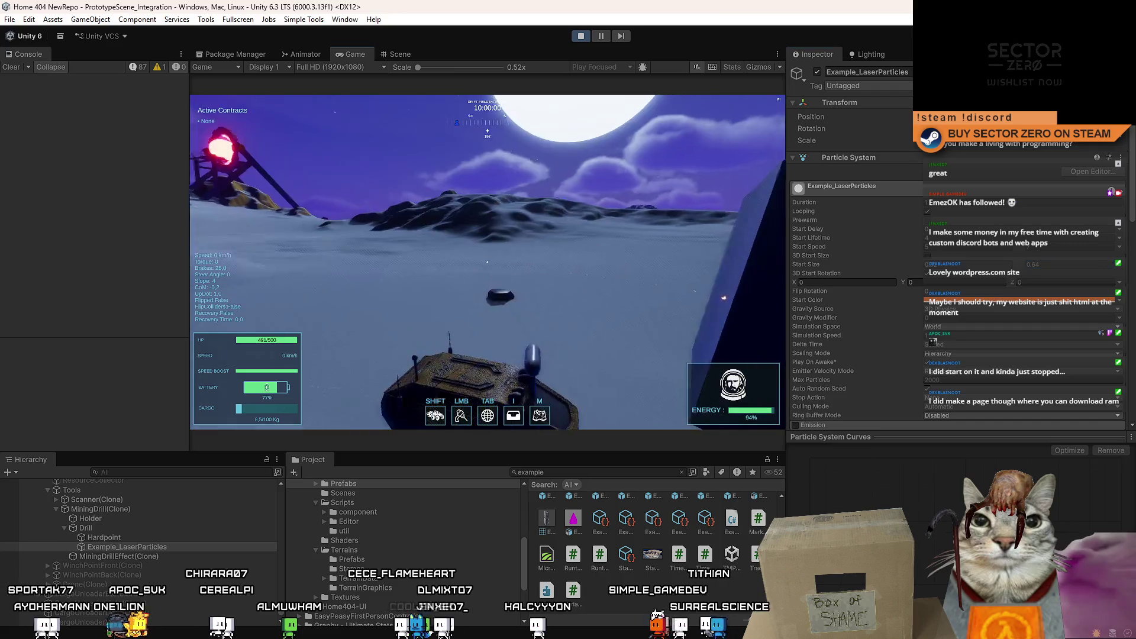
Step: Fire the drill laser at the cube to check the widened particles, then expand Color over Lifetime
click(486, 262)
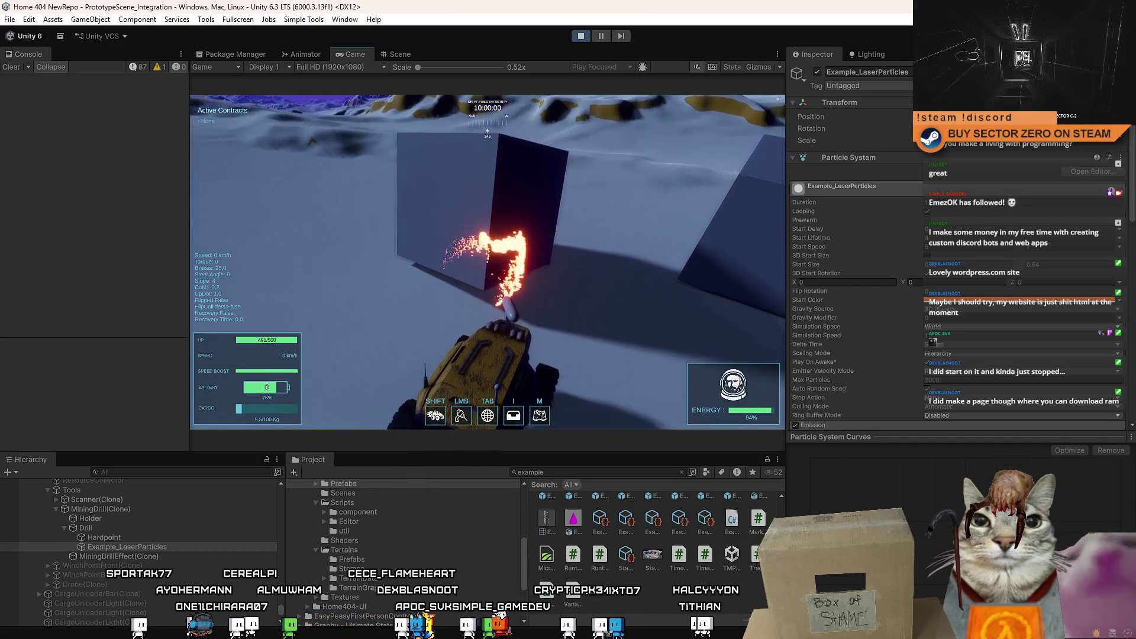
key(Escape)
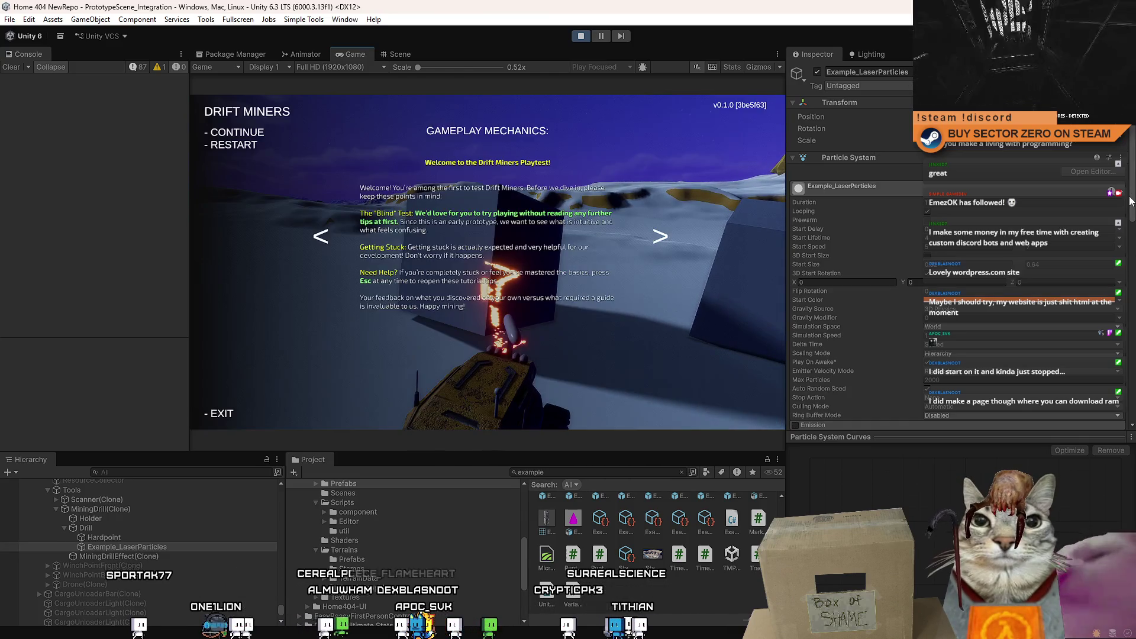
key(Escape)
scroll(1130, 293, down, 5)
scroll(1131, 293, up, 5)
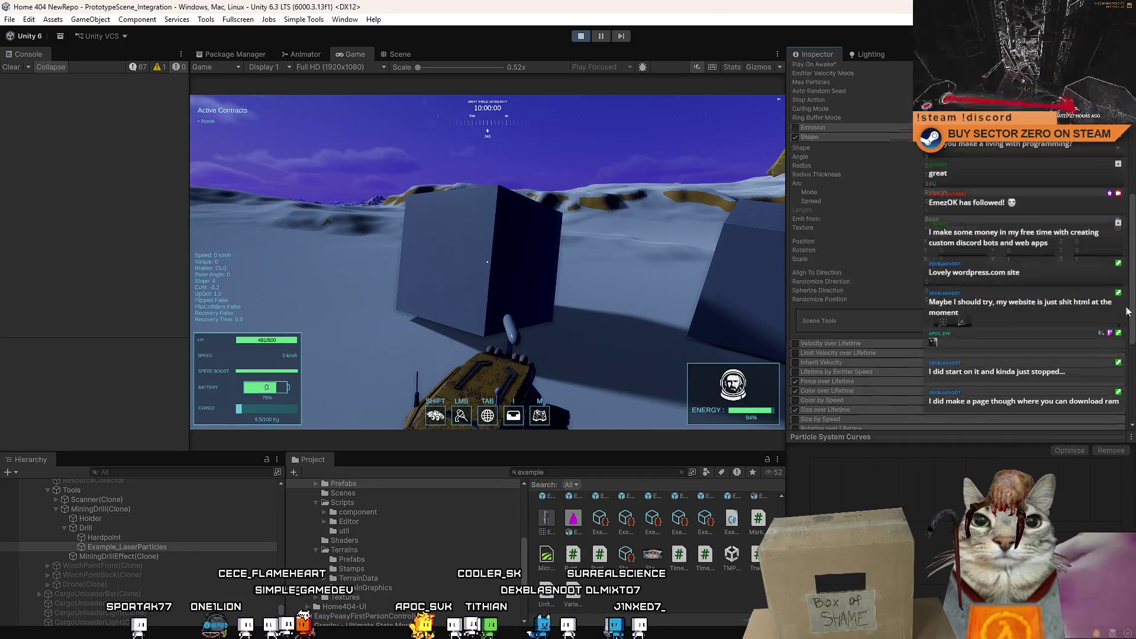
drag(1130, 222, 1126, 362)
click(846, 269)
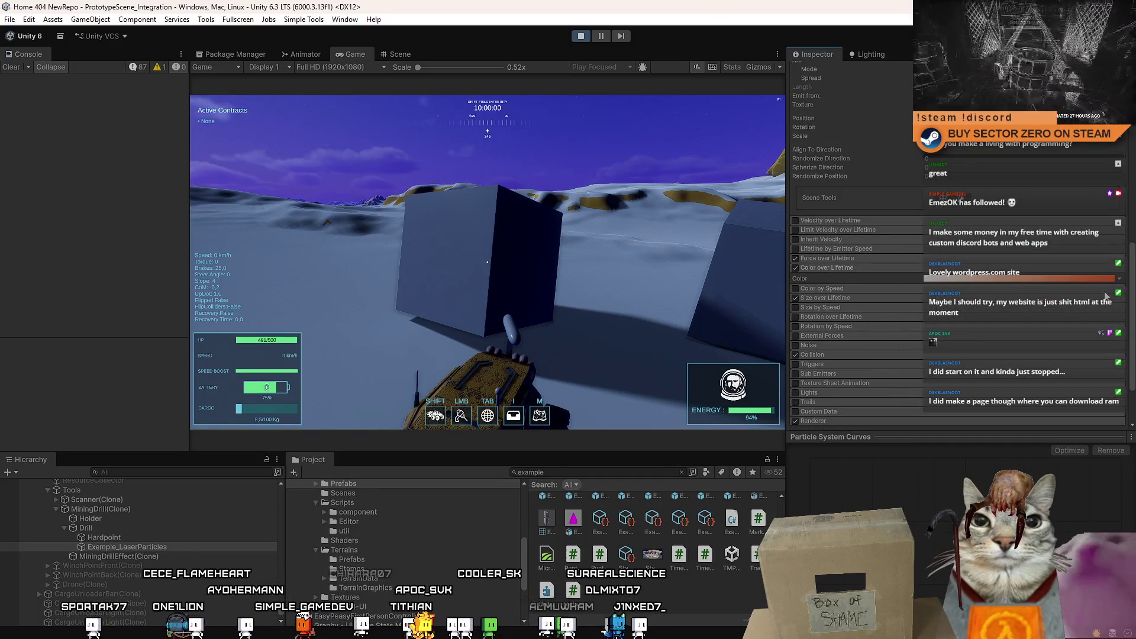
Step: Edit the Color over Lifetime gradient so it runs white through orange to near-black, then refocus the game
click(1075, 280)
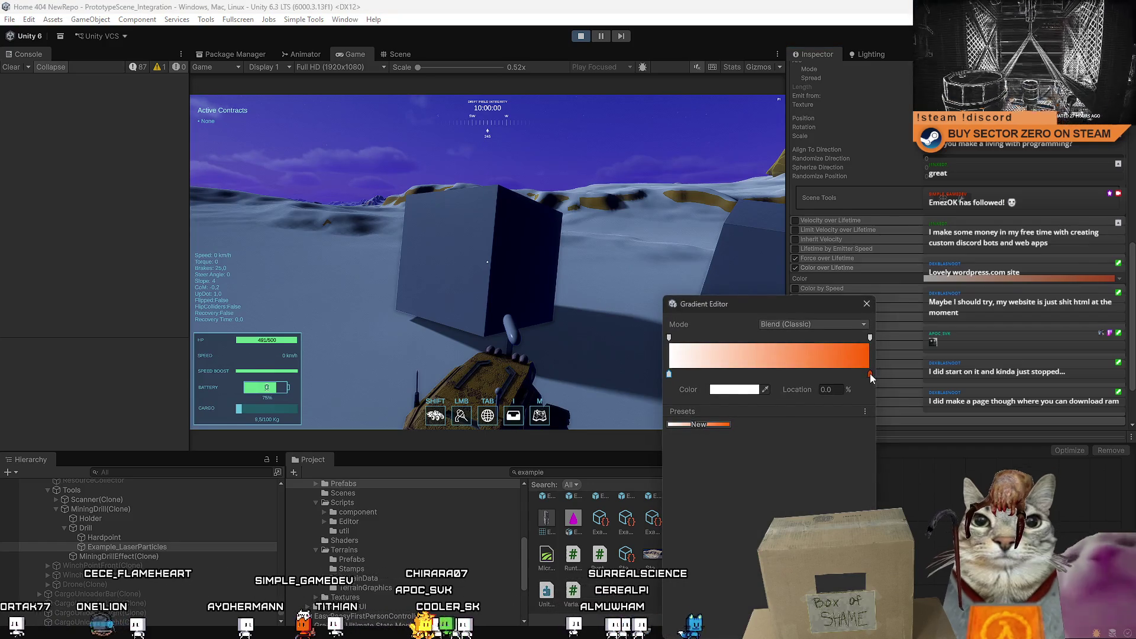
drag(792, 381, 753, 378)
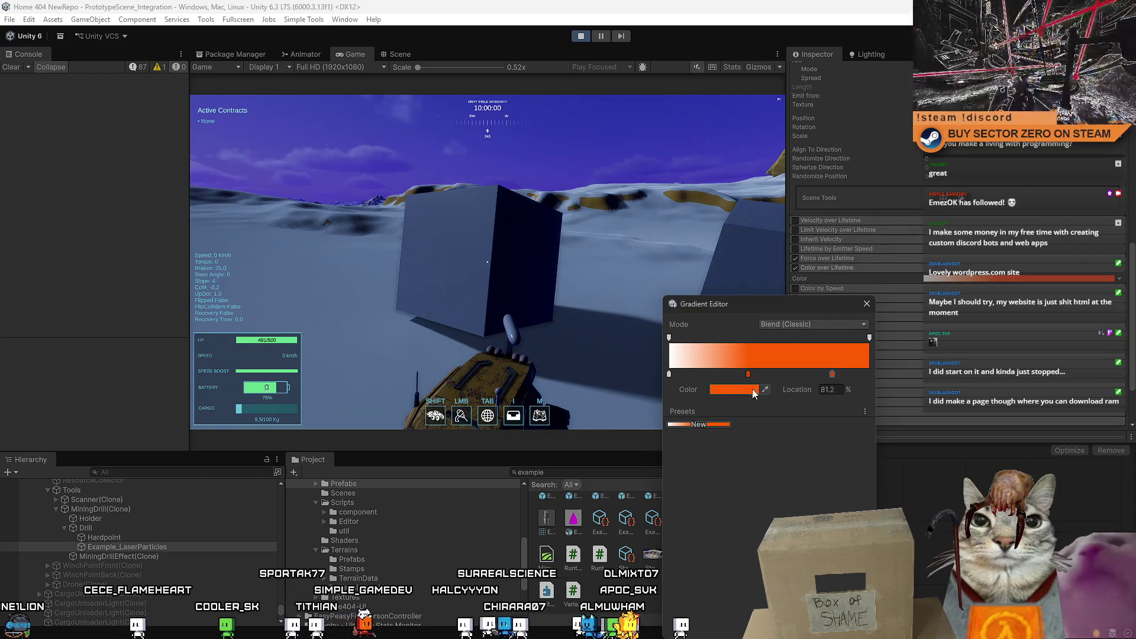
click(753, 390)
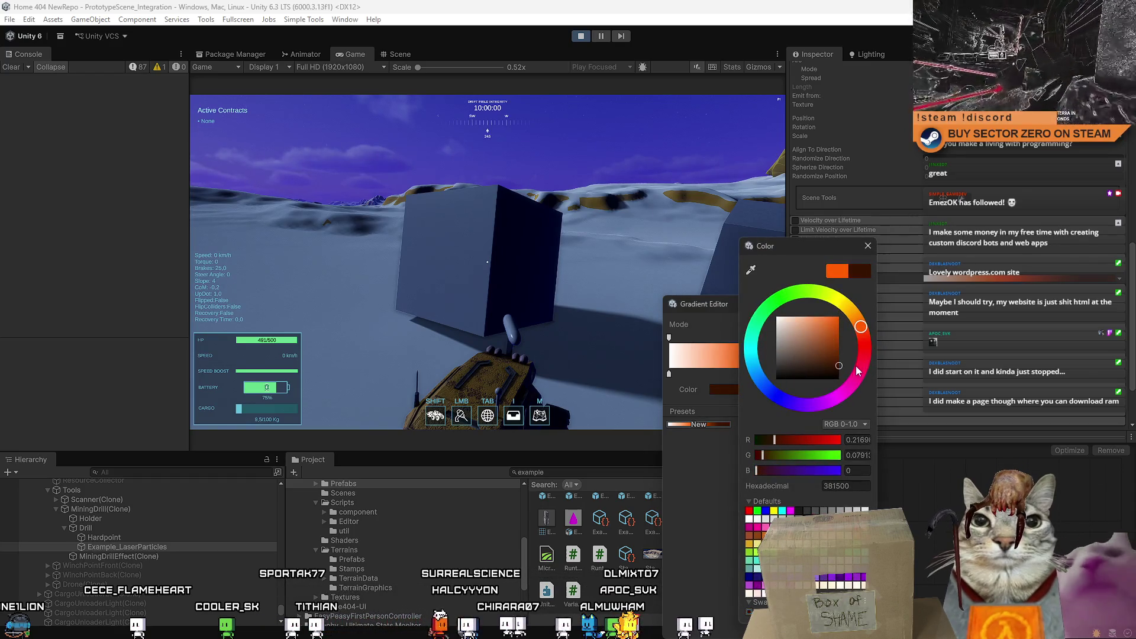
click(867, 245)
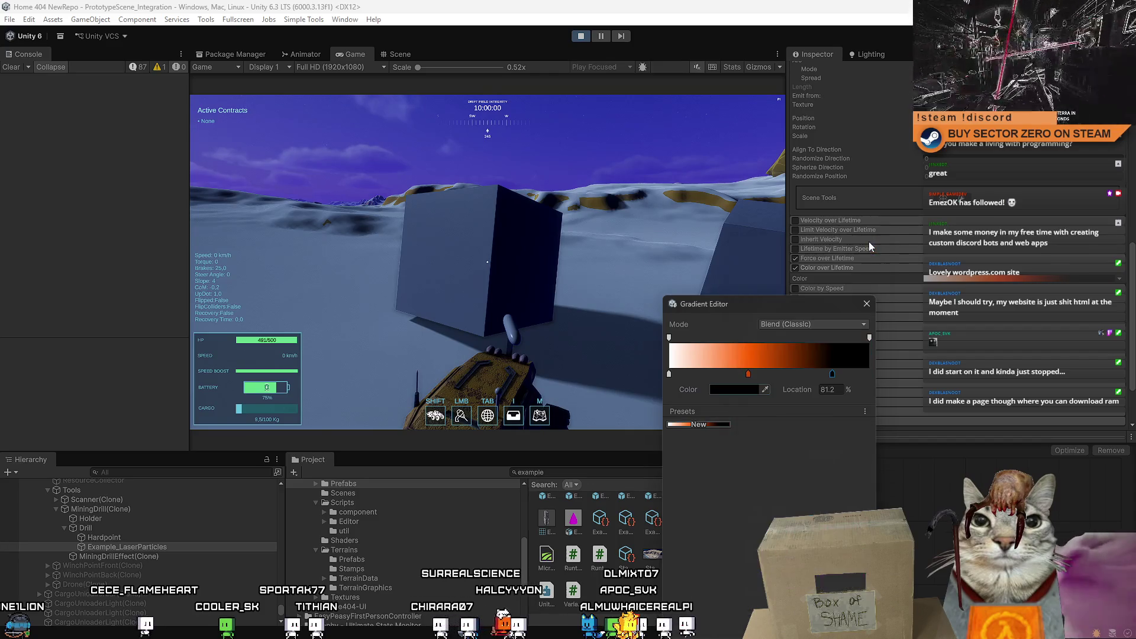
click(621, 266)
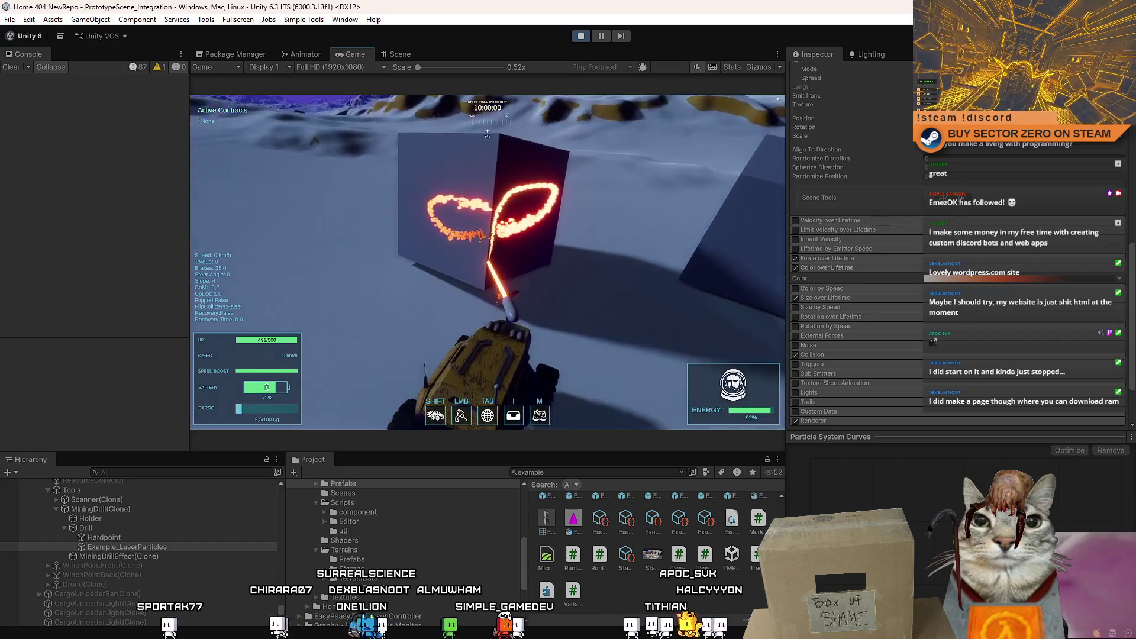
Step: Close the Gradient Editor after adjusting the orange key and resume the running game
key(Escape)
key(Escape)
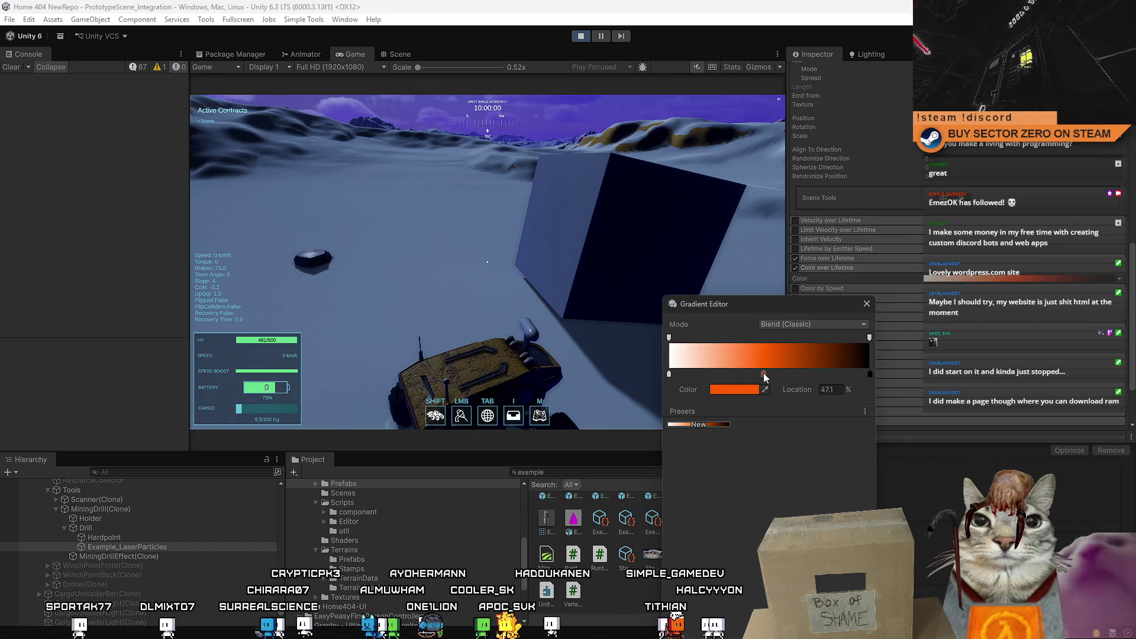
click(486, 262)
click(488, 262)
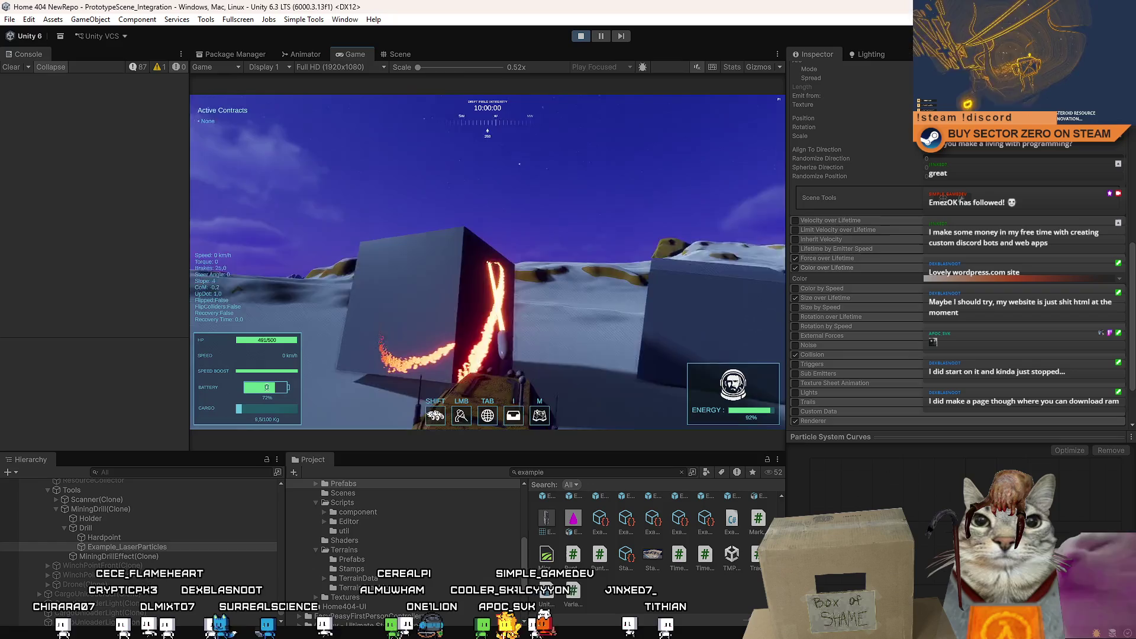
key(Escape)
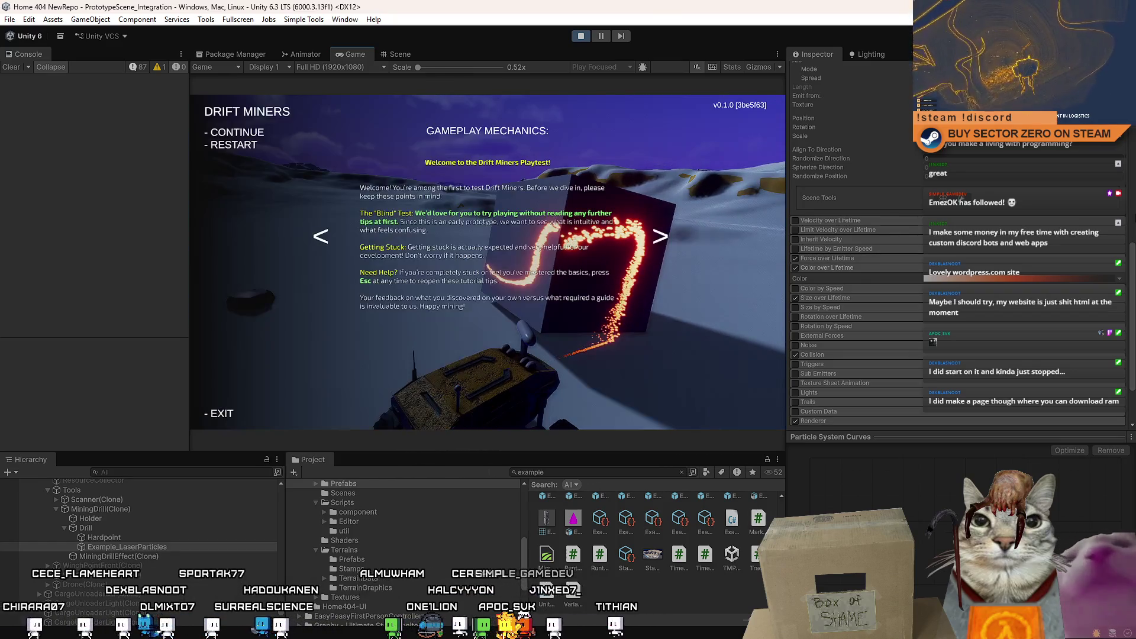
key(Escape)
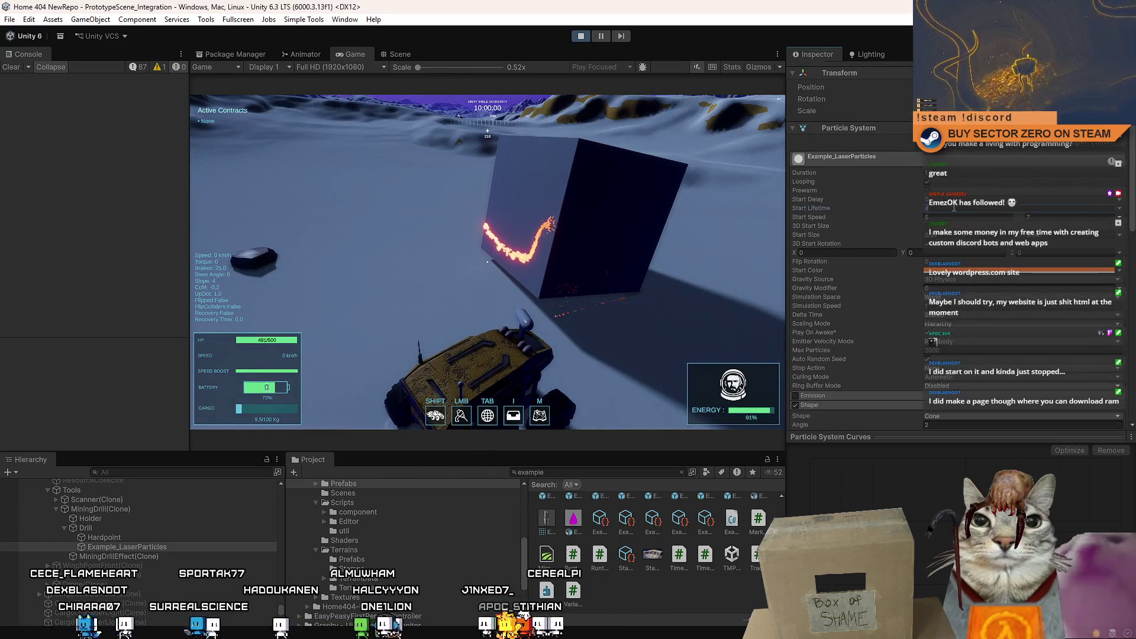
Step: Test-fire the recoloured drill laser at the cubes, back the rover away and bring up the pause menu
click(583, 213)
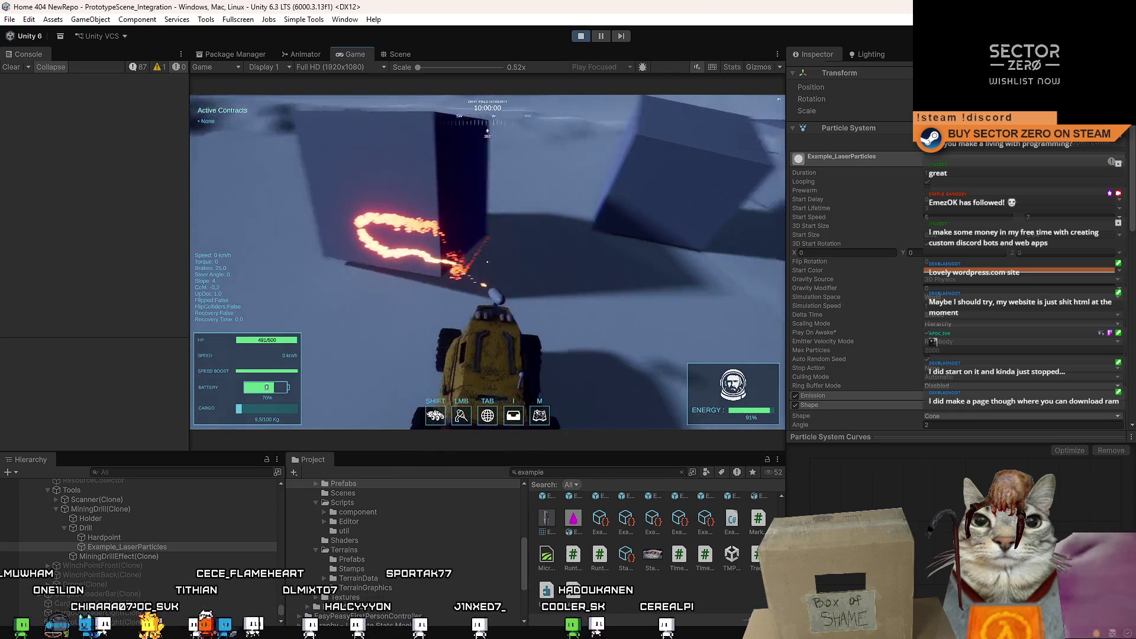
click(486, 261)
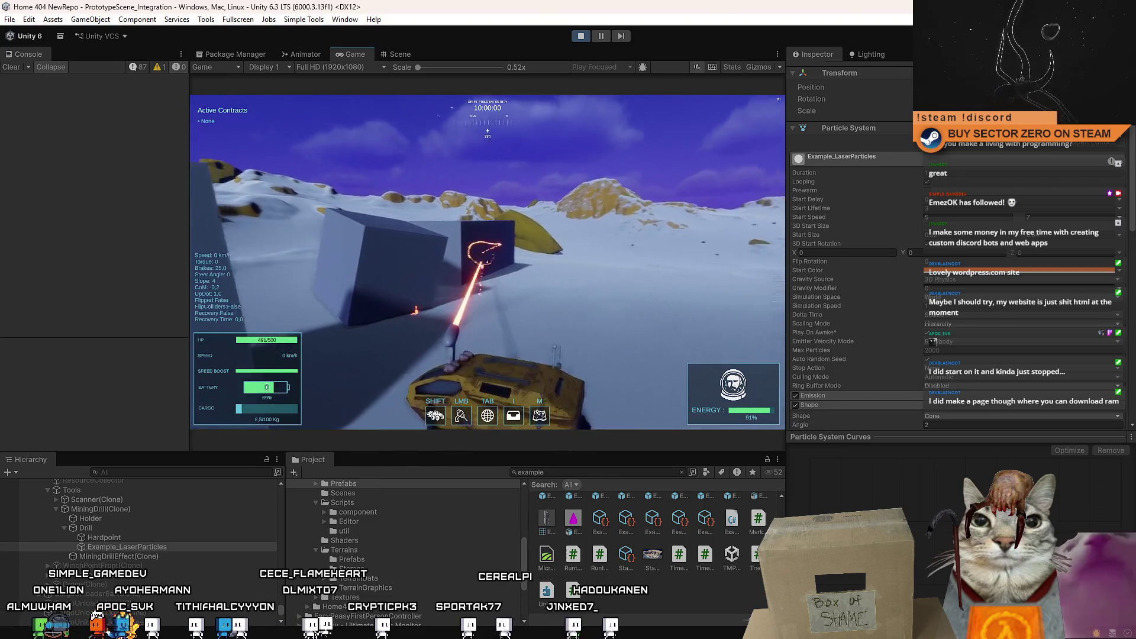
click(487, 262)
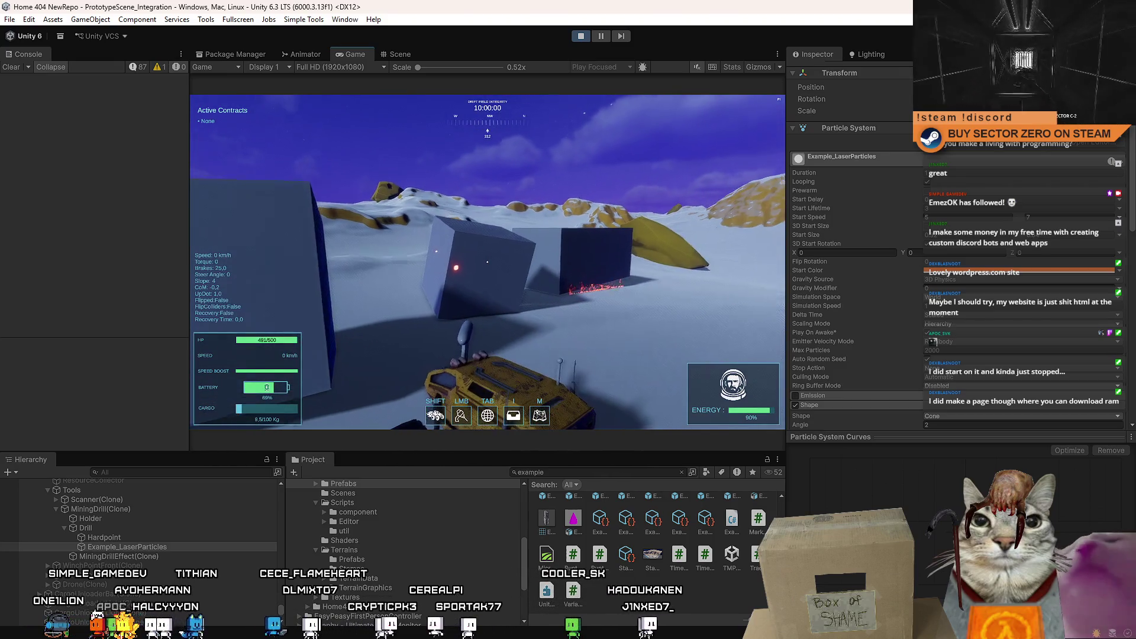
click(487, 263)
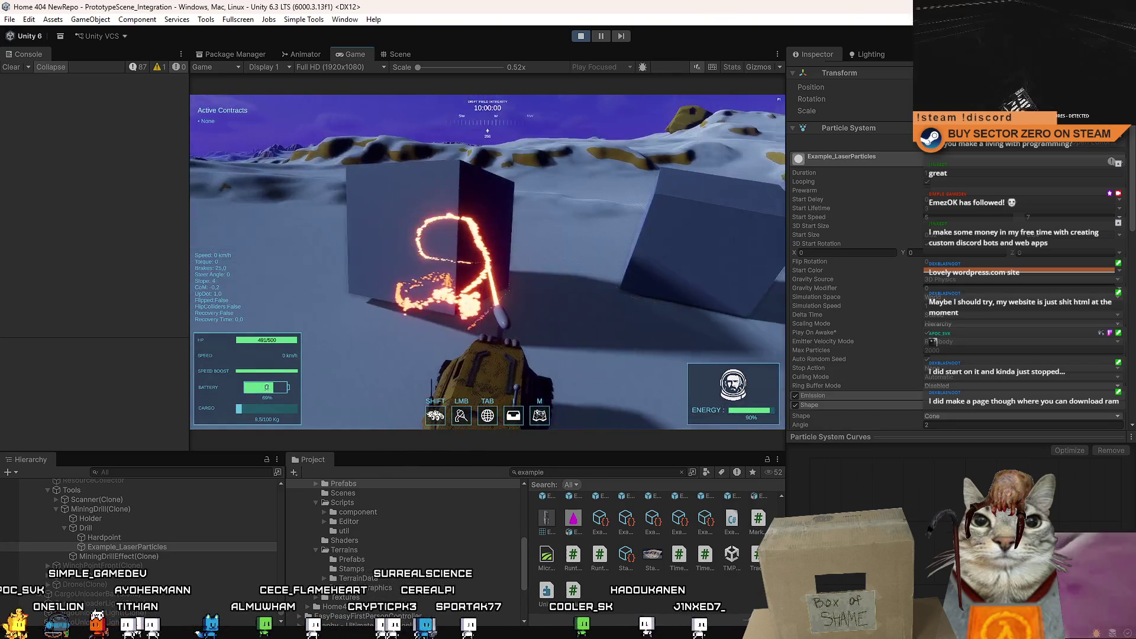
key(s)
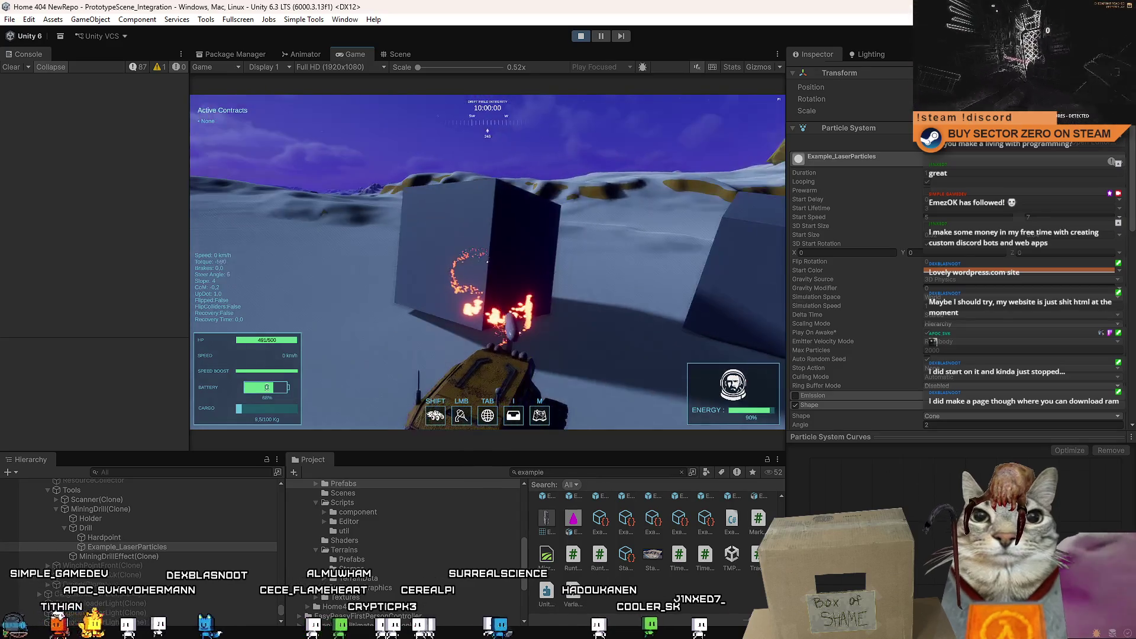
key(Escape)
key(Escape)
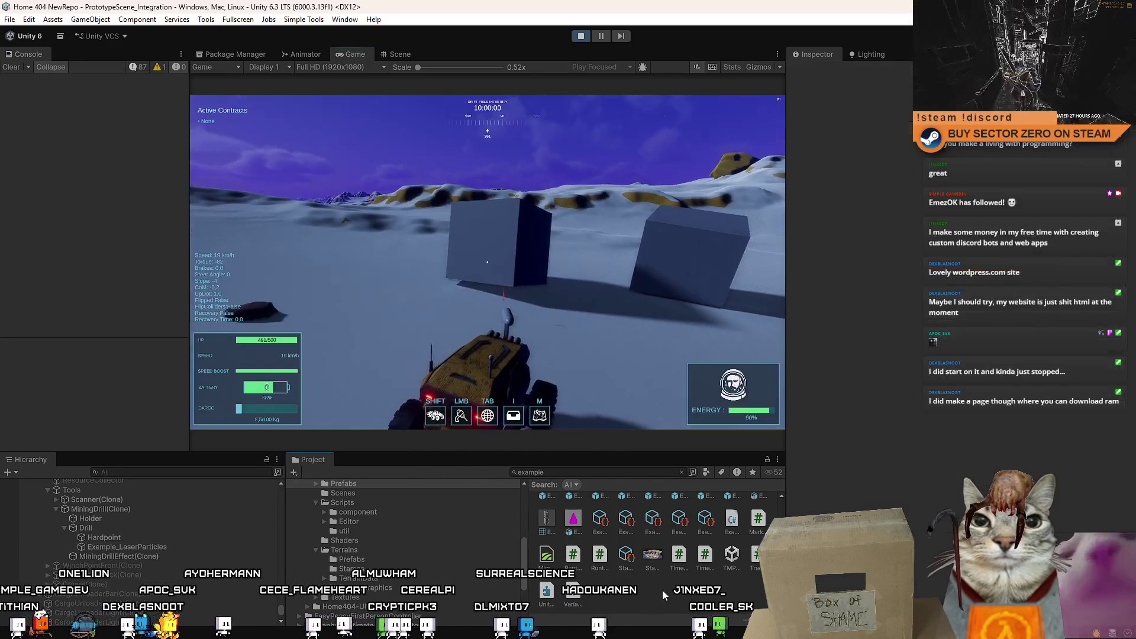
key(Escape)
key(Escape)
Step: Maximize the Game view and fire the scanner, then the drill laser (weapon 2) at the cube
double_click(349, 53)
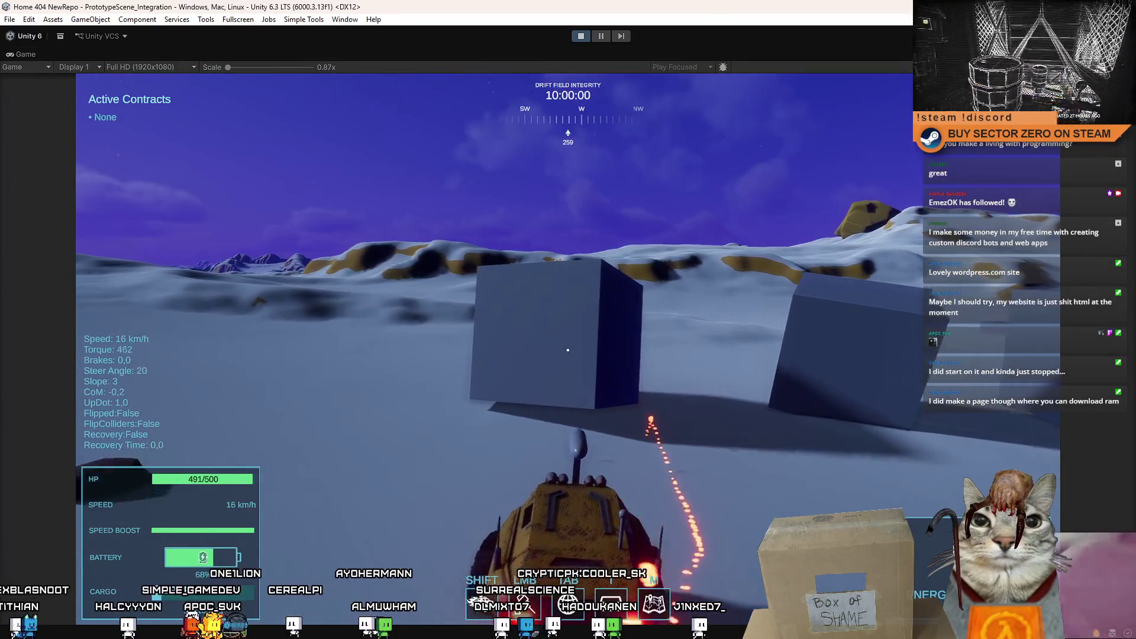
click(569, 350)
key(2)
click(568, 350)
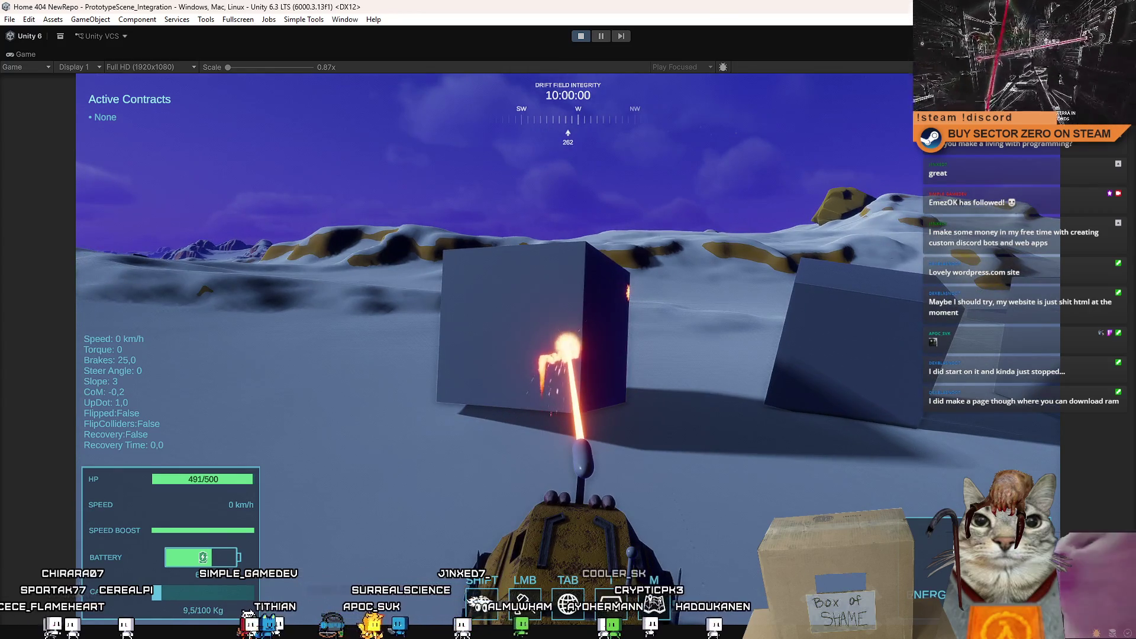
Step: Pause the game to restore the editor layout and select MiningDrillEffect(Clone)
key(Escape)
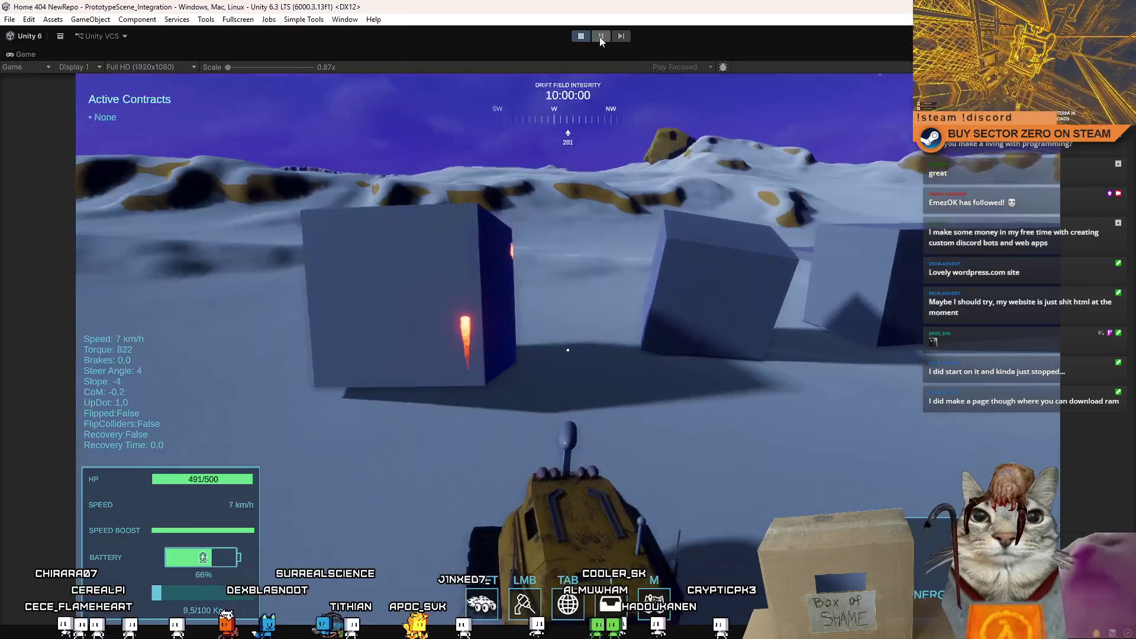
click(599, 36)
click(191, 555)
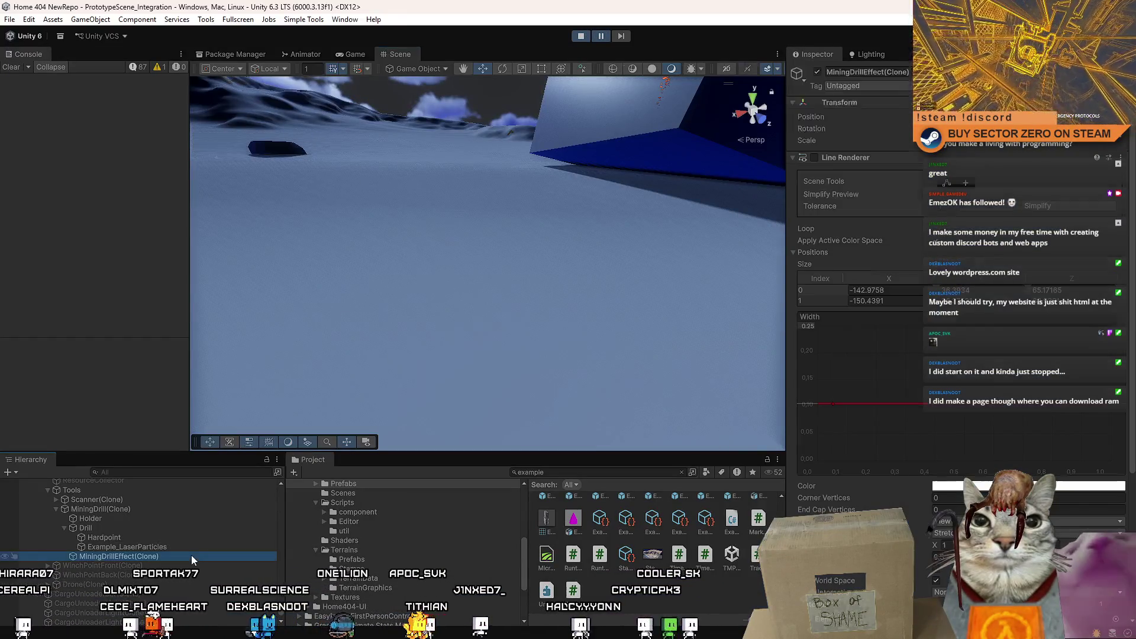
Step: Select Example_LaserParticles and expand its Collision module to set Gravity Modifier to 1
click(195, 550)
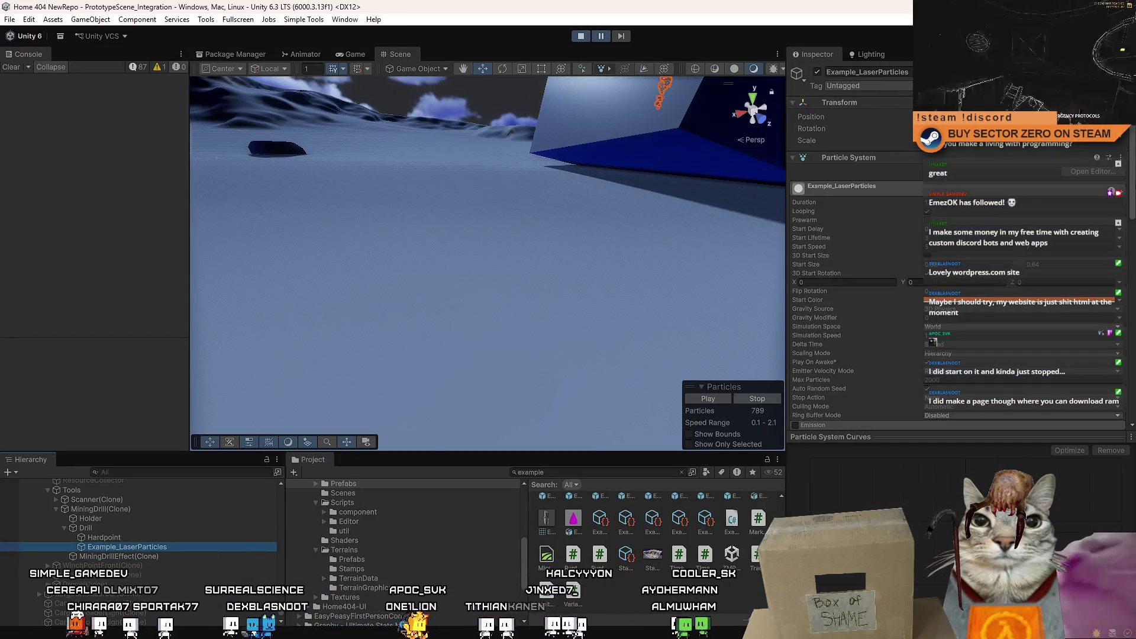
scroll(1119, 266, down, 10)
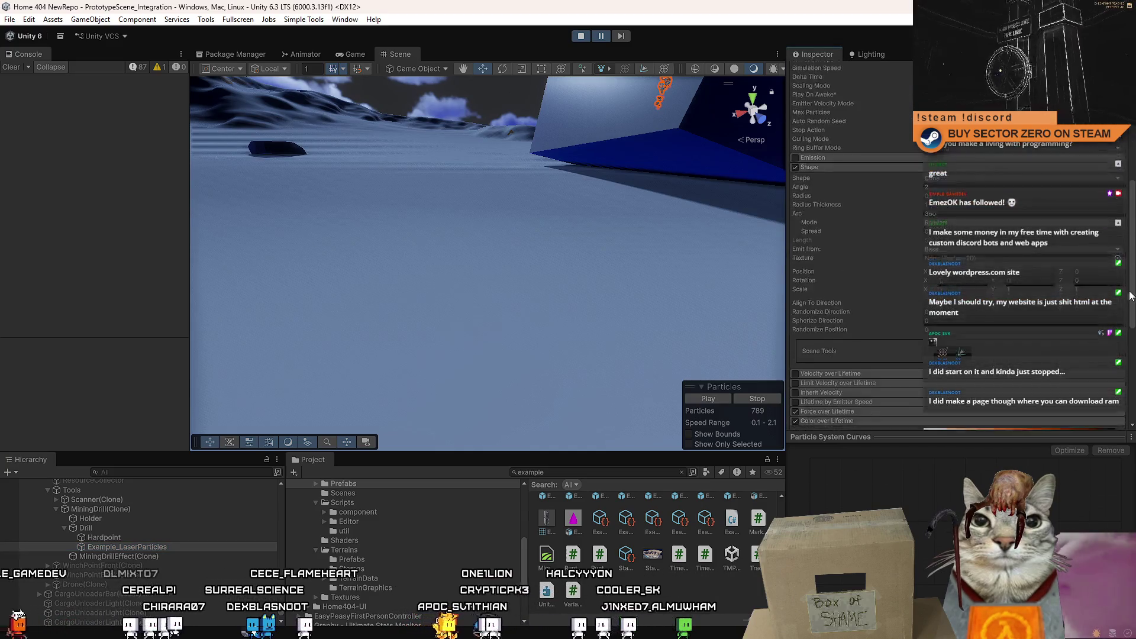
scroll(1118, 364, down, 1)
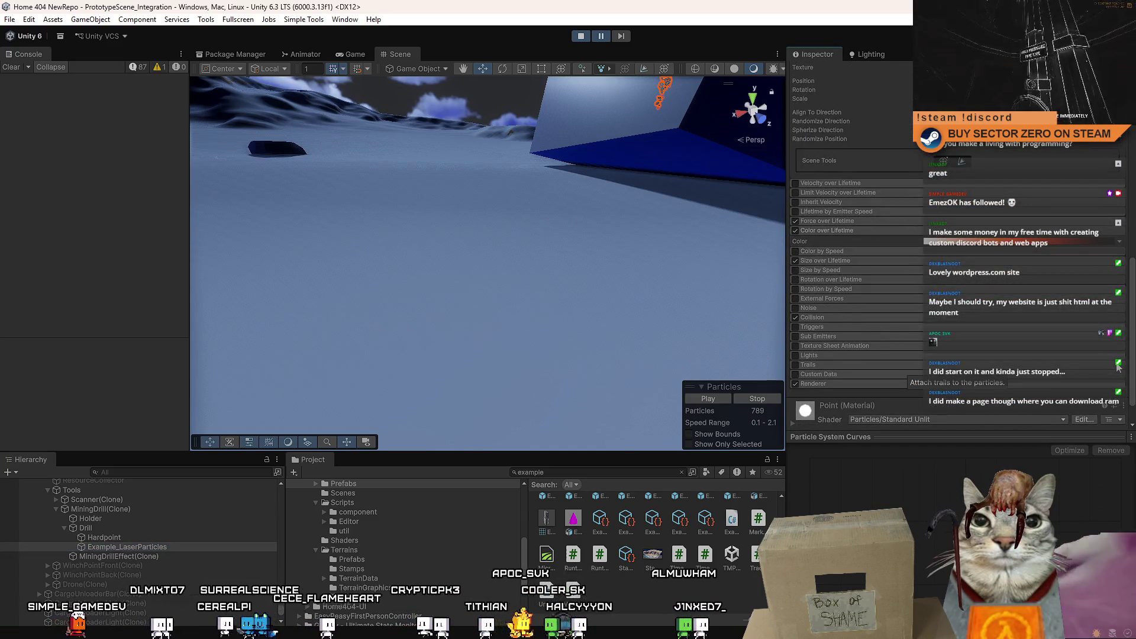
scroll(1119, 366, down, 2)
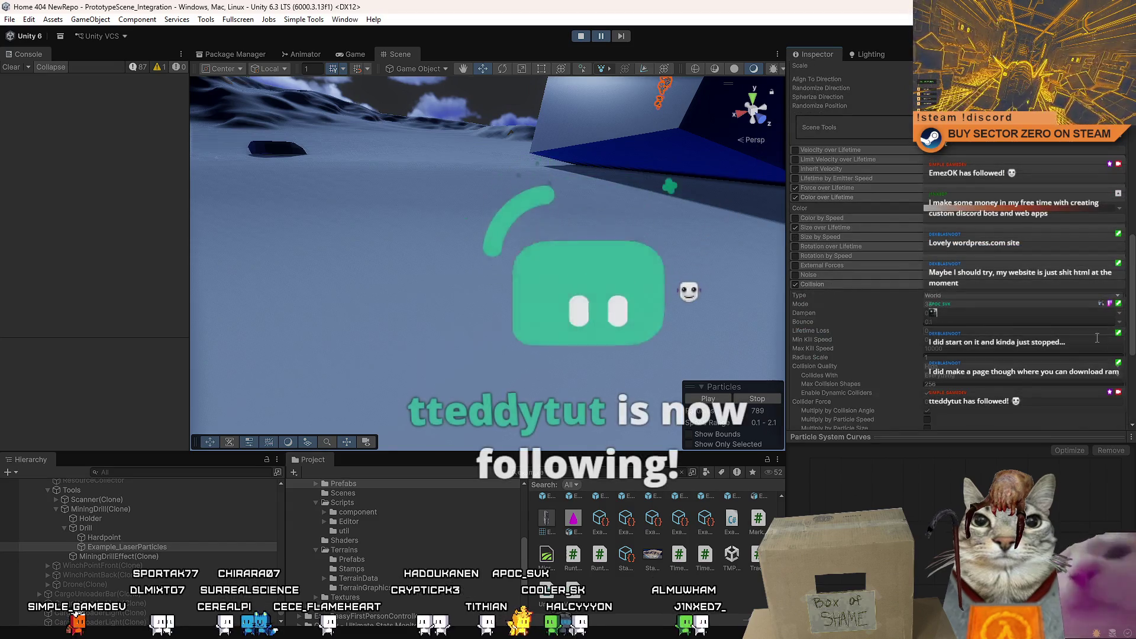
click(826, 284)
scroll(829, 289, down, 1)
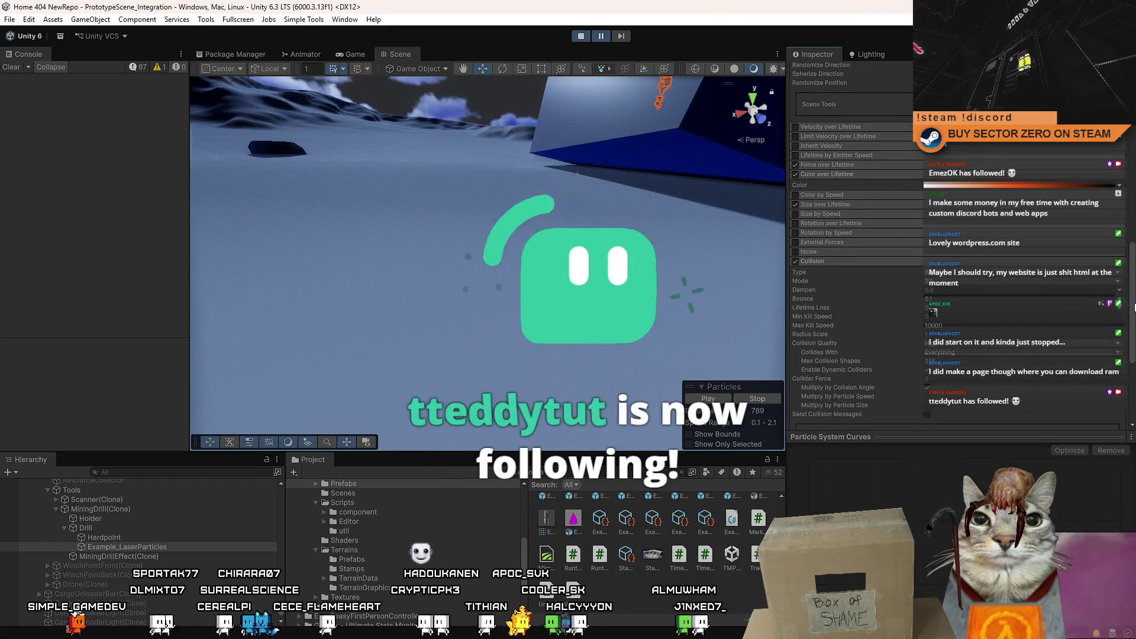
scroll(852, 267, up, 4)
scroll(852, 266, up, 2)
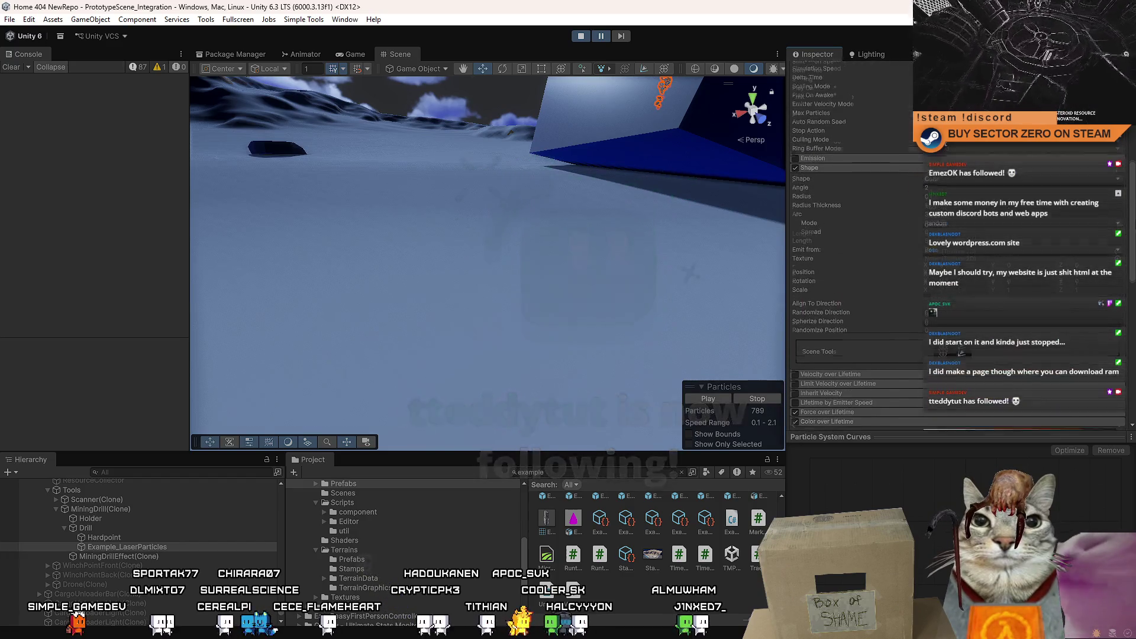
scroll(852, 266, up, 2)
scroll(853, 266, up, 2)
scroll(852, 266, up, 2)
scroll(853, 266, up, 1)
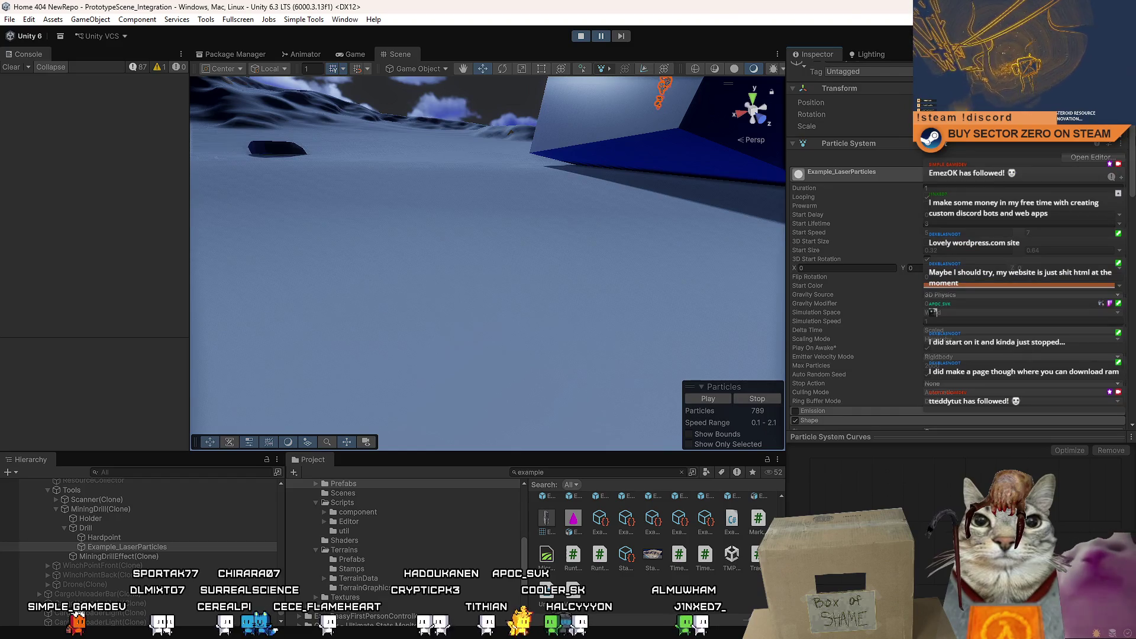
scroll(852, 267, up, 1)
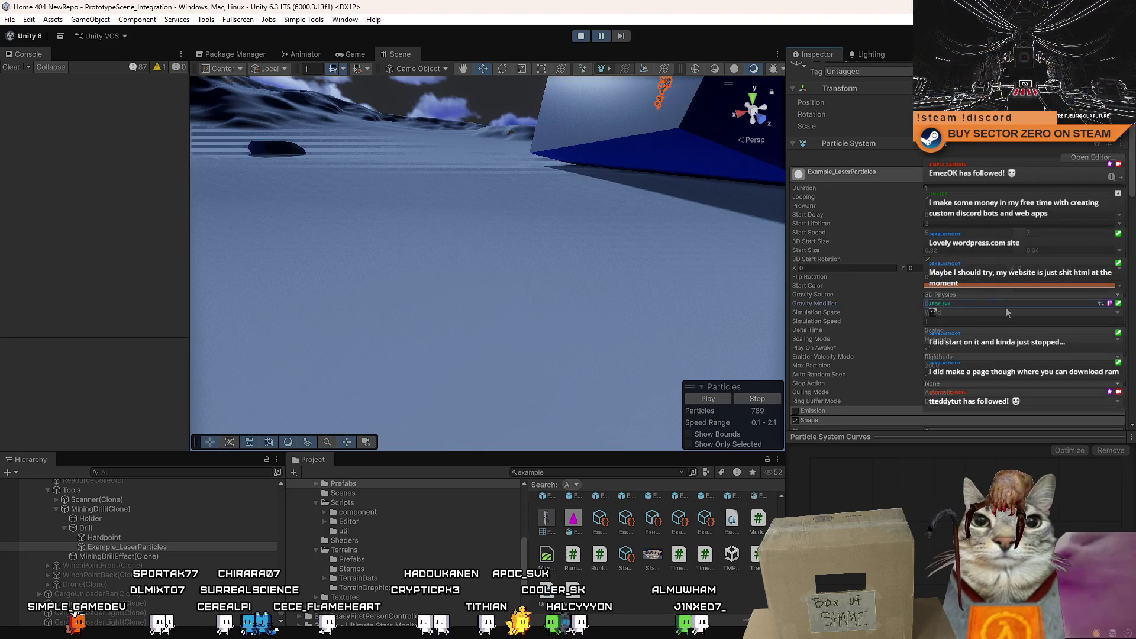
text(1)
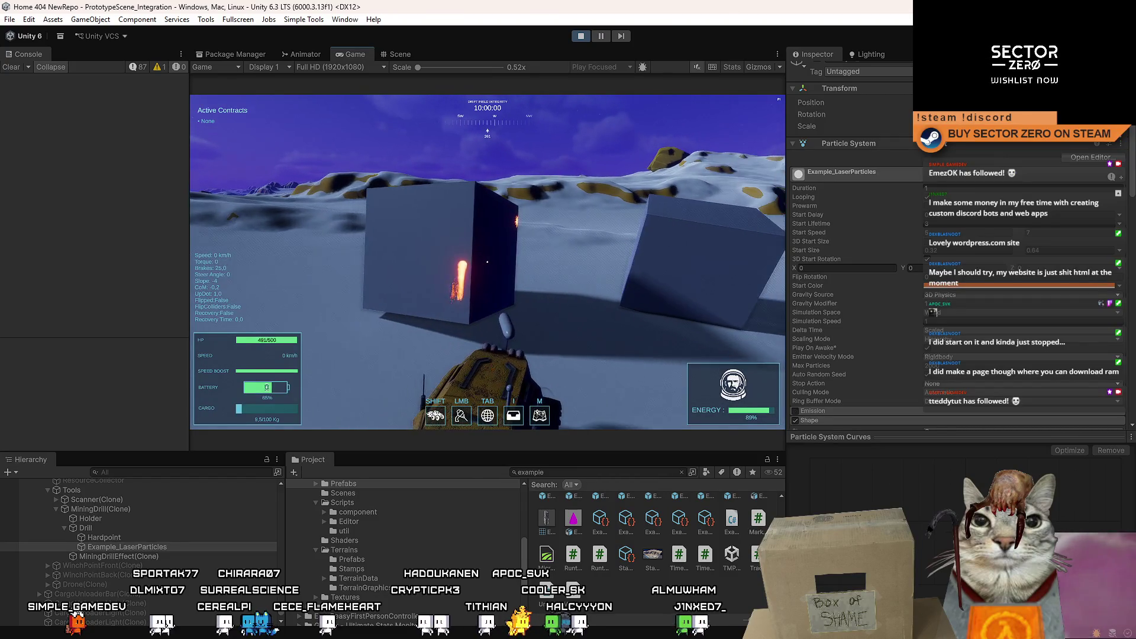
Step: Fire the drill laser repeatedly at the nearby cubes to watch the particle trails
click(486, 263)
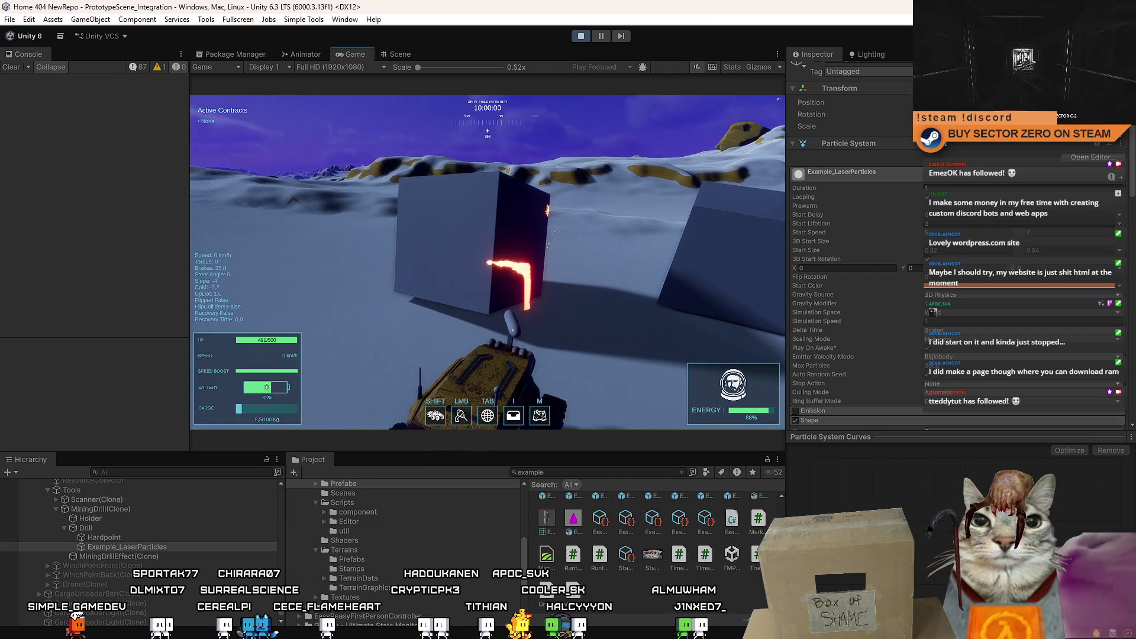
key(Escape)
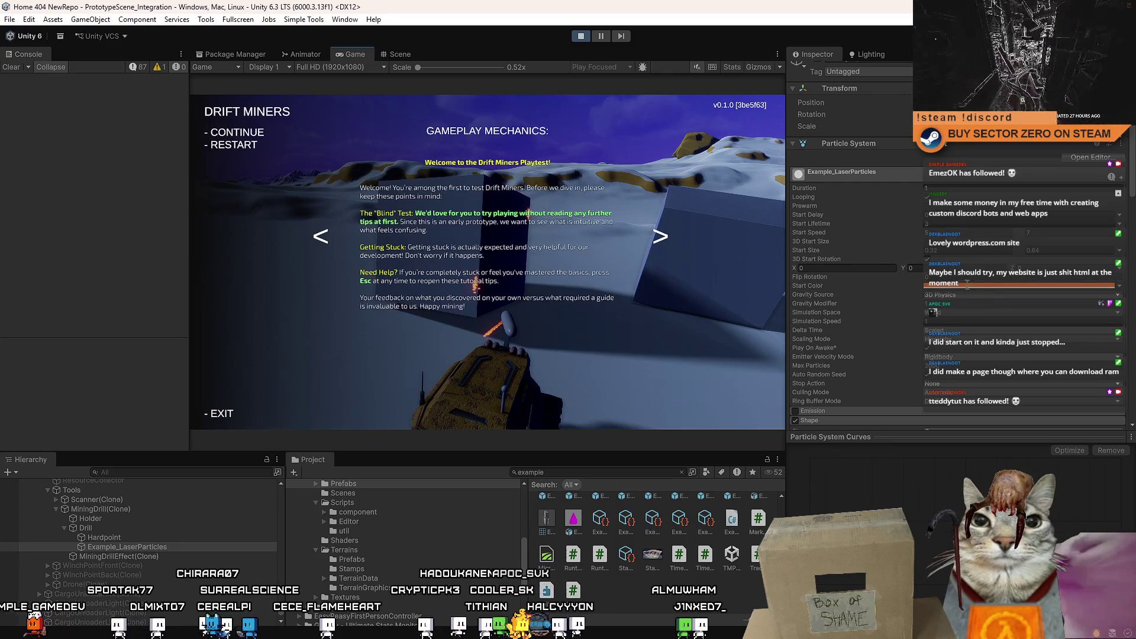
key(Escape)
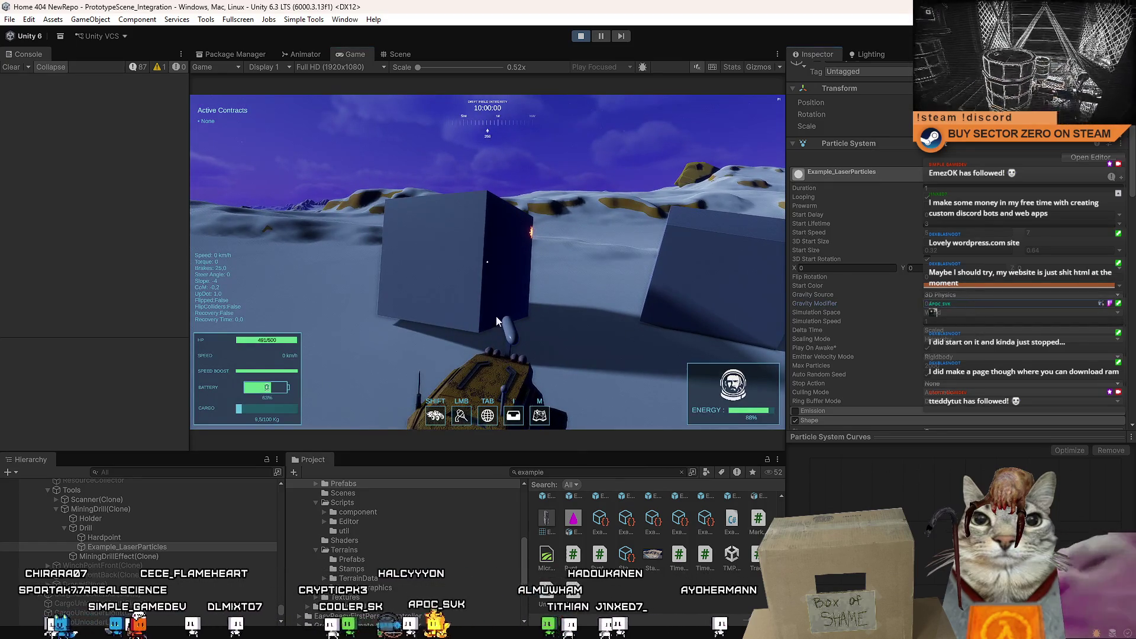
click(488, 261)
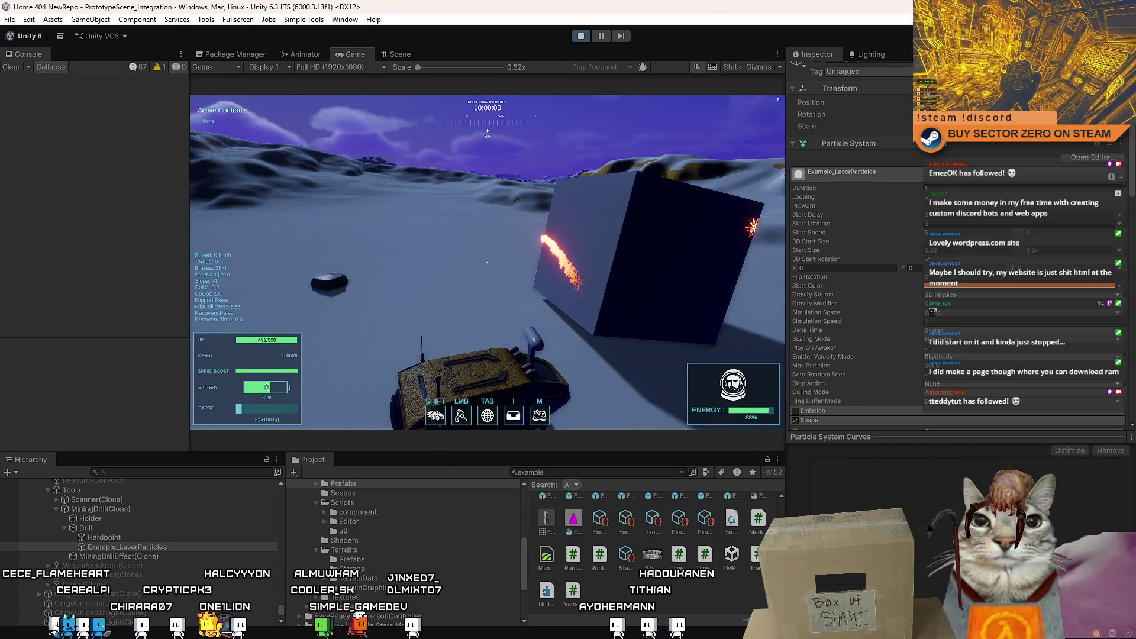
click(487, 261)
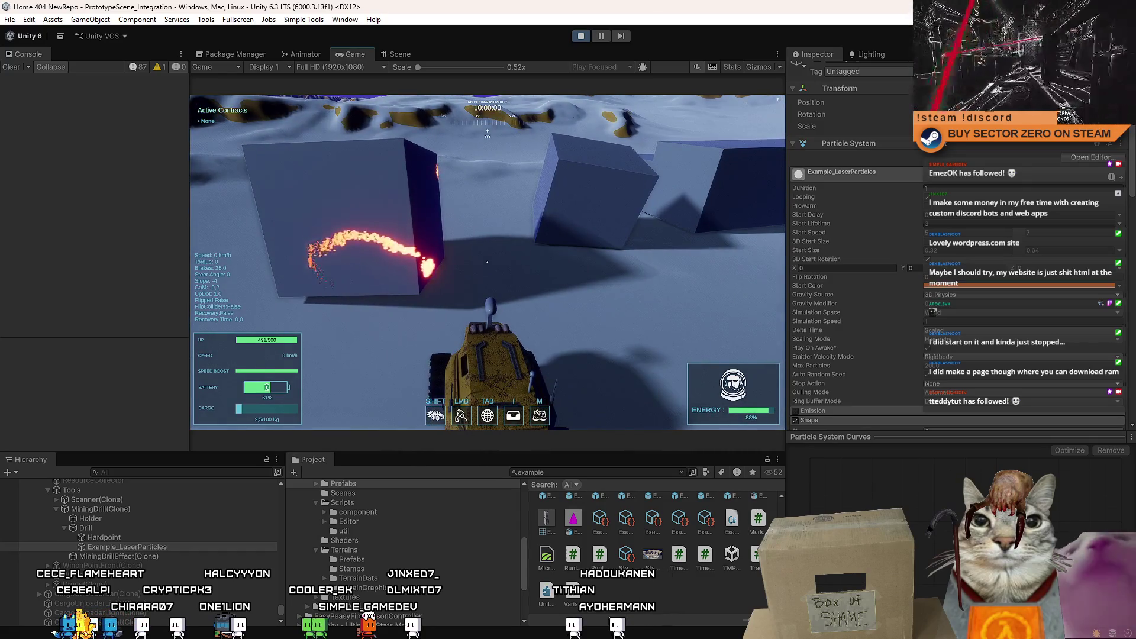
click(488, 261)
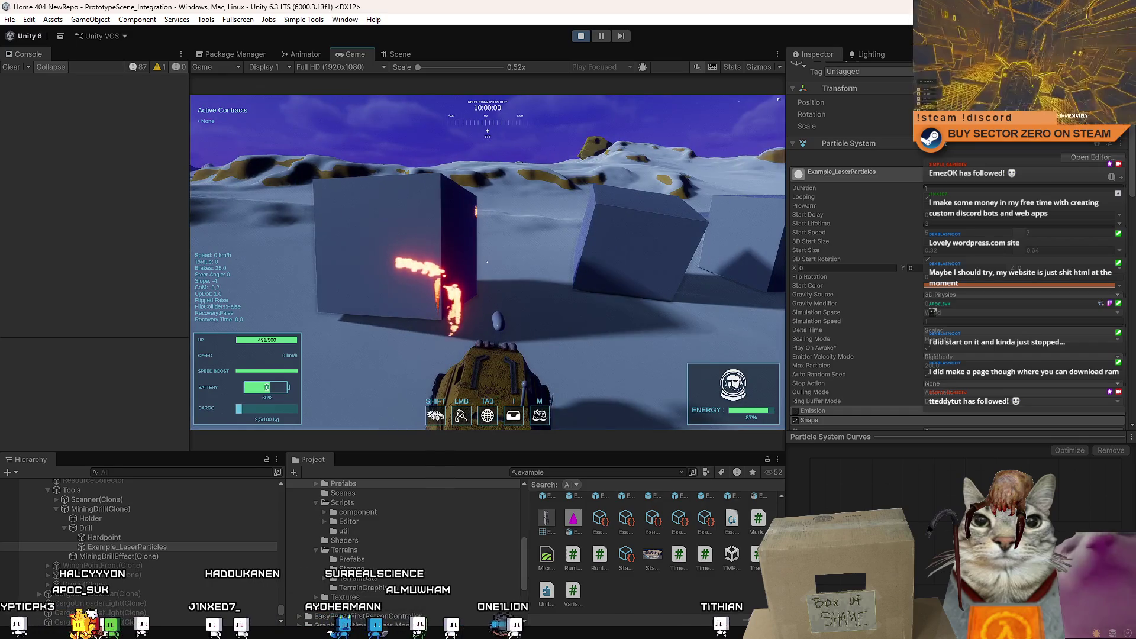
Step: Maximize the Game view, then drive and fire the laser into the cube ahead
key(Escape)
key(Escape)
double_click(354, 52)
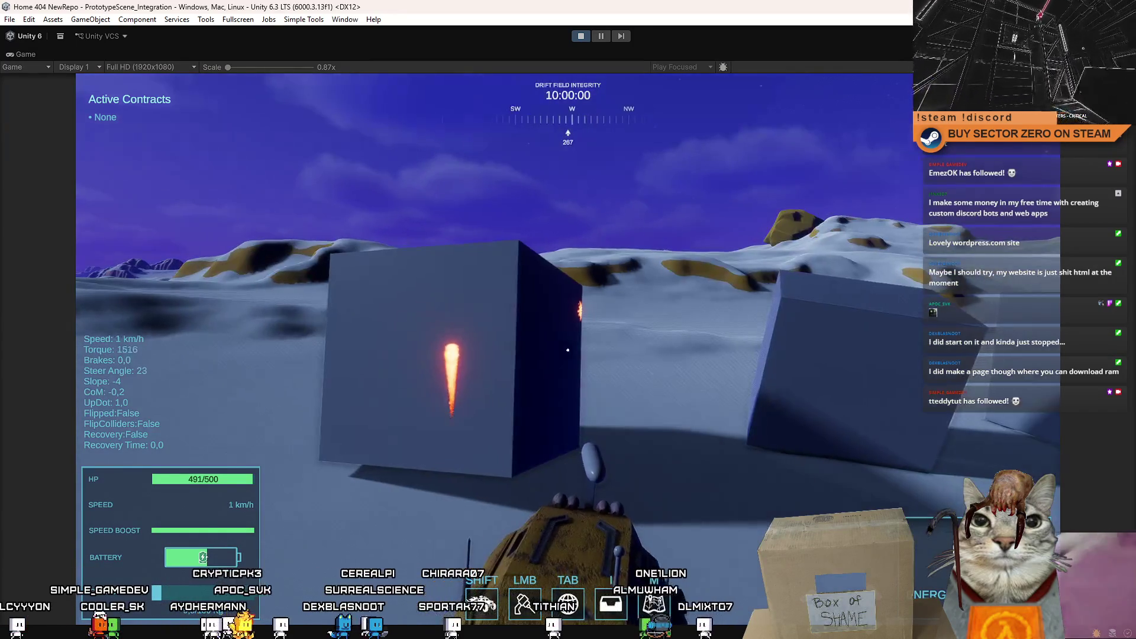
key(w)
click(568, 349)
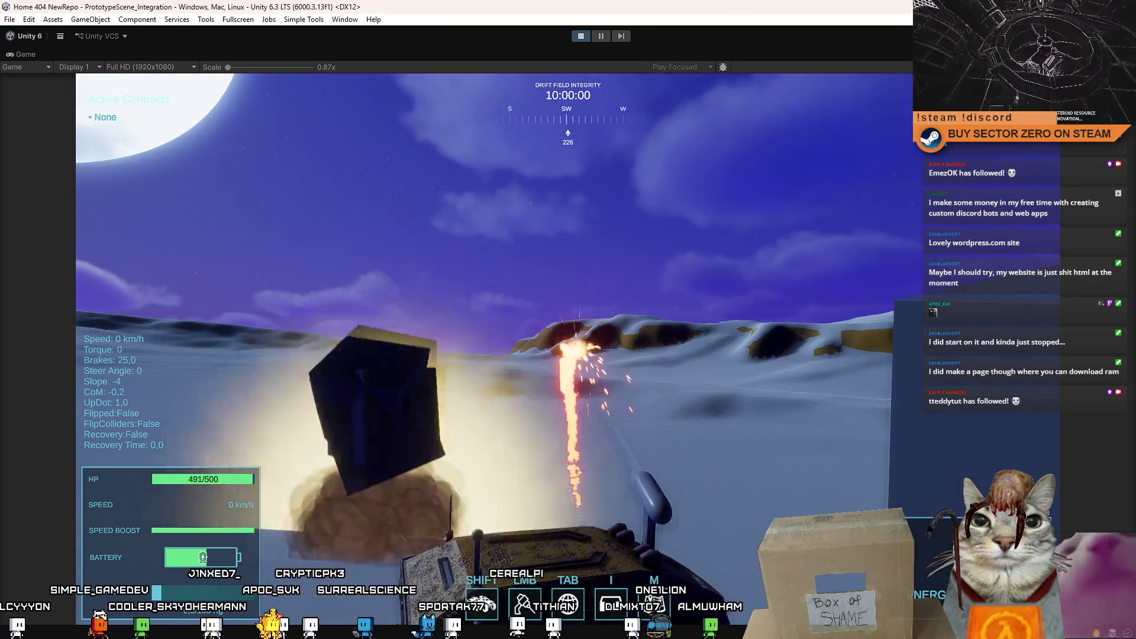
key(w)
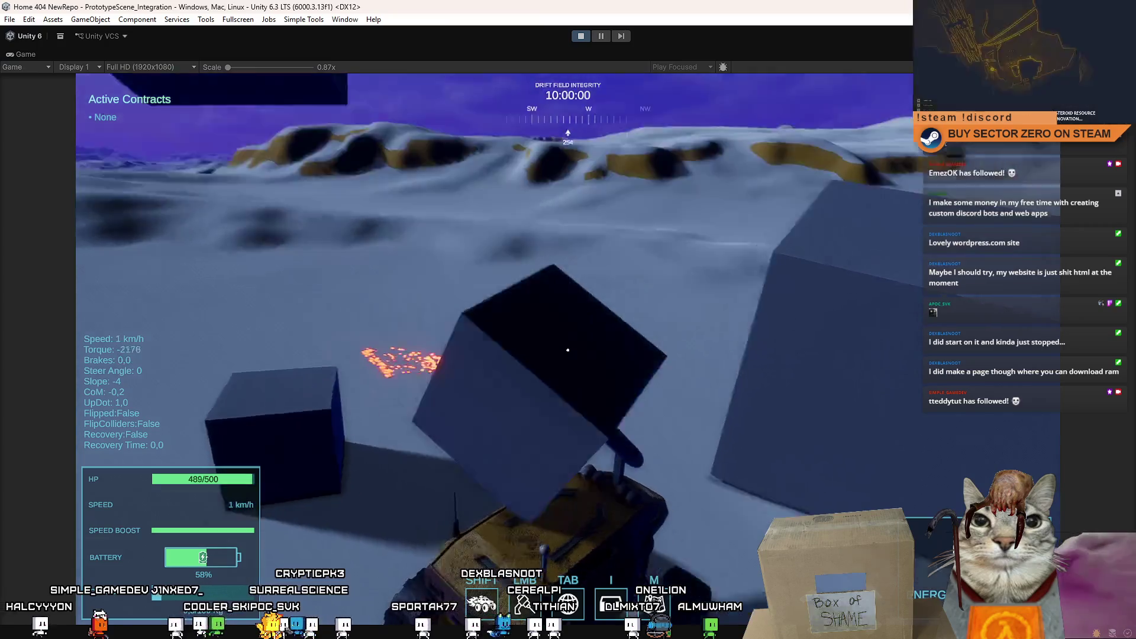
key(d)
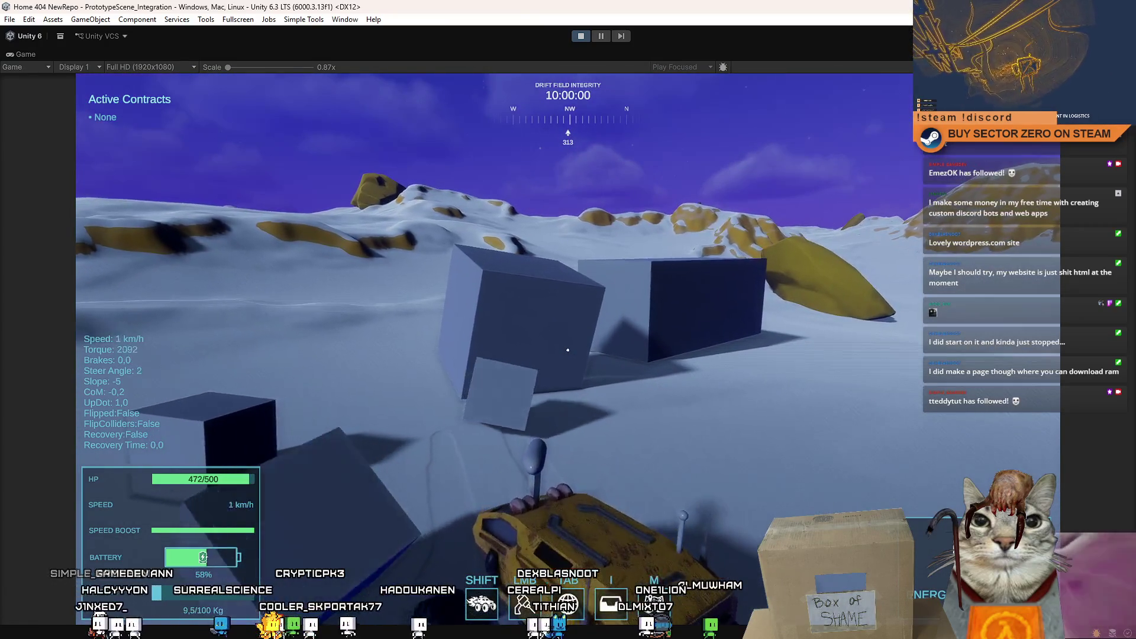
click(568, 349)
click(568, 349)
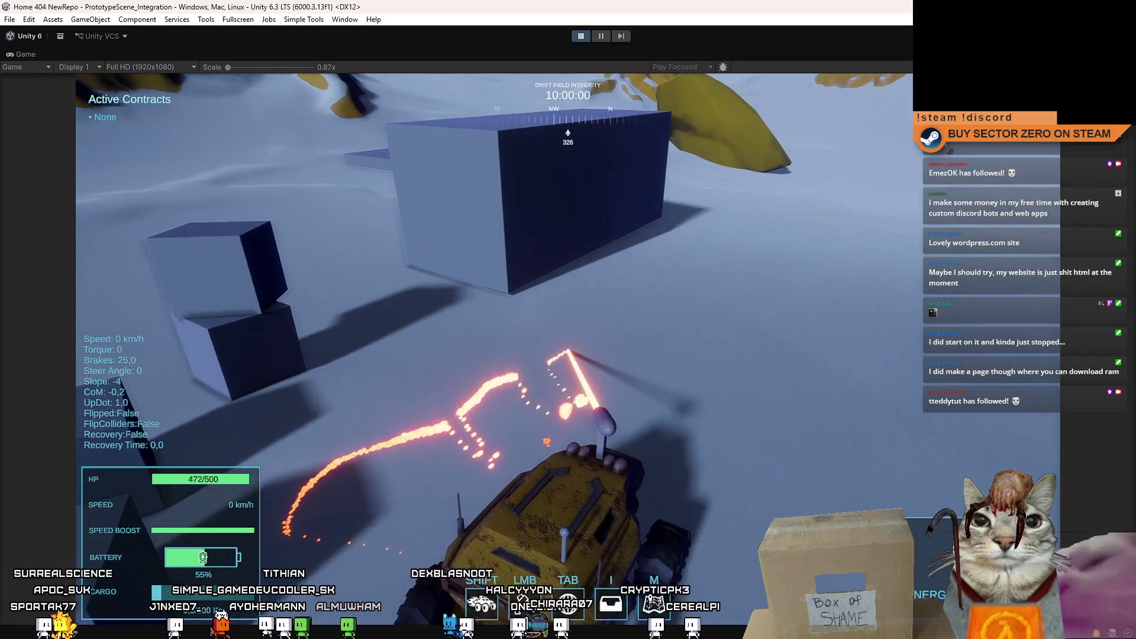
Step: Drive up to the large block, fire the laser at it and reverse away
key(w)
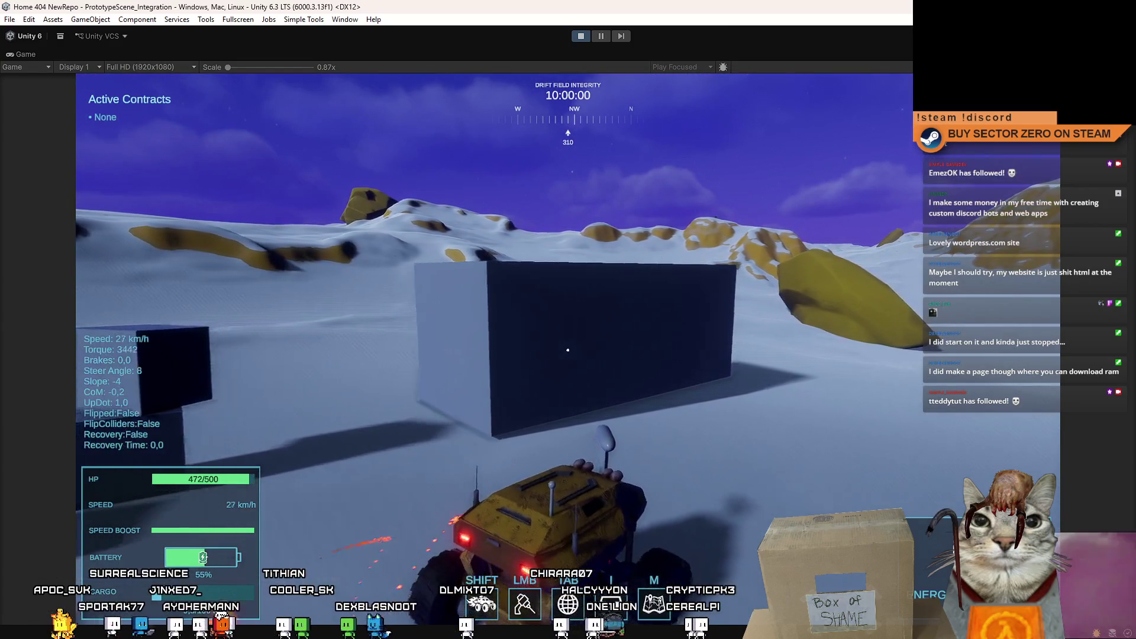
key(a)
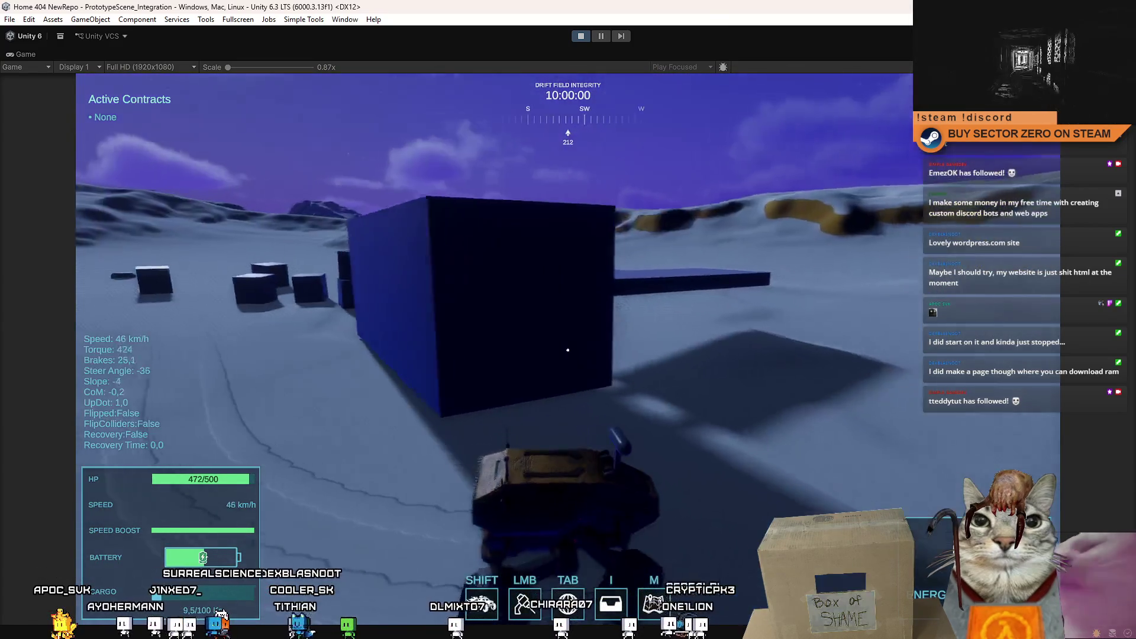
key(s)
click(569, 349)
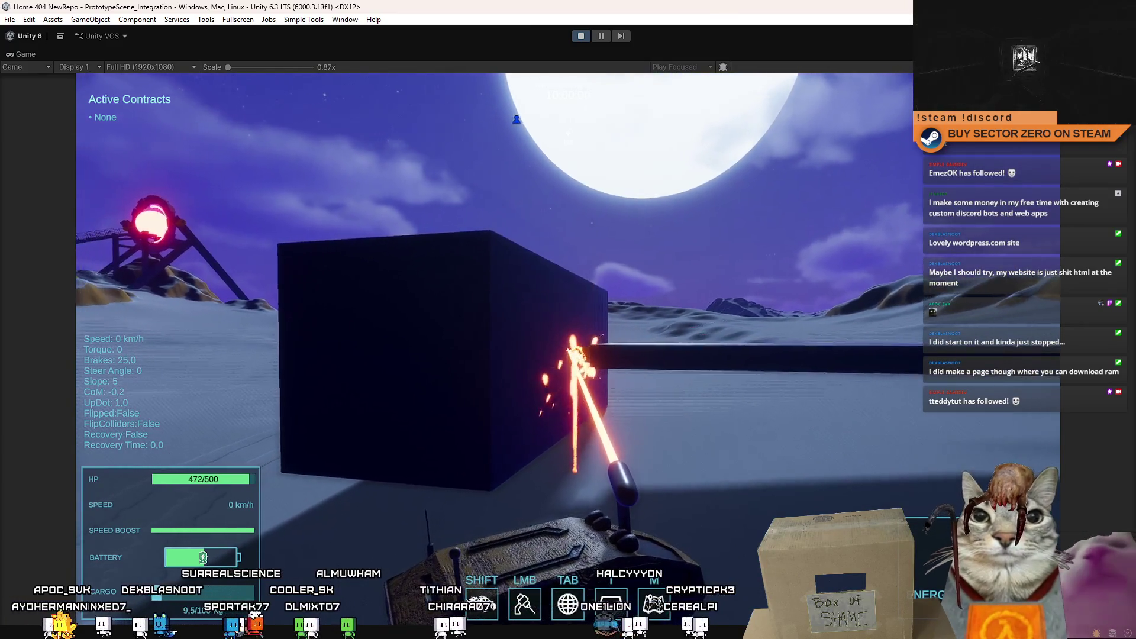
key(s)
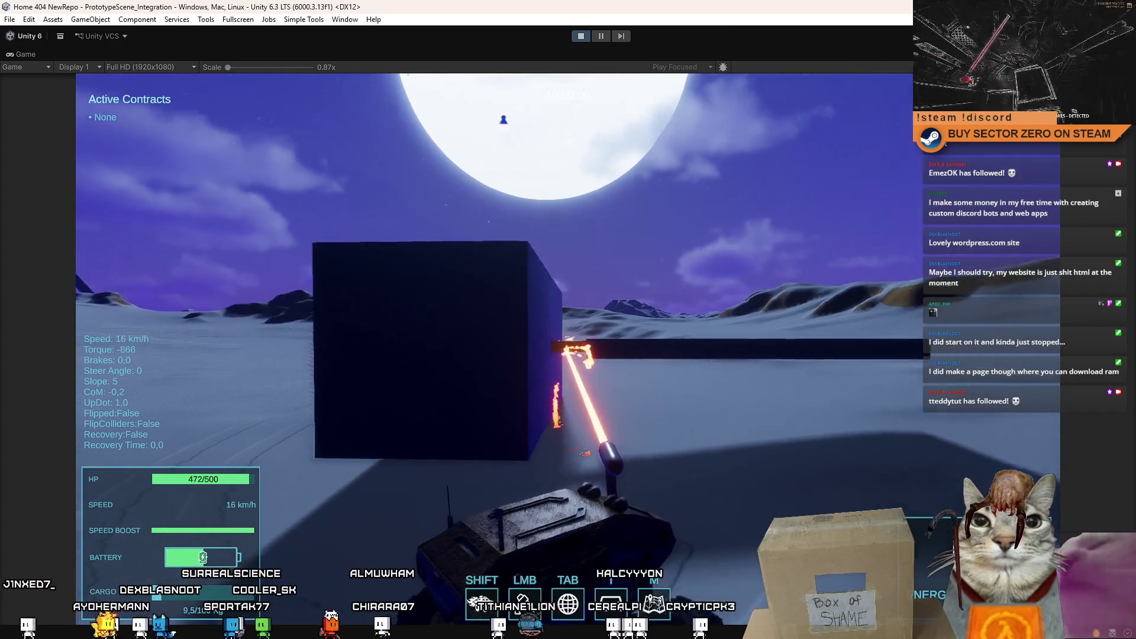
key(w)
key(w)
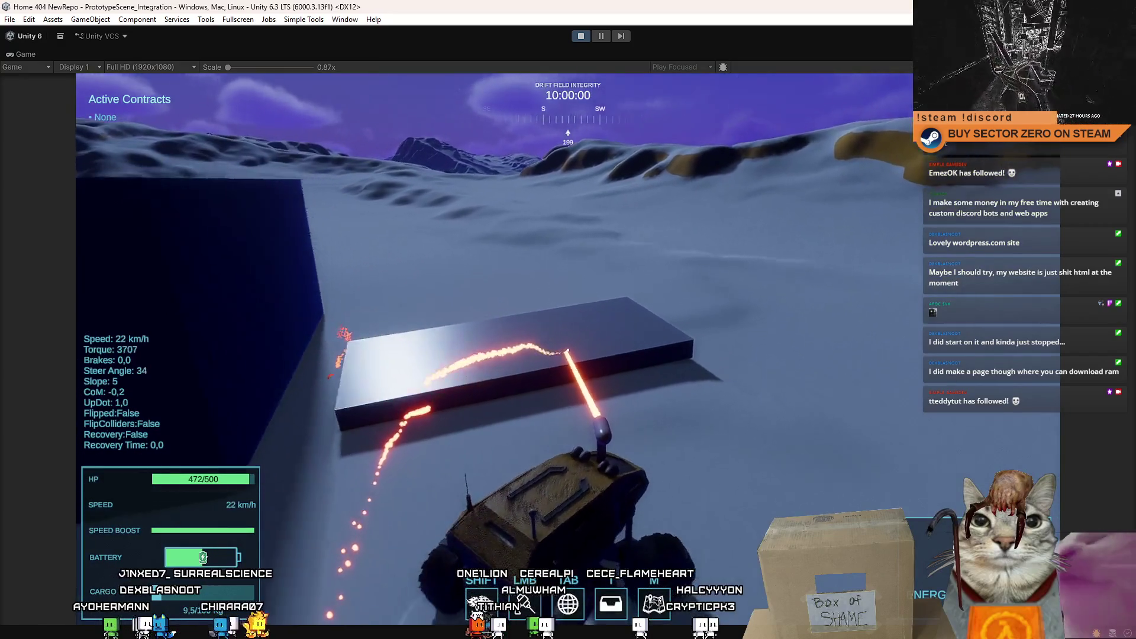
Step: Drive around the slab burning laser trails across it while moving
key(a)
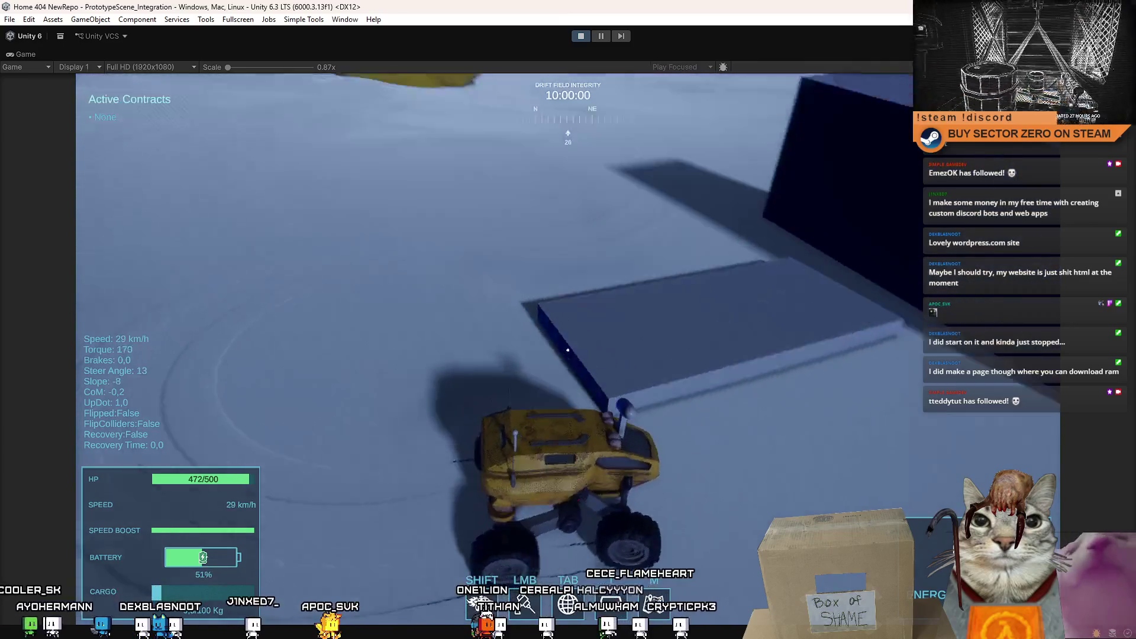
click(568, 348)
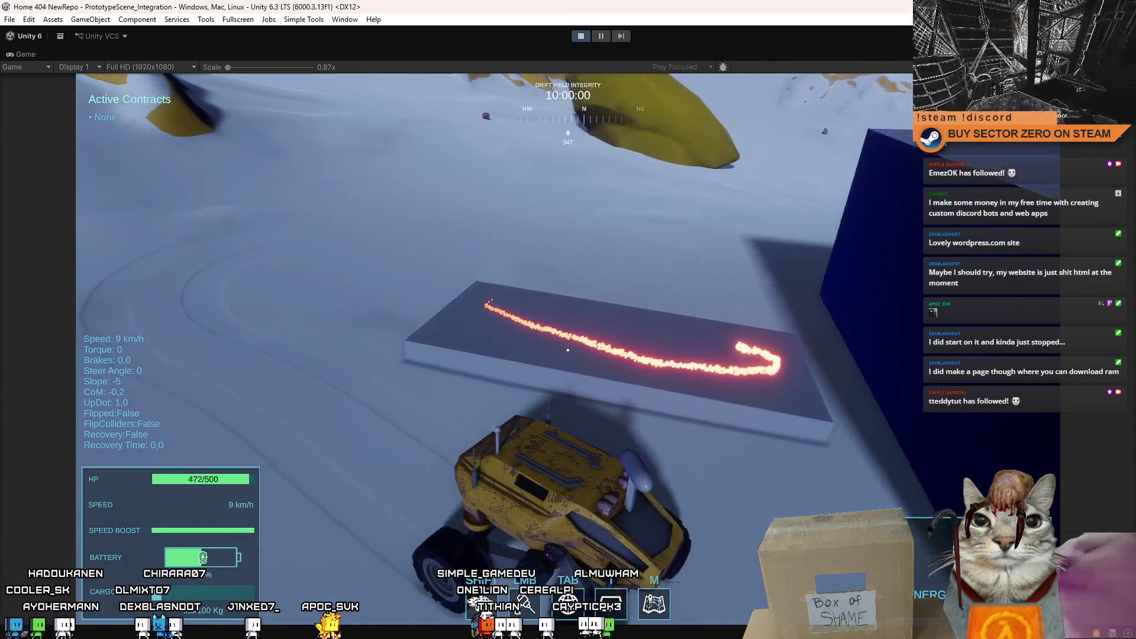
click(568, 348)
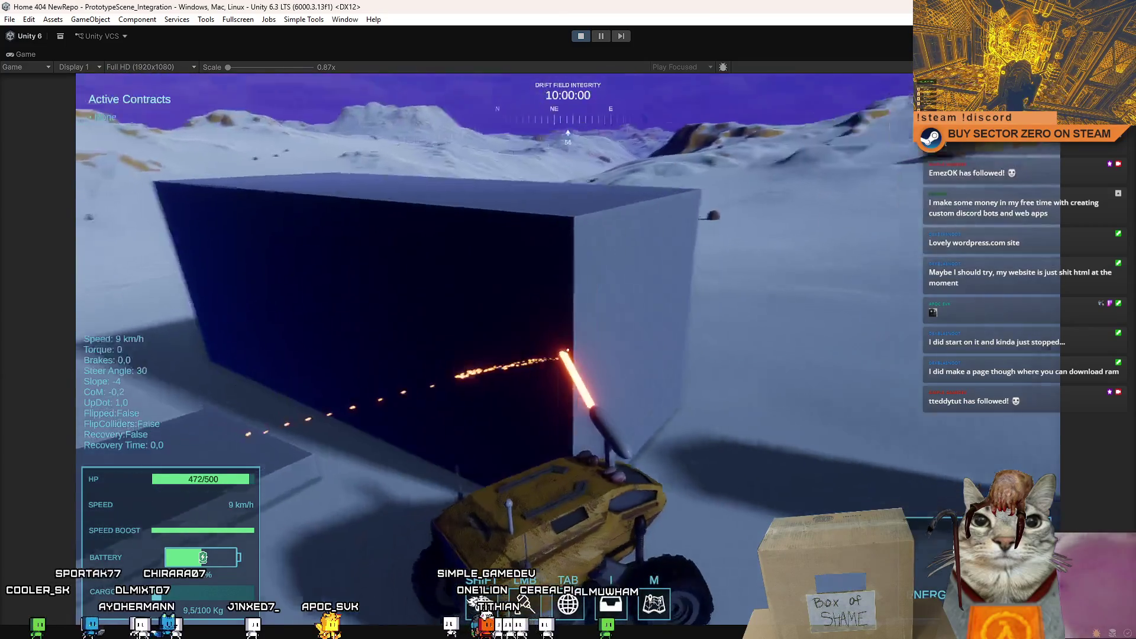
key(w)
click(568, 349)
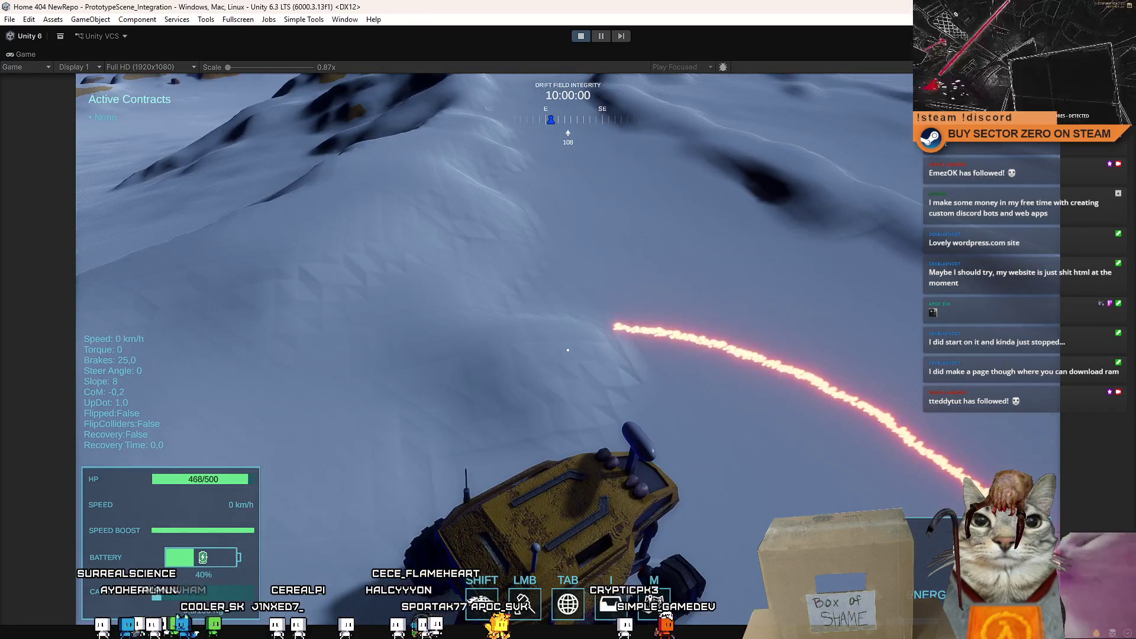
Step: Bring up the Drift Miners pause menu, then pause the game to return to the full editor layout
key(Escape)
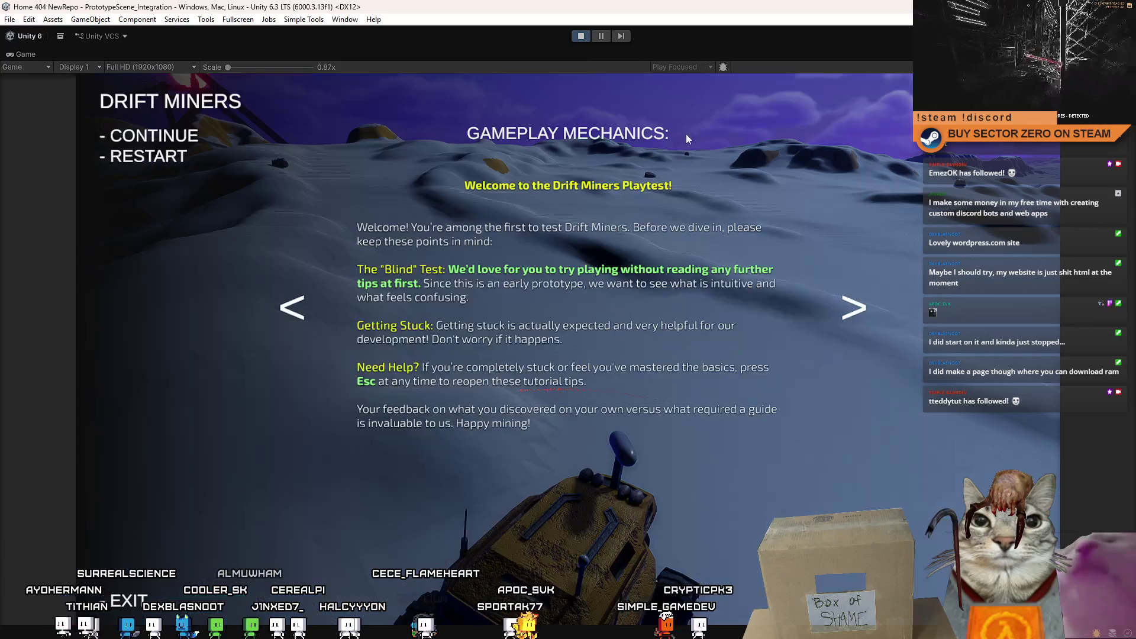
key(Escape)
click(599, 38)
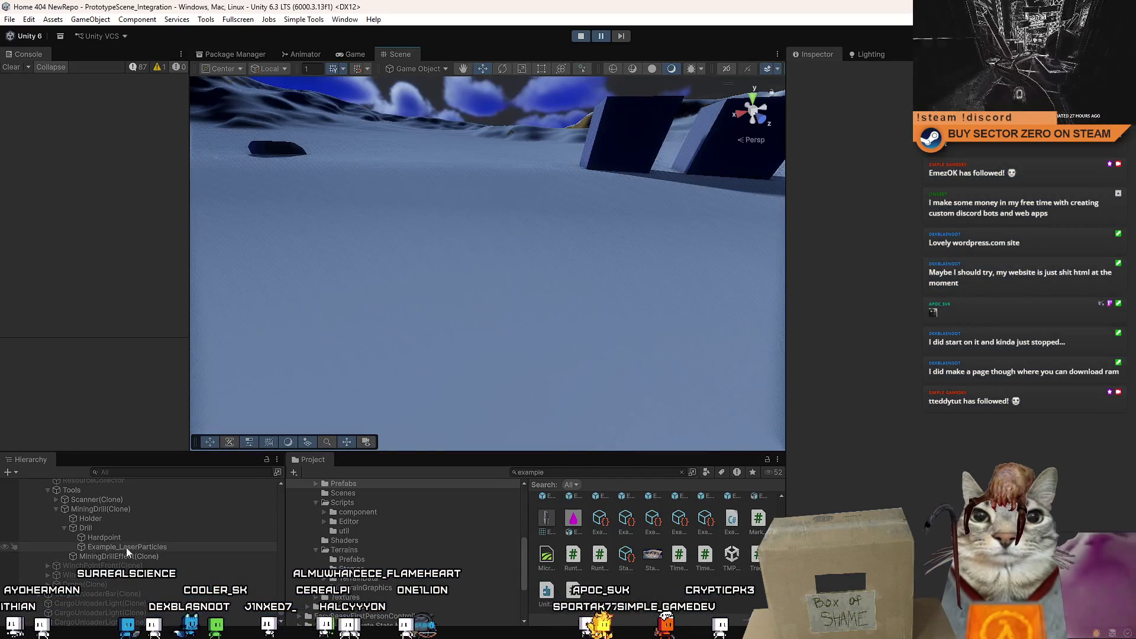
Step: Copy the live Example_LaserParticles Particle System component and stop the running game
click(131, 546)
right_click(855, 163)
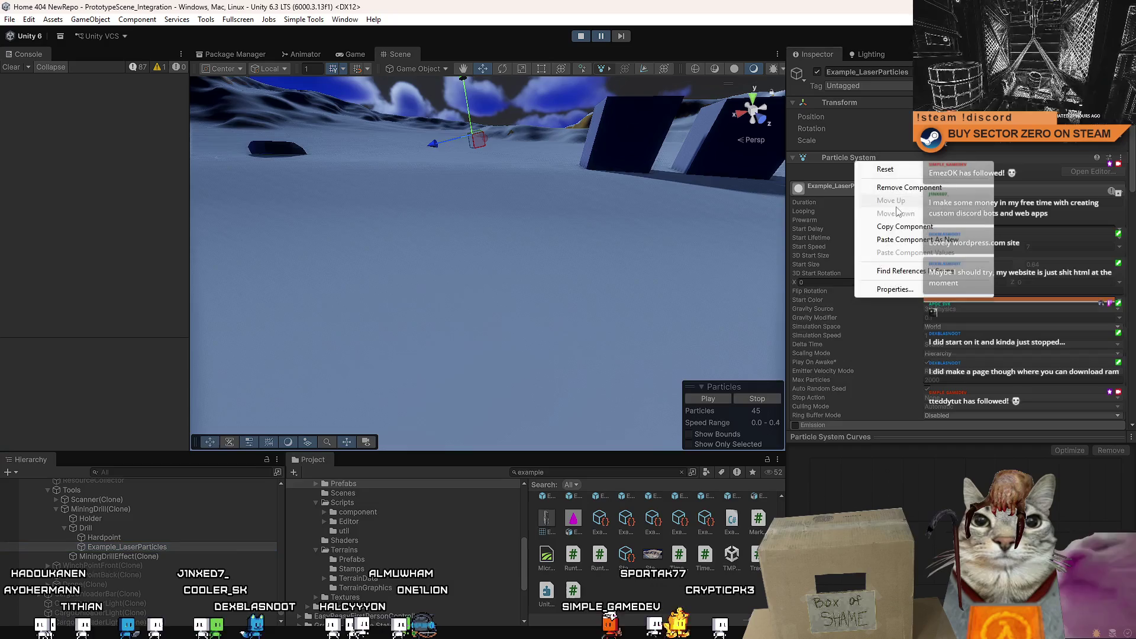
click(895, 229)
click(580, 36)
text(particle)
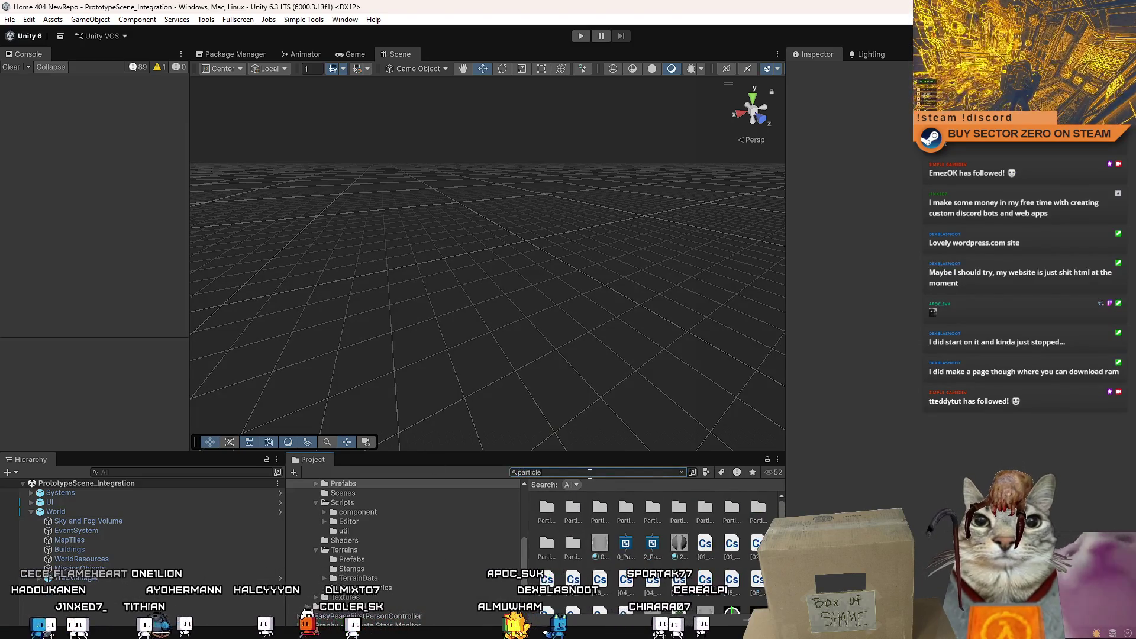
ctrl+scroll(617, 546, down, 3)
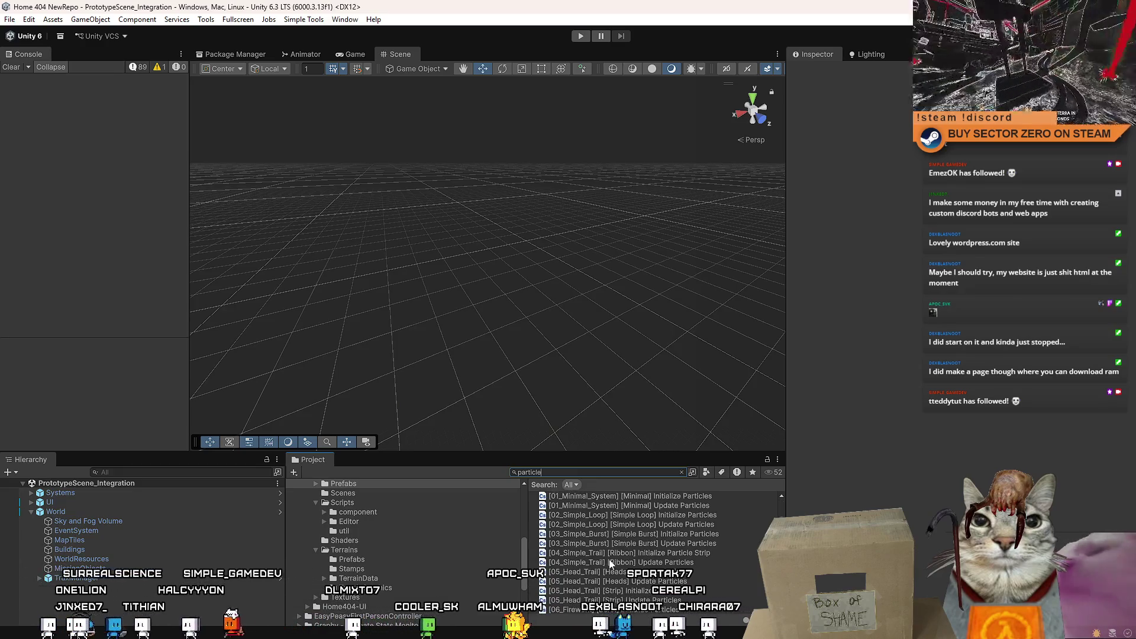
text( laser)
Step: Paste the copied particle settings onto the Example_LaserParticles prefab's Particle System
click(603, 495)
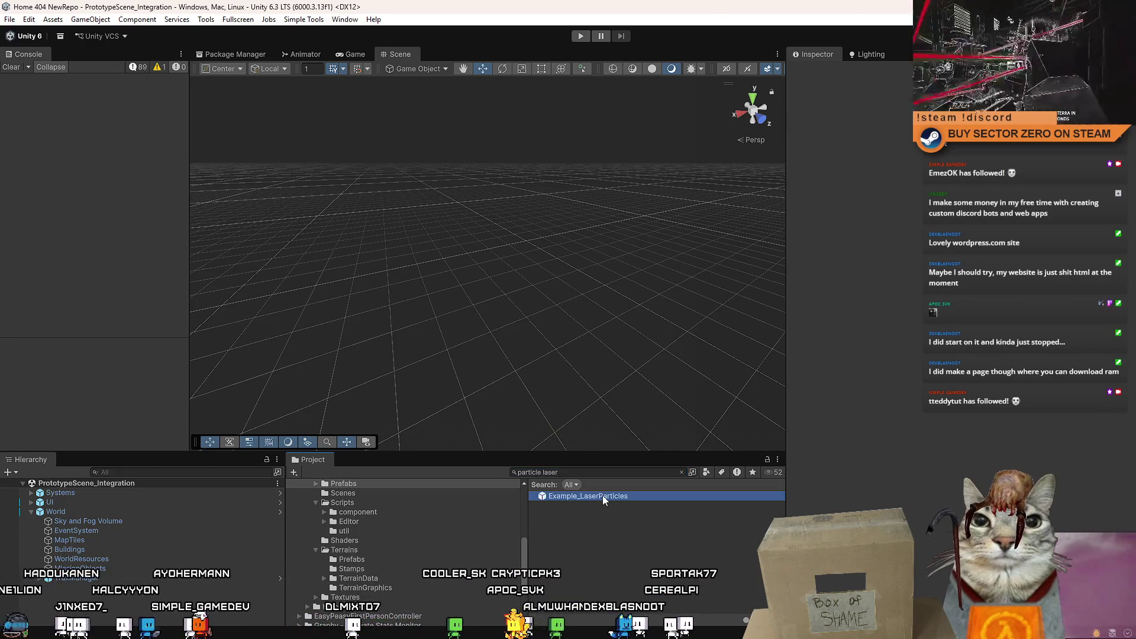
right_click(850, 228)
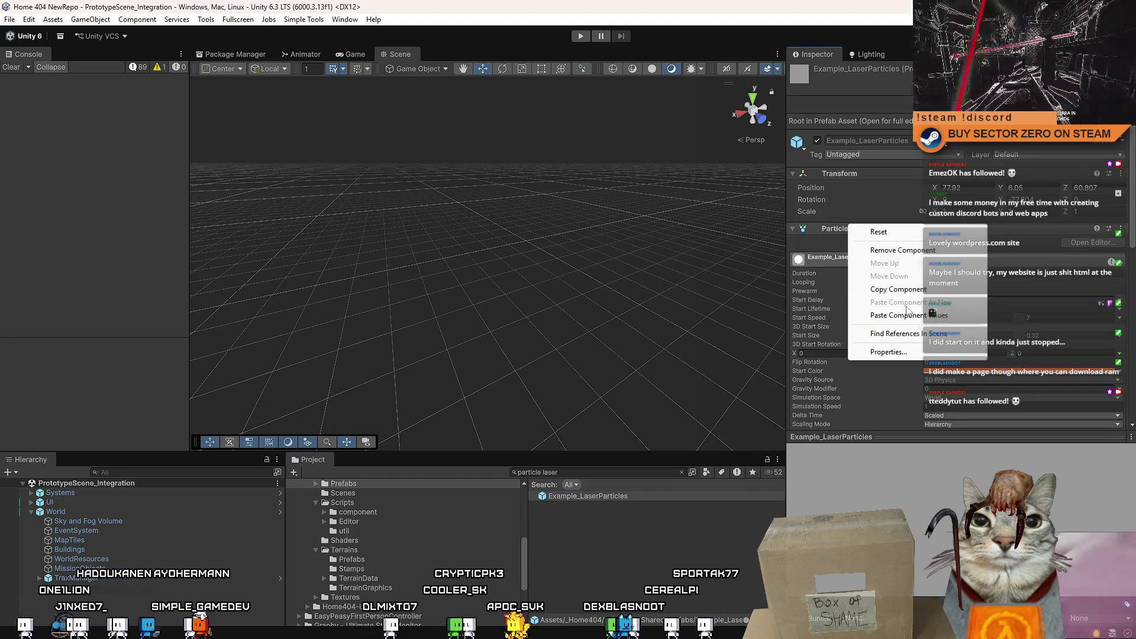
click(943, 316)
key(alt+Tab)
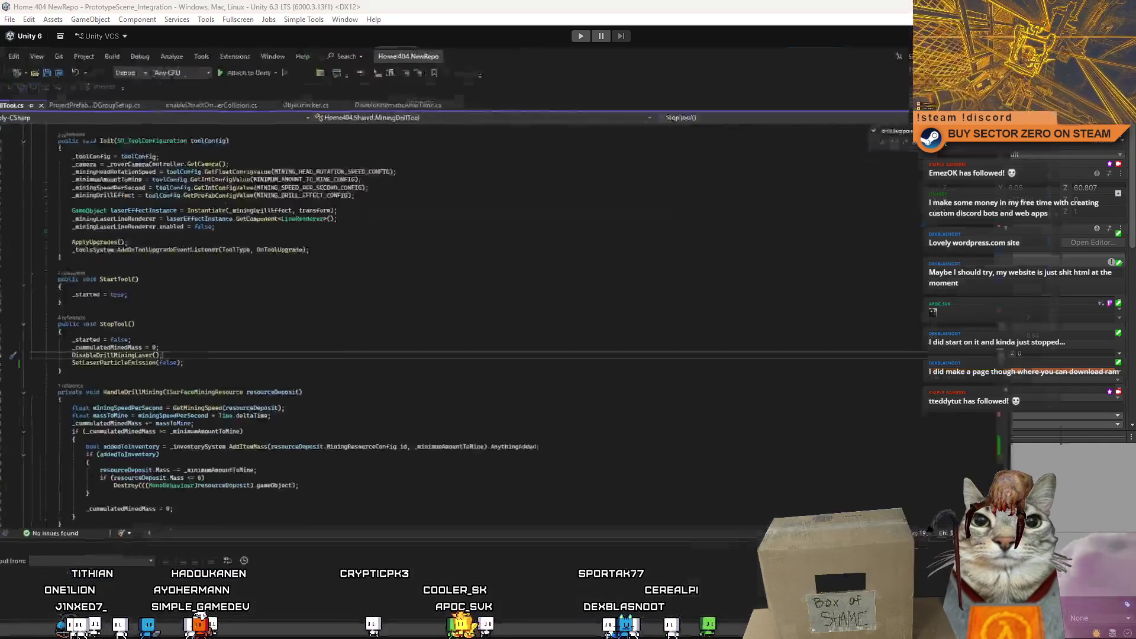
Step: Review the SetLaserParticleEmission call after DisableDrillMiningLaser in StopTool
click(447, 314)
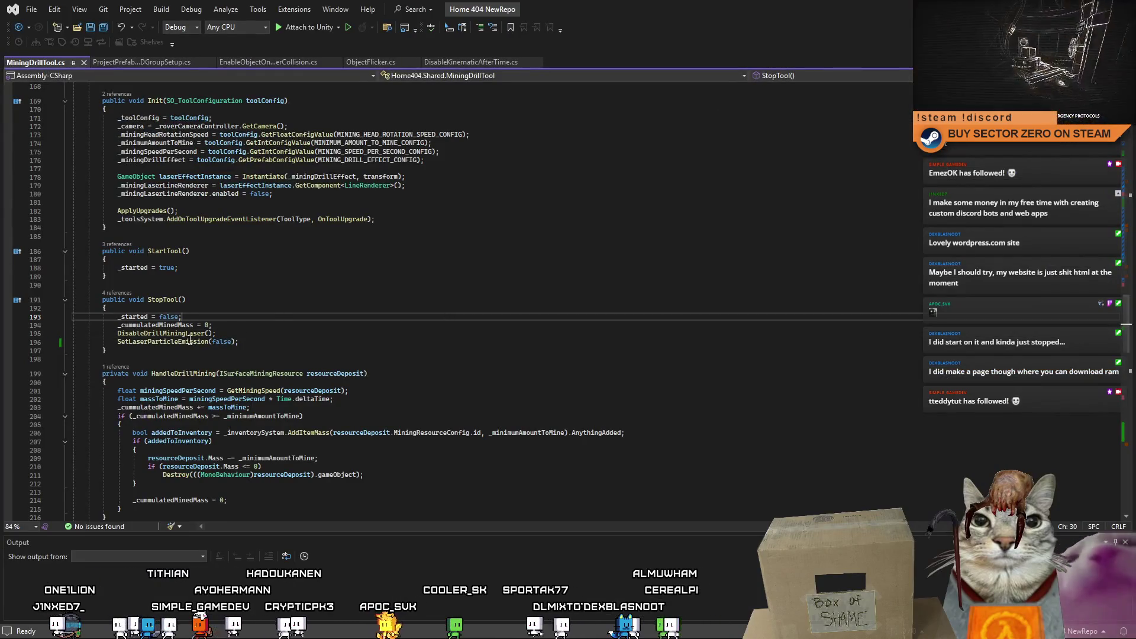
double_click(169, 342)
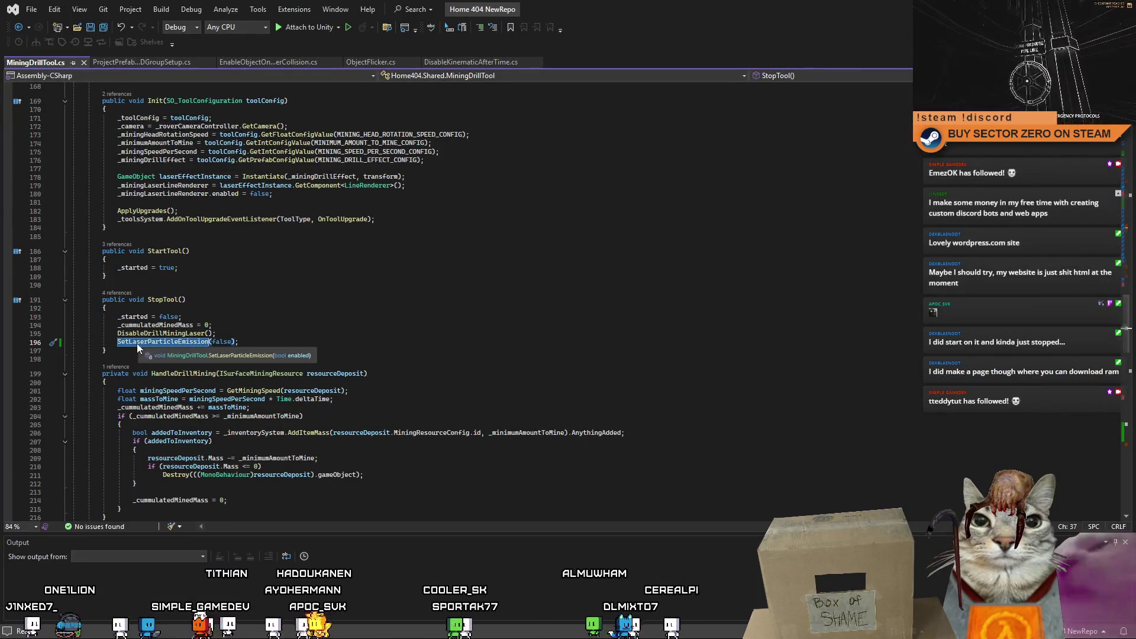
click(147, 326)
click(217, 334)
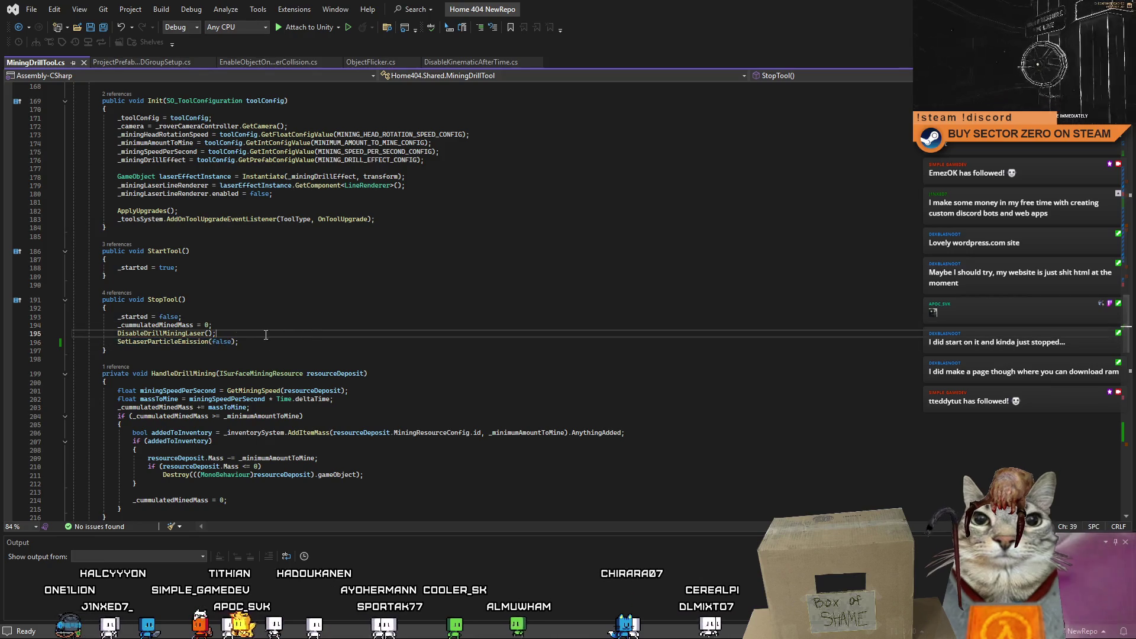
drag(1130, 336, 1123, 232)
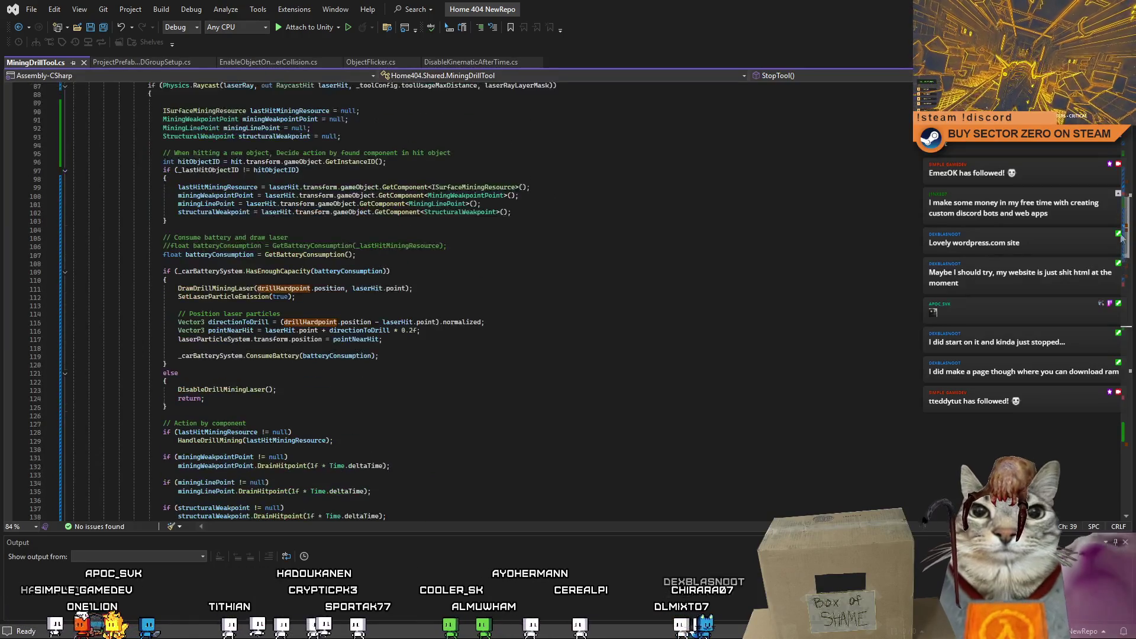
Step: Add SetLaserParticleEmission(false); after DisableDrillMiningLaser(); in the out-of-battery branch
click(222, 381)
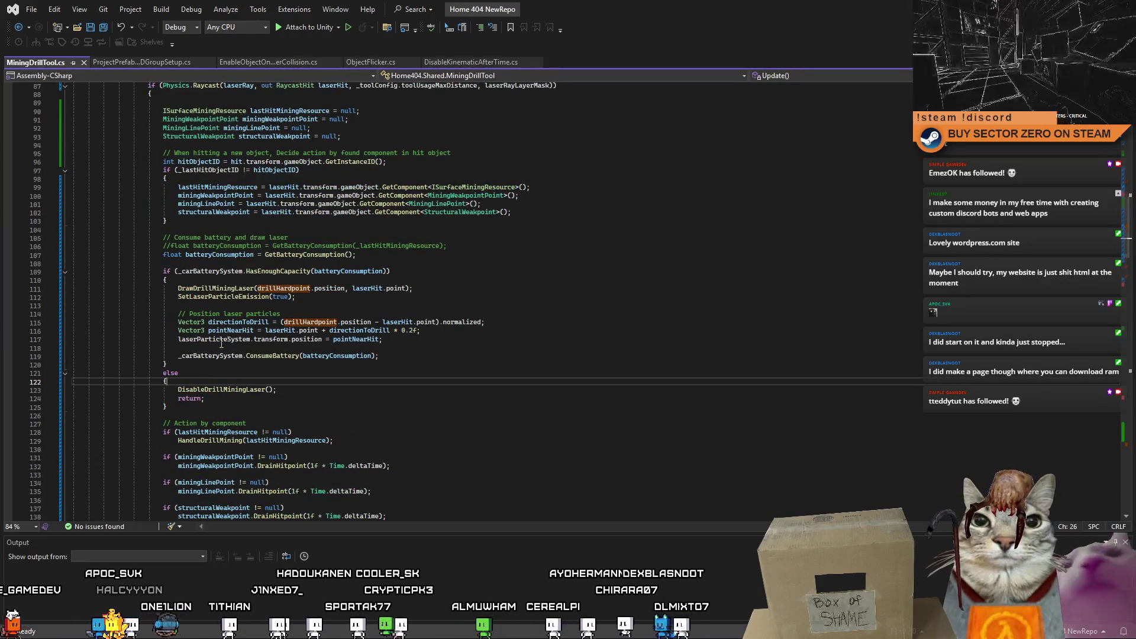
click(350, 389)
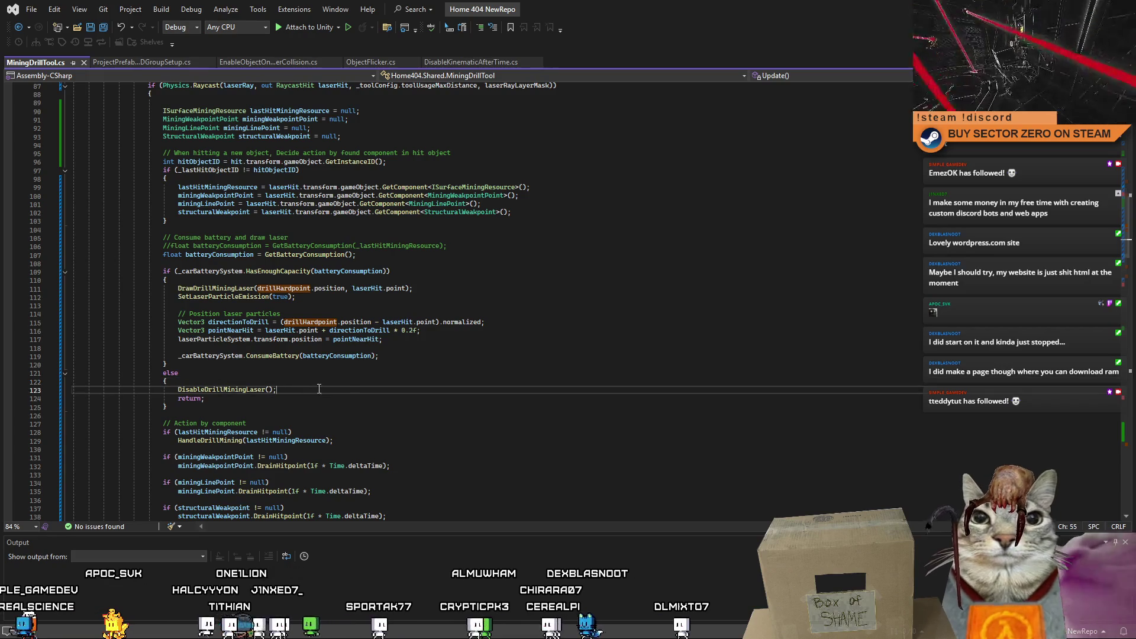
key(Return)
text(SetLaserParticleEmission(false);)
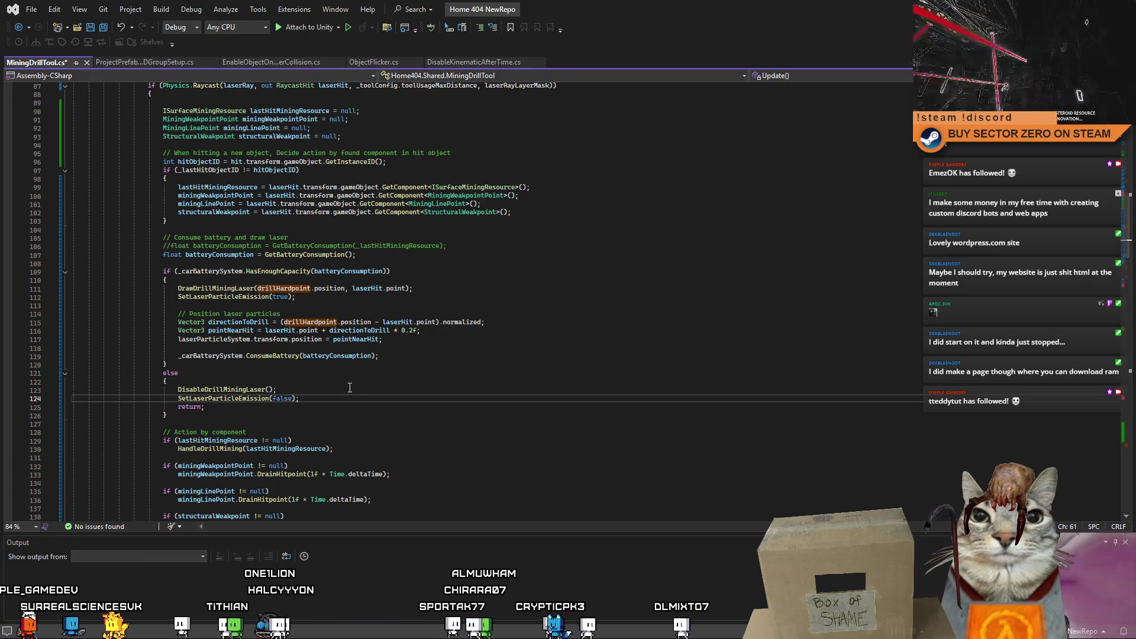
scroll(349, 388, up, 5)
scroll(336, 386, down, 3)
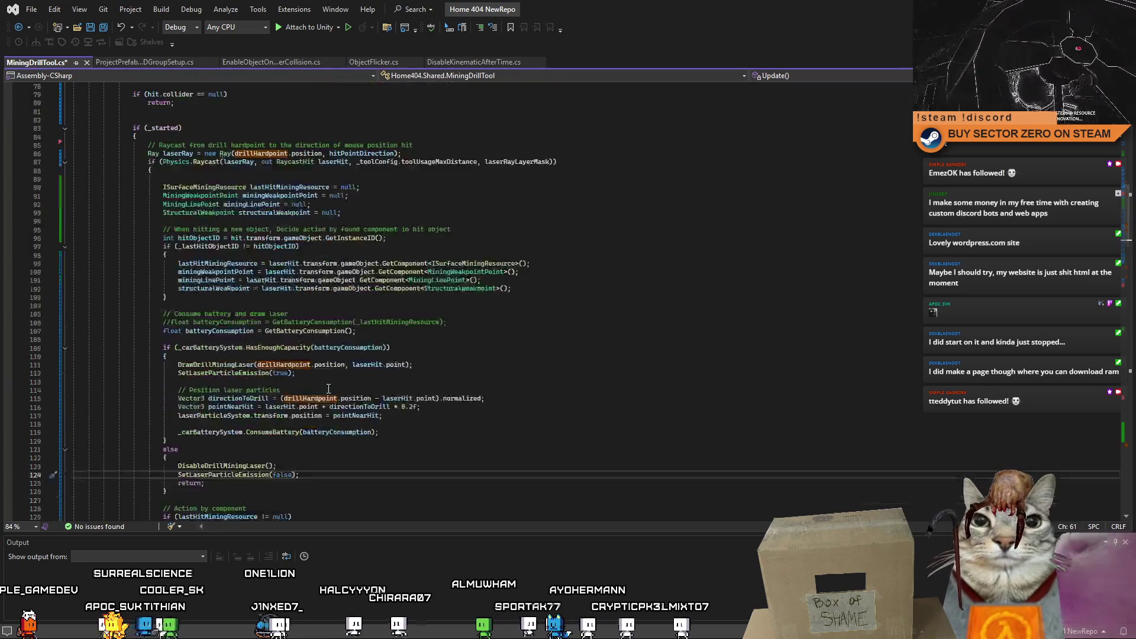
scroll(336, 386, down, 5)
scroll(333, 396, down, 4)
scroll(327, 407, down, 5)
click(369, 392)
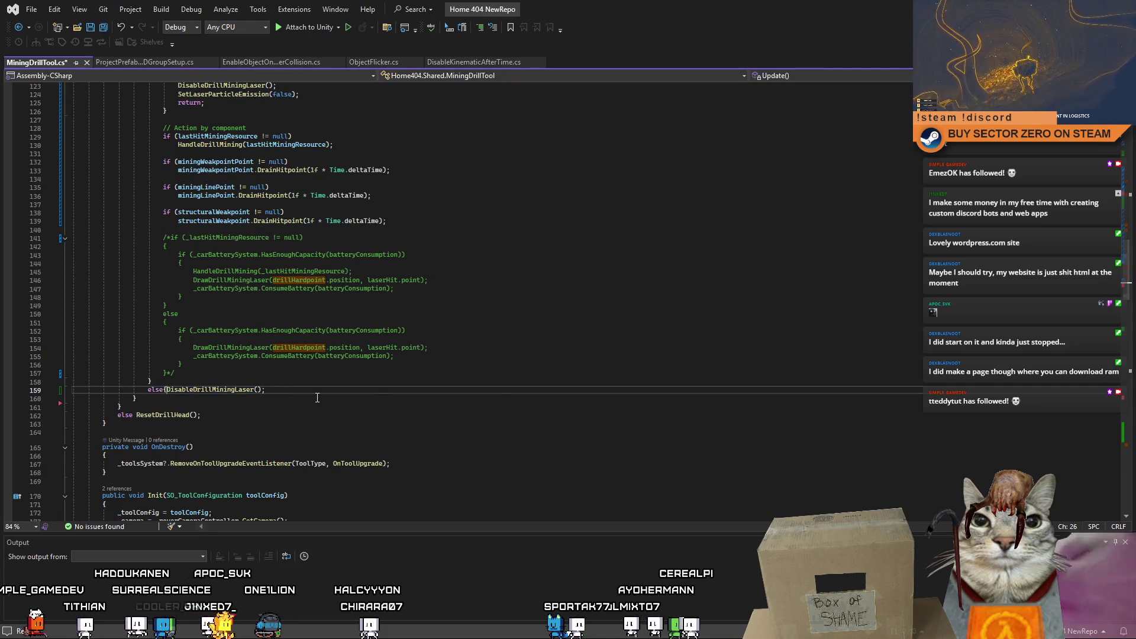
Step: Turn the outer else into a block and add SetLaserParticleEmission(false); after DisableDrillMiningLaser();
key(Return)
click(338, 392)
key(BackSpace)
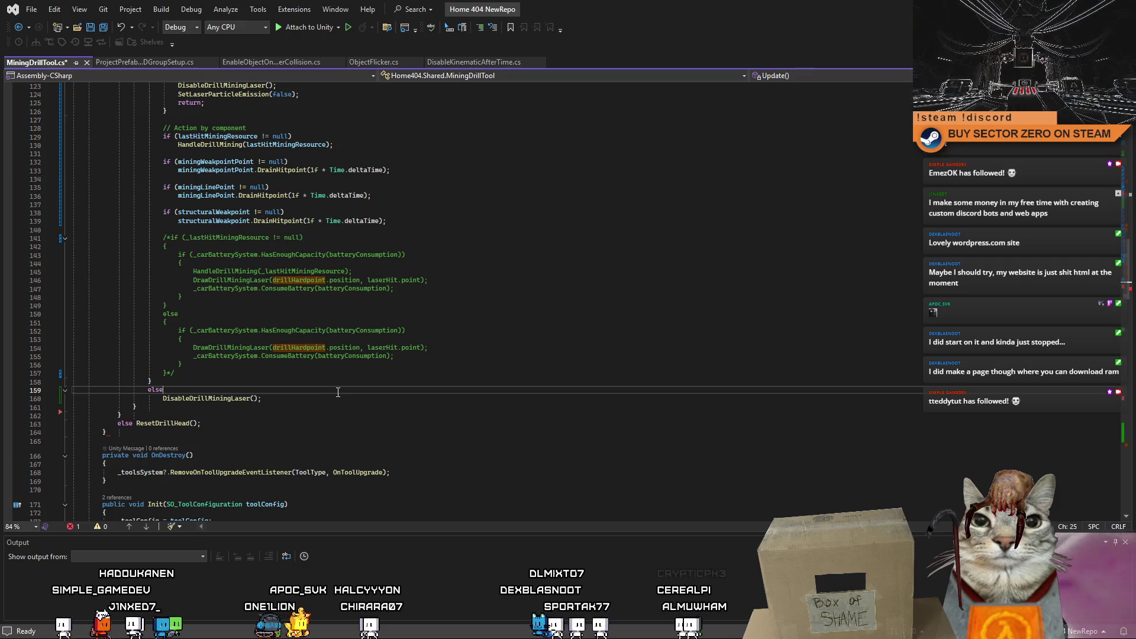
text({)
click(354, 400)
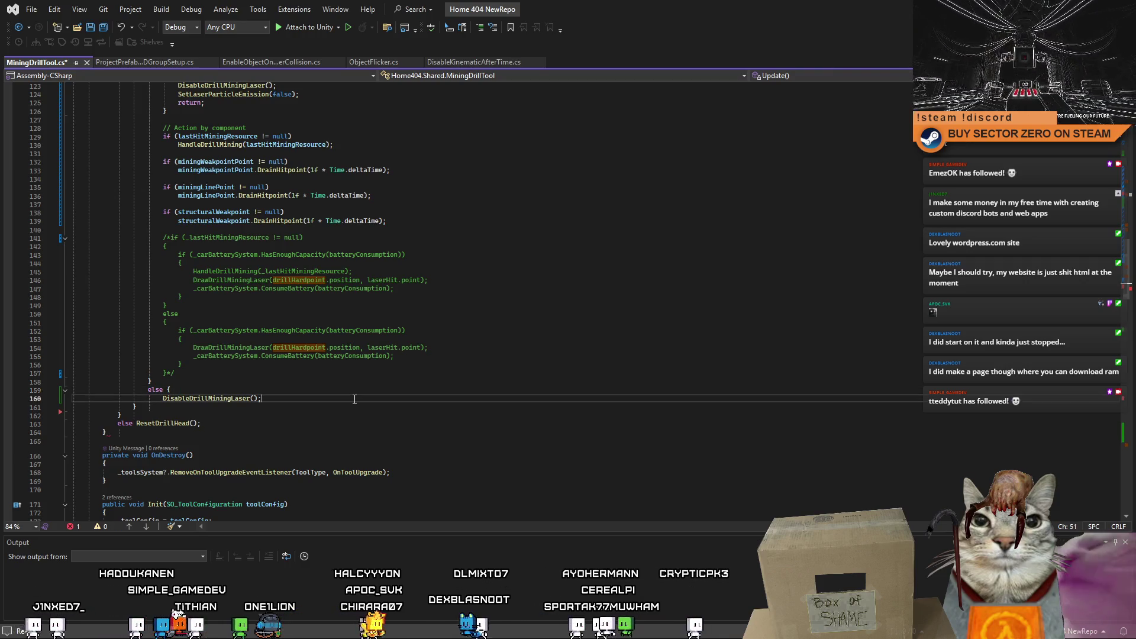
key(Return)
text(SetLaserParticleEmission(false);)
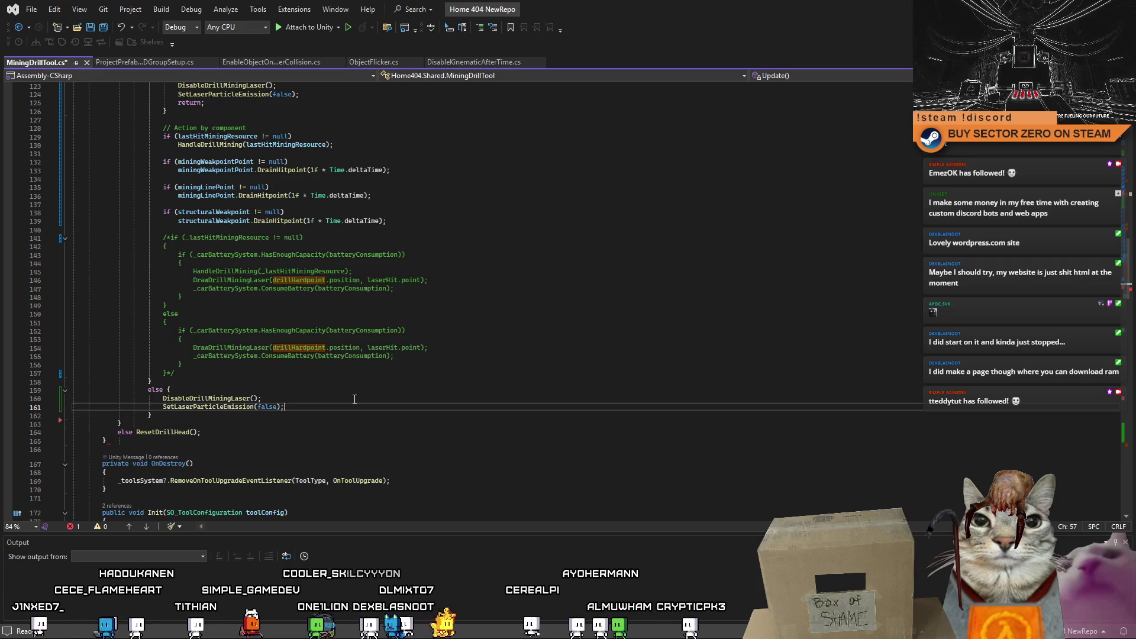
key(Return)
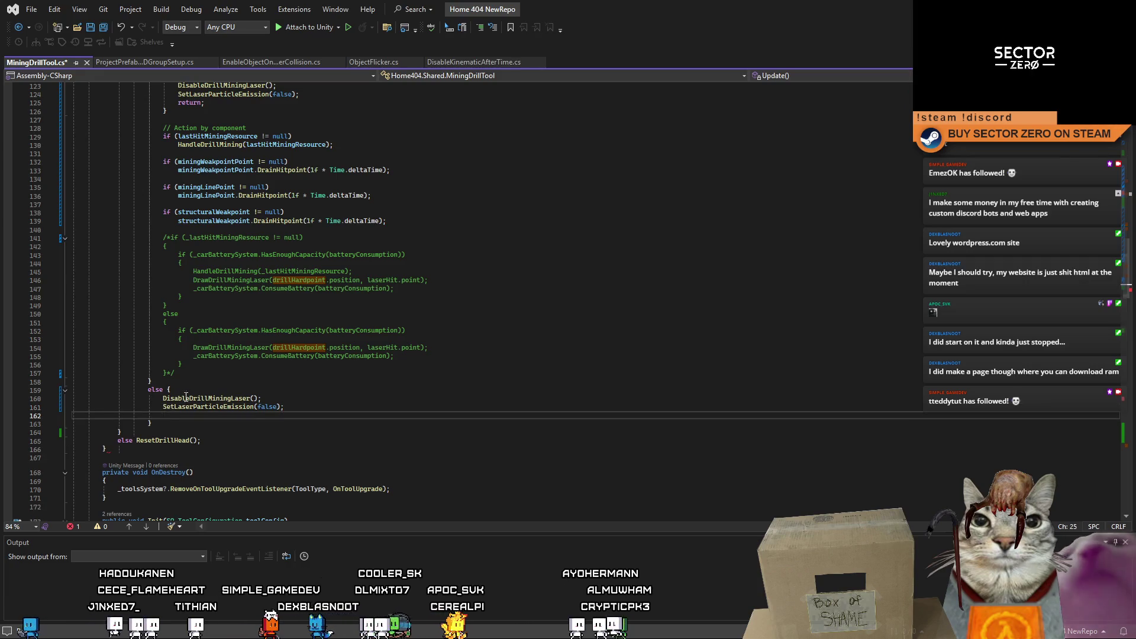
Step: Tidy the else block's braces and blank line, then save MiningDrillTool.cs
click(190, 390)
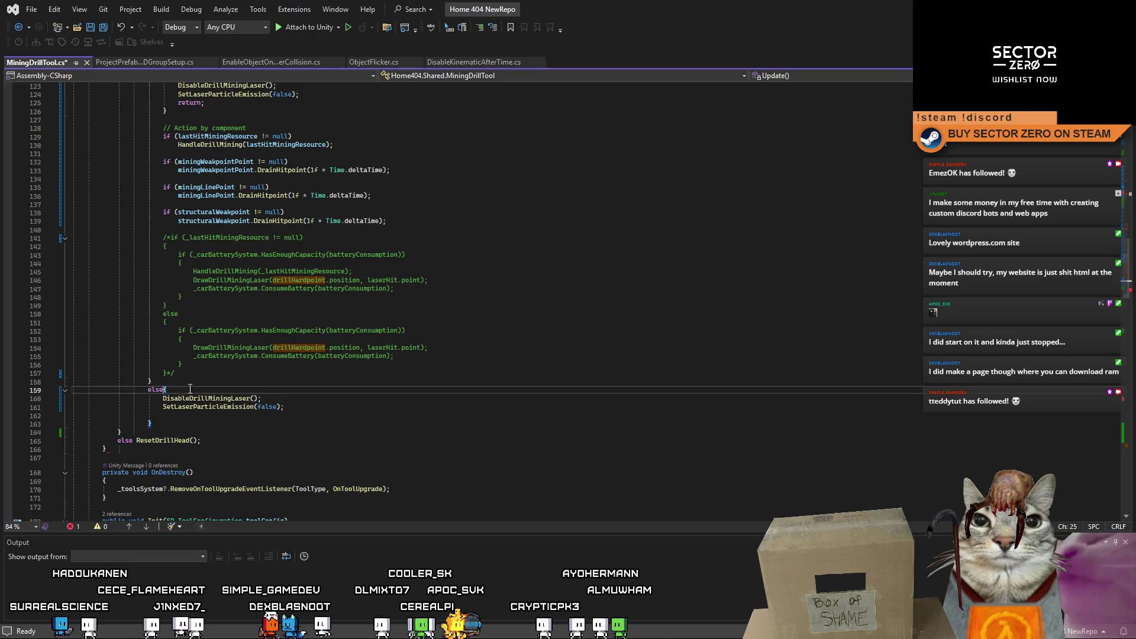
key(Return)
drag(163, 415, 150, 423)
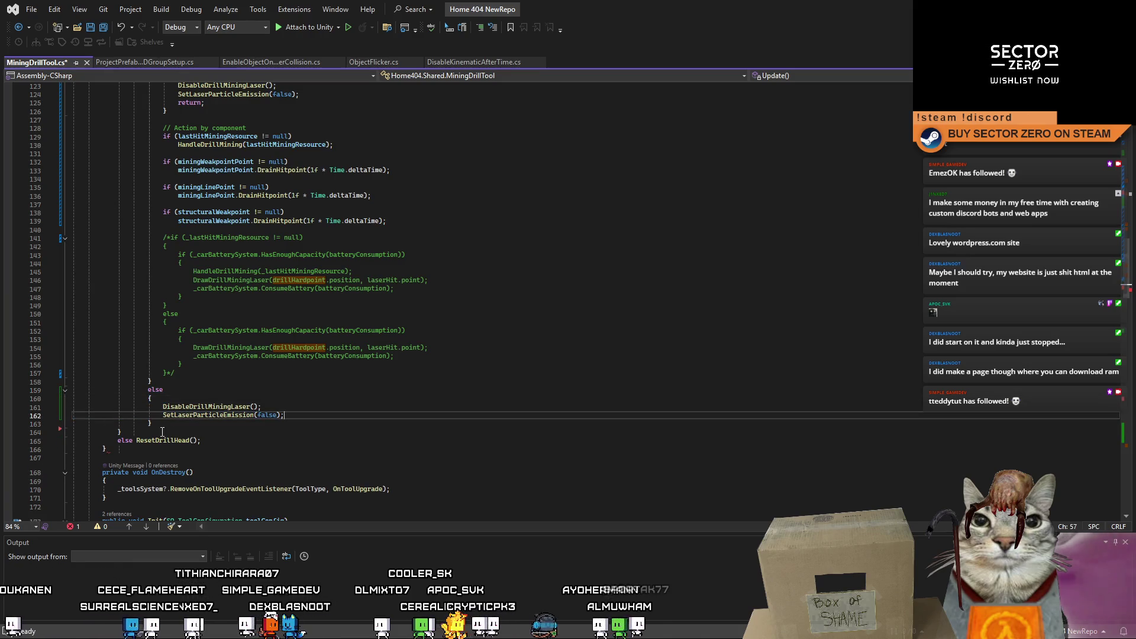
key(alt+Down)
key(BackSpace)
key(BackSpace)
key(BackSpace)
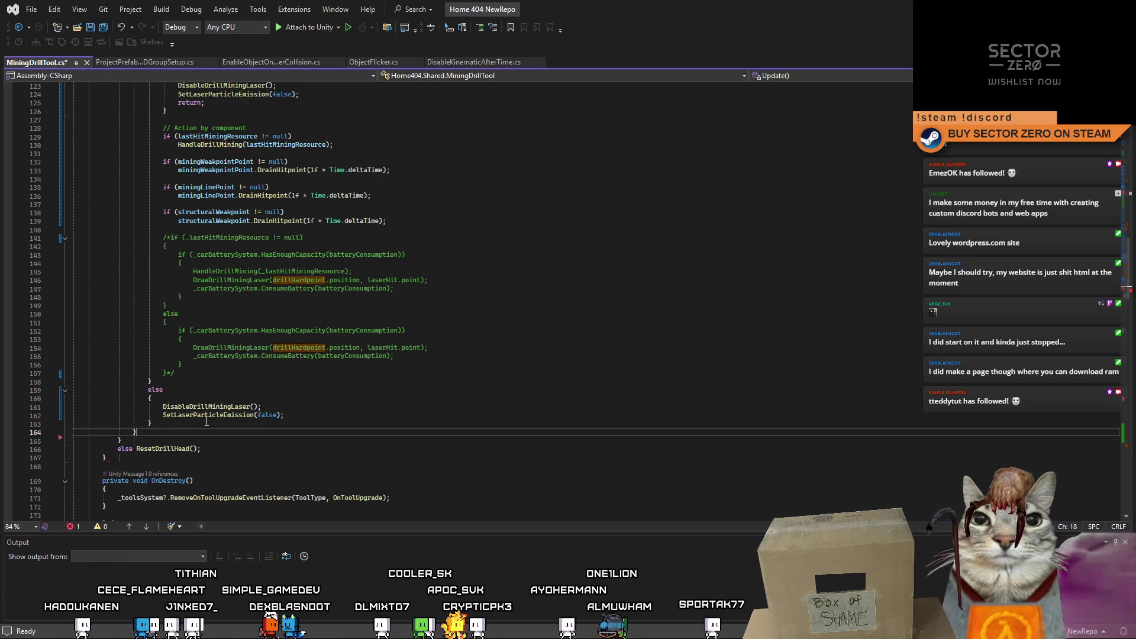
key(ctrl+s)
scroll(207, 422, up, 5)
scroll(248, 427, up, 5)
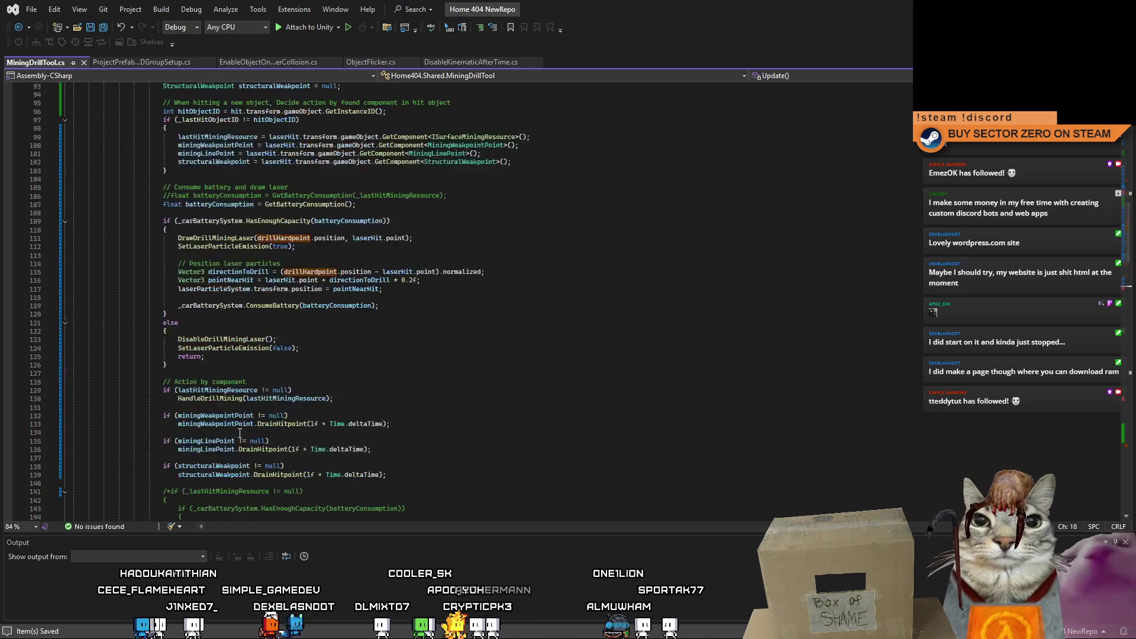
scroll(295, 432, up, 5)
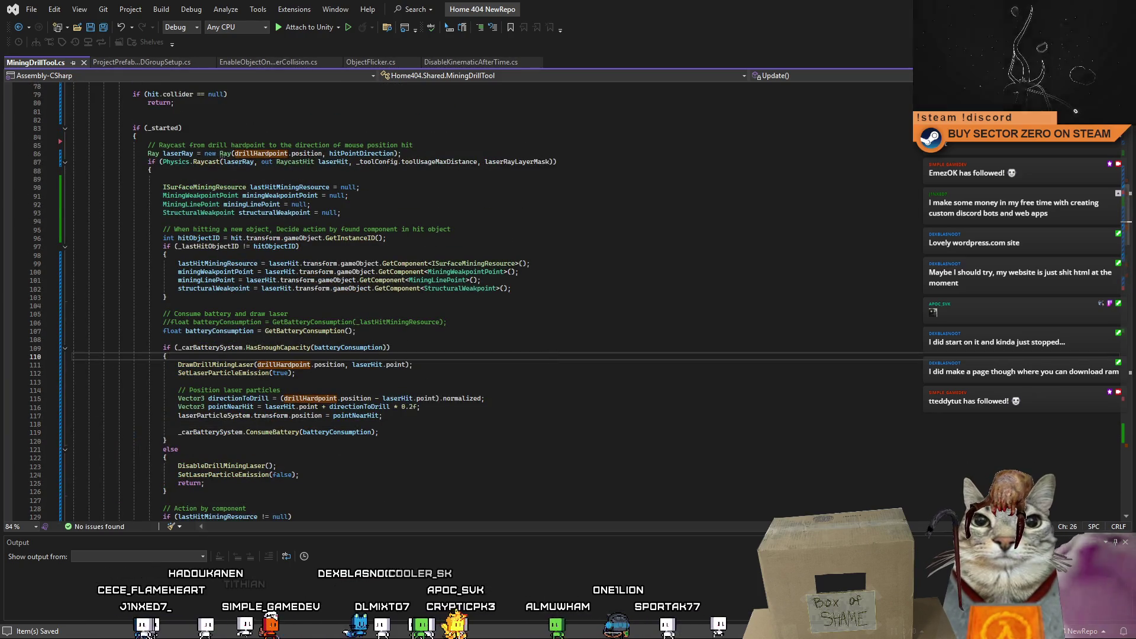
key(alt+Tab)
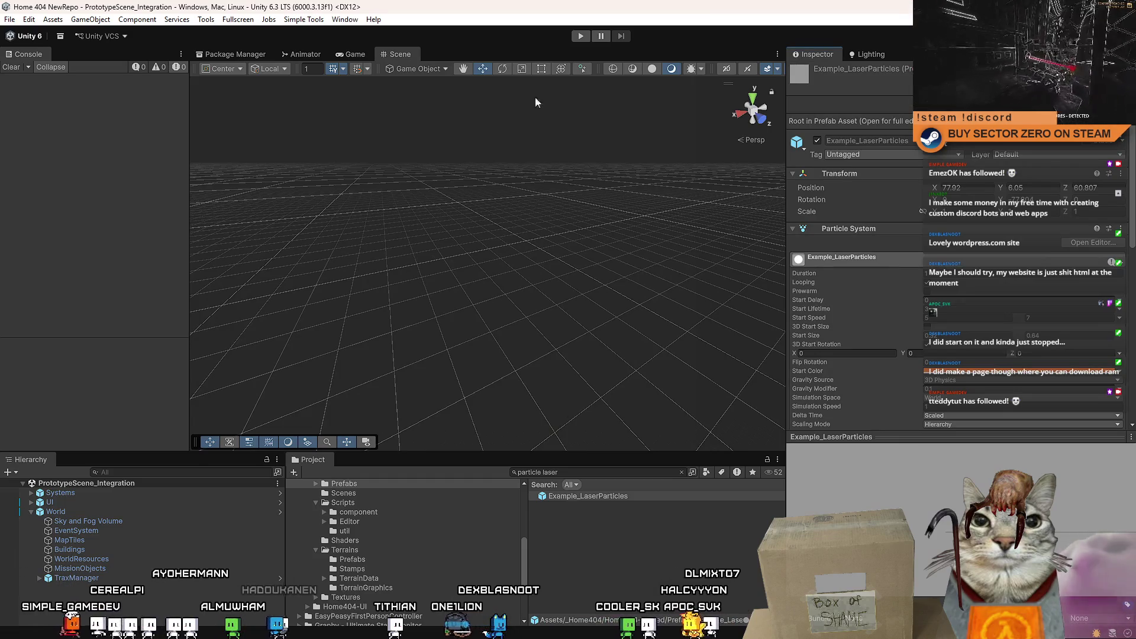
Step: Launch the game in Unity and start playing from the Drift Miners PLAY button
click(581, 36)
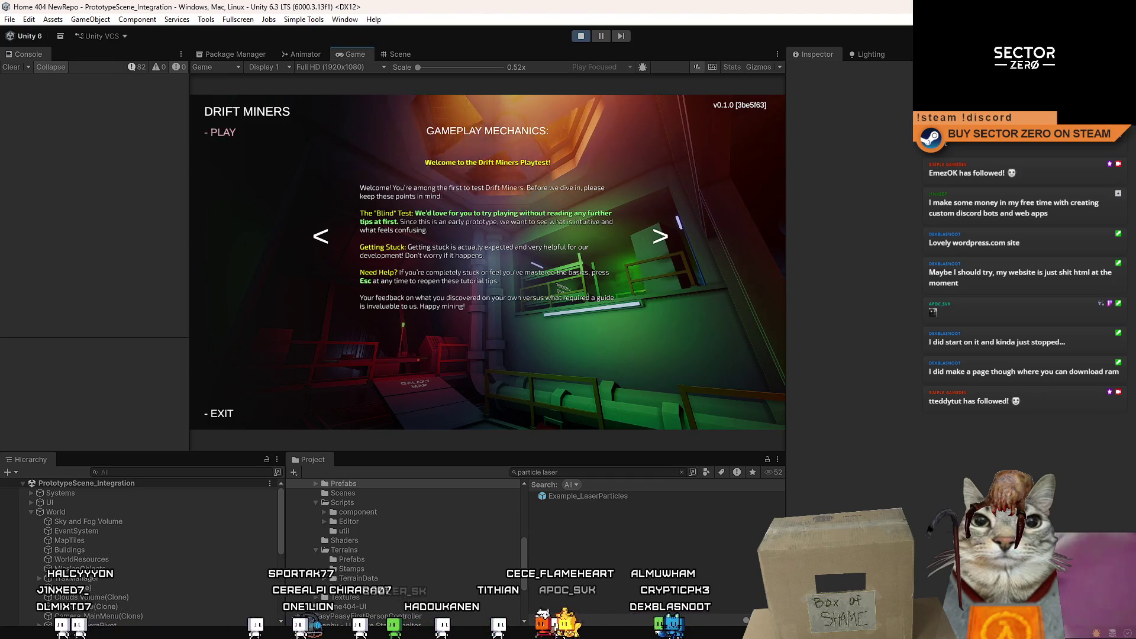
click(223, 133)
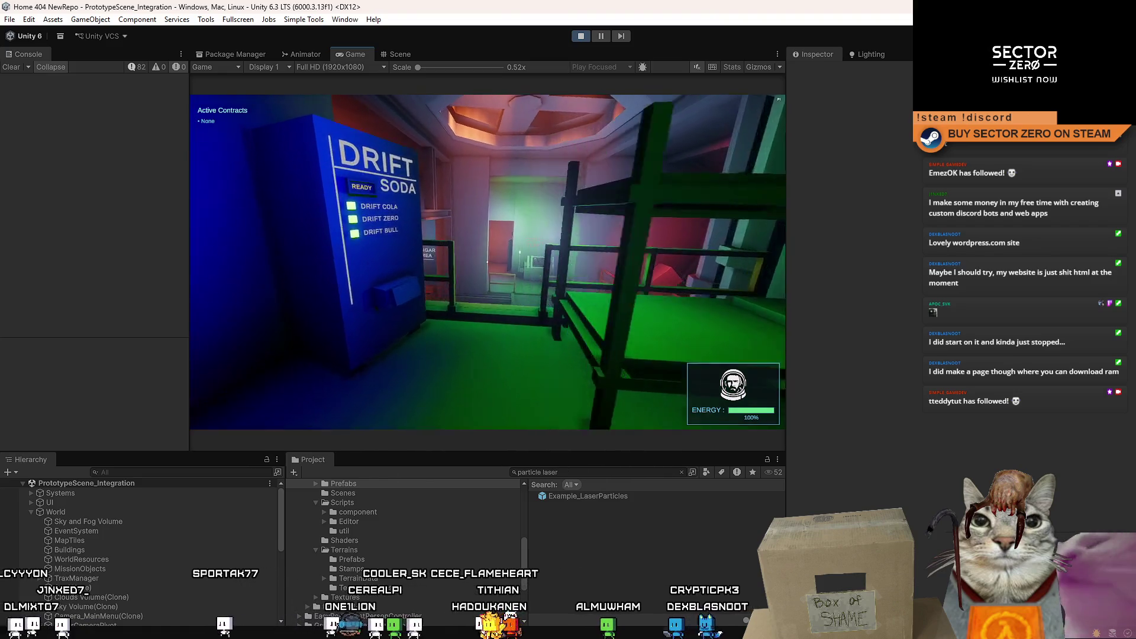